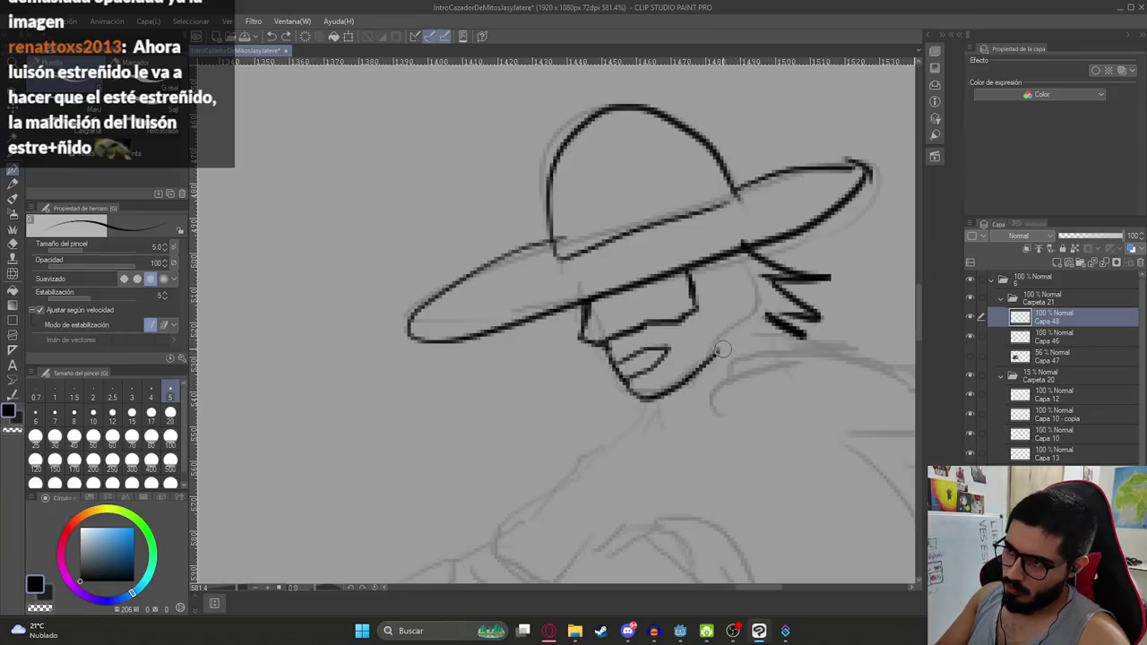
Ink hair strands under the hat brim and redraw the chin and collar lines
drag(715, 249, 772, 335)
drag(730, 294, 782, 329)
scroll(783, 330, down, 5)
scroll(681, 305, up, 2)
scroll(672, 303, up, 2)
key(ctrl+z)
mouse_move(727, 261)
mouse_down()
mouse_move(647, 327)
mouse_move(679, 339)
mouse_move(645, 354)
mouse_move(746, 268)
mouse_up()
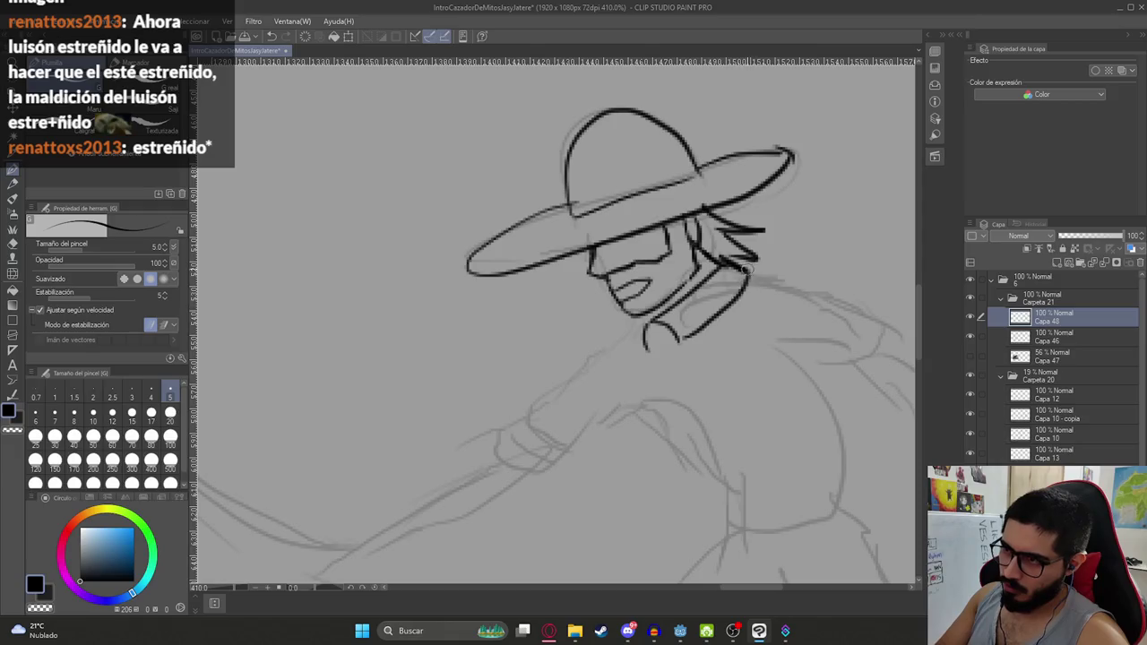
scroll(733, 298, down, 8)
scroll(731, 296, up, 2)
scroll(730, 296, down, 1)
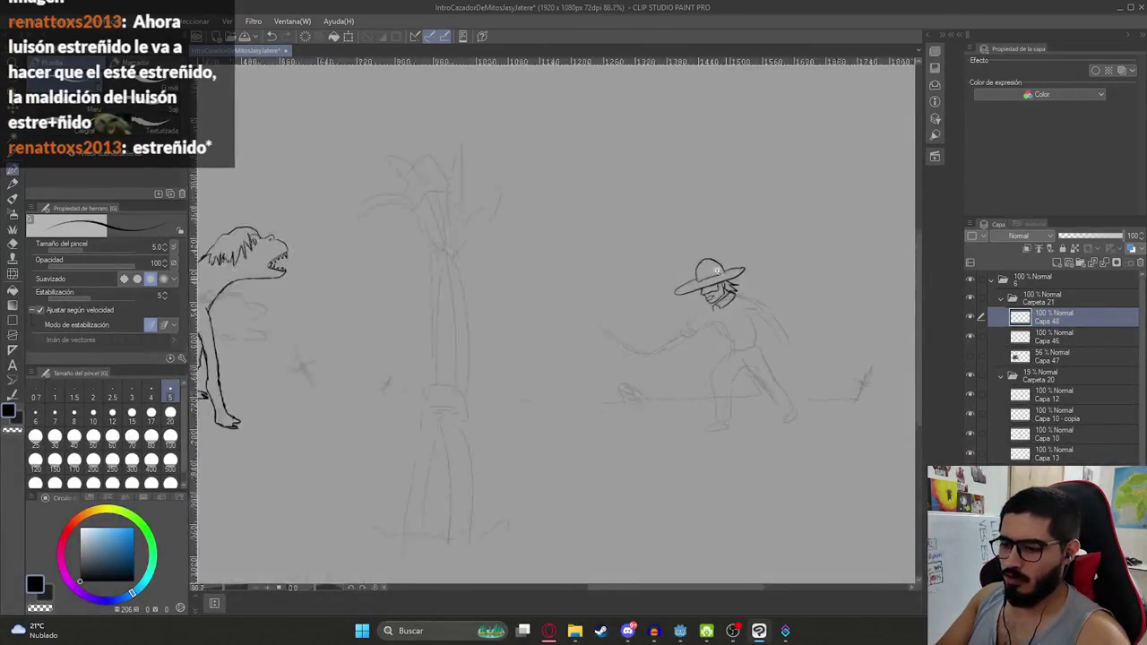
scroll(744, 289, down, 2)
Raise the inked sombrero head above the rough sketch and enlarge it
key(k)
mouse_move(744, 288)
mouse_down()
mouse_move(745, 248)
mouse_move(758, 237)
mouse_move(722, 266)
mouse_move(716, 256)
mouse_up()
key(ctrl+t)
key(Return)
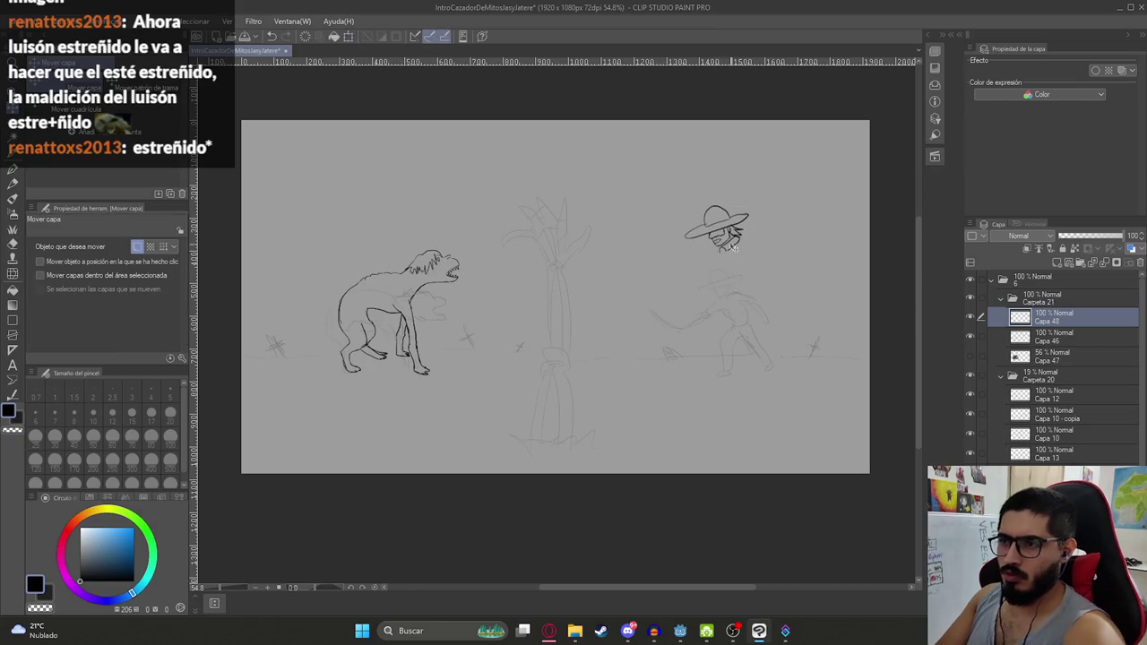
key(p)
scroll(722, 242, up, 5)
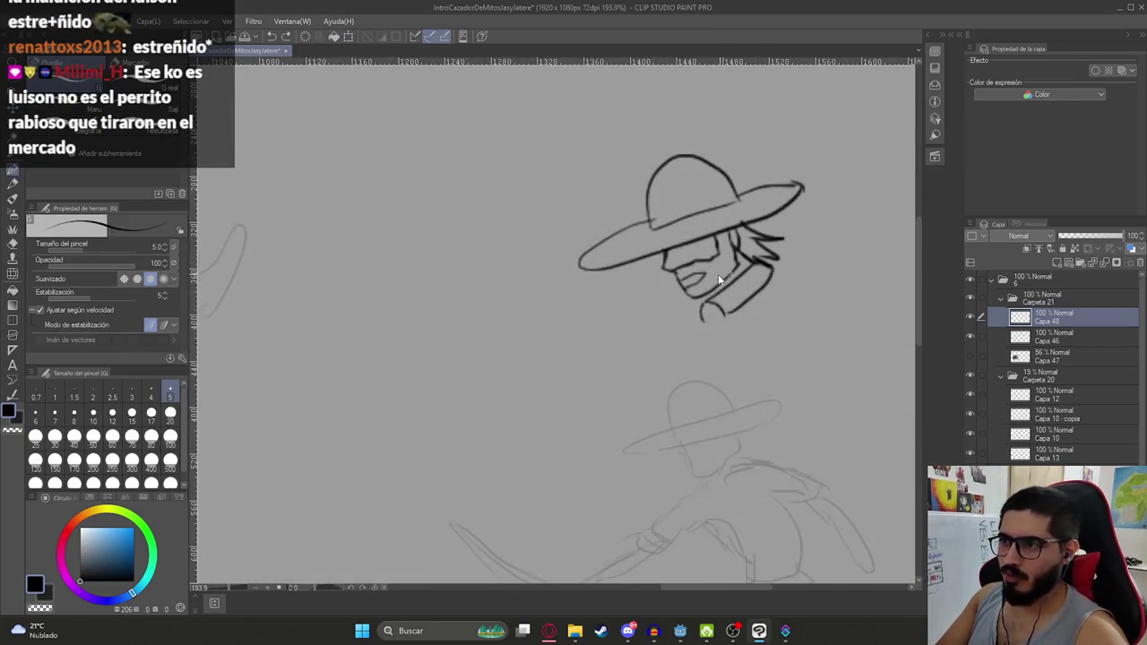
Ink a line along the hunter's lower face and chin
drag(686, 269, 707, 285)
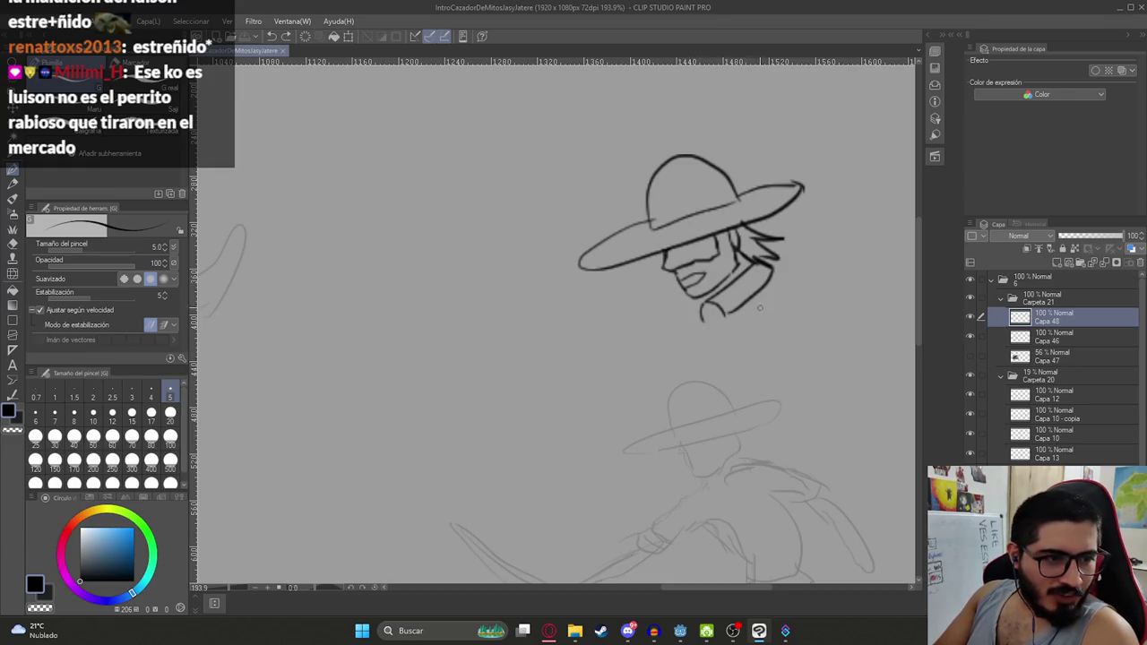
scroll(713, 333, down, 5)
scroll(679, 274, left, 5)
scroll(529, 340, down, 3)
scroll(529, 341, left, 3)
Ink the Luisón beast's tail
drag(334, 306, 375, 334)
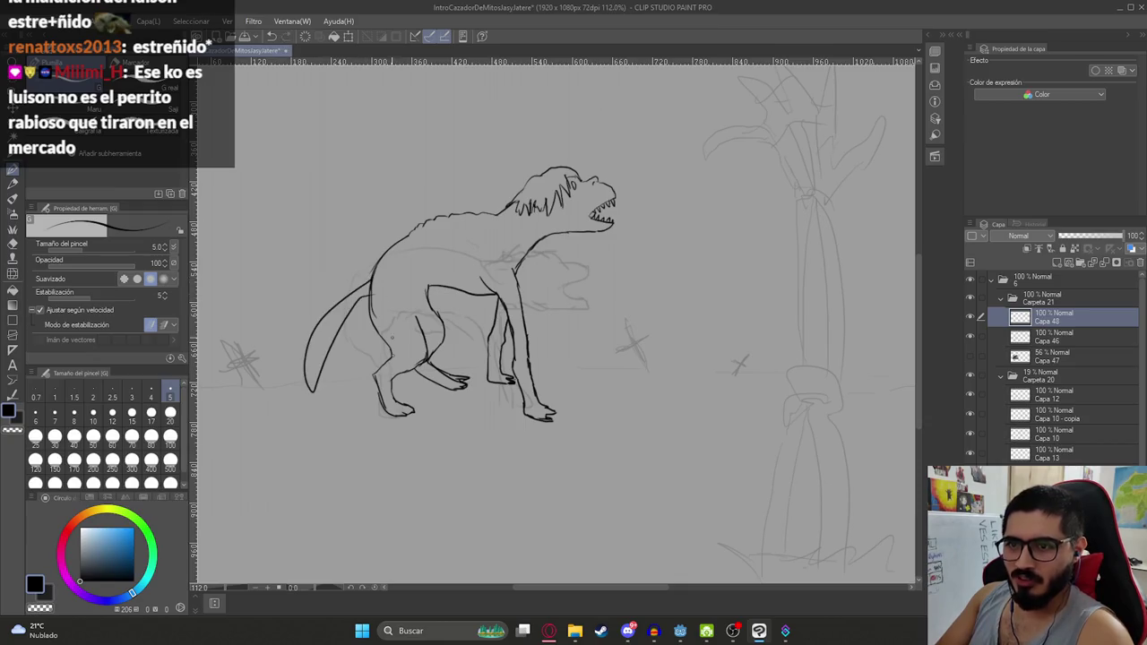
scroll(558, 290, right, 5)
scroll(604, 230, right, 2)
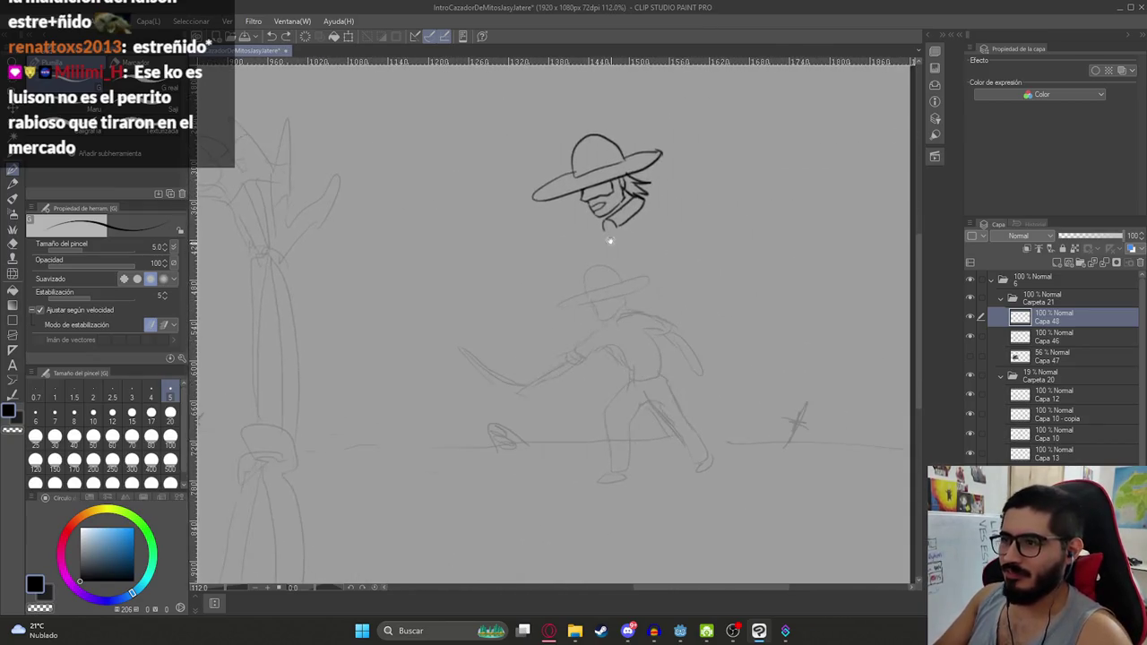
scroll(648, 228, up, 5)
Add a short line at the bottom of the hunter's collar
mouse_move(534, 282)
mouse_down()
mouse_move(543, 276)
mouse_move(496, 299)
mouse_up()
scroll(542, 304, down, 4)
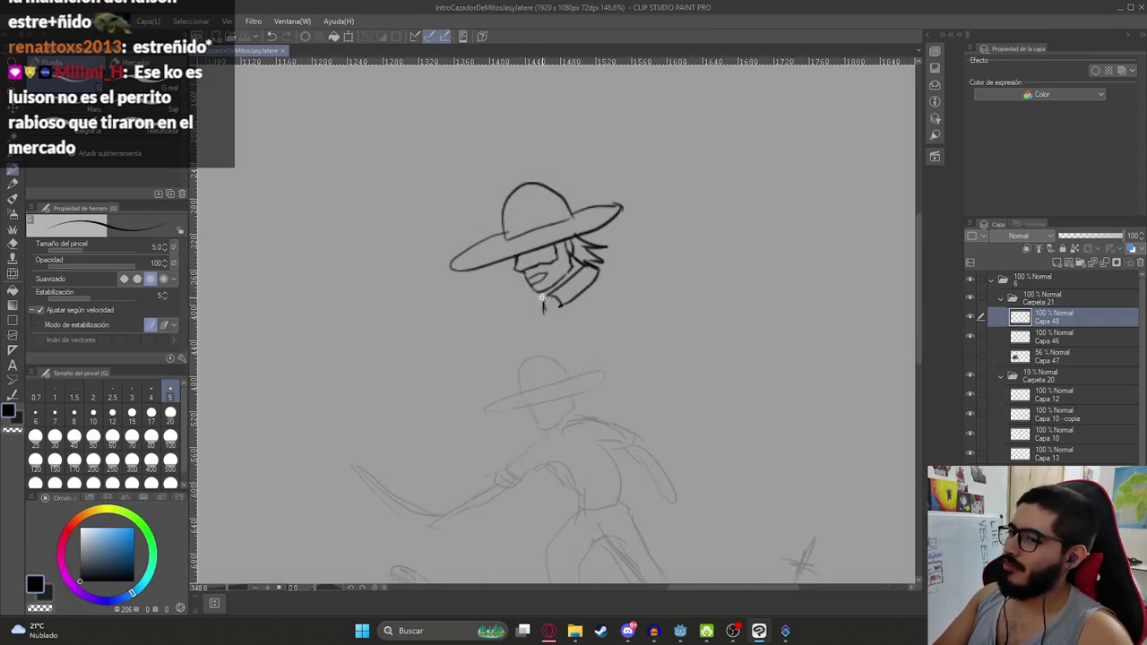
scroll(600, 273, up, 1)
scroll(563, 277, up, 2)
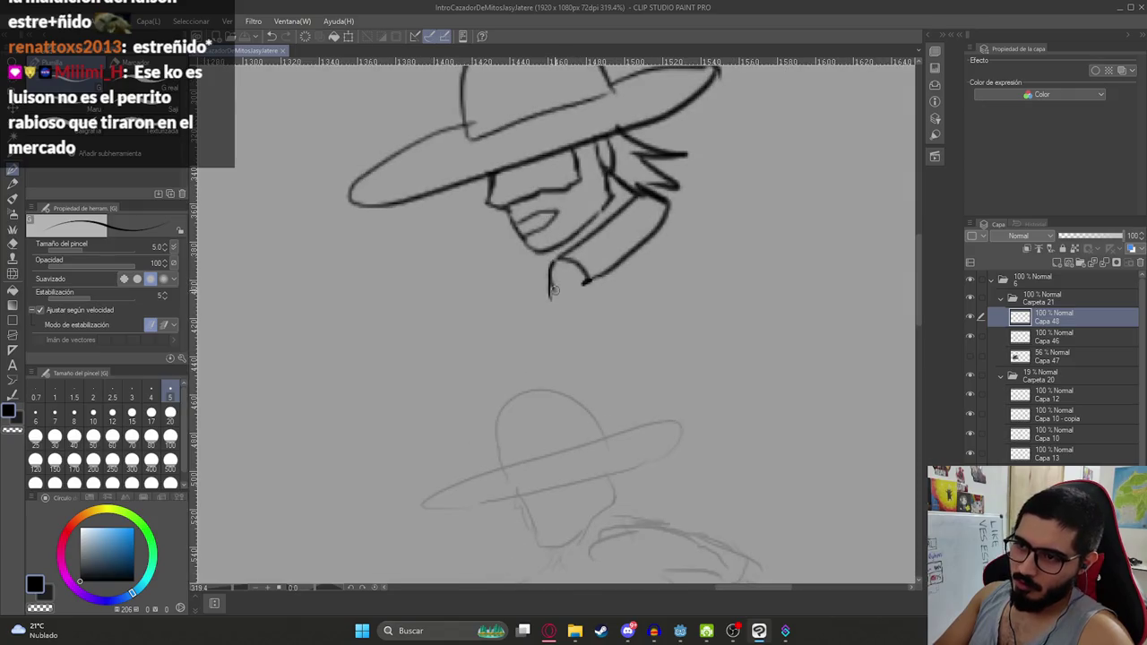
scroll(584, 311, down, 1)
scroll(583, 296, up, 1)
Erase the stray stroke under the collar and add a short stroke beside the hair
key(e)
drag(549, 268, 559, 297)
key(p)
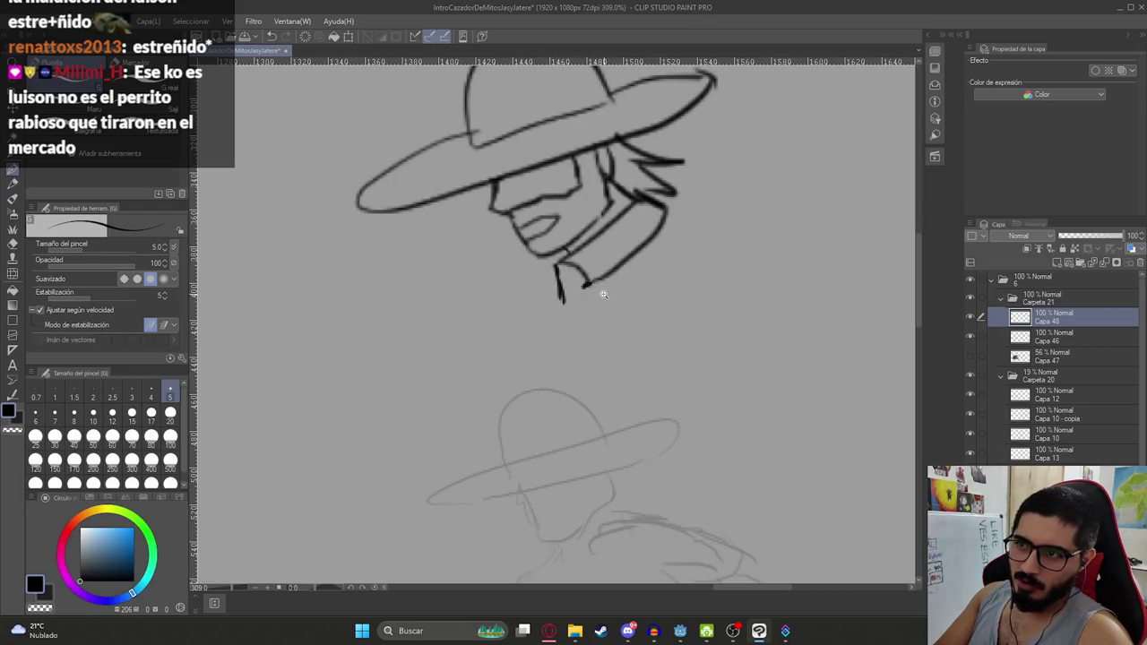
scroll(606, 297, down, 4)
scroll(613, 309, up, 2)
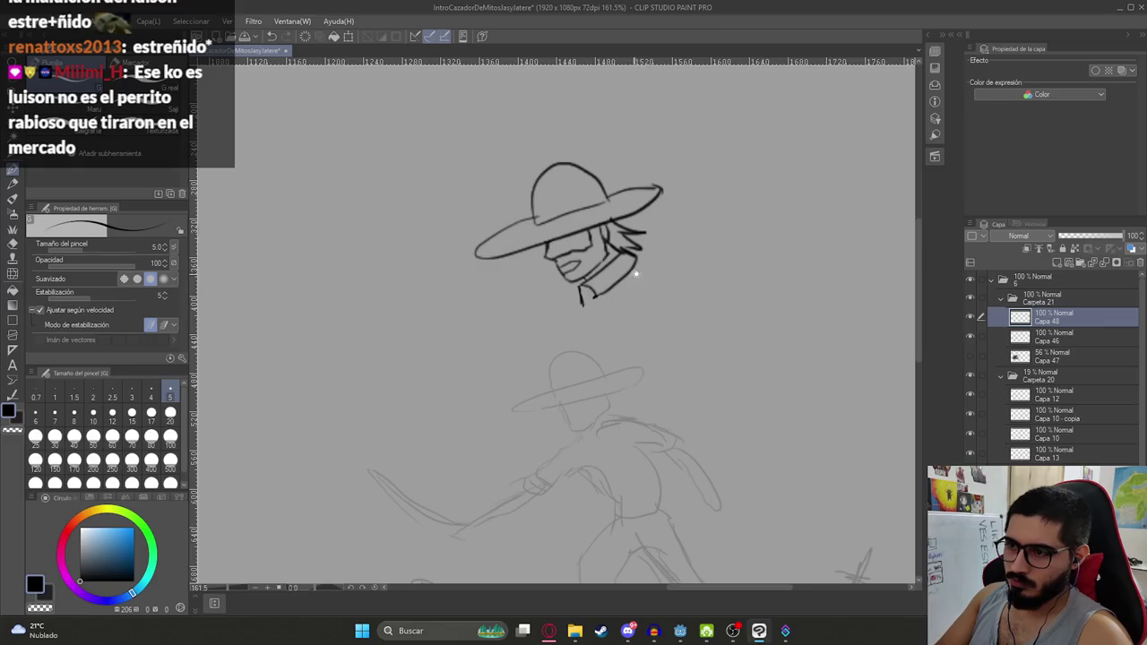
drag(639, 255, 669, 266)
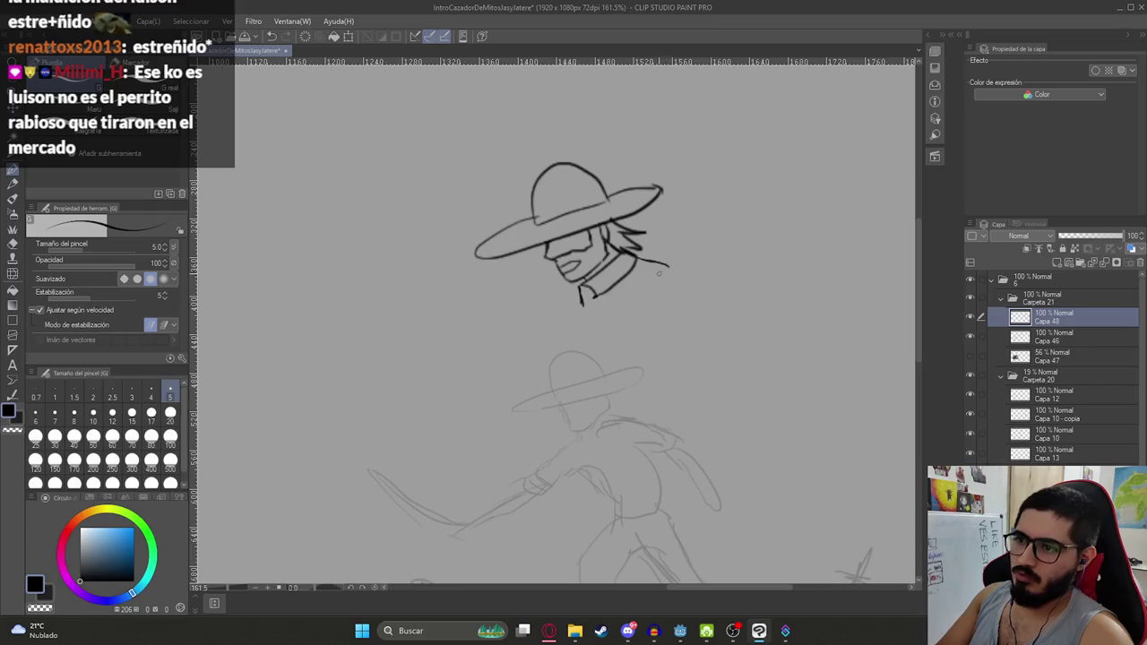
Ink the shoulder line right of the collar and save the drawing
key(ctrl+z)
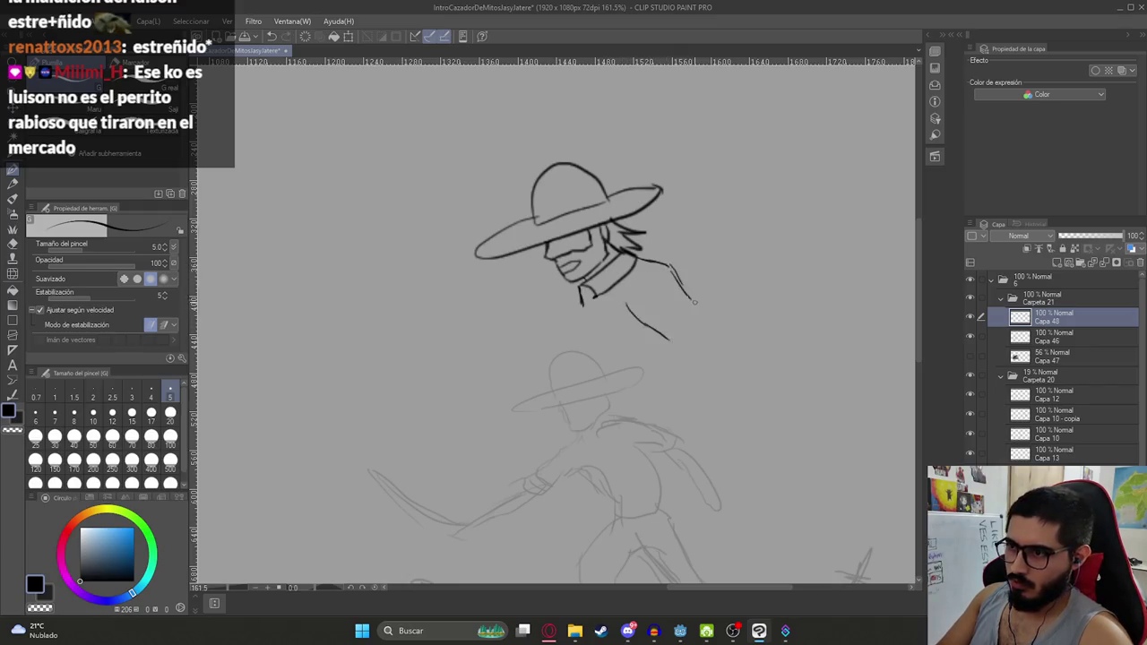
mouse_move(670, 266)
mouse_down()
mouse_move(693, 297)
mouse_move(671, 342)
mouse_move(643, 310)
mouse_up()
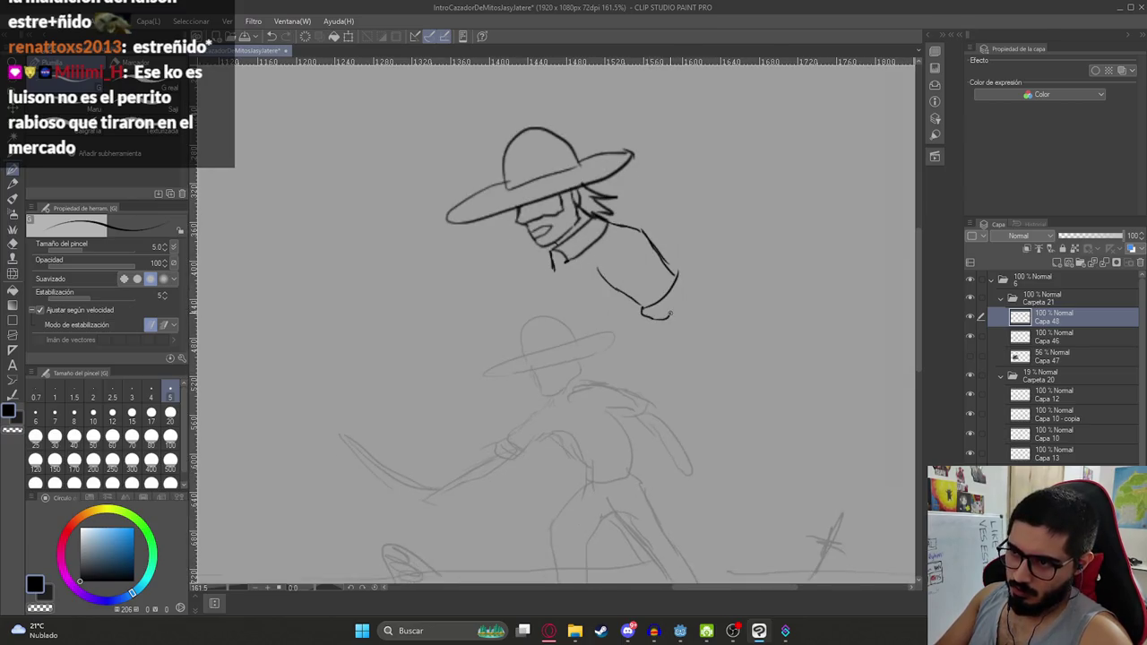
scroll(681, 274, down, 3)
scroll(699, 295, up, 4)
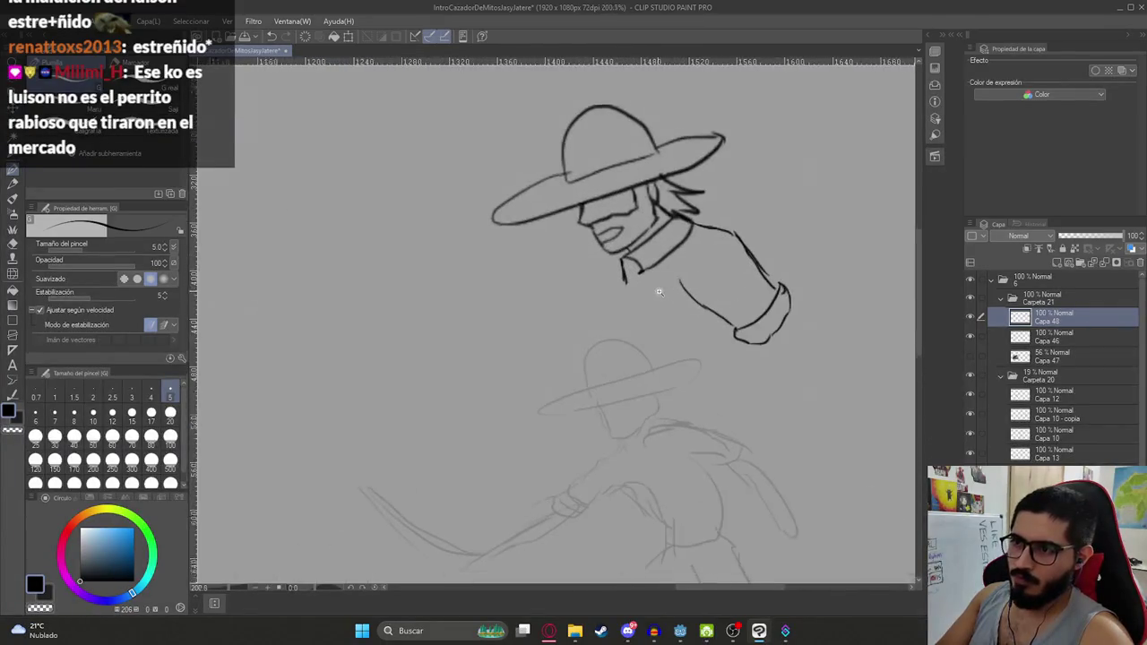
drag(714, 320, 651, 291)
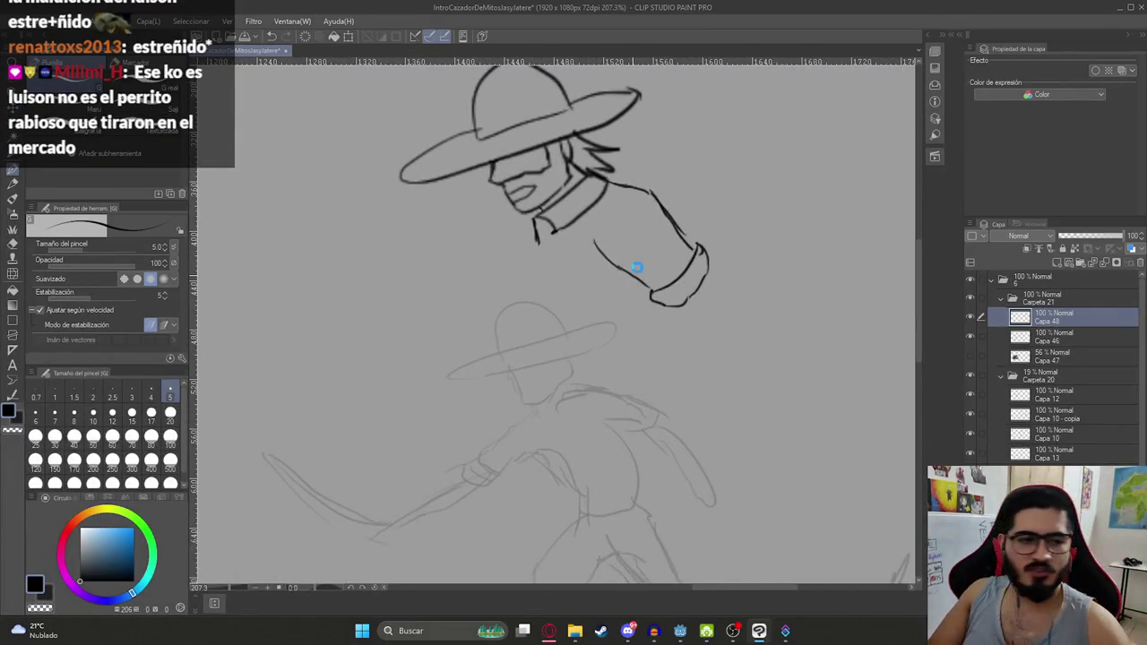
key(ctrl+s)
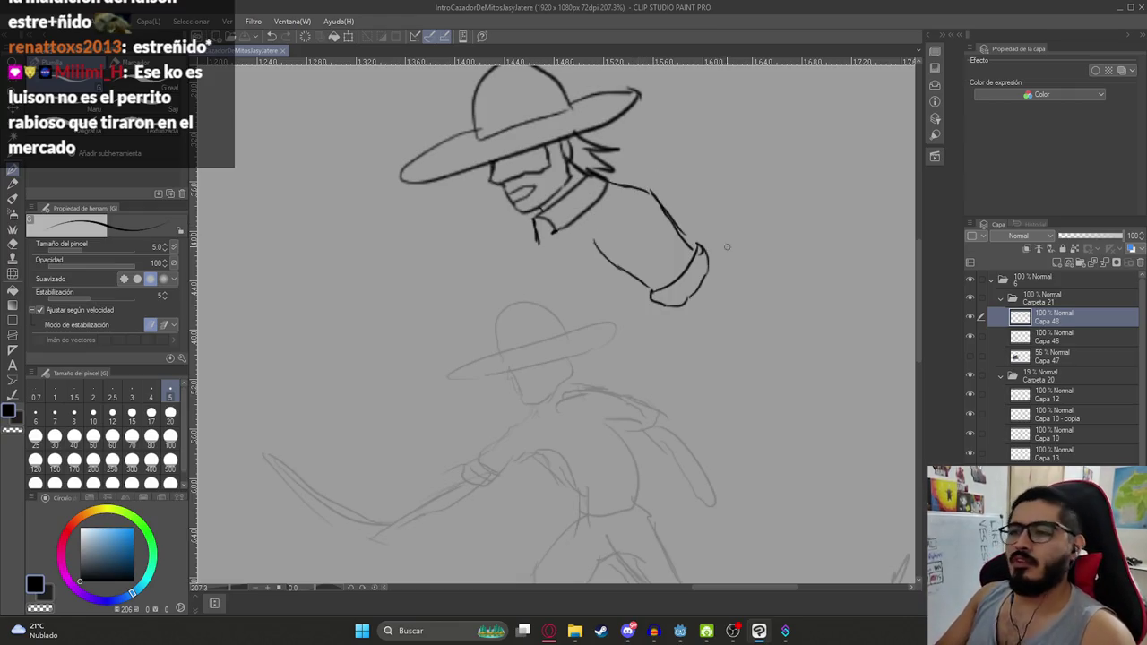
Ink the forearm lines down from the arm cuff, retrying strokes with undo
mouse_move(695, 307)
mouse_down()
mouse_move(664, 301)
mouse_move(699, 353)
mouse_up()
key(ctrl+z)
drag(665, 289, 730, 385)
key(ctrl+z)
drag(663, 296, 708, 362)
drag(688, 258, 710, 285)
drag(695, 260, 733, 351)
key(ctrl+z)
drag(692, 259, 741, 352)
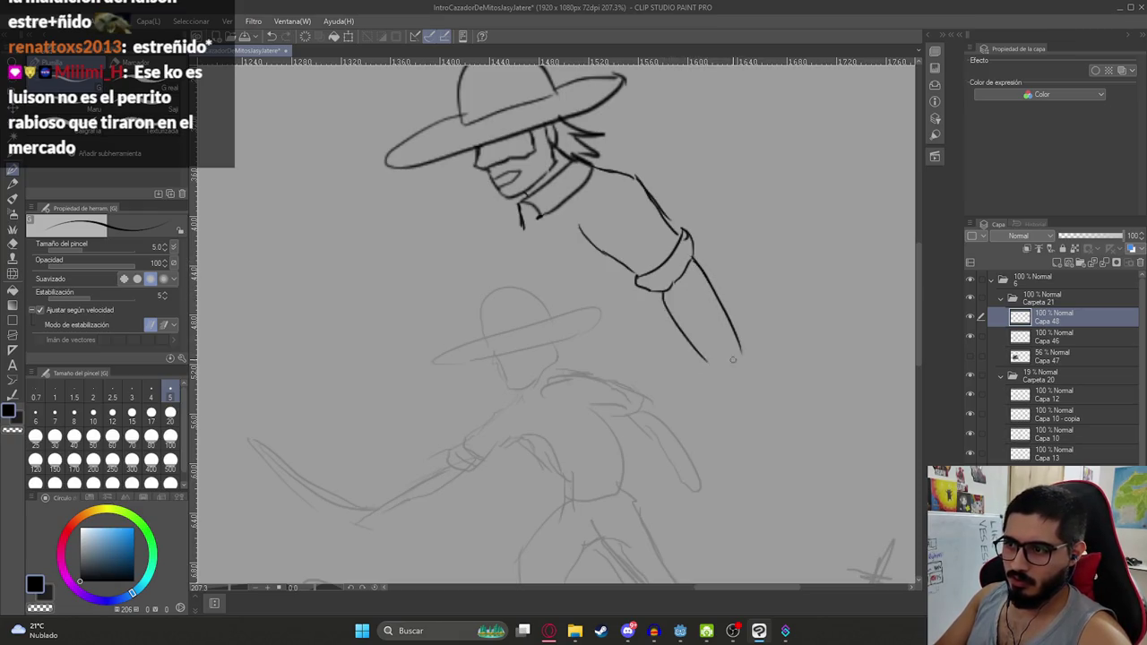
key(ctrl+z)
Draw the right sleeve line down from the cuff after several retries
drag(636, 260, 566, 264)
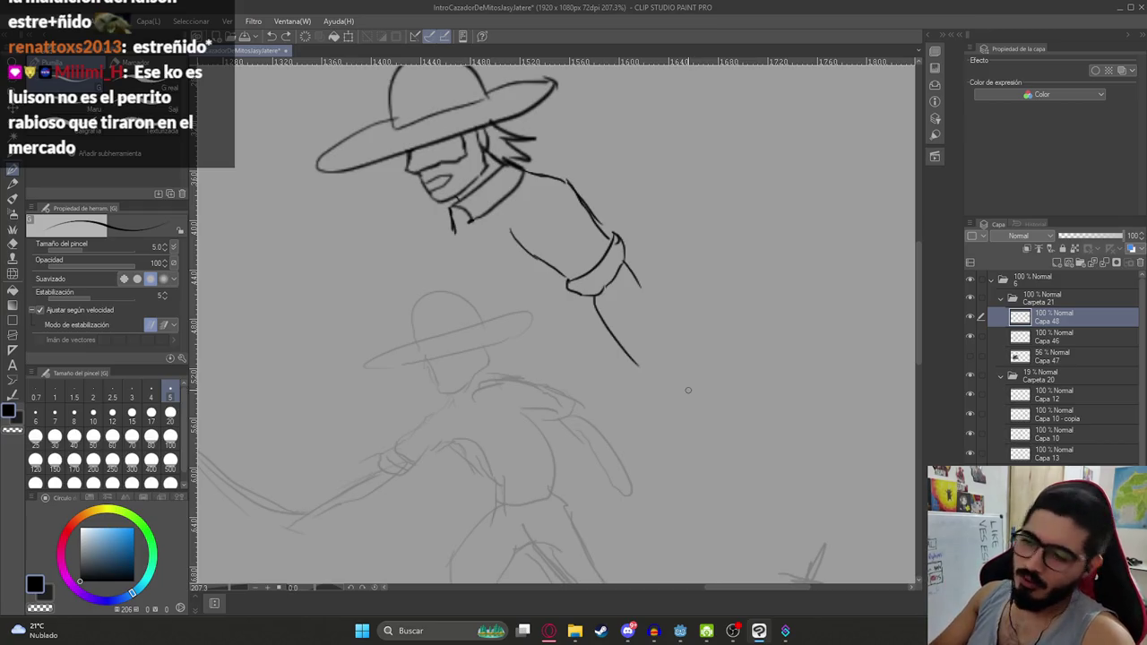
scroll(657, 364, up, 2)
drag(612, 253, 663, 333)
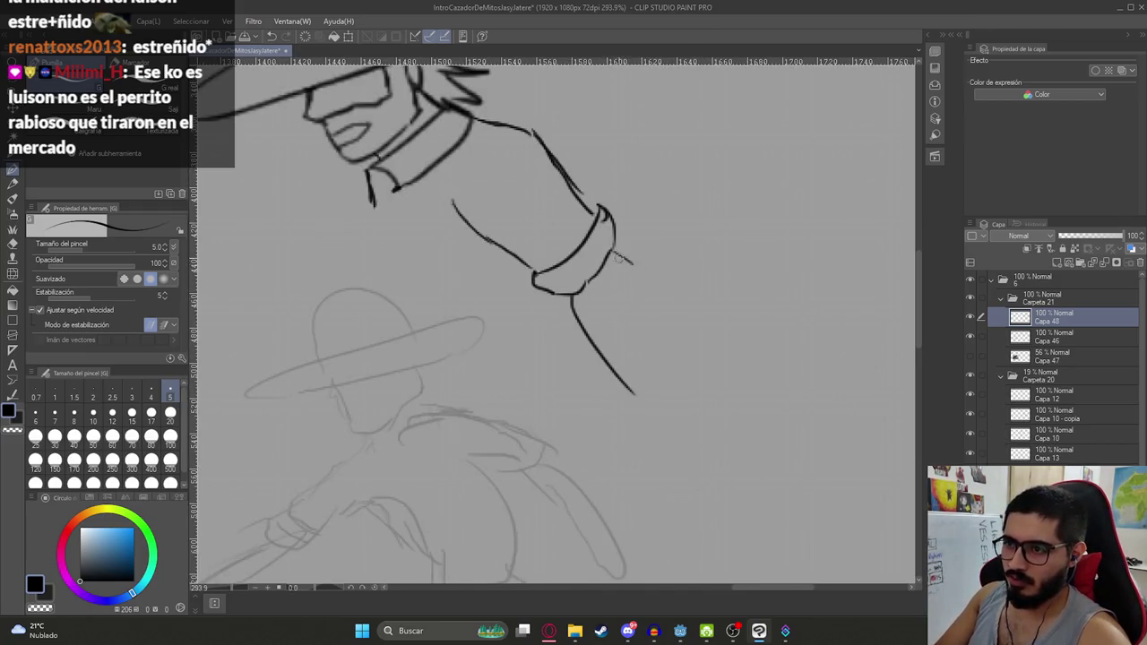
key(ctrl+z)
drag(612, 253, 674, 361)
key(ctrl+z)
drag(612, 253, 672, 384)
key(ctrl+z)
drag(612, 252, 672, 384)
Undo the inked arm and sleeve strokes
scroll(678, 320, down, 3)
scroll(620, 264, down, 7)
scroll(619, 263, up, 5)
scroll(663, 304, up, 1)
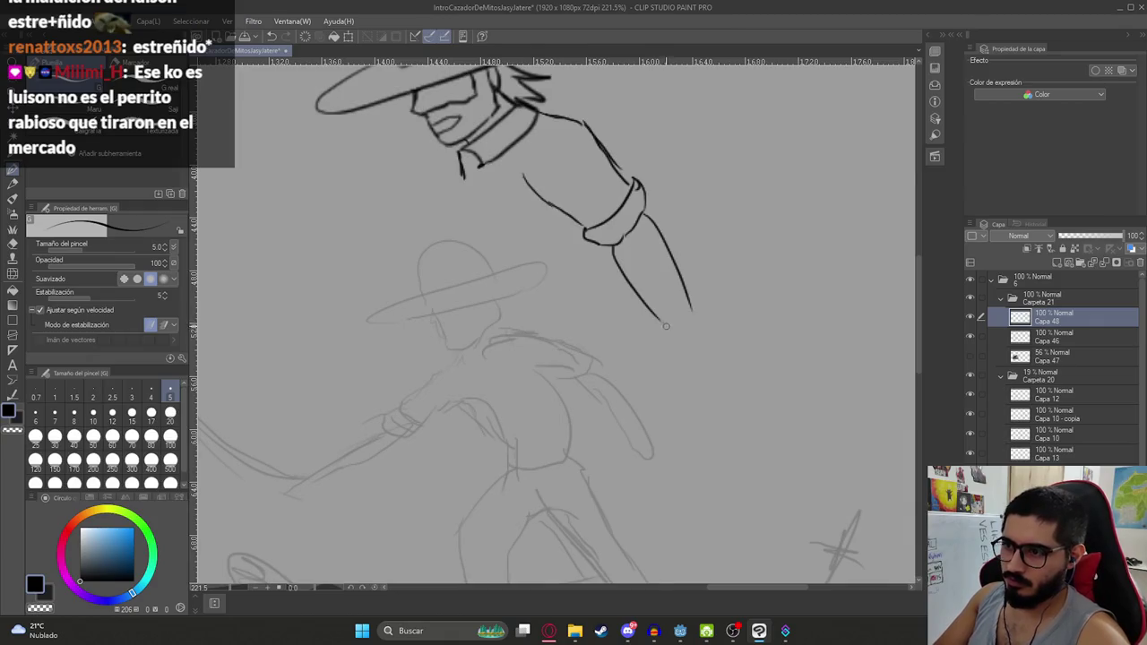
scroll(672, 339, down, 5)
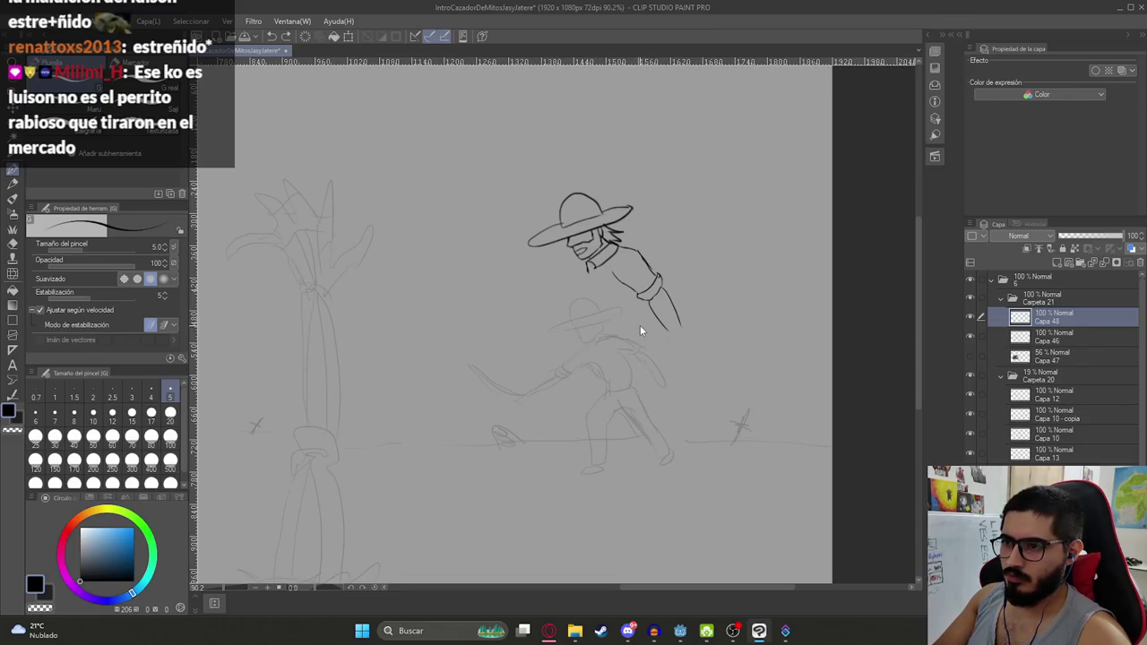
key(ctrl+z)
key(ctrl+z)
key(ctrl+z)
key(ctrl+z)
key(ctrl+z)
Ink a short collar flap line under the hunter's chin, then zoom out to the scene
scroll(579, 260, up, 5)
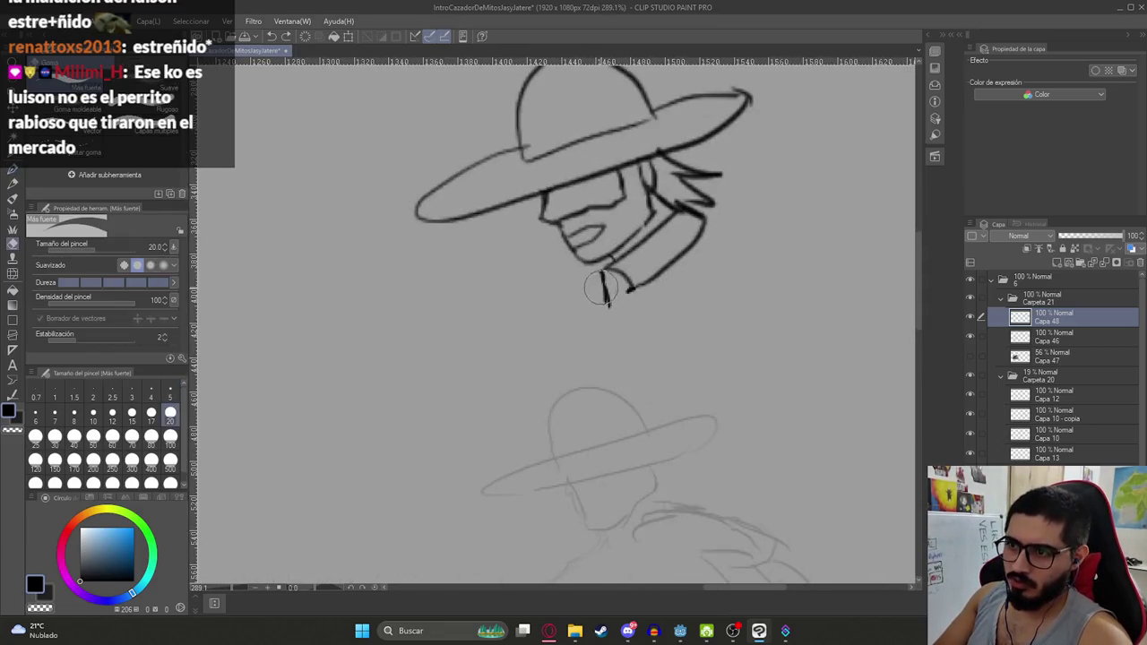
mouse_move(605, 268)
mouse_down()
mouse_move(607, 298)
mouse_move(585, 299)
mouse_up()
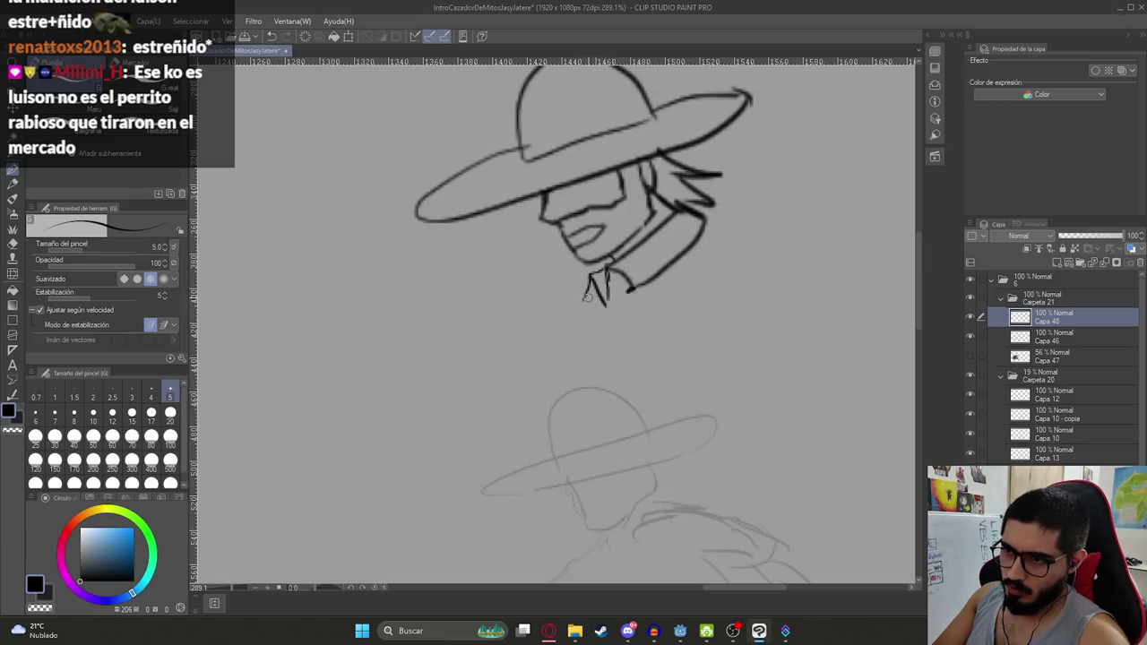
scroll(596, 322, down, 3)
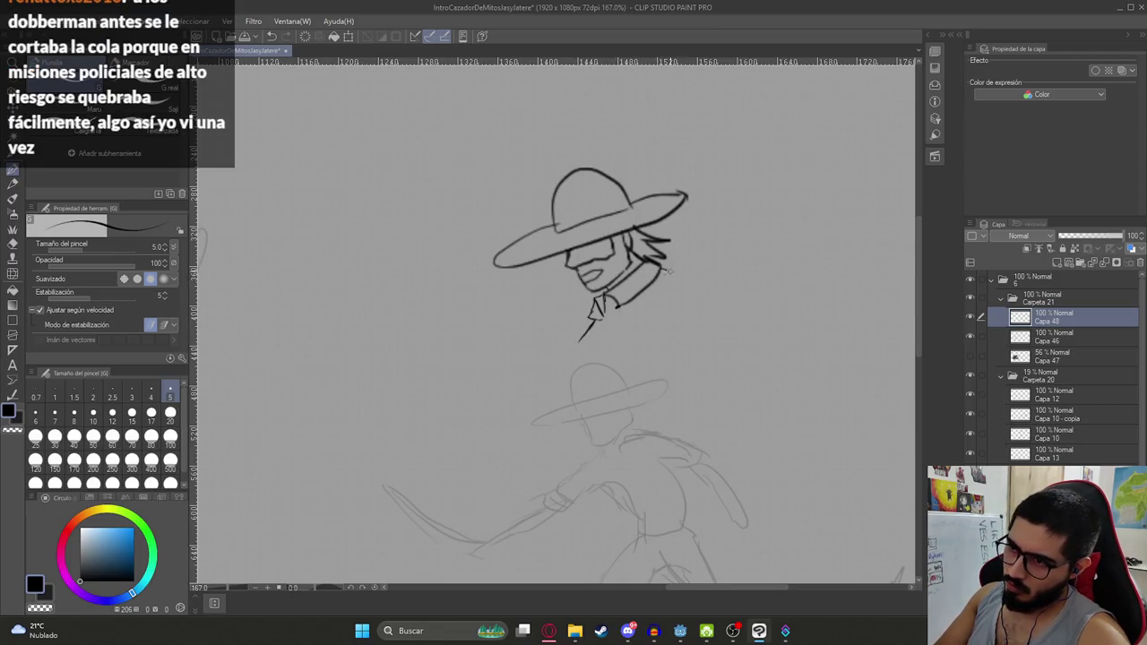
scroll(672, 279, down, 3)
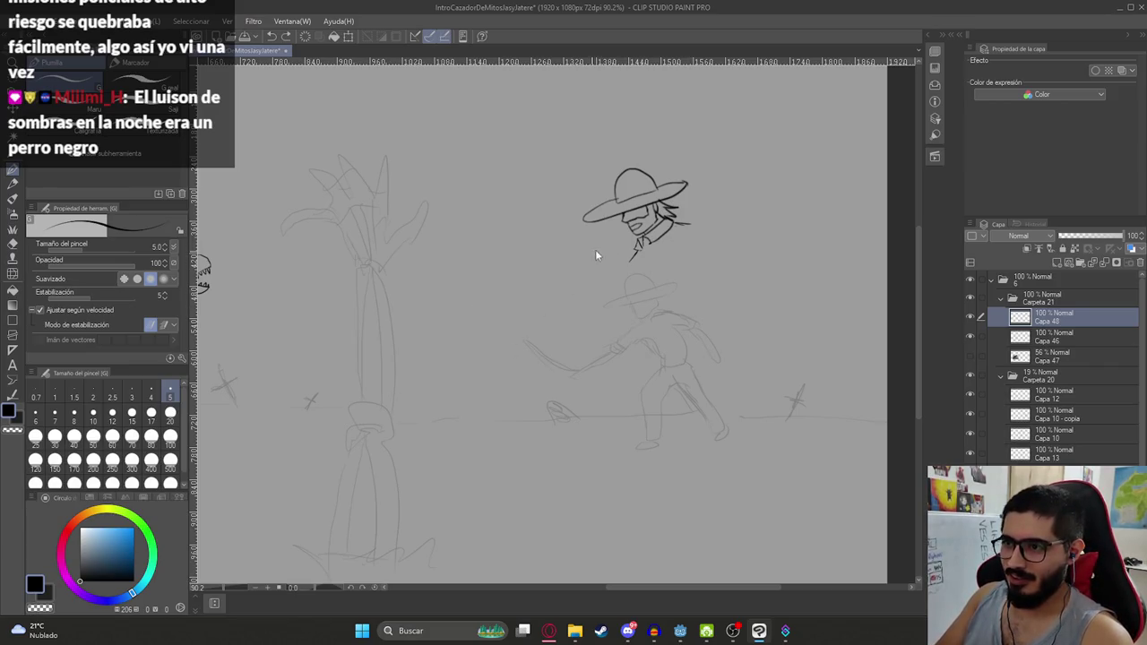
Extend the hunter's neck line down the body, redrawing it once
scroll(610, 259, up, 4)
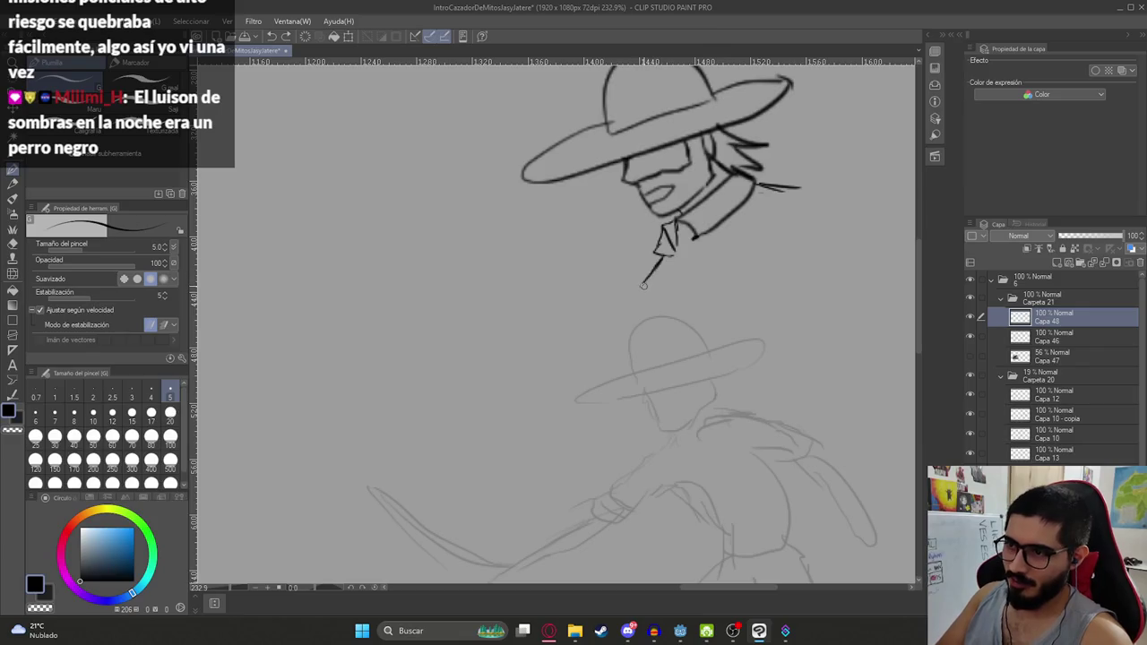
drag(641, 290, 591, 341)
key(ctrl+z)
key(ctrl+z)
mouse_move(646, 284)
mouse_down()
mouse_move(599, 339)
mouse_move(646, 379)
mouse_up()
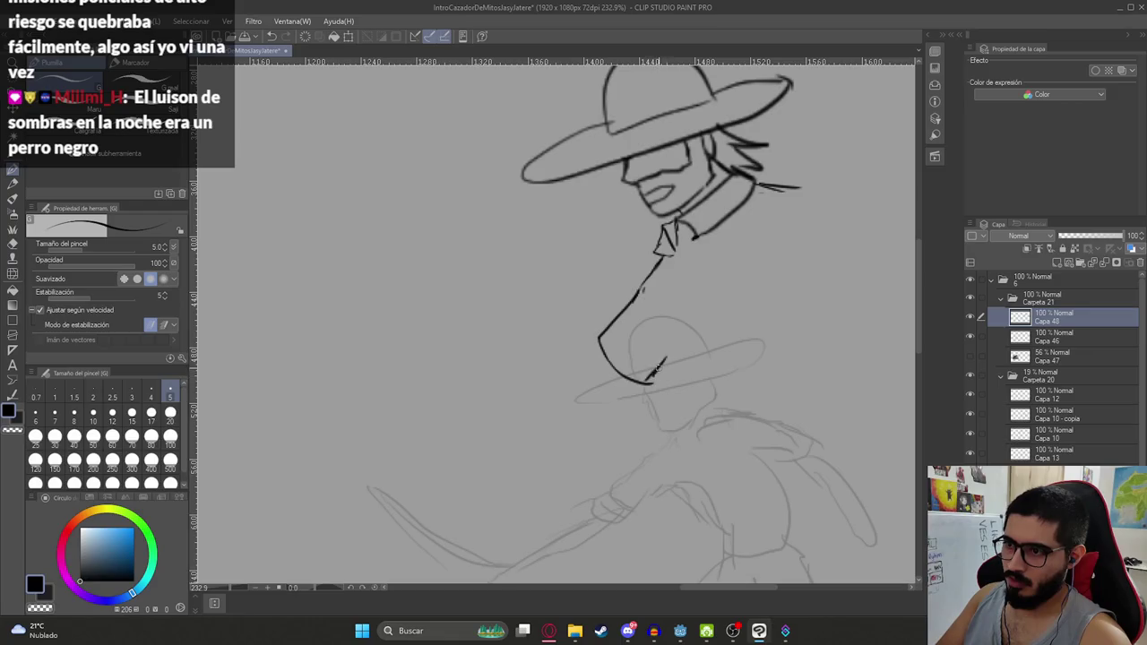
scroll(663, 363, down, 2)
scroll(627, 341, down, 3)
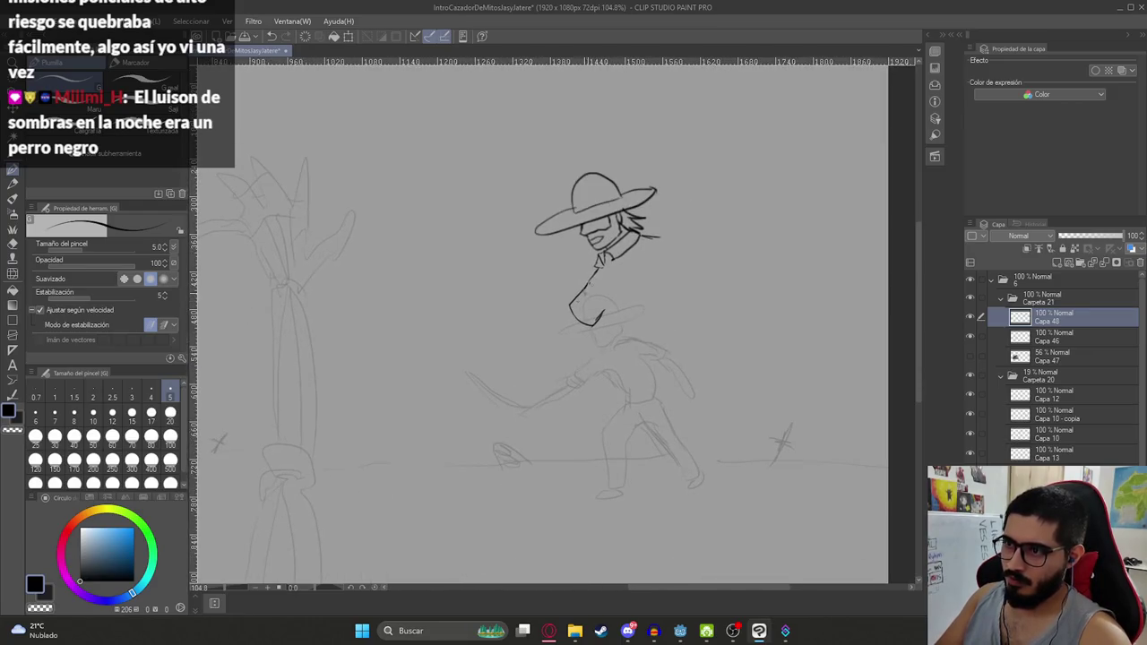
scroll(578, 305, up, 4)
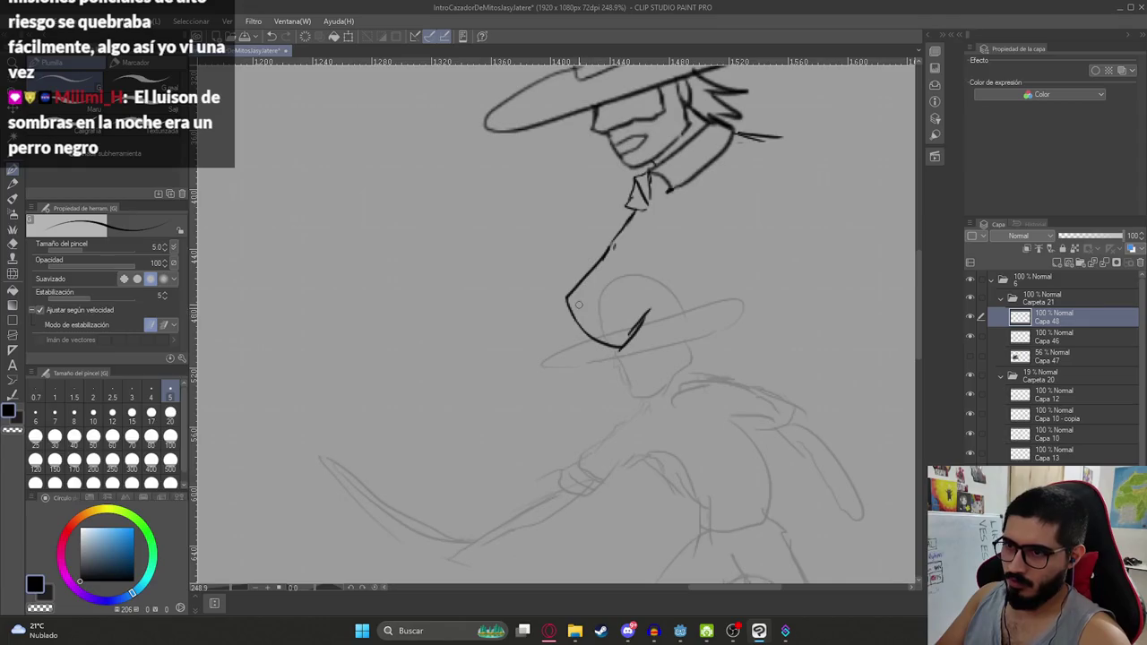
Ink a short line at the neck and continue the arm line downward
mouse_move(570, 296)
mouse_down()
mouse_move(550, 303)
mouse_move(618, 360)
mouse_up()
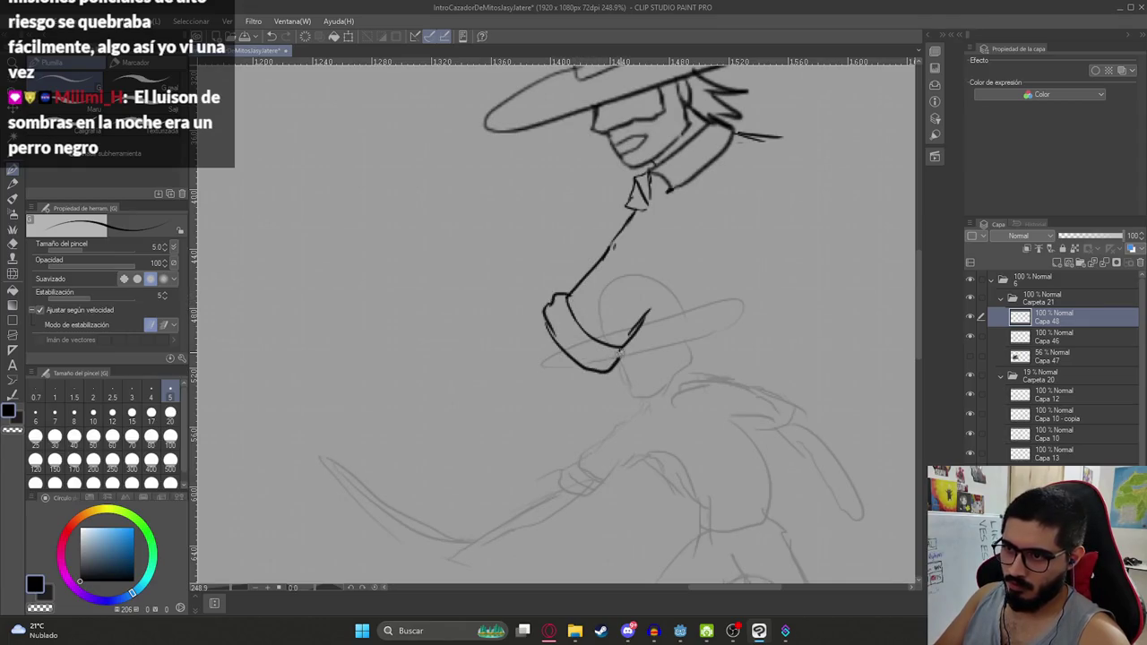
scroll(600, 352, down, 5)
scroll(538, 289, up, 3)
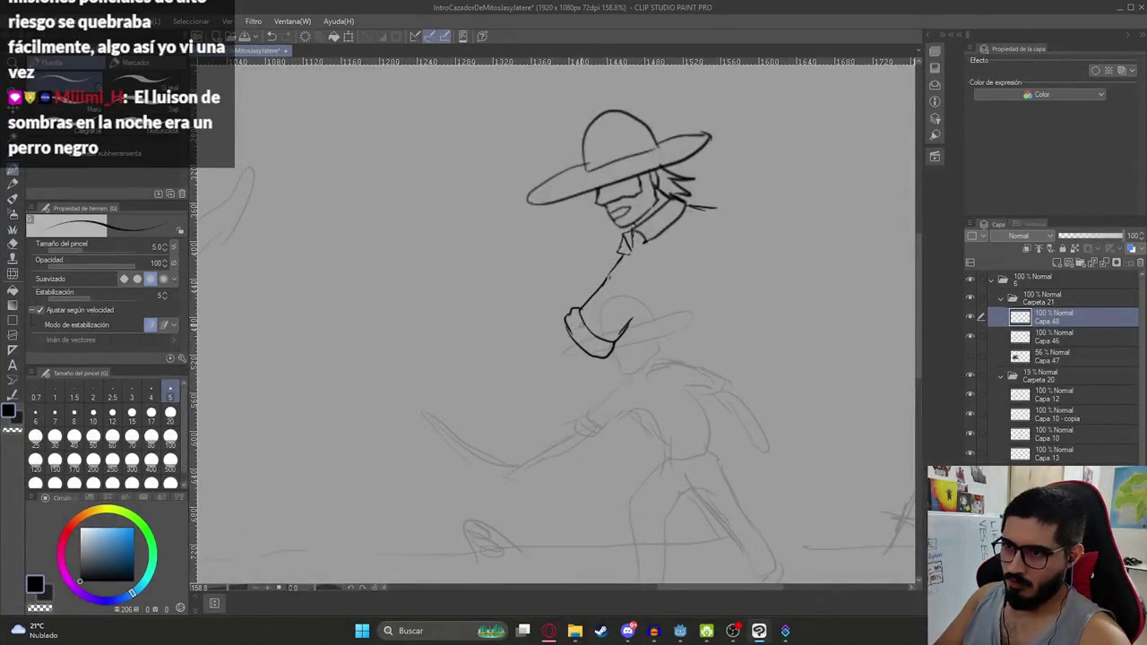
drag(639, 345, 658, 404)
scroll(692, 419, down, 5)
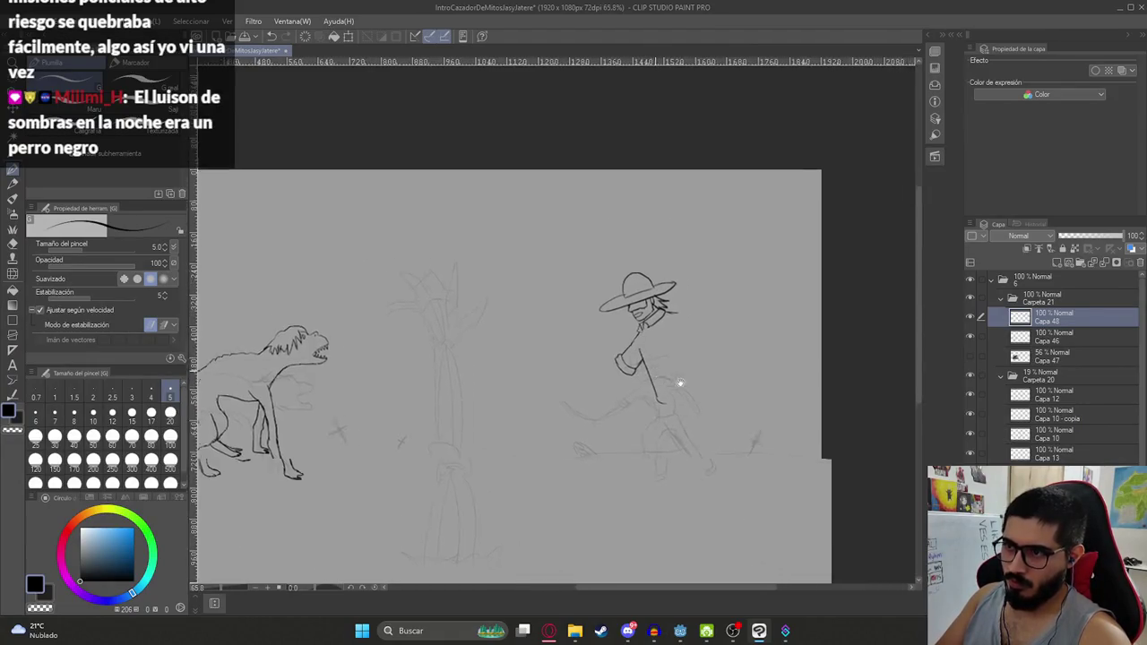
scroll(678, 384, up, 2)
scroll(613, 328, up, 2)
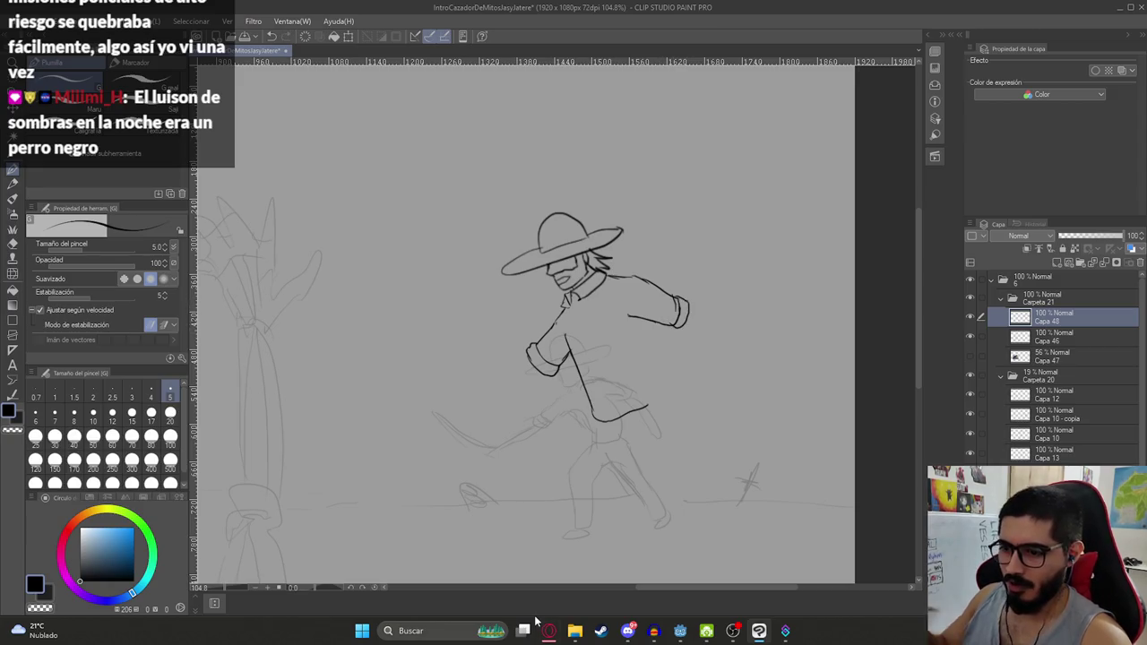
Search 'yaguarete' in a new Opera GX tab and open the Don Mariano game page
mouse_move(549, 631)
click(521, 596)
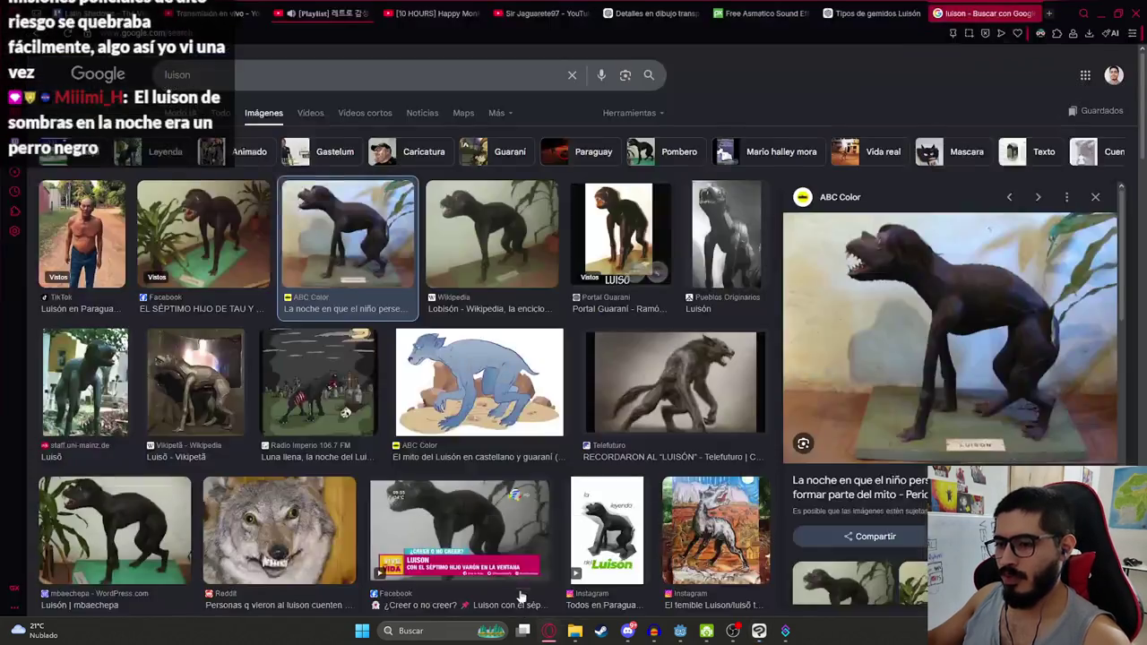
click(1049, 13)
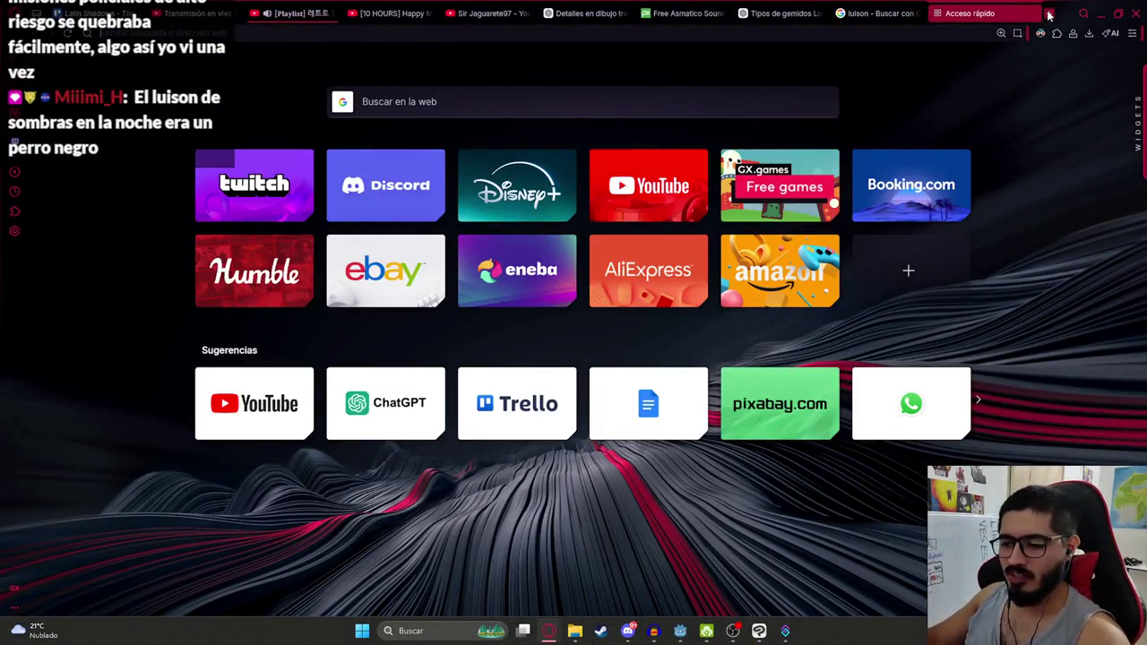
text(yaguarete)
key(Return)
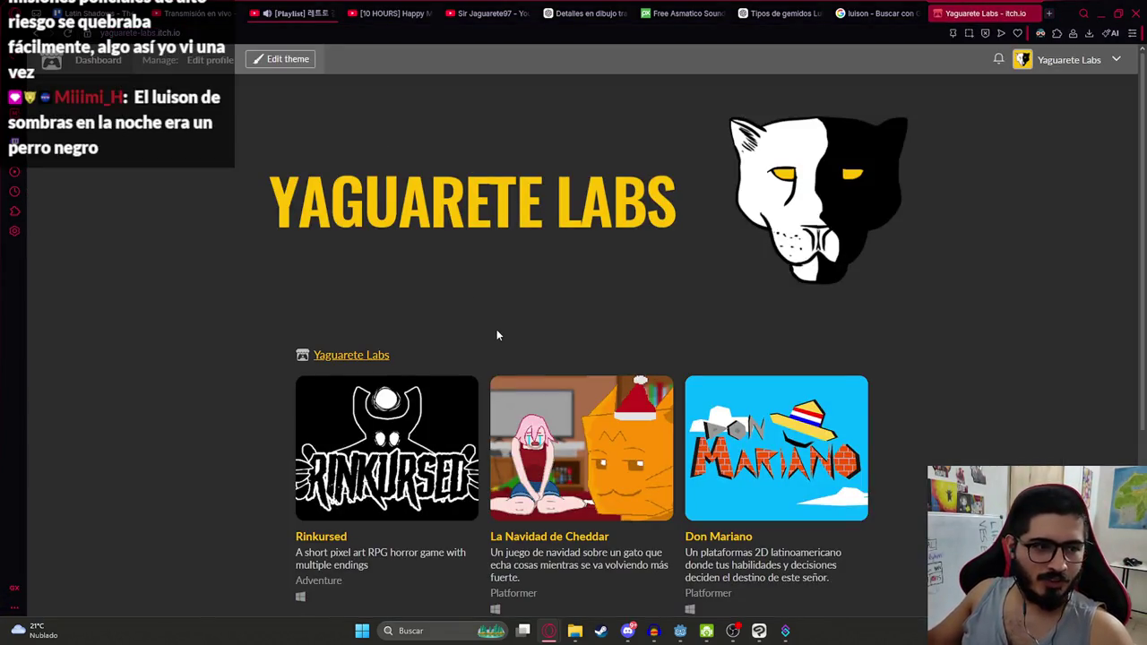
scroll(501, 322, down, 3)
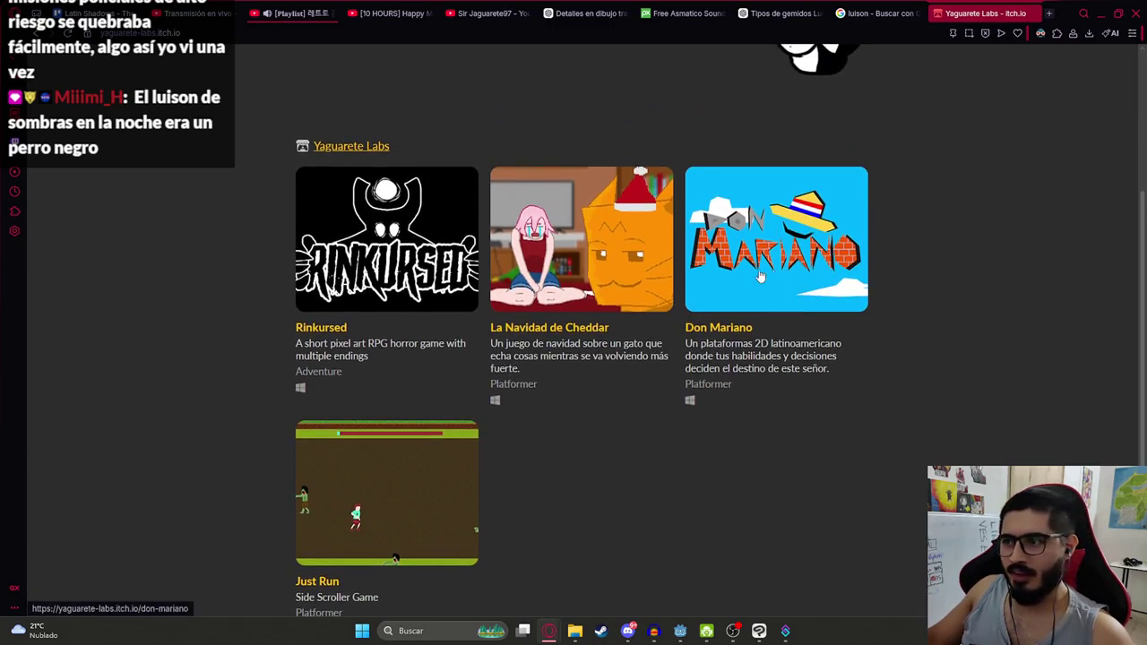
click(785, 261)
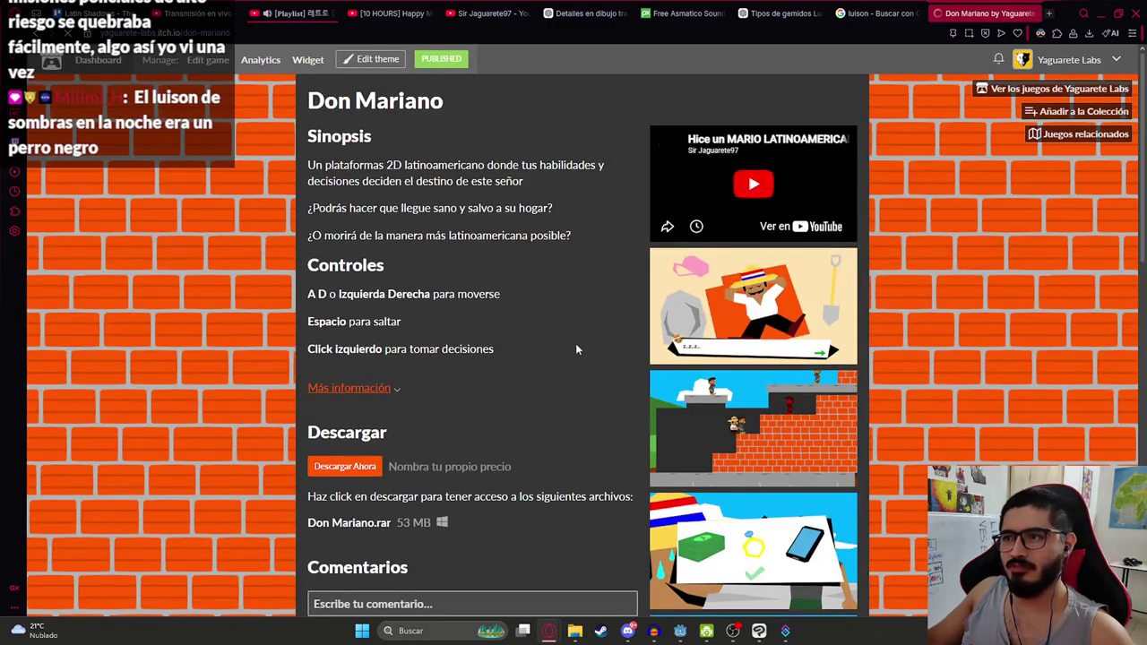
Scroll the Don Mariano page and view one game screenshot enlarged
scroll(564, 345, down, 3)
scroll(846, 191, down, 2)
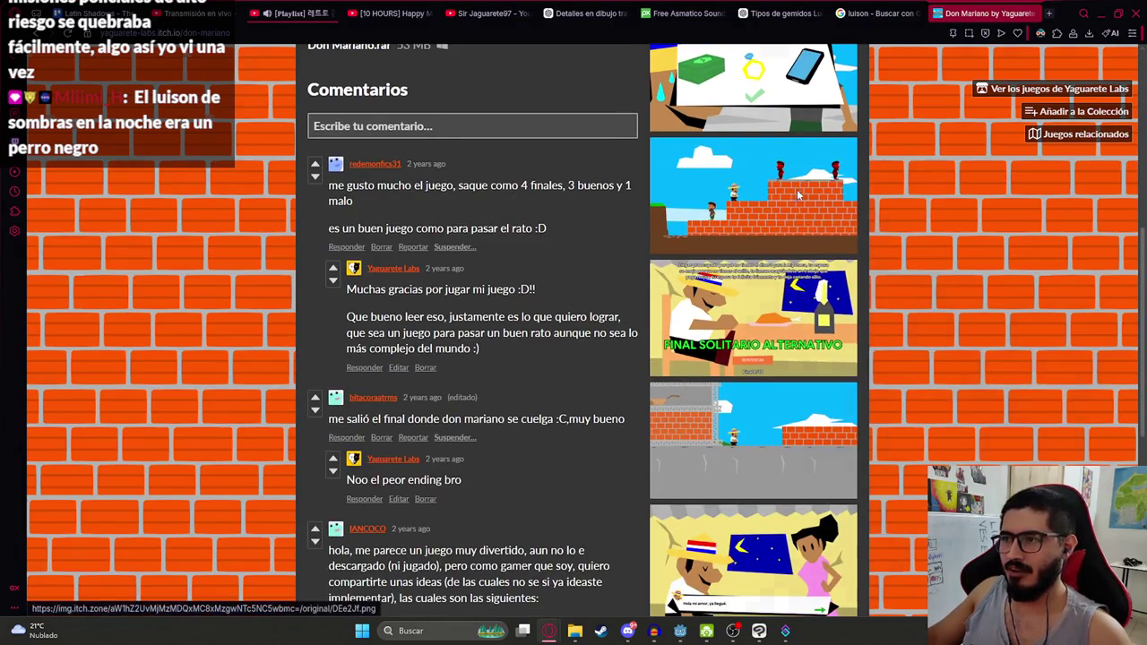
click(797, 189)
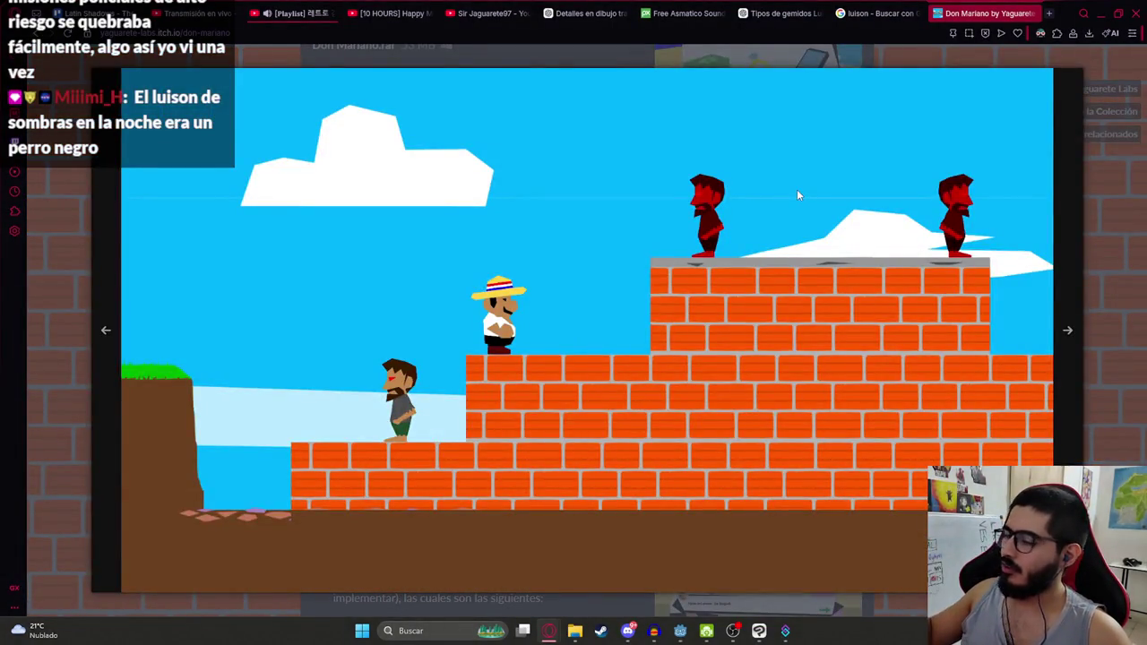
click(1136, 289)
scroll(724, 524, down, 2)
scroll(724, 524, up, 4)
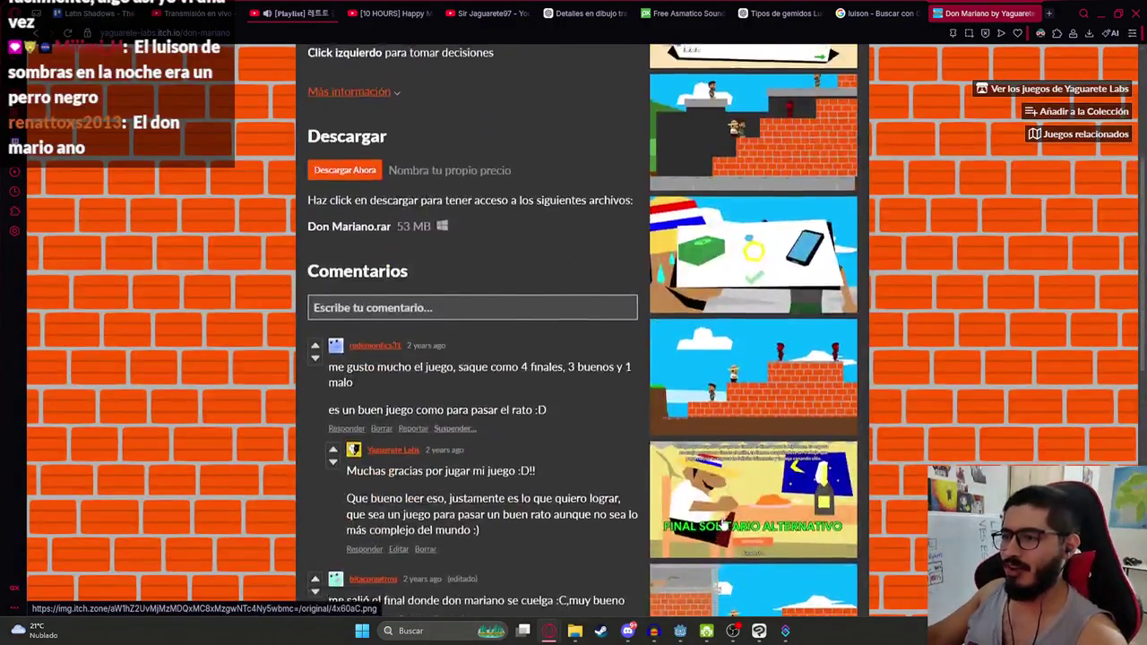
scroll(723, 524, up, 3)
Close the Don Mariano tab and minimize the browser to return to the drawing
click(383, 36)
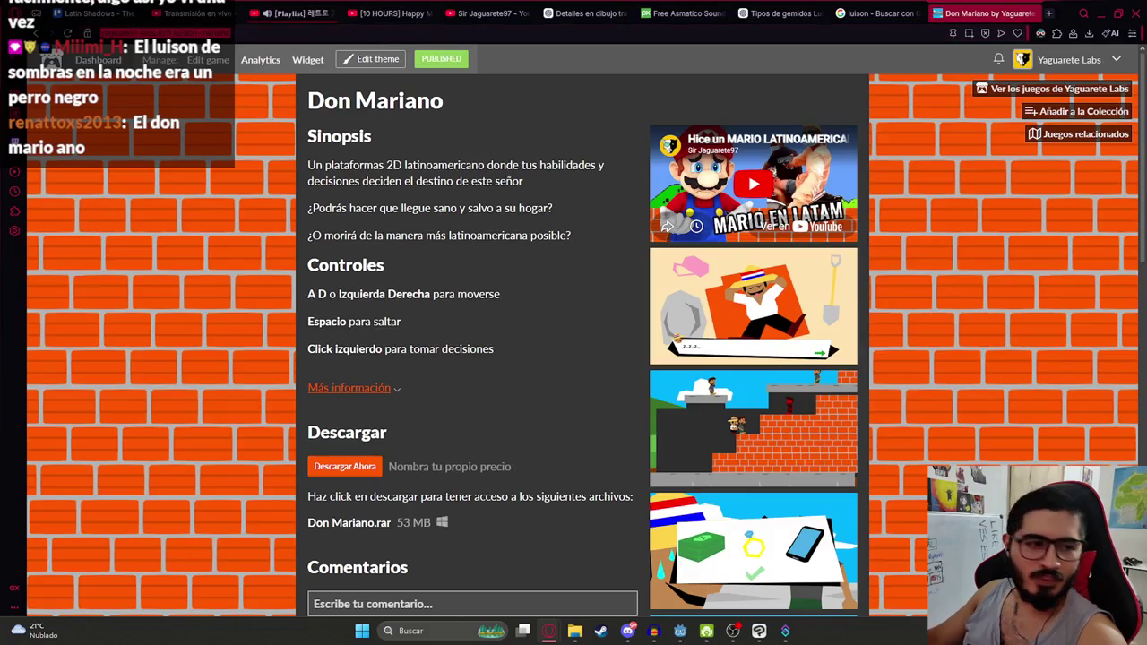
key(alt+Tab)
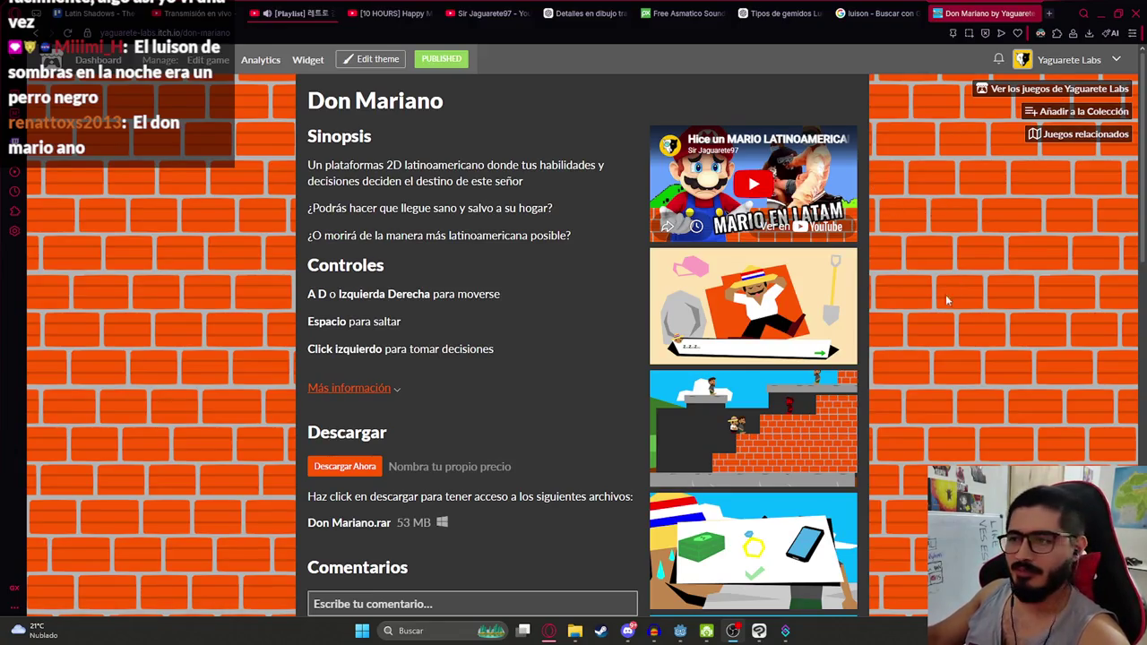
scroll(932, 233, down, 4)
scroll(925, 323, down, 5)
scroll(917, 394, down, 2)
scroll(914, 408, up, 10)
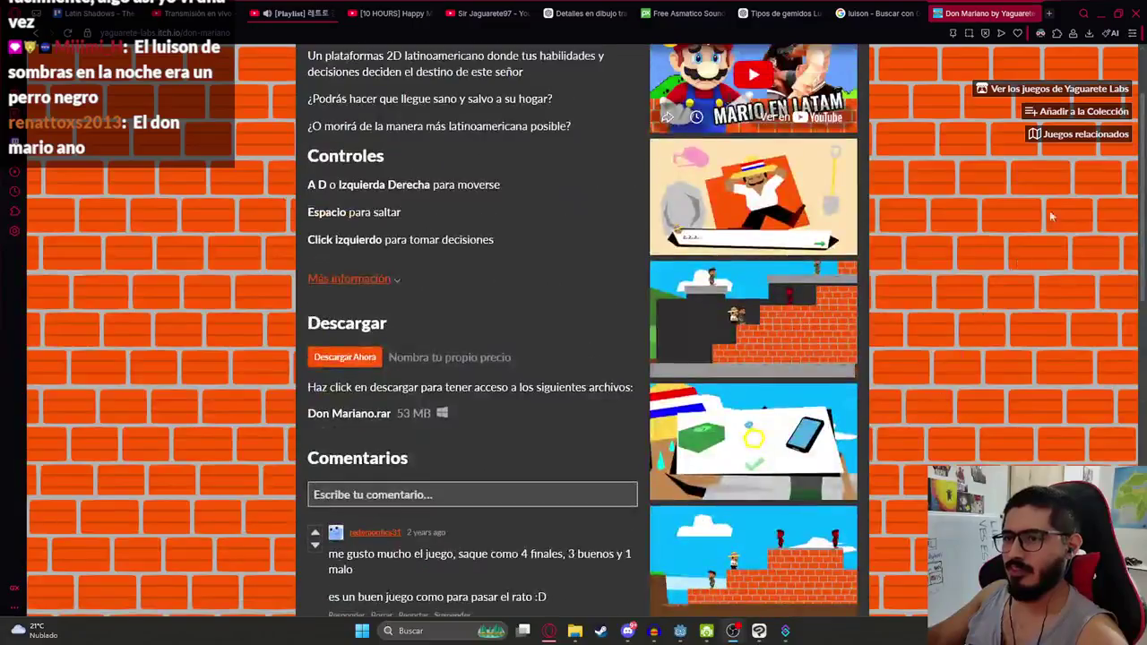
click(1036, 13)
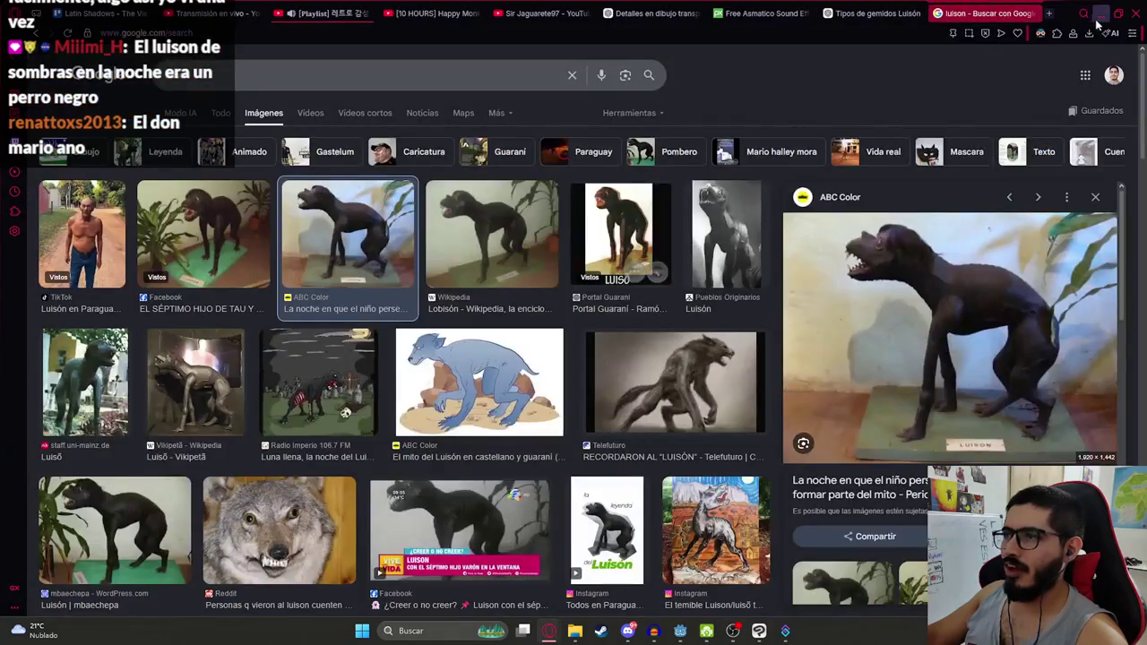
click(1100, 13)
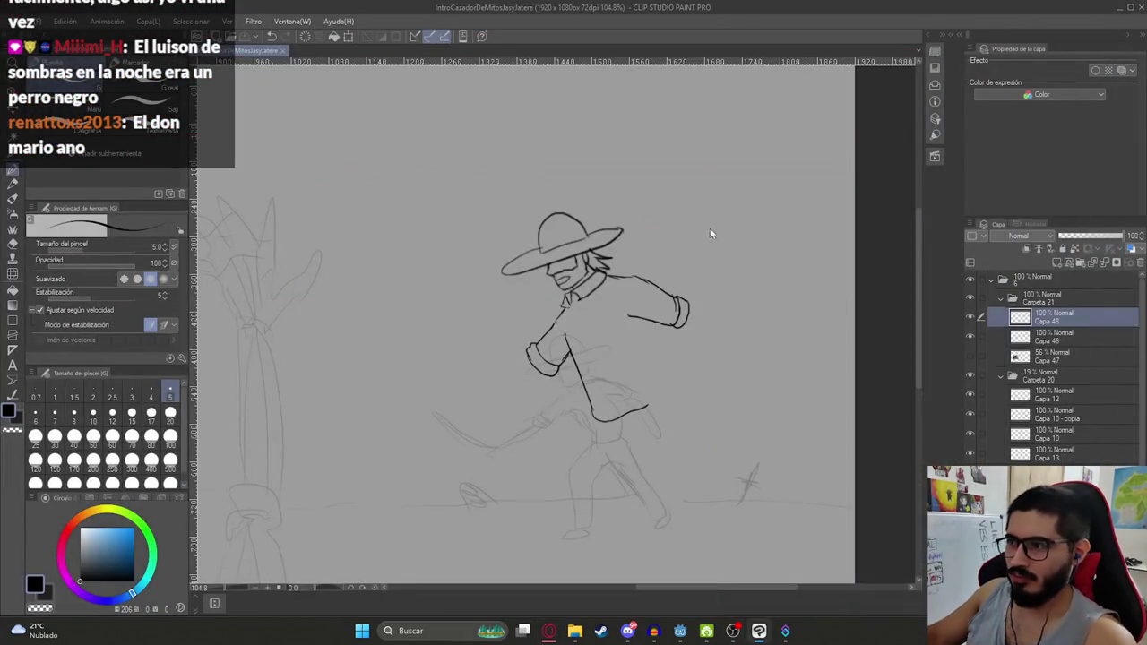
Try round and downward strokes beside the hunter's arm, undoing the longer one
scroll(683, 297, down, 5)
scroll(694, 342, up, 4)
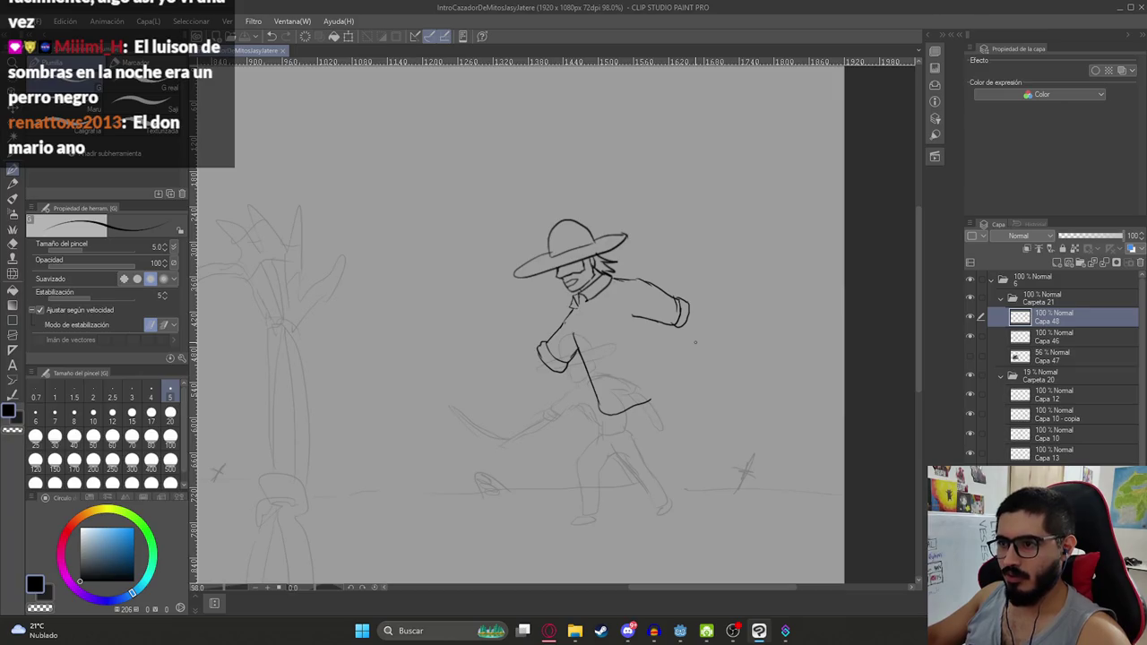
drag(592, 279, 631, 291)
key(ctrl+z)
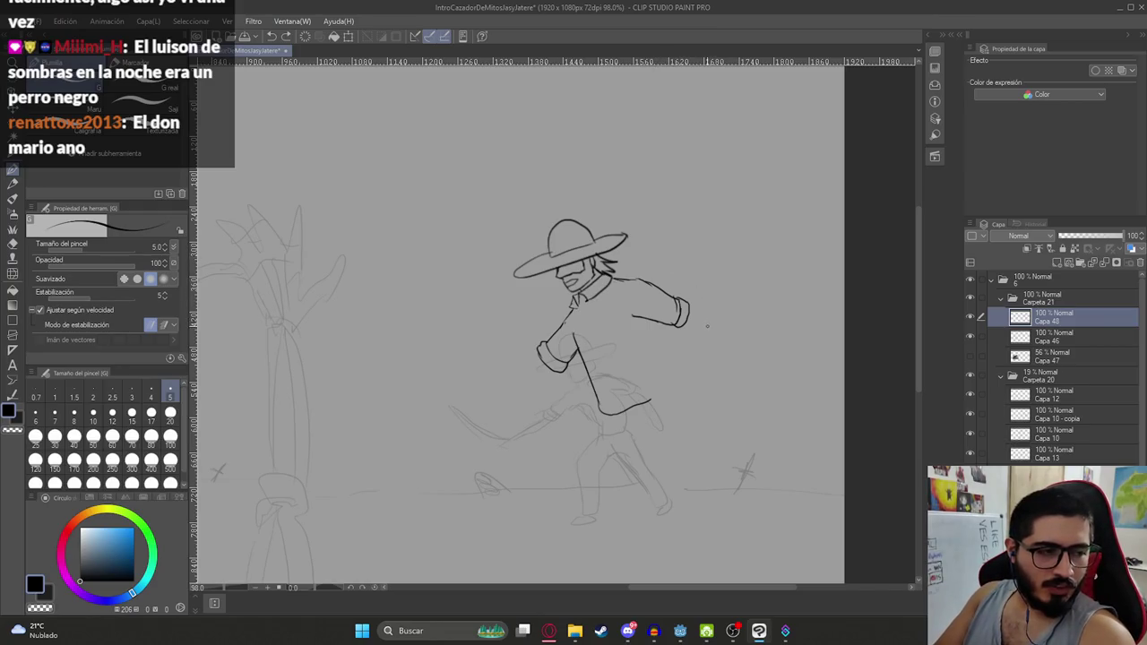
scroll(677, 324, up, 4)
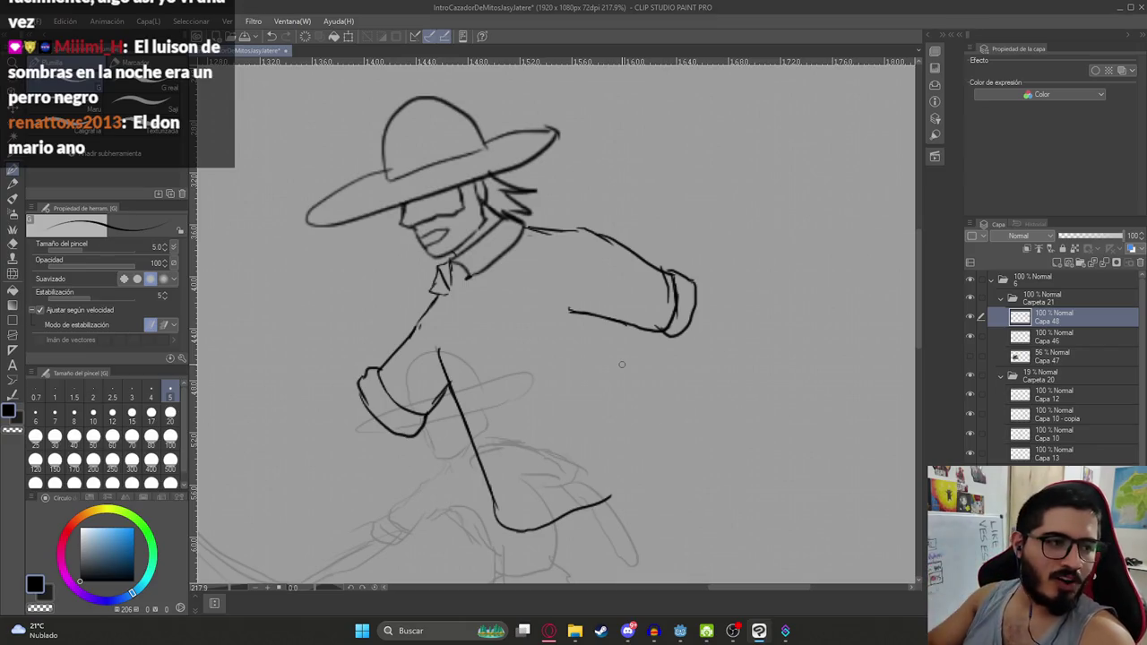
drag(621, 364, 539, 320)
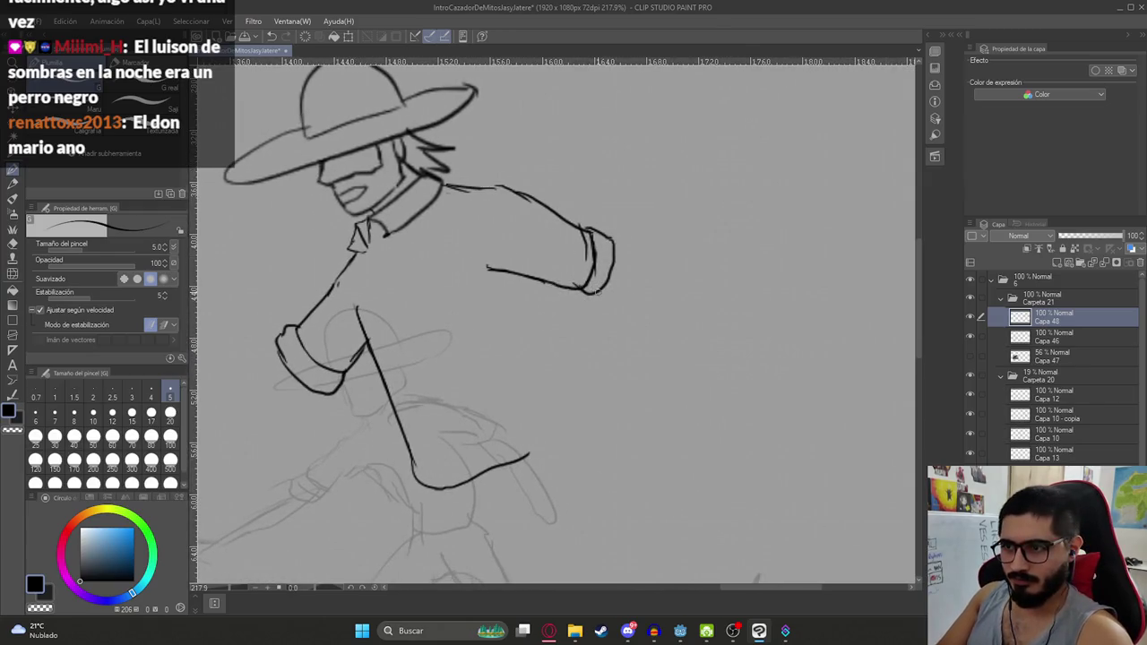
drag(591, 299, 591, 347)
drag(591, 305, 591, 419)
key(ctrl+z)
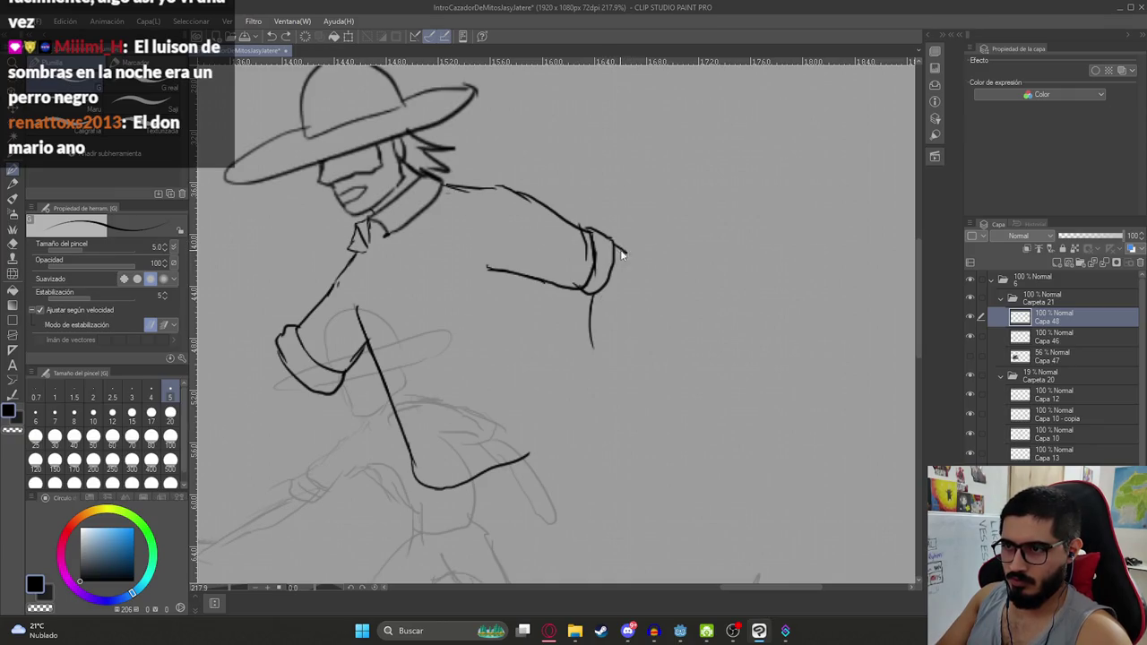
Ink the curved arm lines down from the wrist toward the hand
drag(636, 262, 628, 392)
key(ctrl+z)
drag(630, 258, 626, 391)
drag(592, 299, 594, 398)
scroll(594, 376, down, 3)
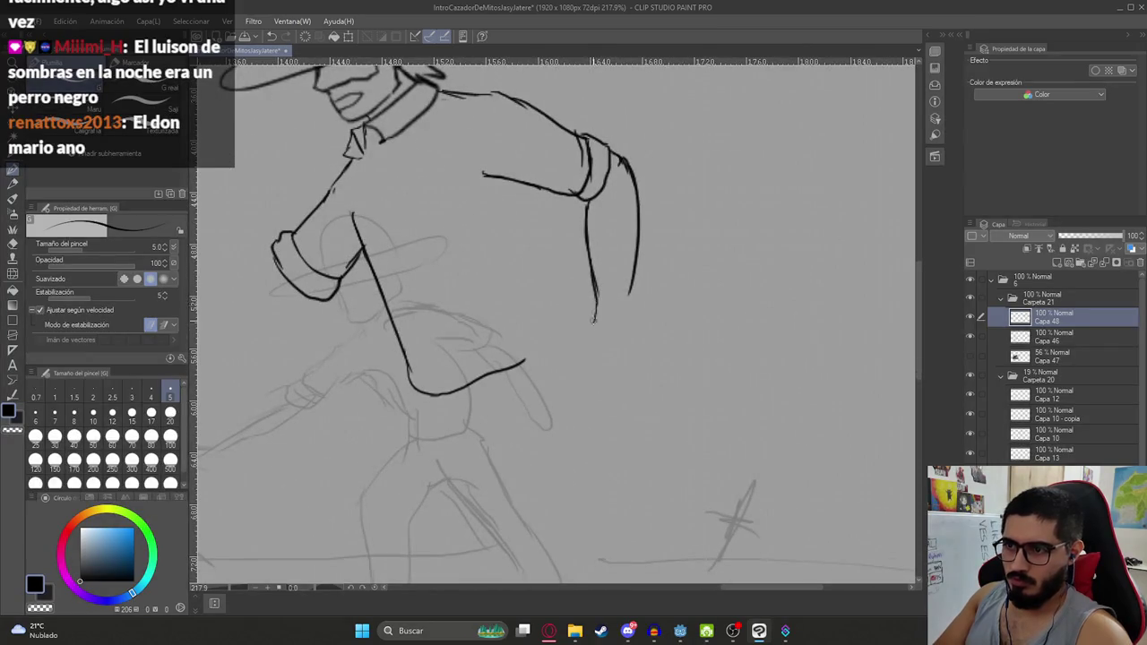
drag(590, 319, 565, 358)
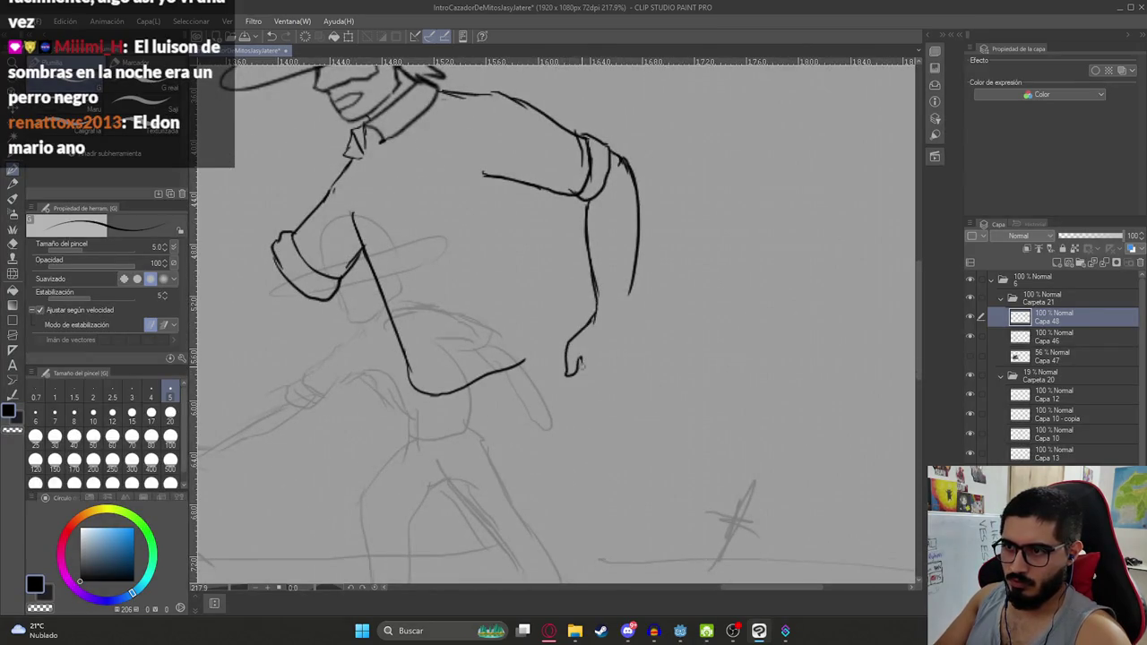
Shape the clenched fist's knuckles and fingers and refine the inner arm line
drag(627, 296, 628, 307)
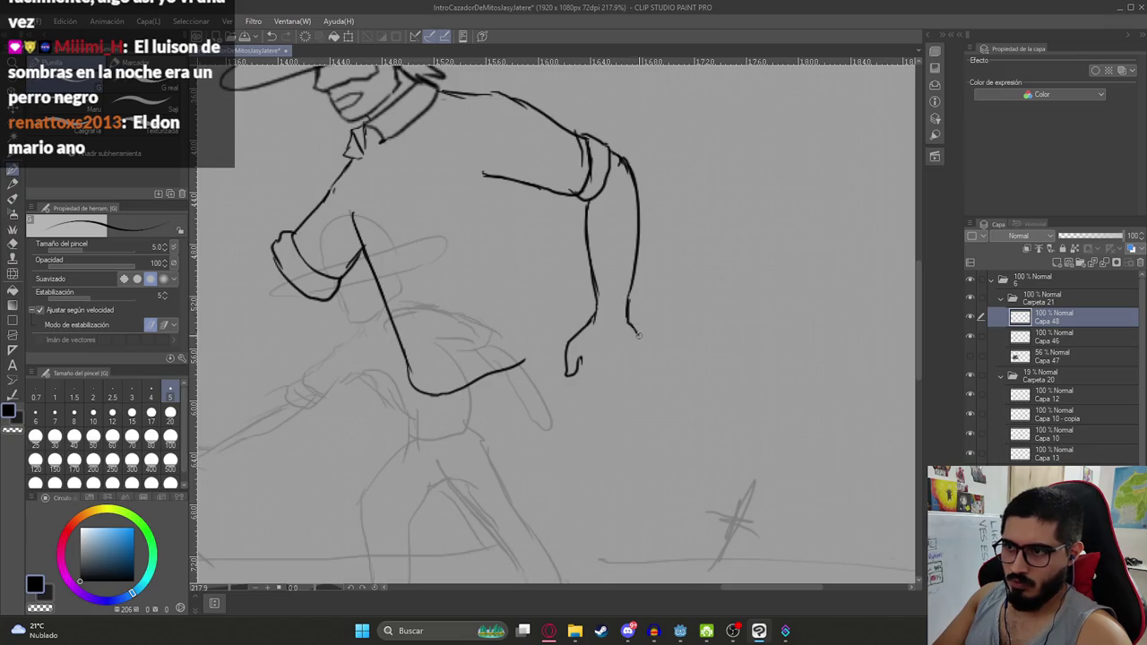
drag(619, 367, 643, 359)
drag(580, 367, 618, 400)
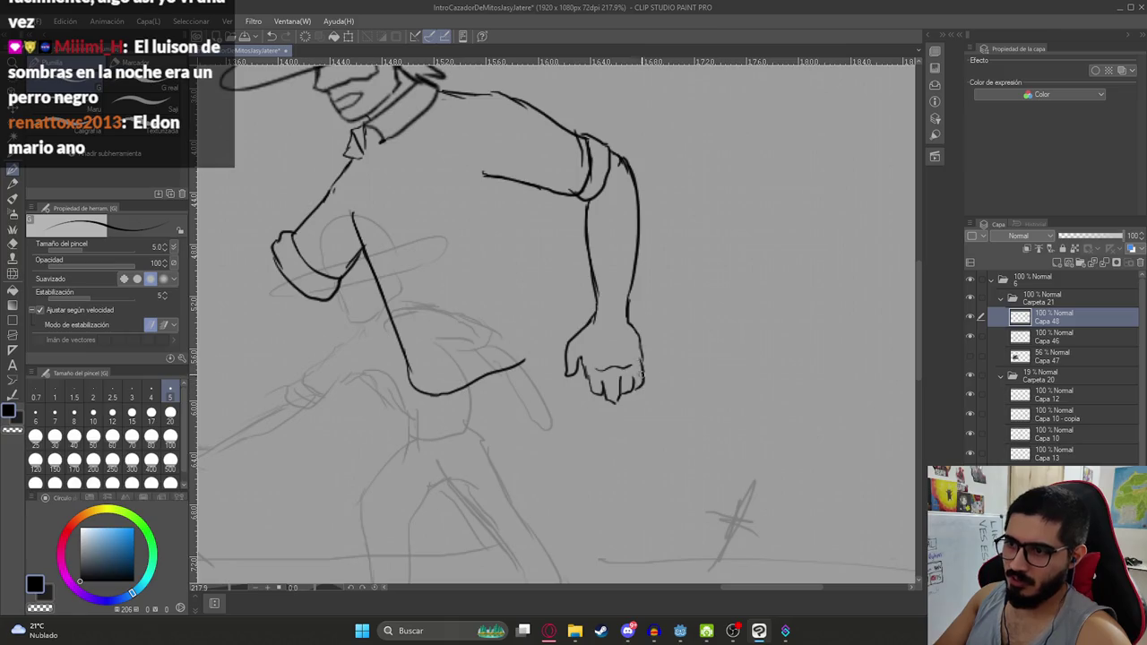
scroll(631, 303, down, 5)
scroll(618, 286, up, 1)
scroll(610, 274, up, 2)
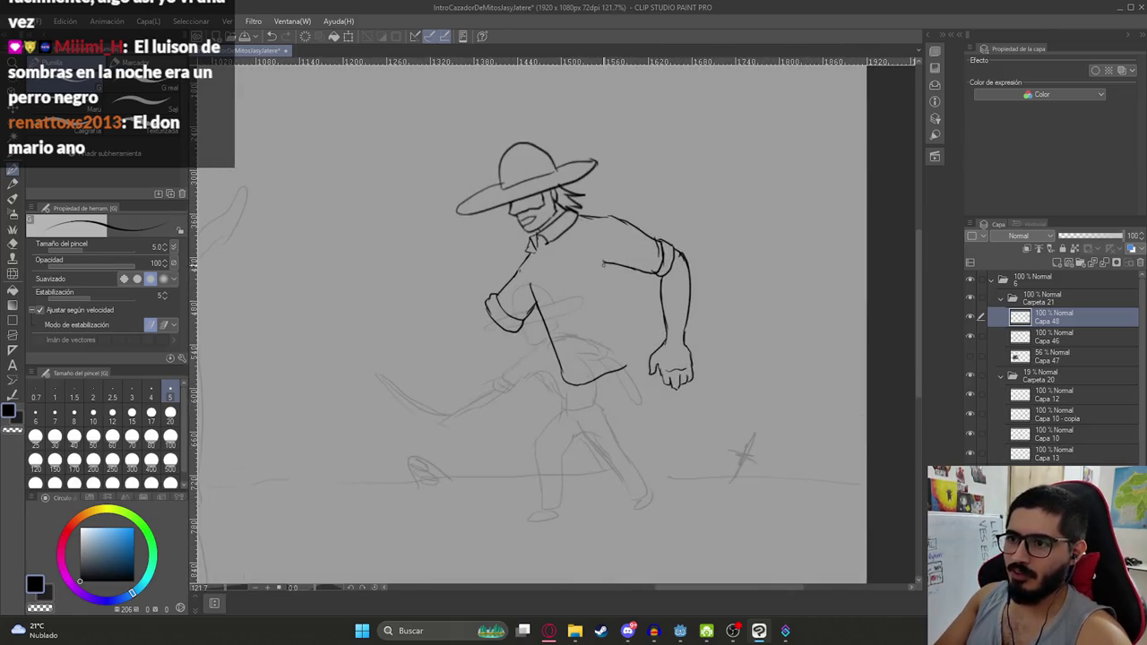
key(ctrl+z)
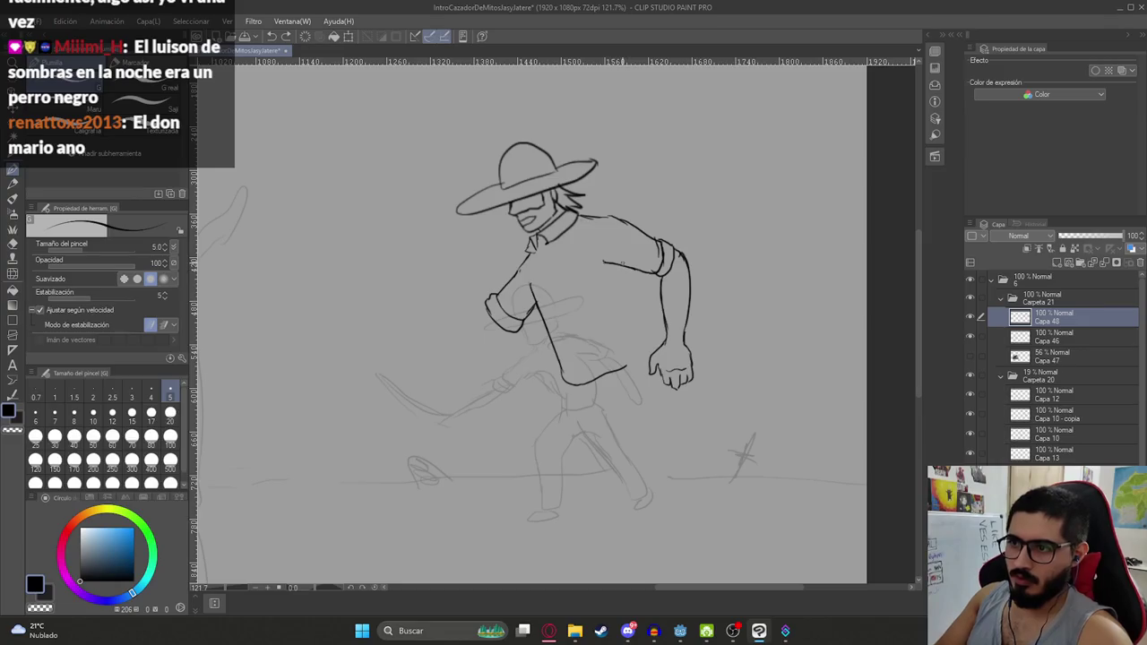
drag(624, 300, 633, 339)
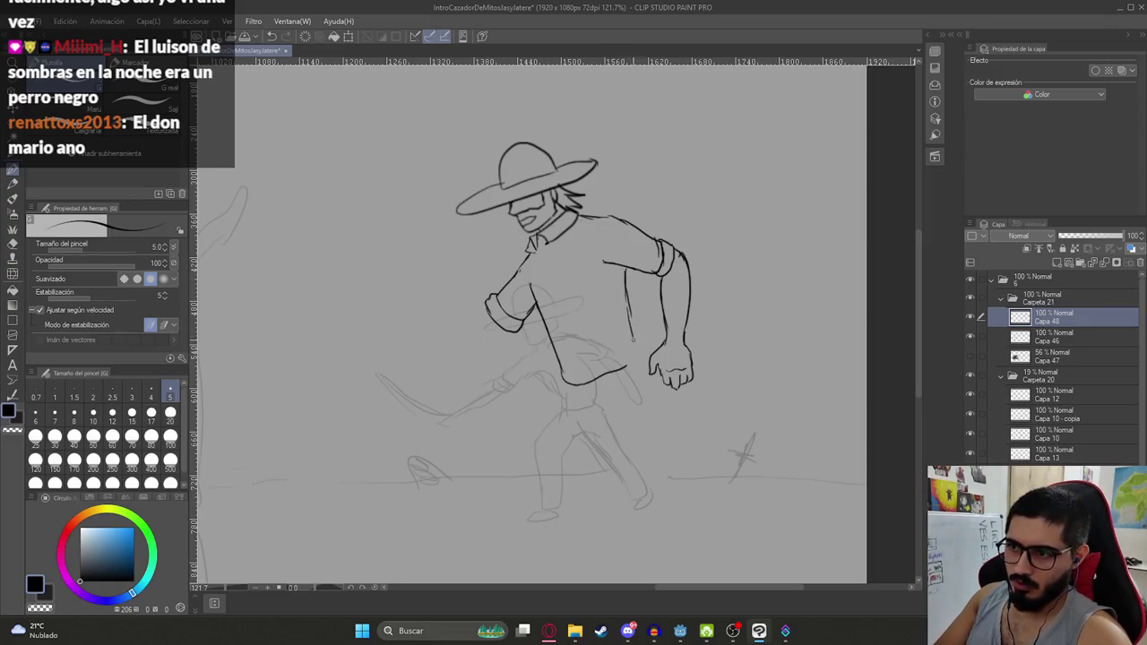
scroll(595, 375, down, 4)
Free-transform the hunter's inked upper body to adjust its placement
scroll(619, 359, up, 2)
scroll(623, 353, down, 2)
scroll(624, 353, up, 1)
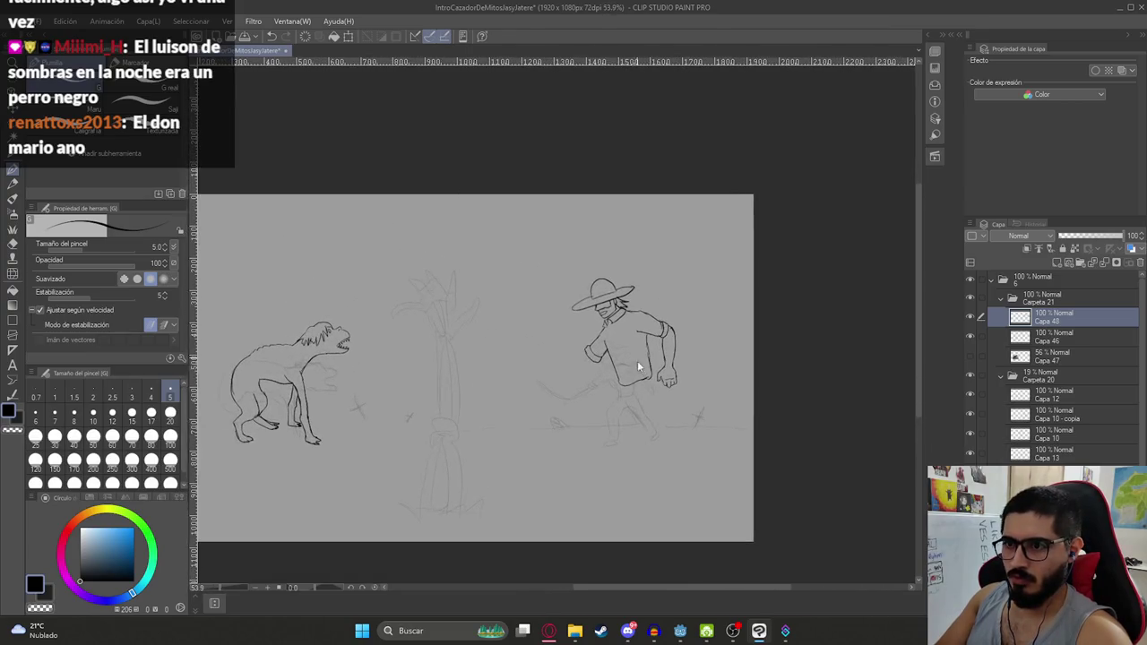
key(ctrl+t)
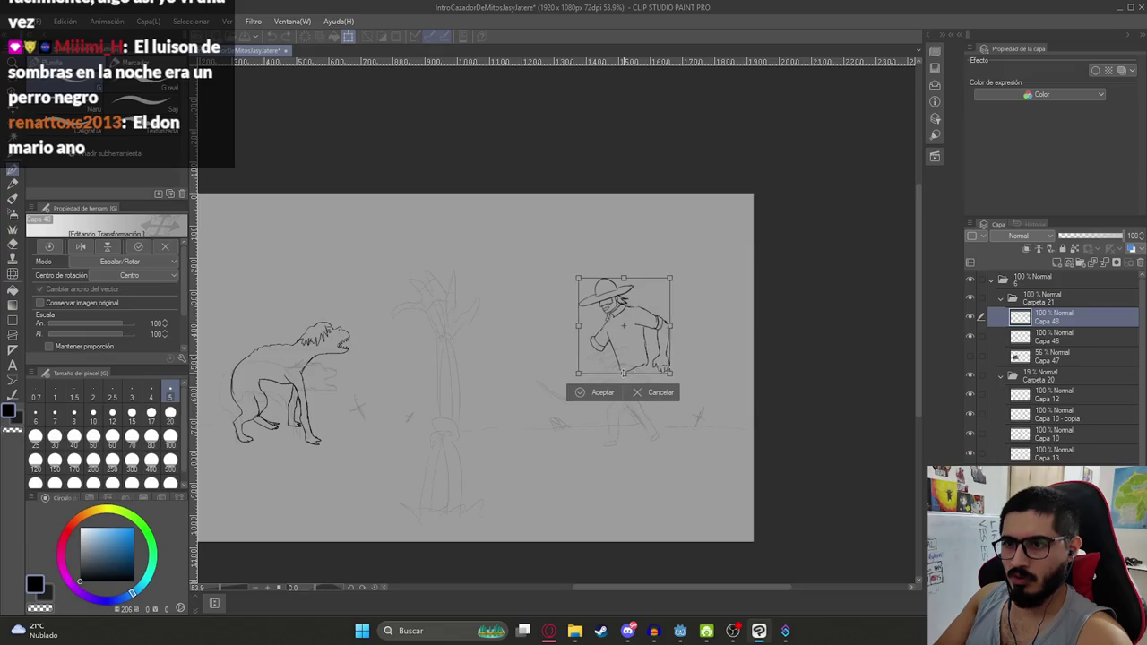
key(Return)
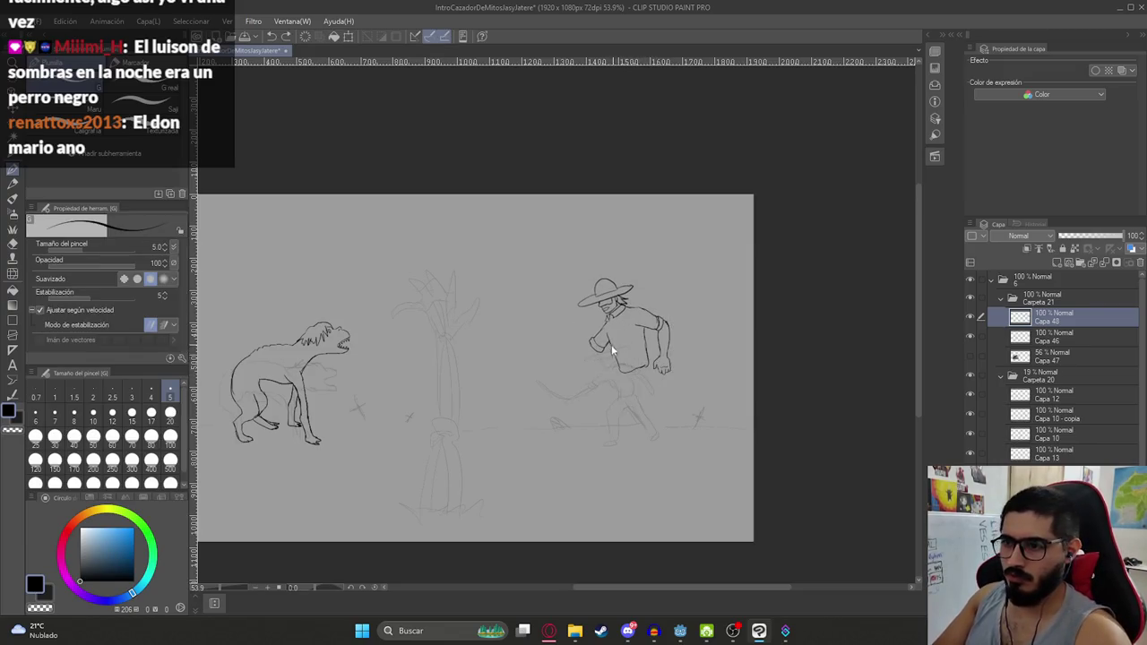
Ink the forearm's upper edge down-left from the sleeve cuff, undoing a stray lower line
scroll(595, 350, up, 2)
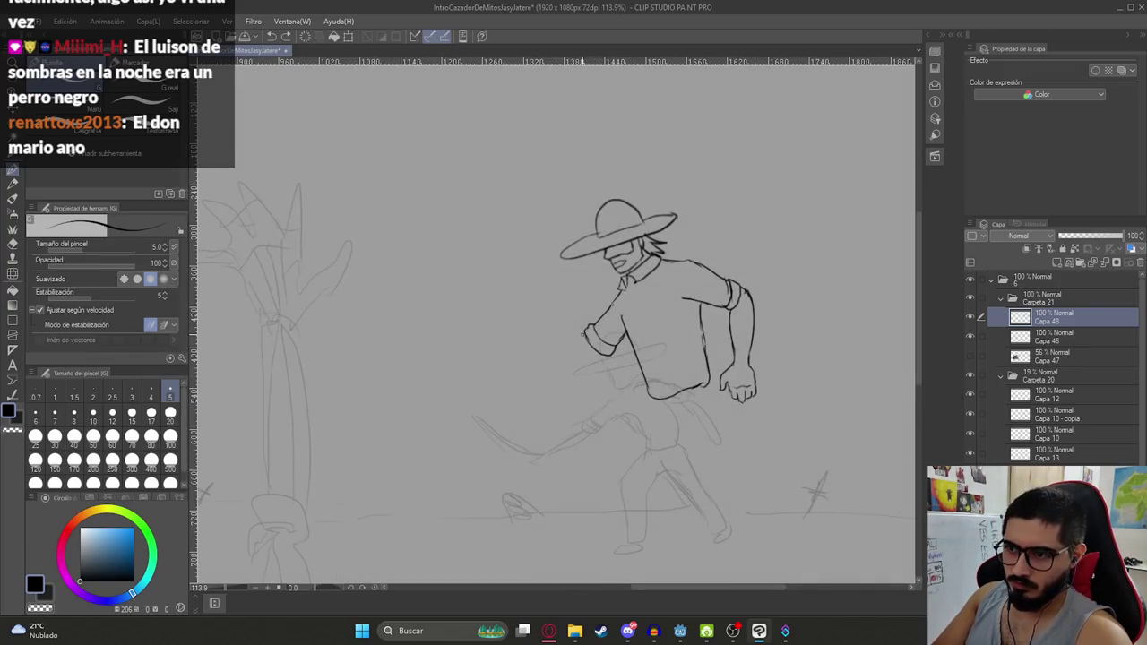
scroll(582, 335, up, 2)
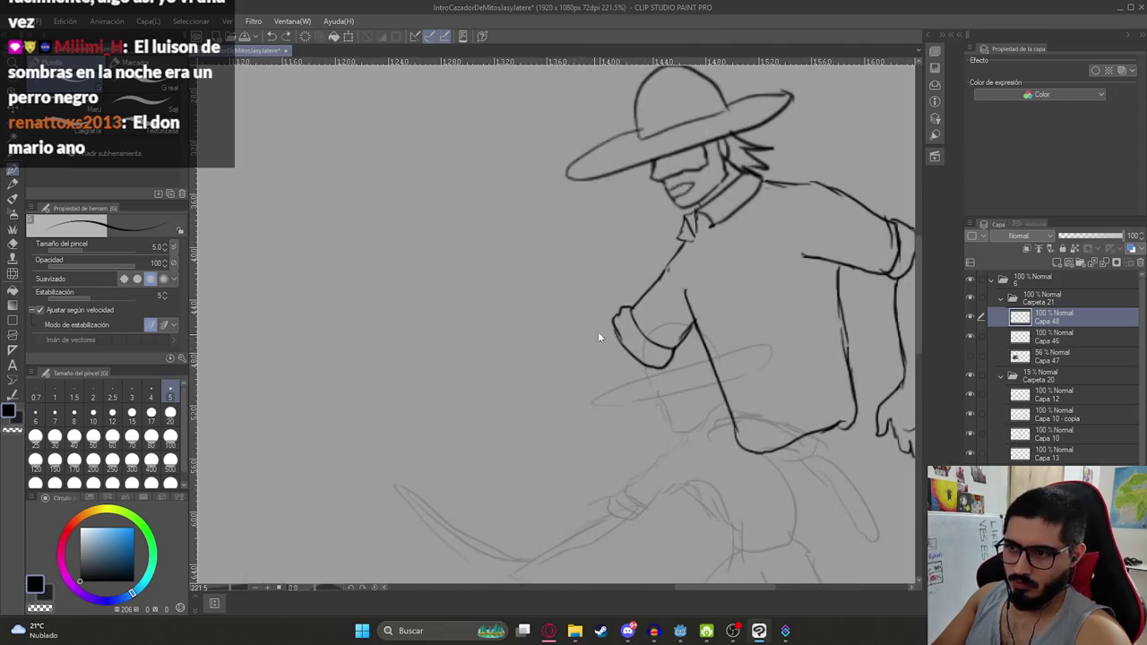
drag(610, 326, 527, 384)
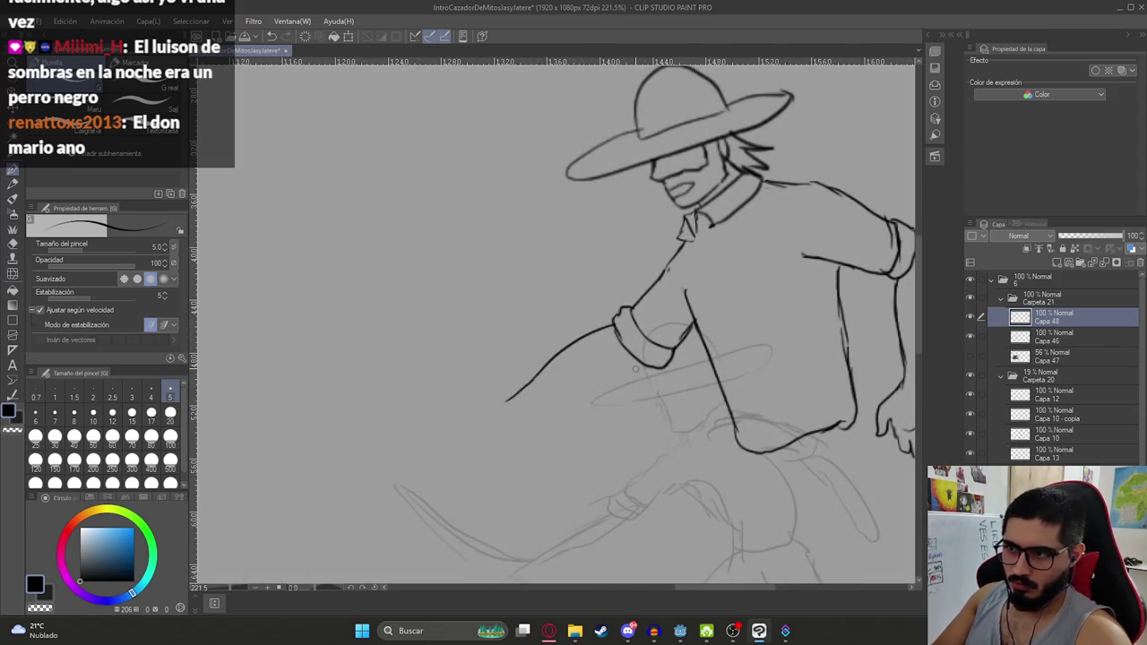
mouse_move(631, 375)
mouse_down()
mouse_move(529, 427)
mouse_move(610, 387)
mouse_up()
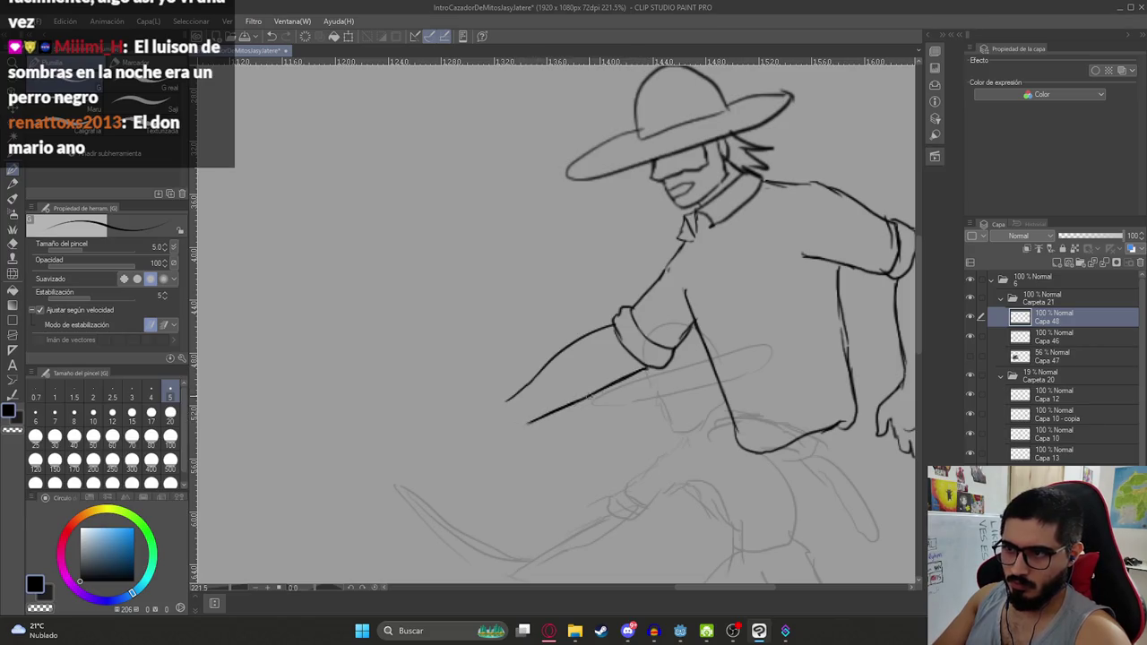
scroll(620, 375, down, 2)
key(ctrl+z)
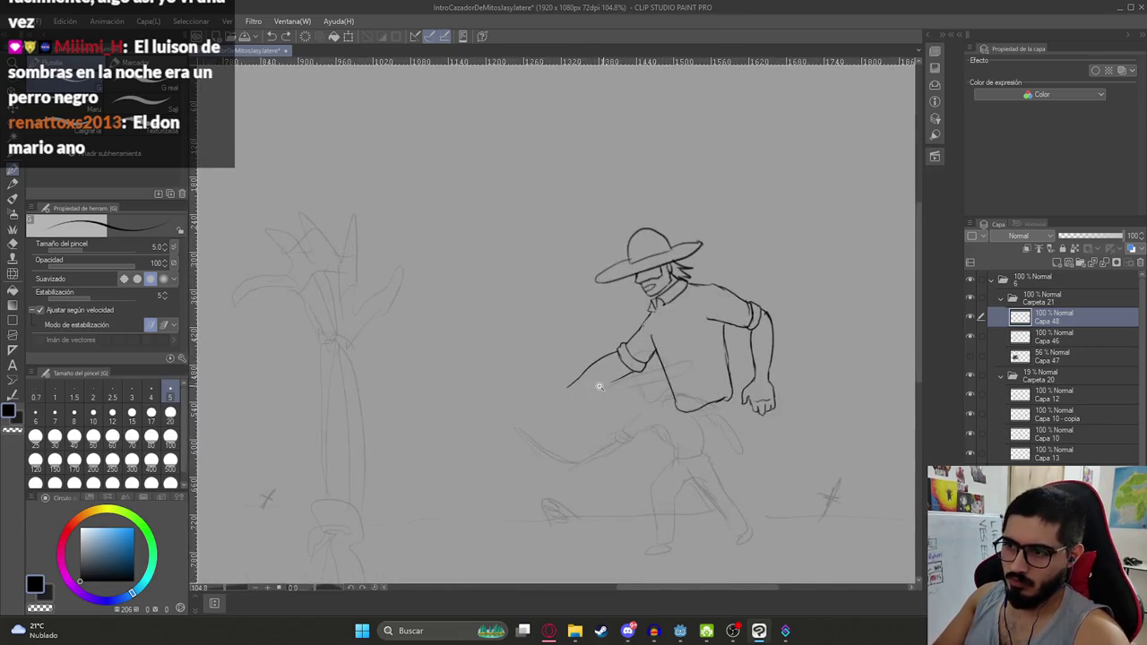
Redraw the forearm's lower edge, trimming back the overlong stroke
scroll(631, 365, up, 2)
drag(543, 407, 630, 367)
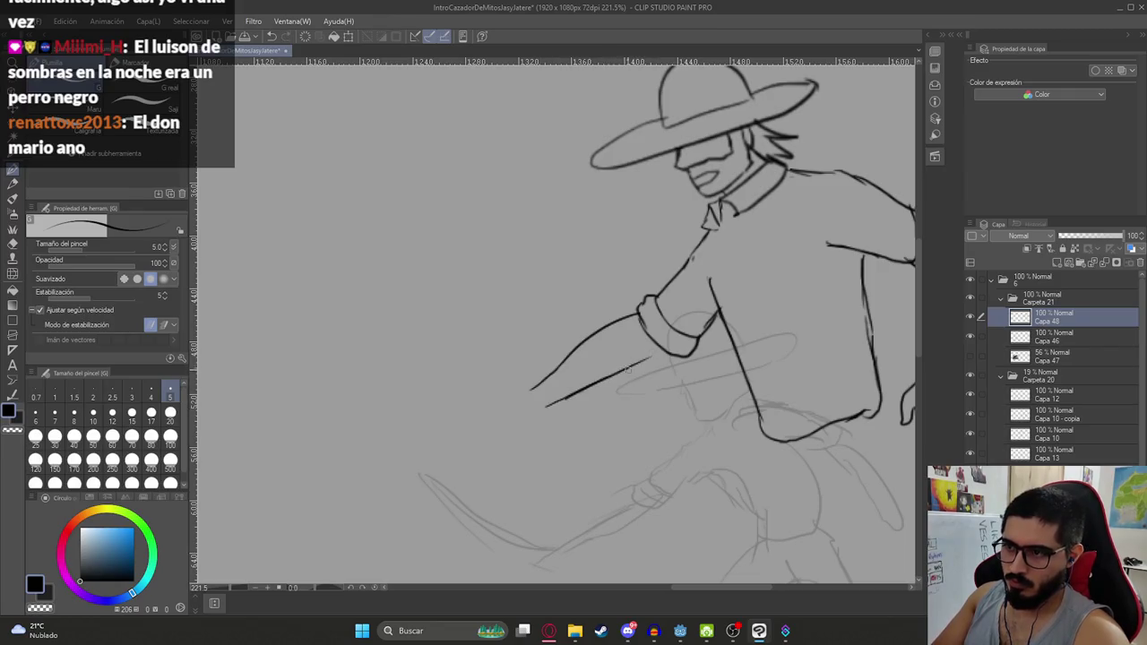
key(ctrl+z)
key(ctrl+y)
key(ctrl+z)
drag(670, 361, 549, 406)
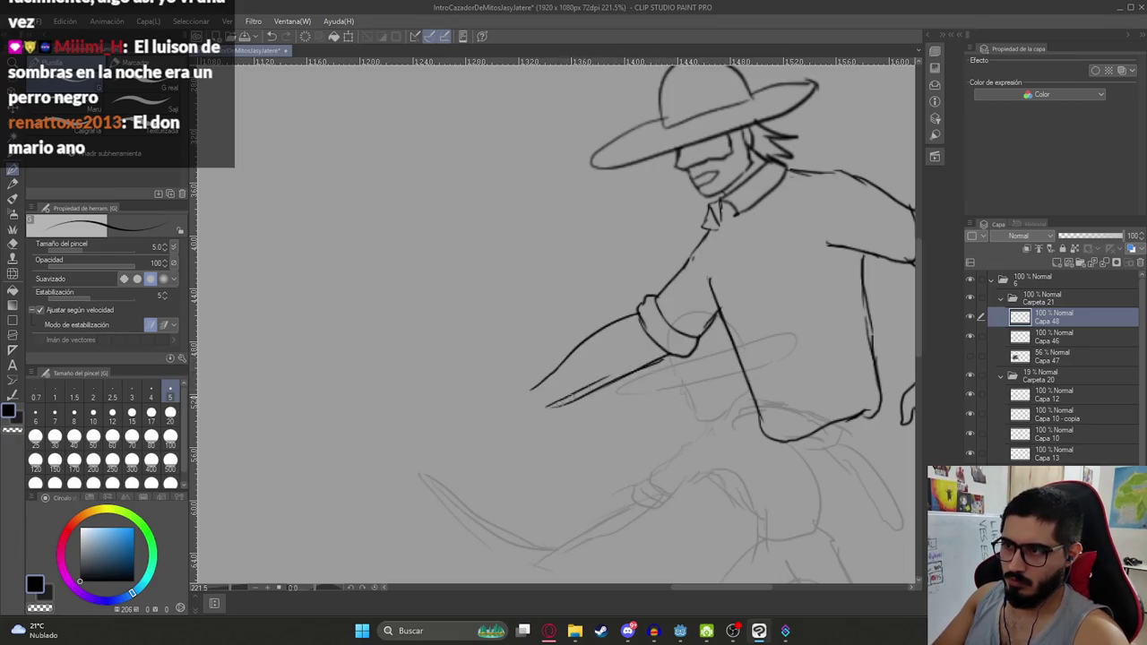
scroll(578, 367, down, 5)
scroll(584, 345, up, 3)
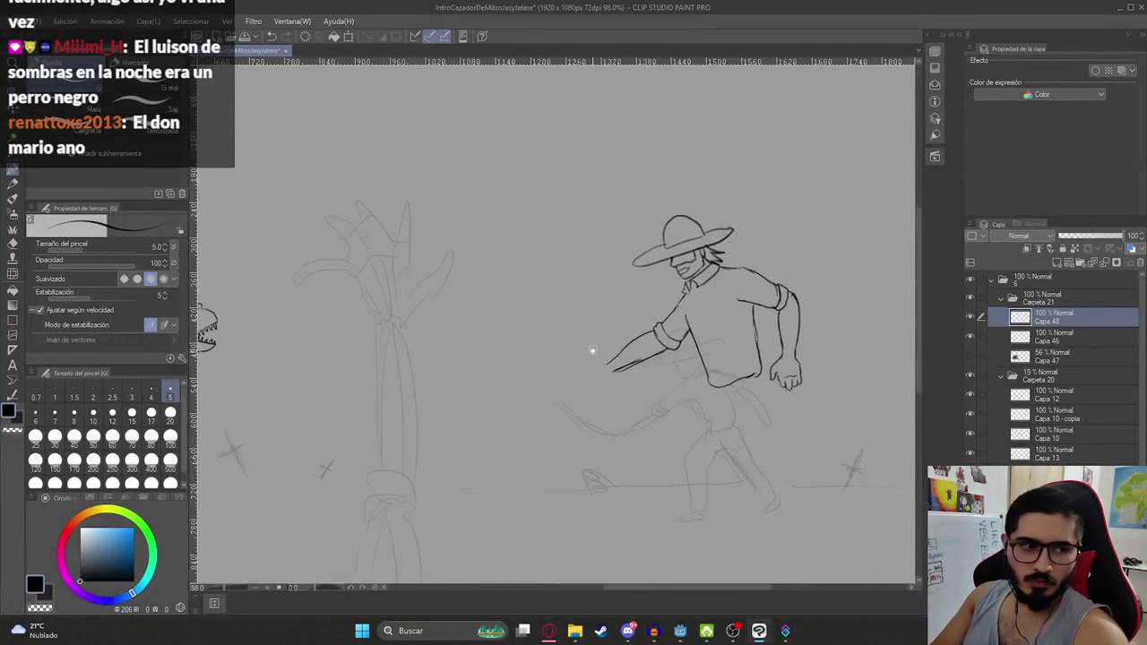
scroll(587, 348, up, 2)
Ink the outline of the hunter's gripping hand
drag(622, 356, 592, 363)
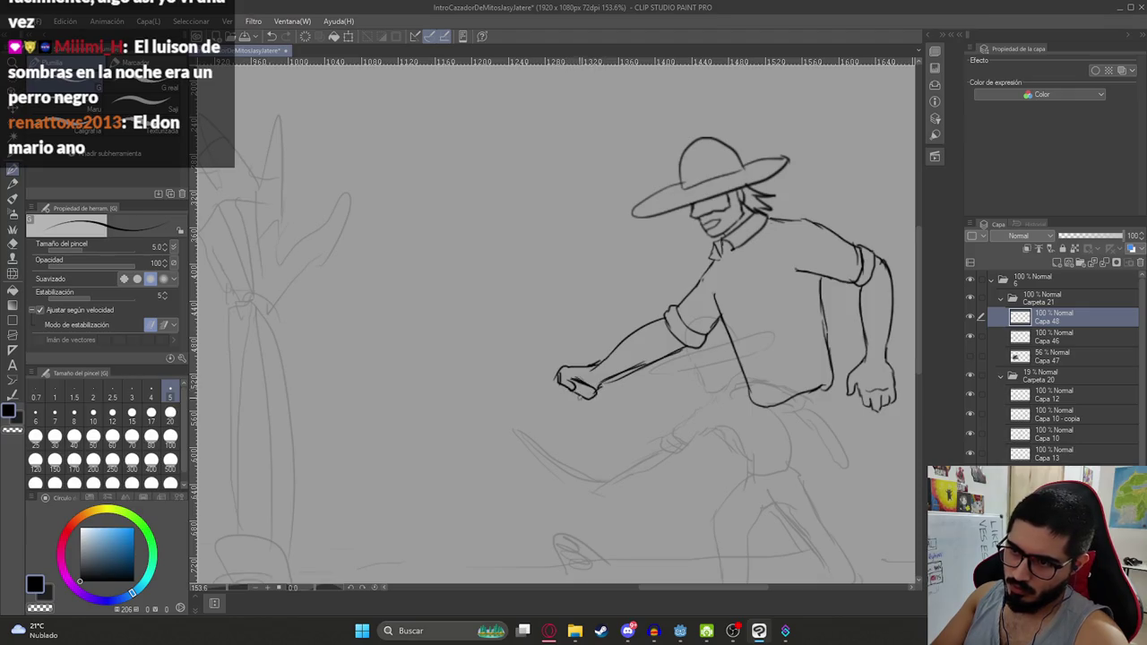
drag(578, 392, 592, 397)
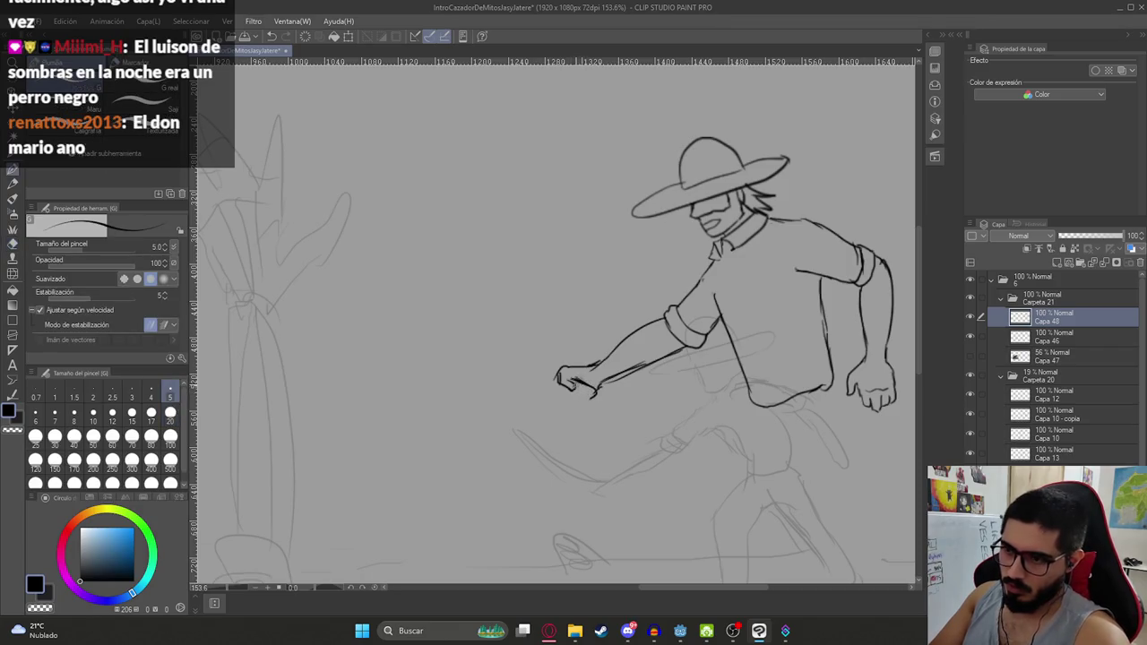
mouse_move(561, 385)
mouse_down()
mouse_move(566, 401)
mouse_move(552, 389)
mouse_up()
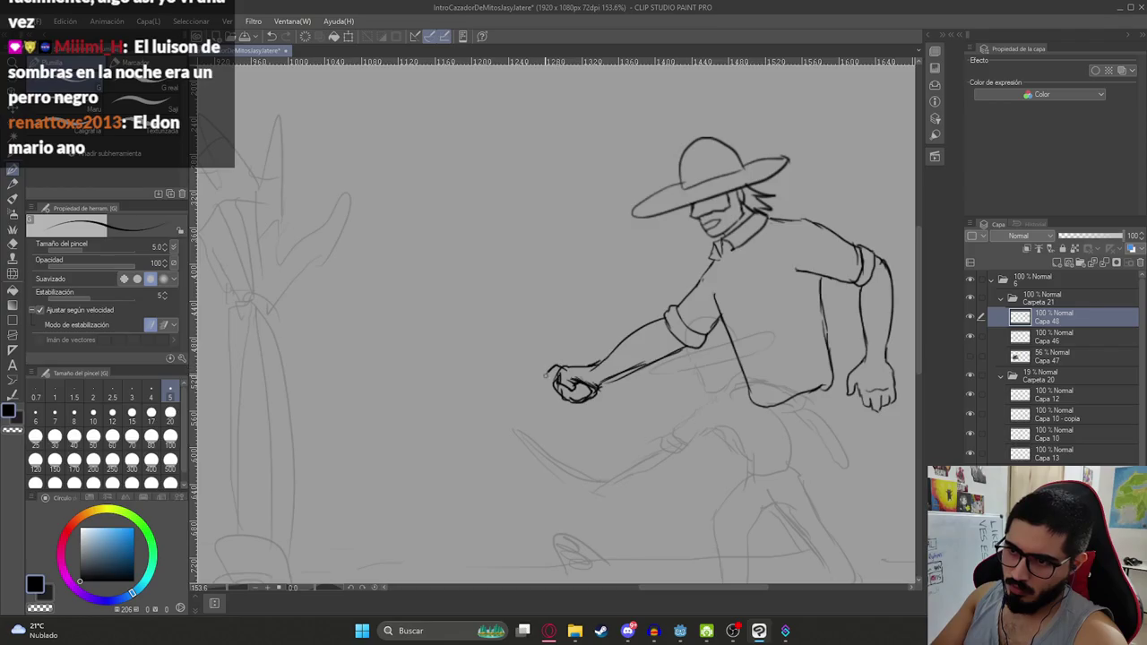
Draw the curved machete blade rising from the hand, replacing the straight attempts
mouse_move(541, 366)
mouse_down()
mouse_move(596, 375)
mouse_move(520, 238)
mouse_up()
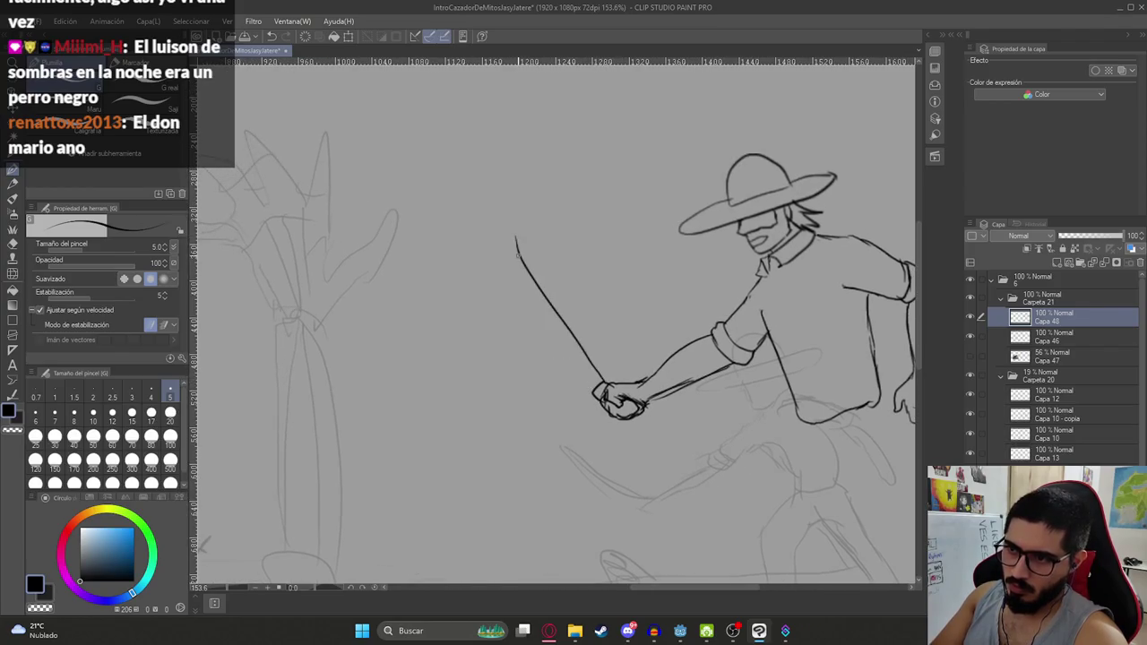
key(ctrl+z)
drag(601, 384, 528, 255)
key(ctrl+z)
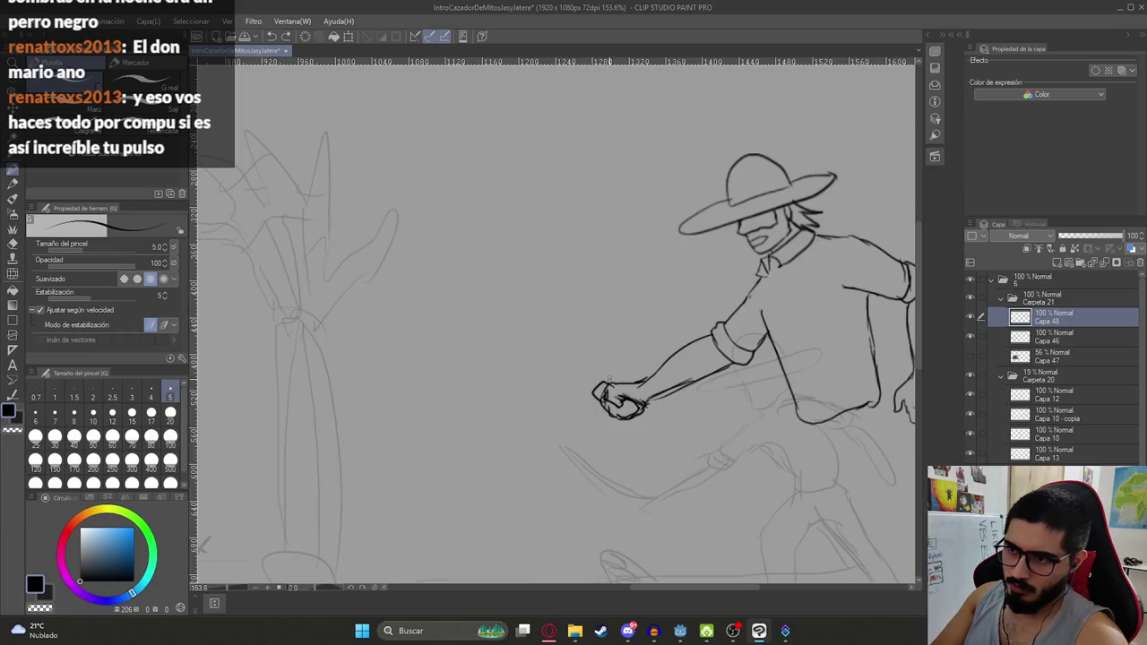
mouse_move(602, 380)
mouse_down()
mouse_move(518, 254)
mouse_move(534, 332)
mouse_up()
key(ctrl+z)
drag(515, 255, 581, 375)
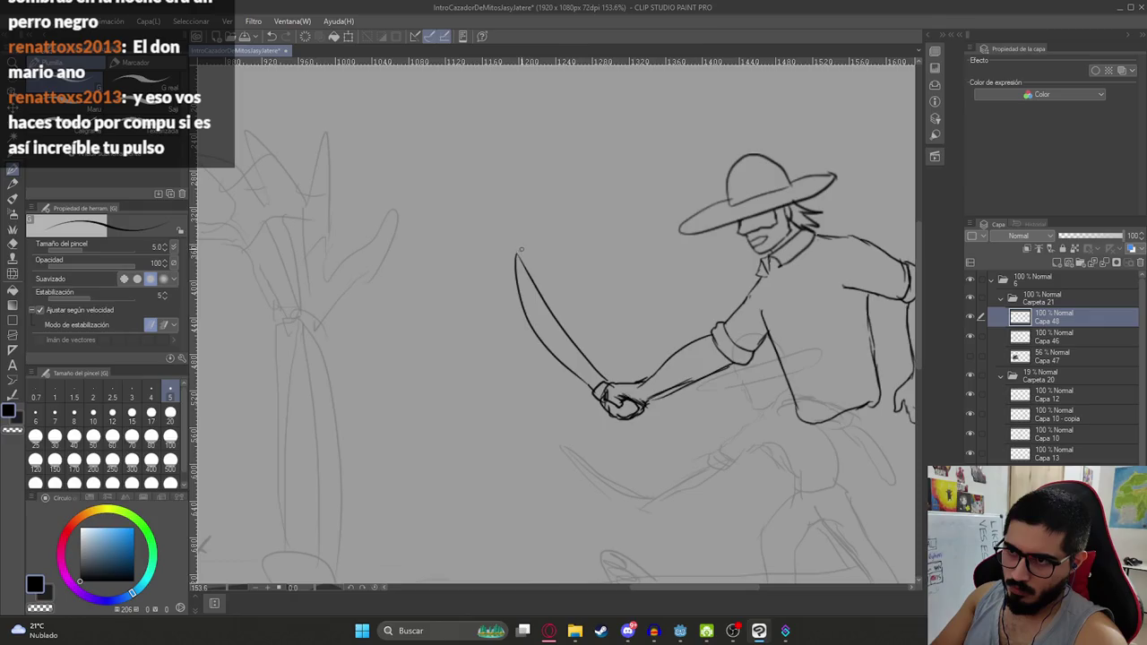
scroll(521, 250, down, 5)
scroll(556, 350, up, 6)
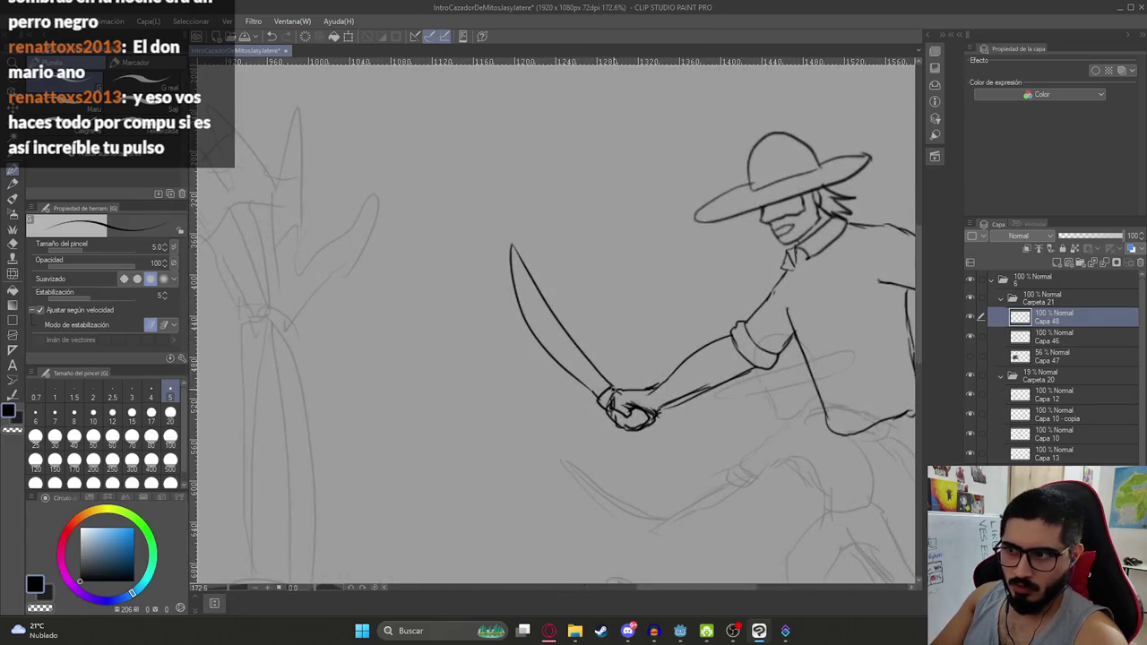
scroll(637, 397, down, 5)
scroll(592, 354, up, 4)
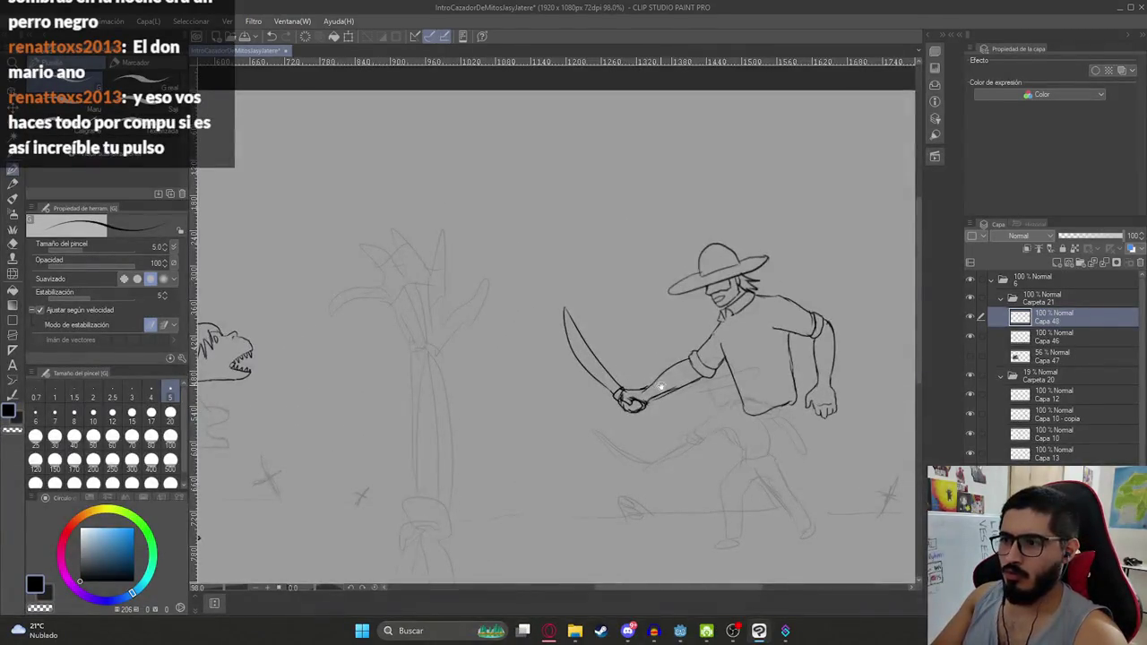
scroll(589, 350, up, 1)
scroll(588, 351, up, 3)
scroll(587, 351, up, 2)
Clean up with the eraser and redraw the arm line from hand to sleeve
key(e)
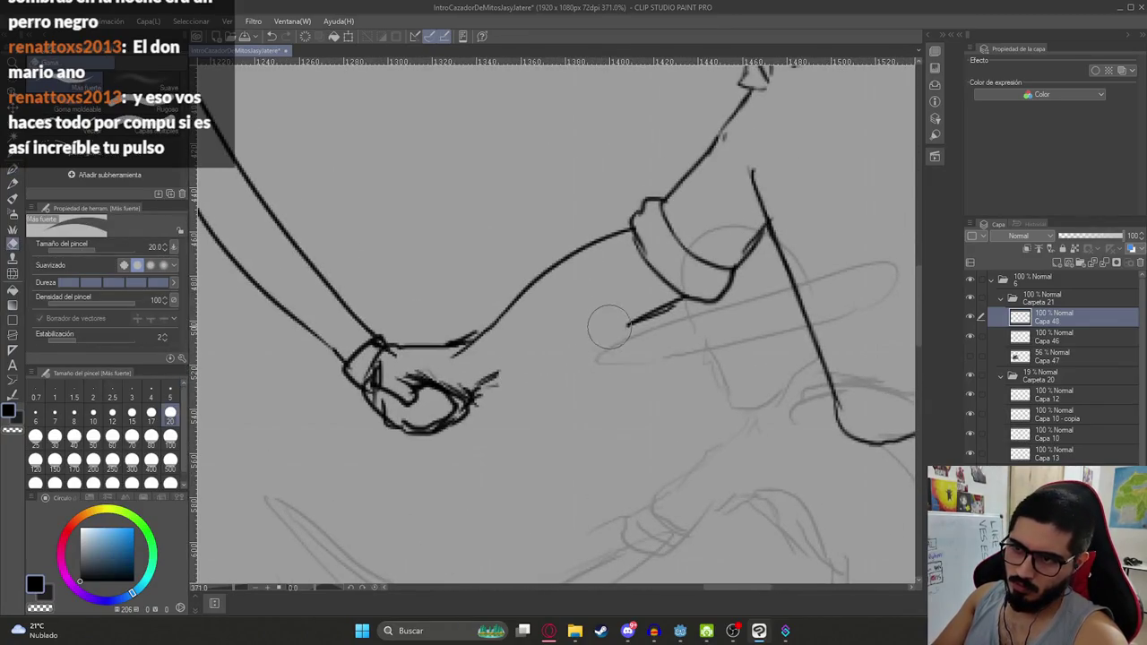
key(p)
drag(482, 383, 603, 331)
drag(503, 374, 665, 311)
key(ctrl+z)
drag(481, 387, 605, 329)
drag(545, 357, 652, 310)
scroll(609, 372, down, 3)
scroll(609, 373, down, 2)
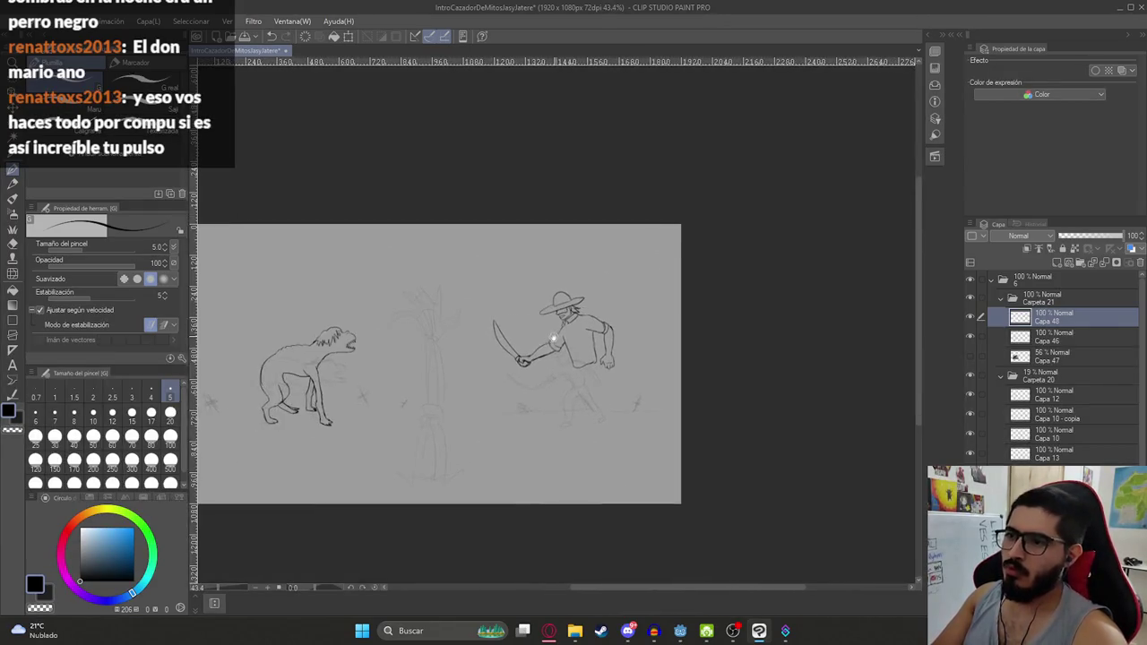
scroll(609, 373, up, 4)
scroll(609, 373, up, 1)
key(m)
scroll(551, 345, down, 2)
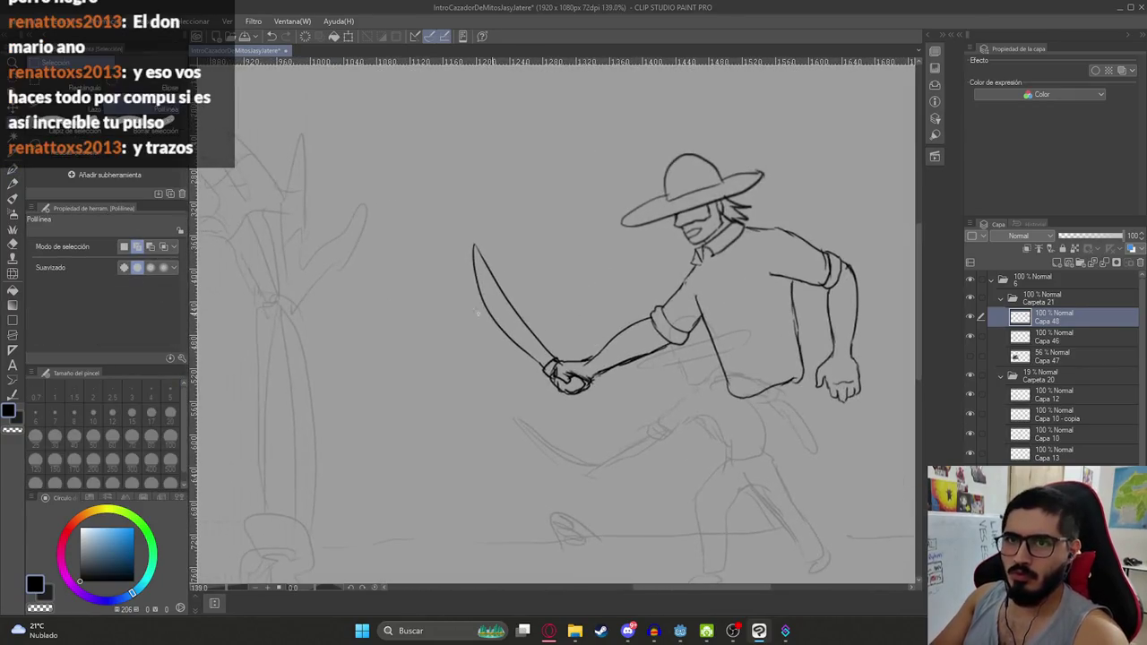
Lasso the machete and hand, rotate them more upright, and deselect
click(65, 105)
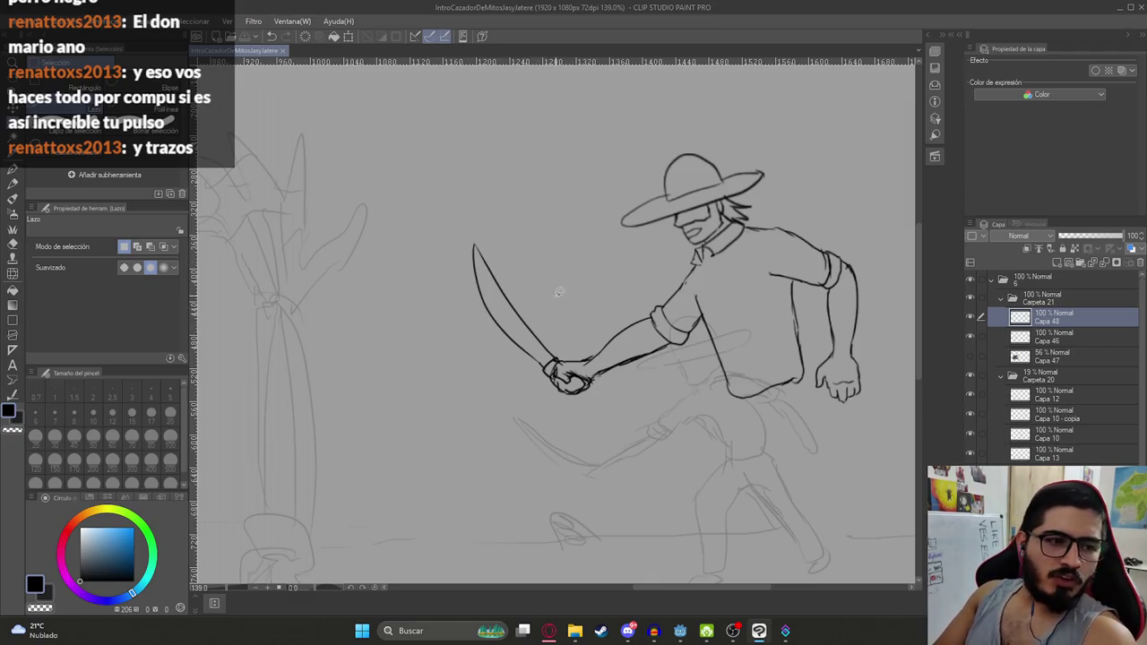
scroll(655, 333, up, 3)
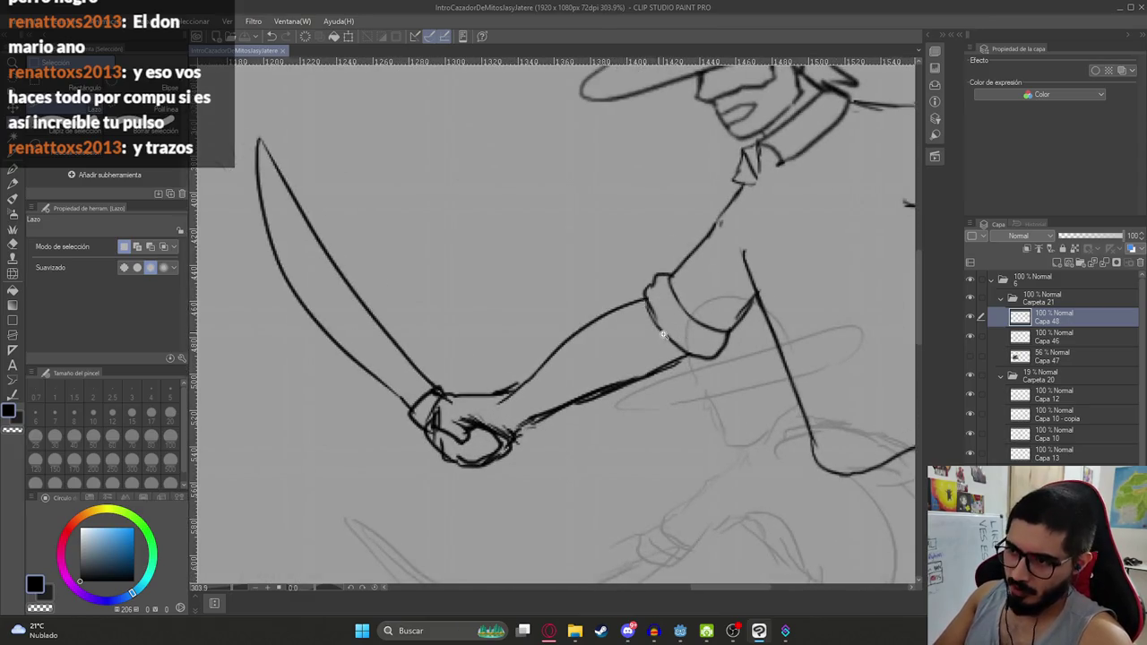
scroll(636, 313, down, 5)
scroll(628, 302, up, 2)
scroll(628, 302, up, 1)
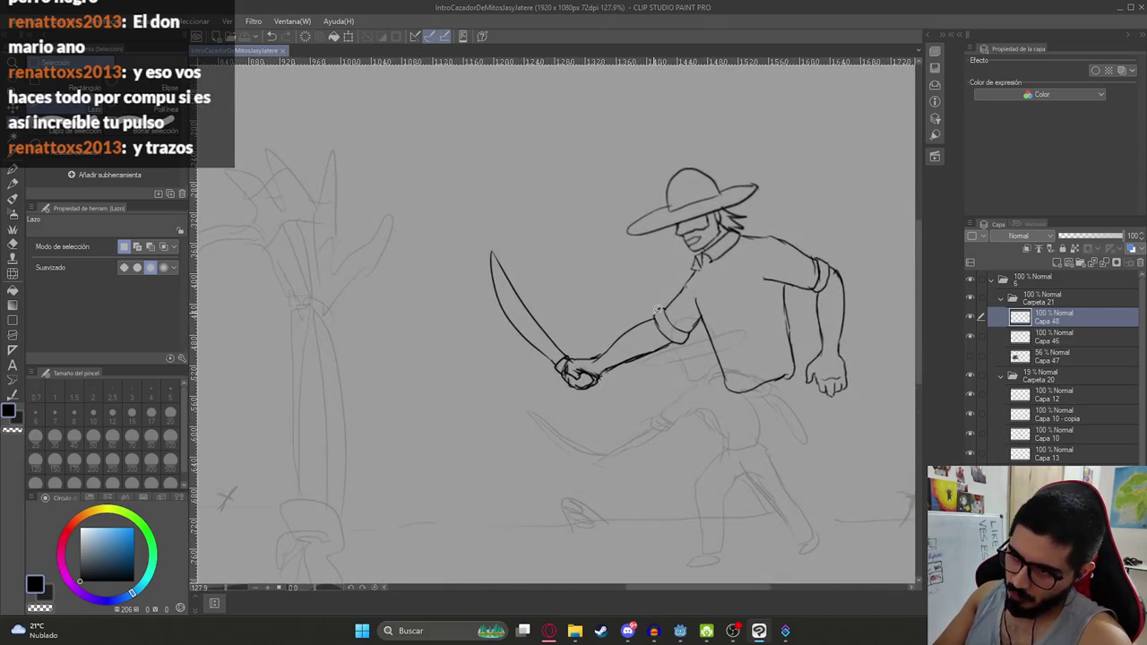
drag(676, 354, 663, 298)
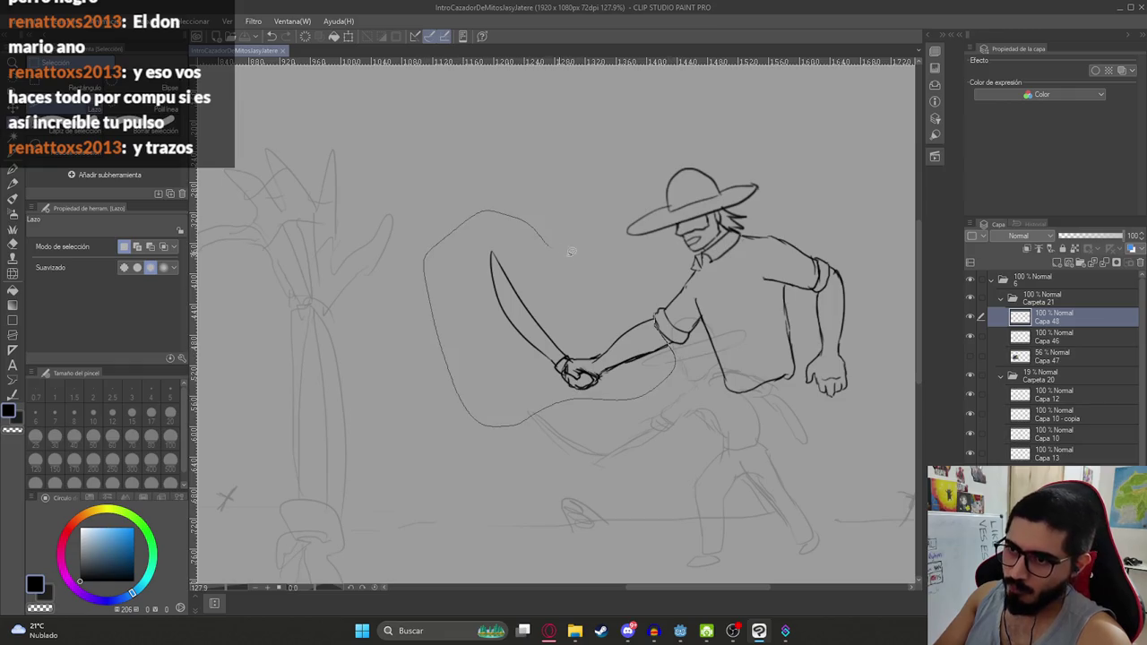
key(ctrl+t)
mouse_move(630, 359)
mouse_down()
mouse_move(747, 361)
mouse_move(705, 355)
mouse_up()
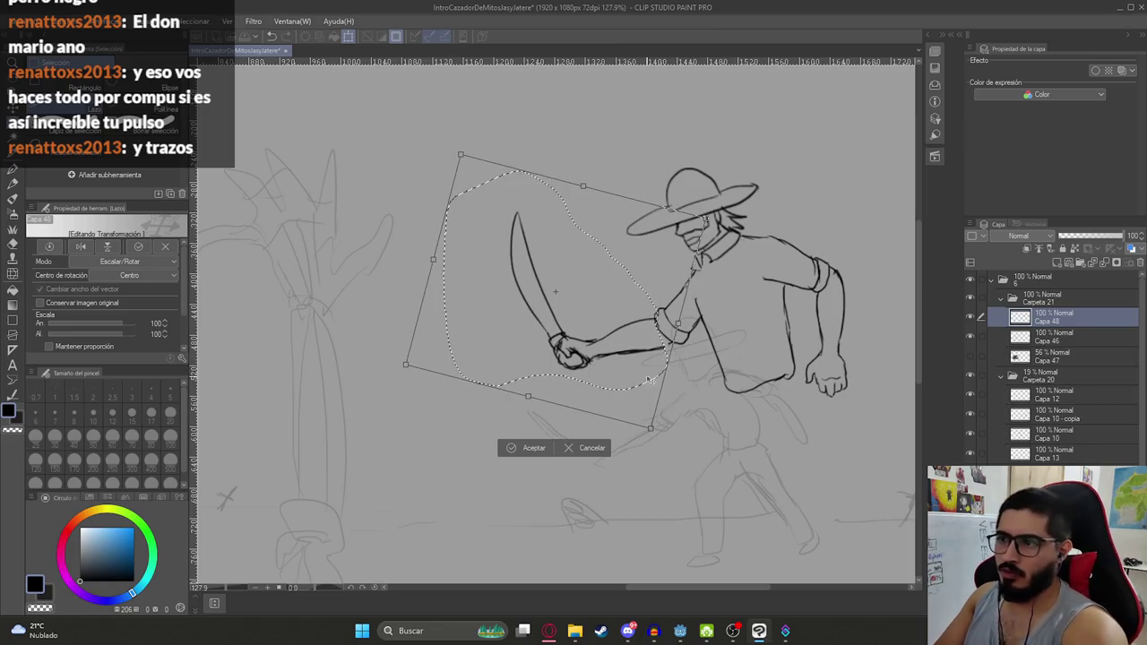
key(Return)
key(ctrl+d)
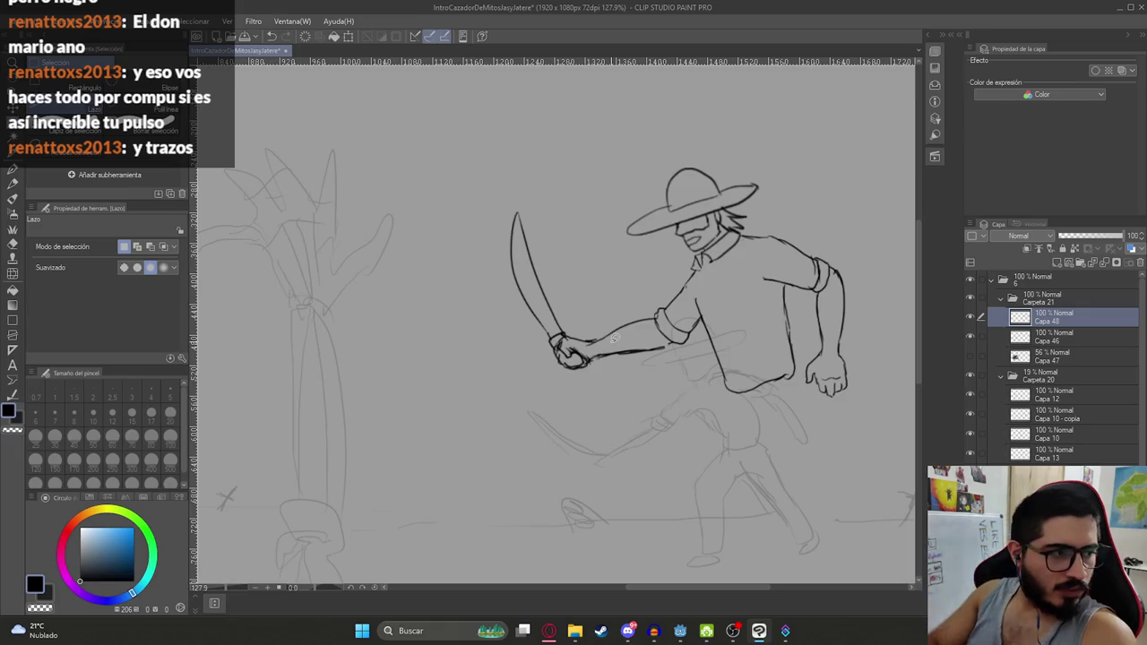
Ink a torso line from the collar down toward the hip
key(p)
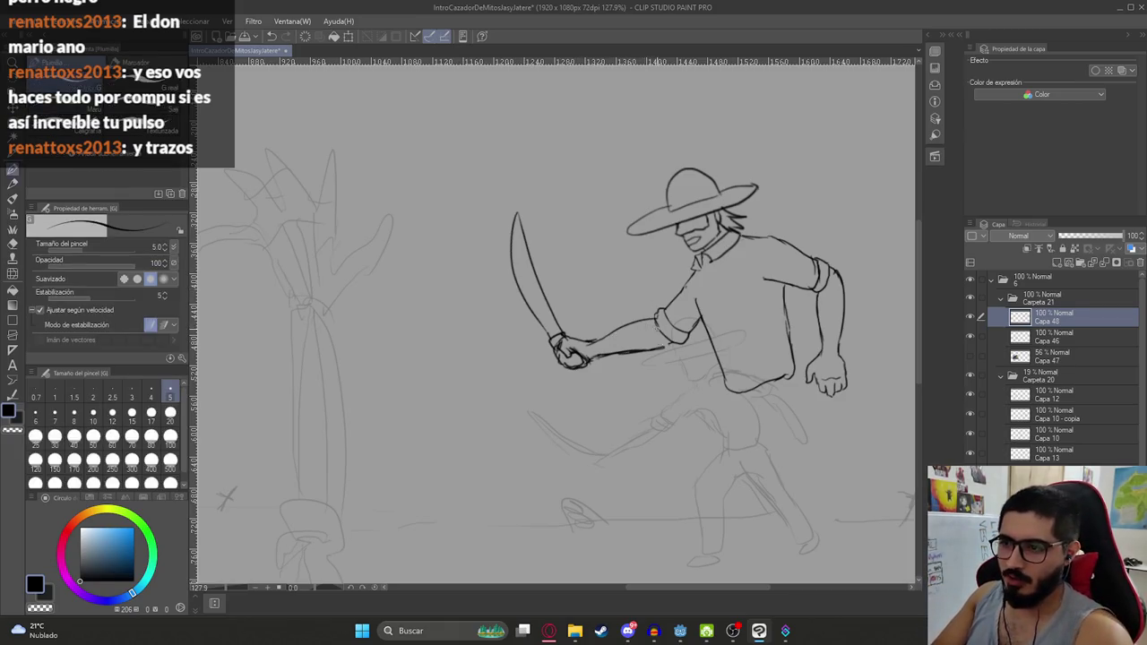
scroll(668, 341, up, 5)
scroll(666, 383, down, 5)
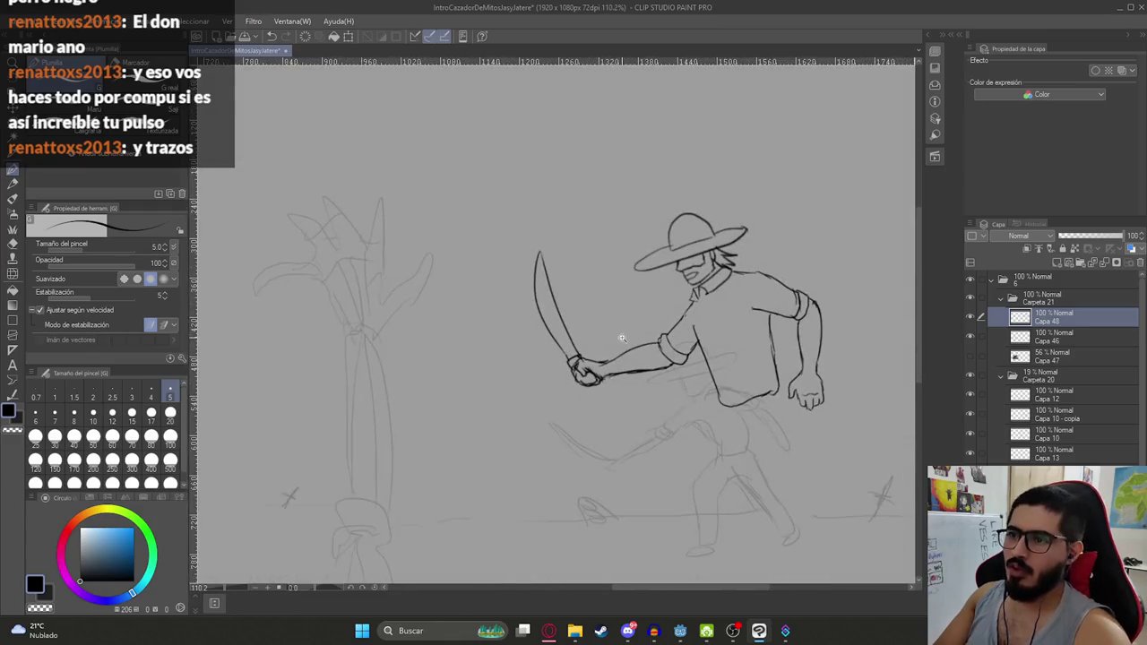
scroll(618, 341, down, 4)
scroll(645, 323, down, 1)
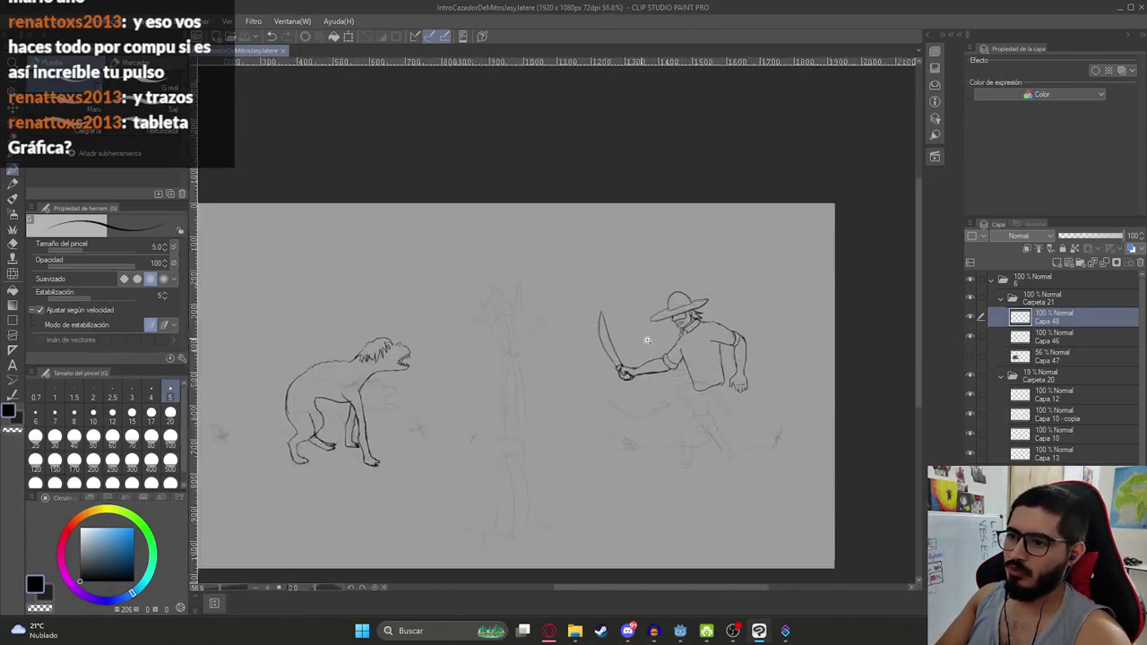
scroll(709, 283, up, 5)
scroll(708, 282, up, 3)
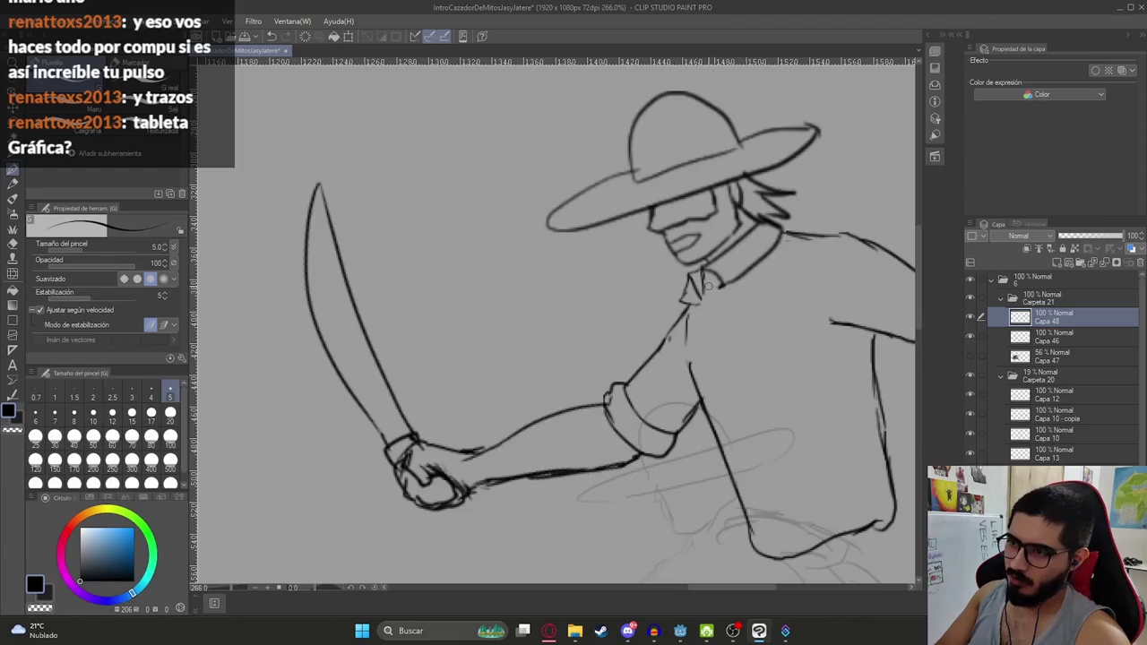
drag(708, 303, 762, 511)
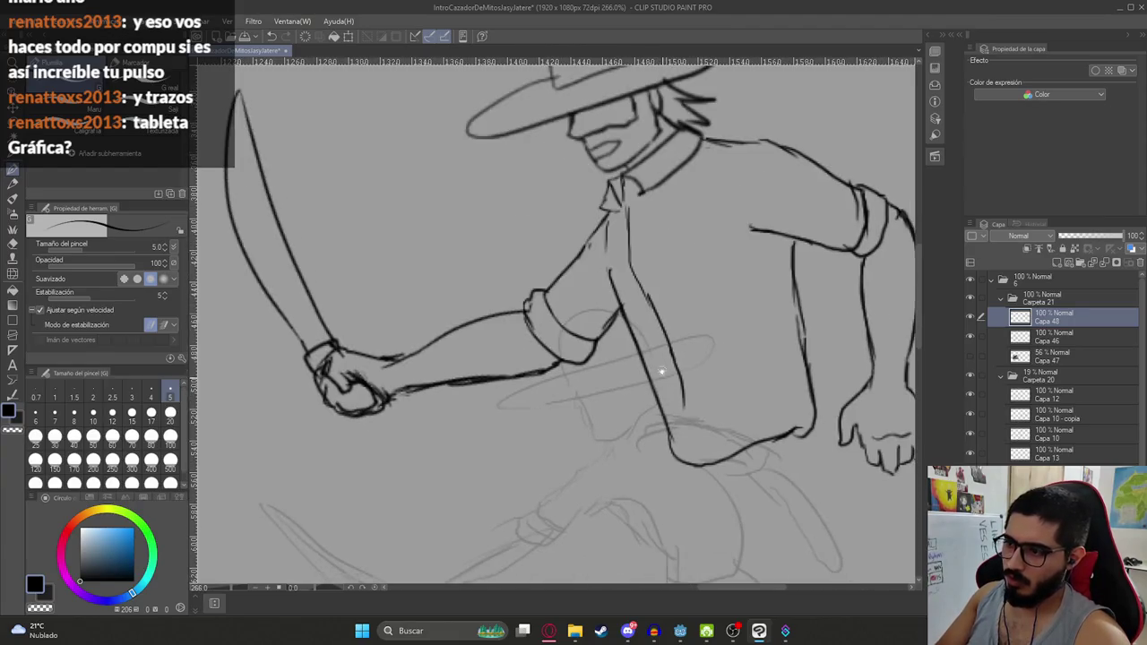
drag(686, 413, 710, 459)
Add long and short fold lines down the shirt and the hip line along its bottom
drag(699, 280, 708, 421)
key(ctrl+z)
mouse_move(727, 292)
mouse_down()
mouse_move(728, 351)
mouse_move(709, 397)
mouse_up()
key(ctrl+z)
drag(679, 321, 724, 408)
drag(733, 336, 738, 385)
drag(705, 435, 783, 409)
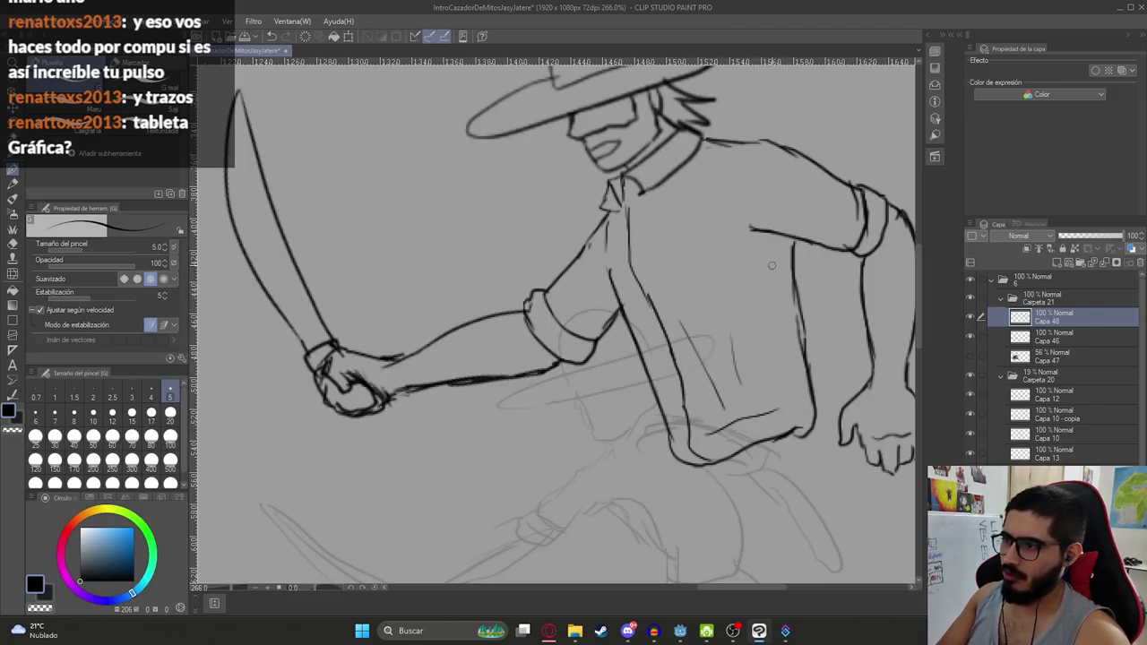
Bring the hat into view and extend its brim
scroll(772, 265, down, 5)
scroll(766, 278, up, 2)
scroll(758, 298, up, 2)
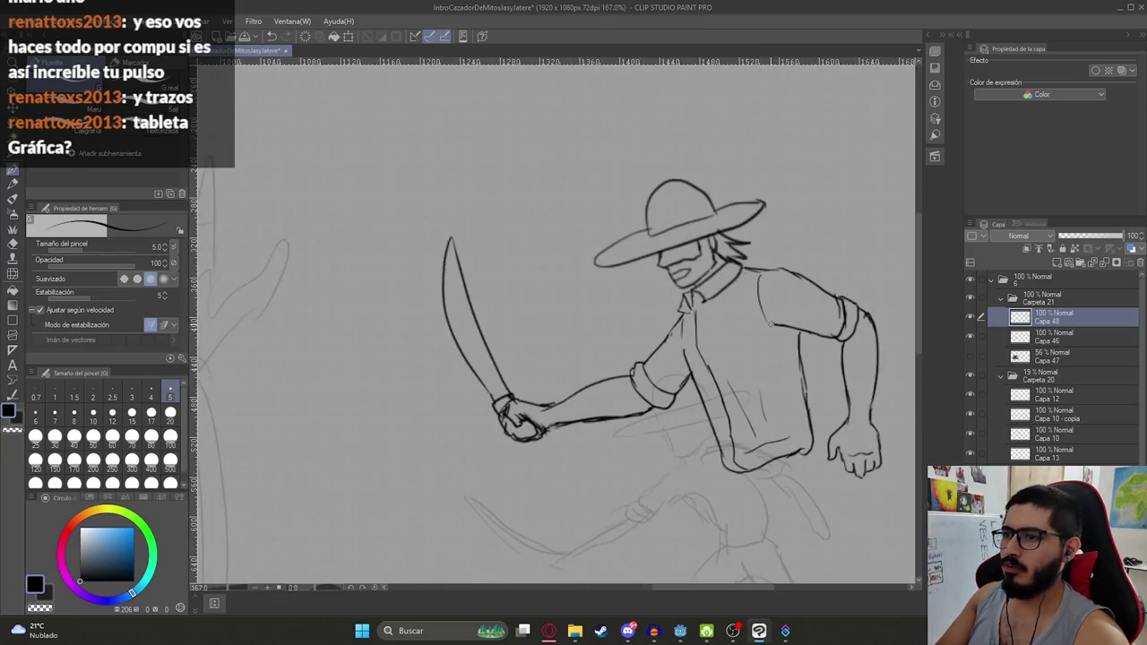
scroll(769, 324, down, 3)
drag(749, 337, 674, 258)
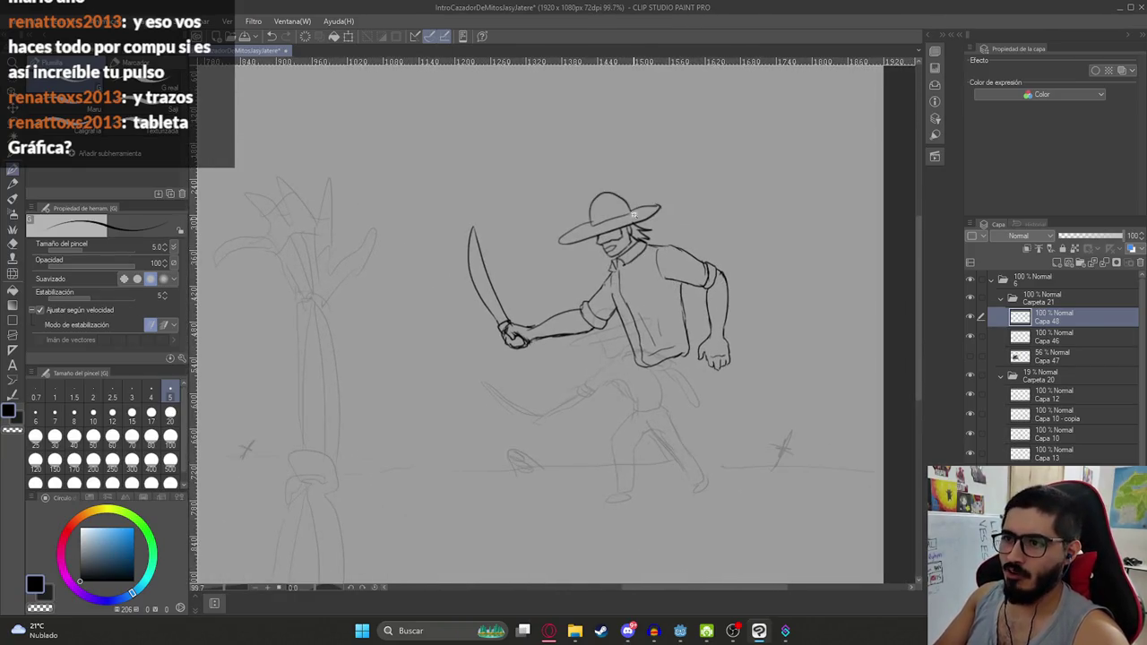
scroll(634, 215, up, 5)
key(e)
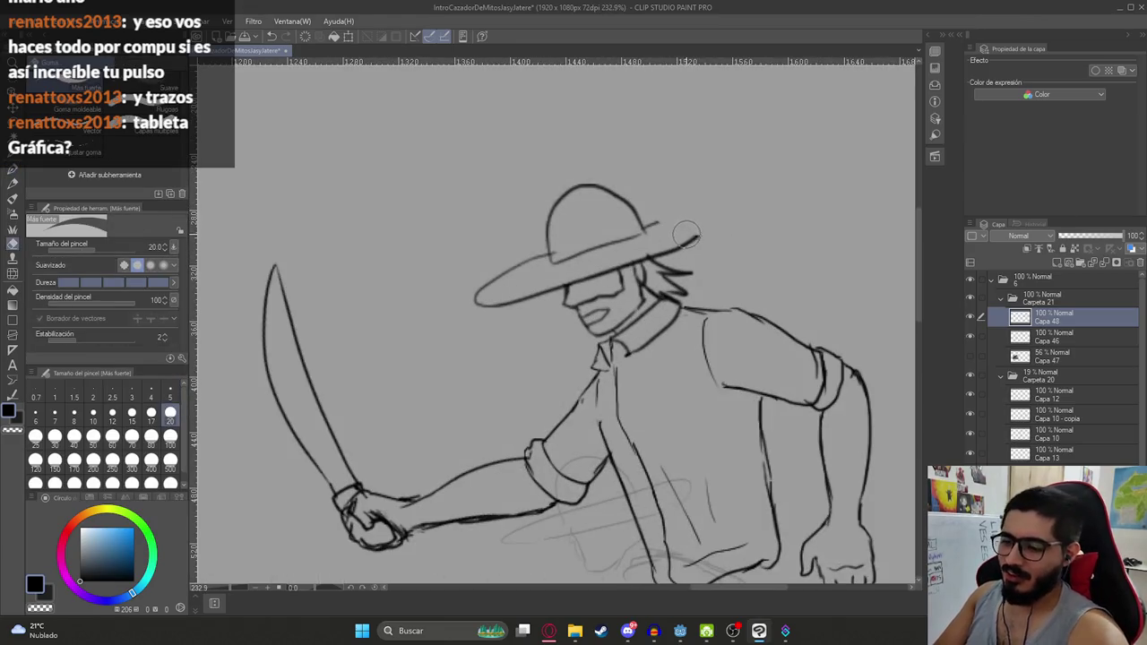
key(p)
mouse_move(643, 226)
mouse_down()
mouse_move(697, 207)
mouse_move(702, 235)
mouse_up()
Touch up around the brim, switching between eraser and thin pen
scroll(718, 250, down, 5)
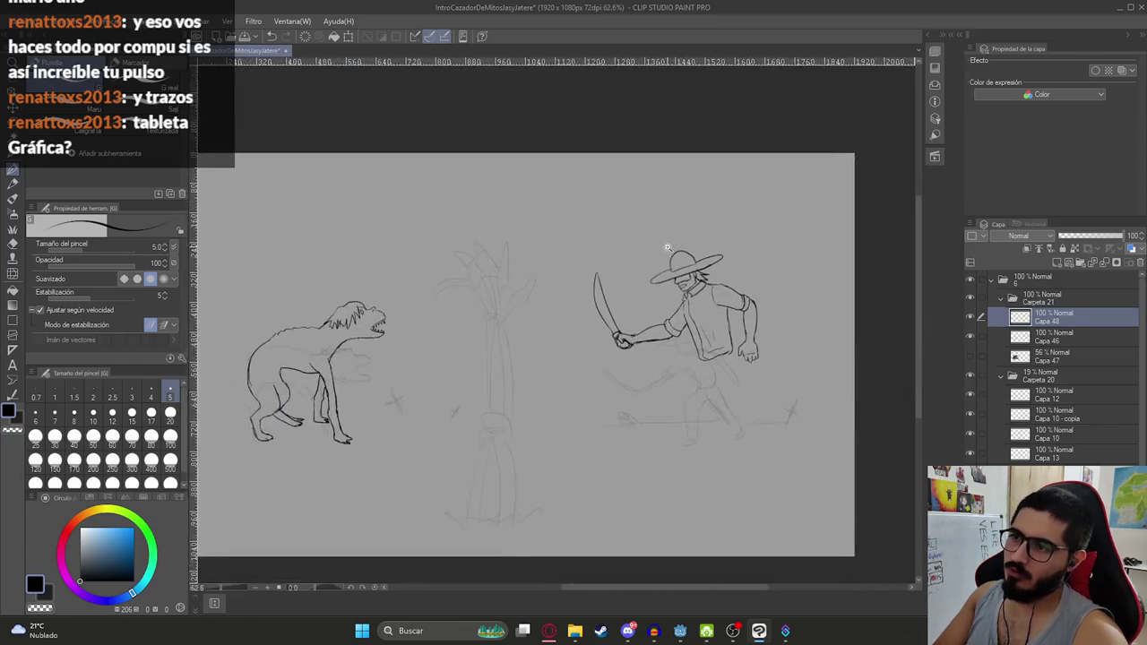
scroll(719, 250, up, 6)
key(e)
scroll(731, 334, down, 4)
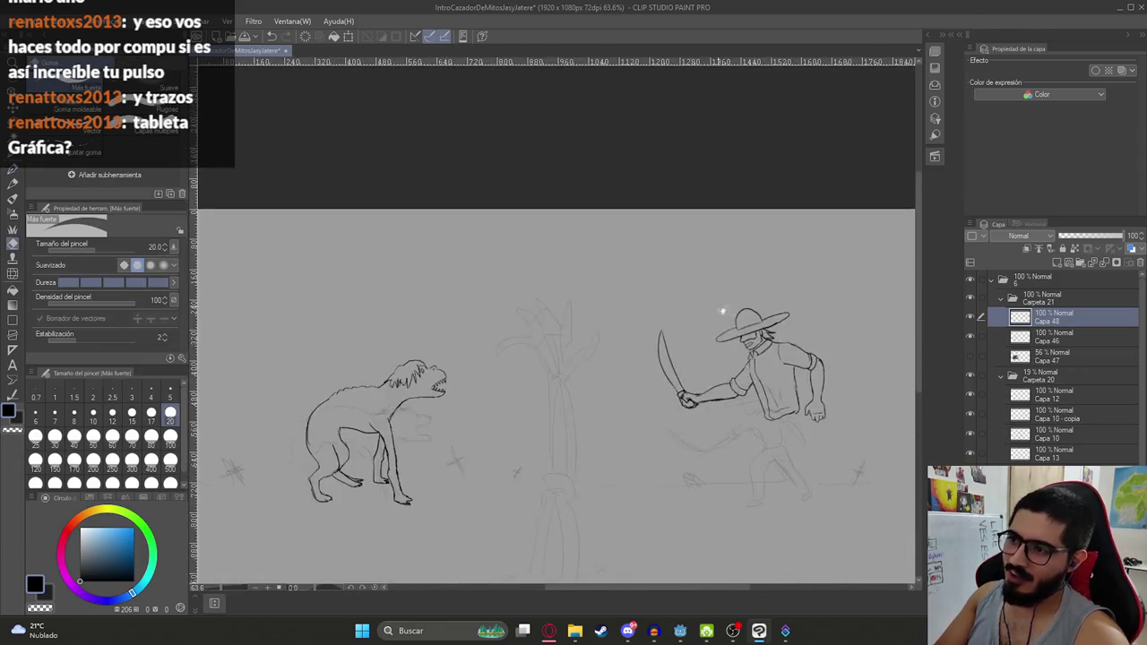
scroll(681, 314, down, 1)
key(p)
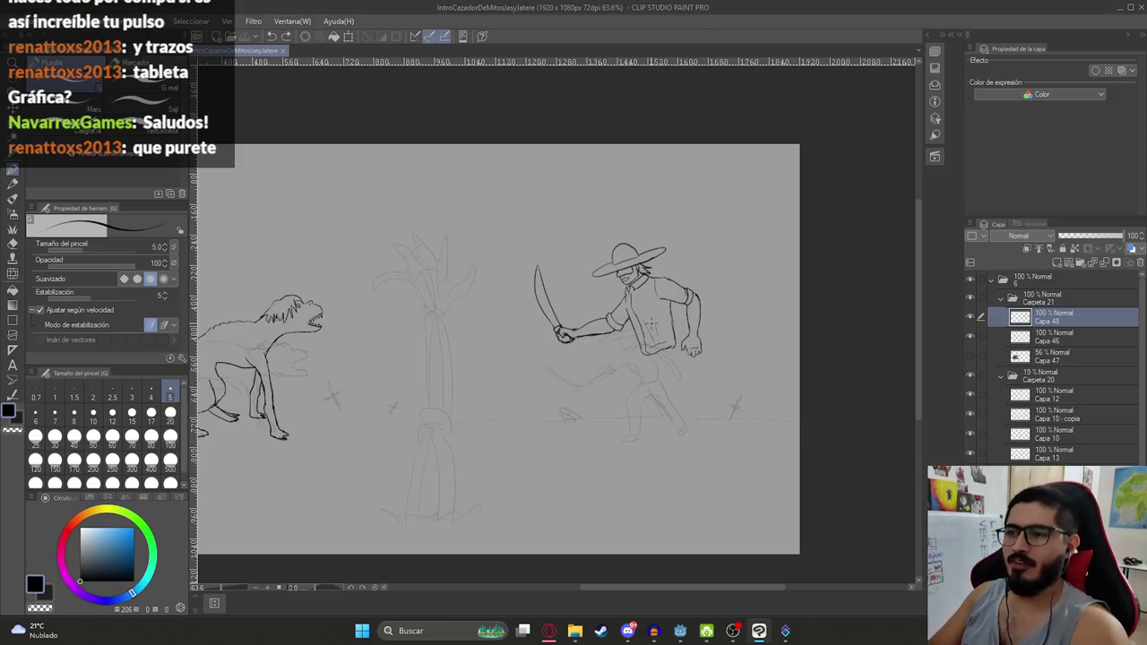
click(614, 338)
Thicken the shirt hem corner and ink the belt end at the hem
scroll(614, 337, up, 3)
scroll(614, 338, up, 3)
mouse_move(589, 359)
mouse_down()
mouse_move(603, 387)
mouse_move(663, 377)
mouse_move(778, 313)
mouse_up()
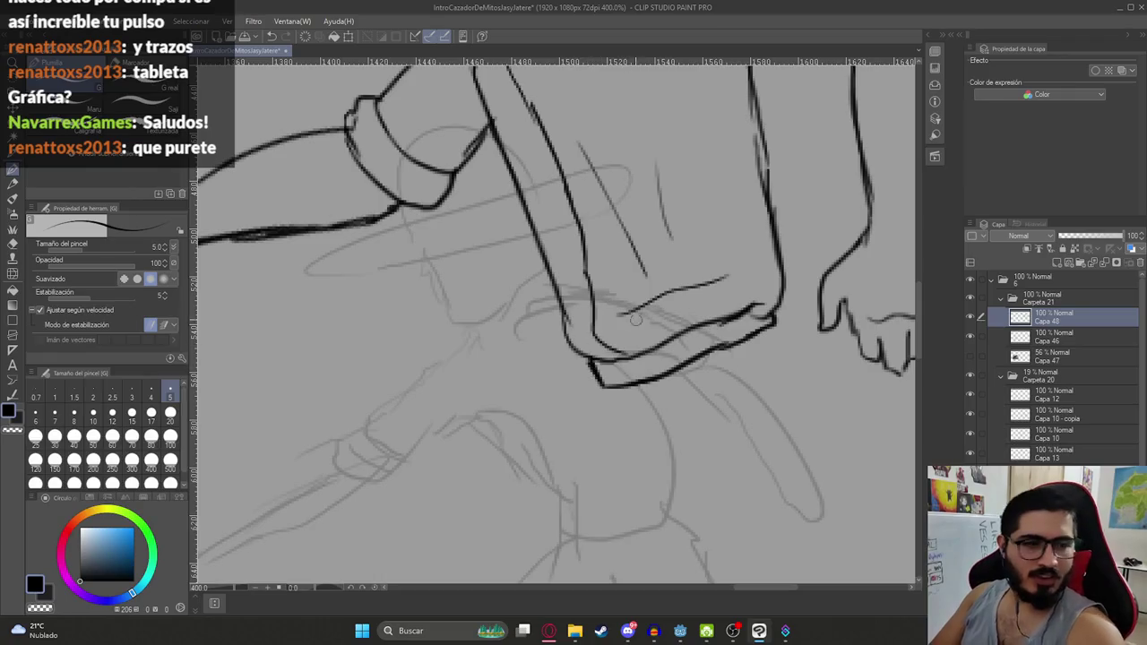
mouse_move(593, 361)
mouse_down()
mouse_move(600, 377)
mouse_move(642, 383)
mouse_move(640, 360)
mouse_up()
scroll(654, 394, down, 5)
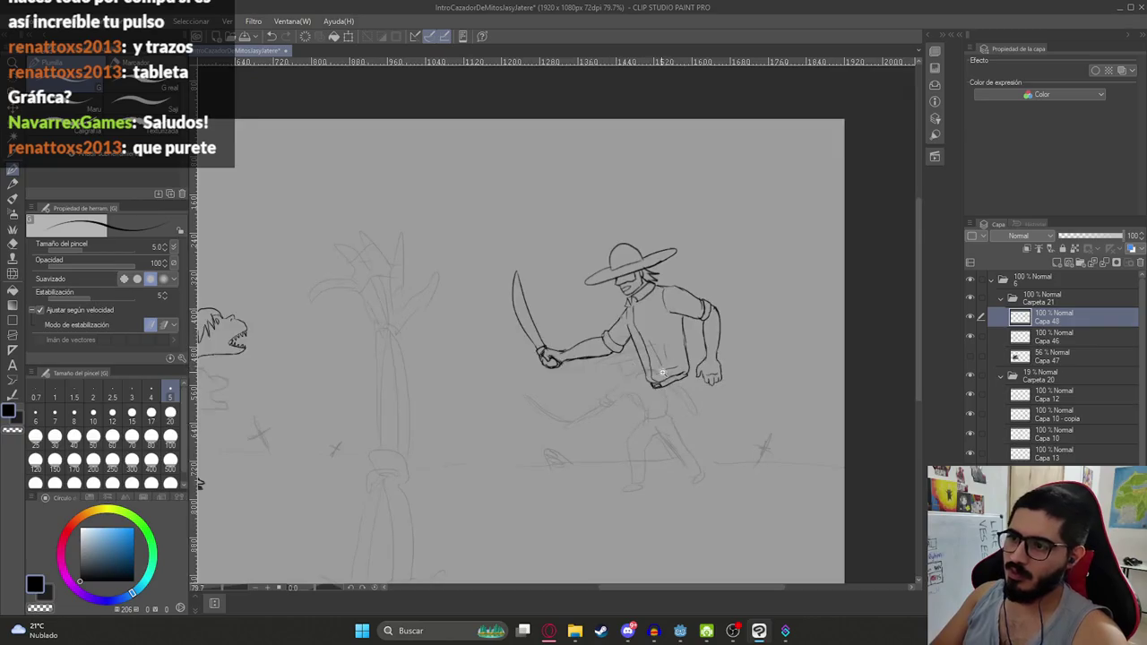
scroll(695, 403, up, 6)
mouse_move(710, 391)
mouse_down()
mouse_move(731, 419)
mouse_move(717, 421)
mouse_up()
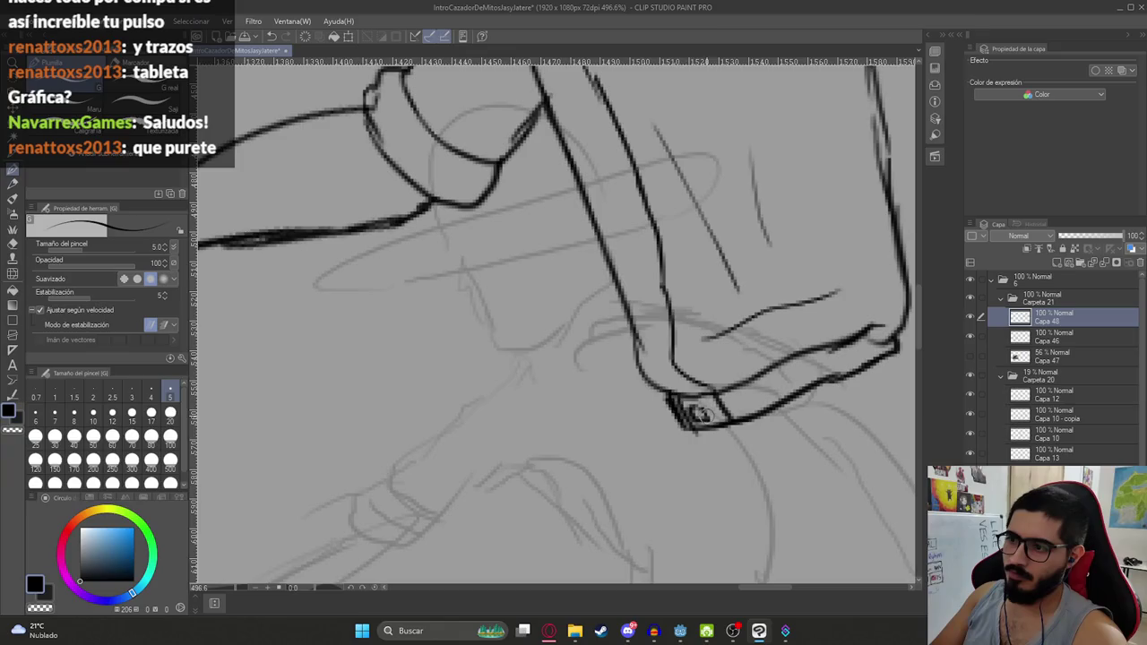
Replace the long stroke below the shirt with a shorter line
scroll(697, 410, down, 5)
scroll(663, 405, up, 5)
scroll(663, 405, down, 3)
scroll(640, 389, down, 3)
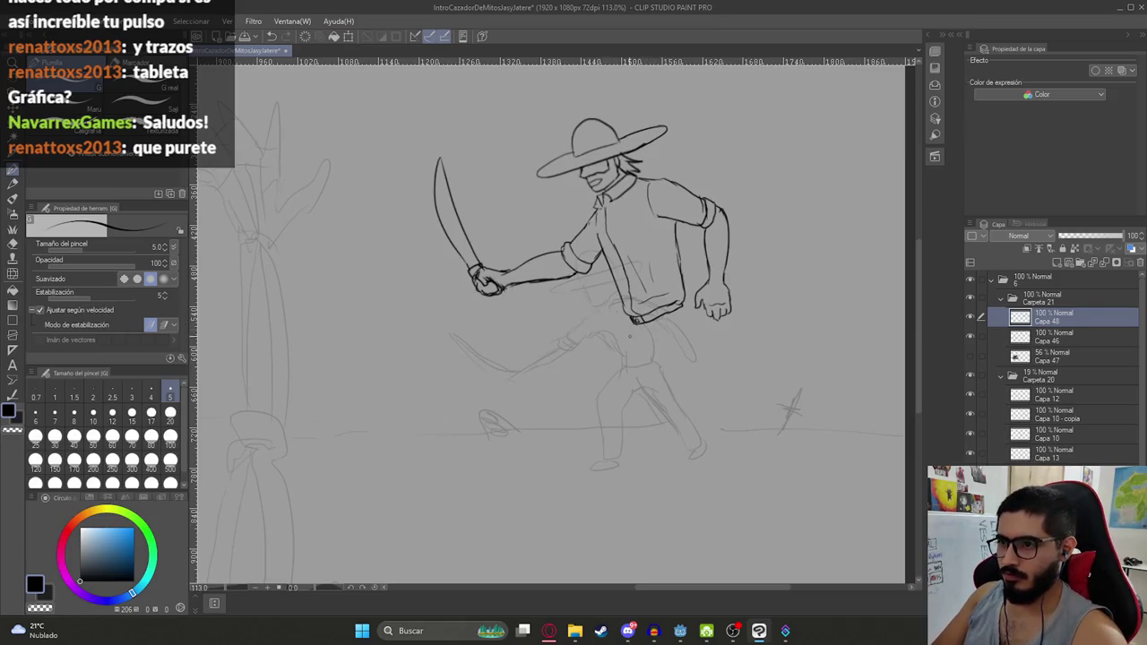
key(ctrl+z)
drag(632, 327, 626, 362)
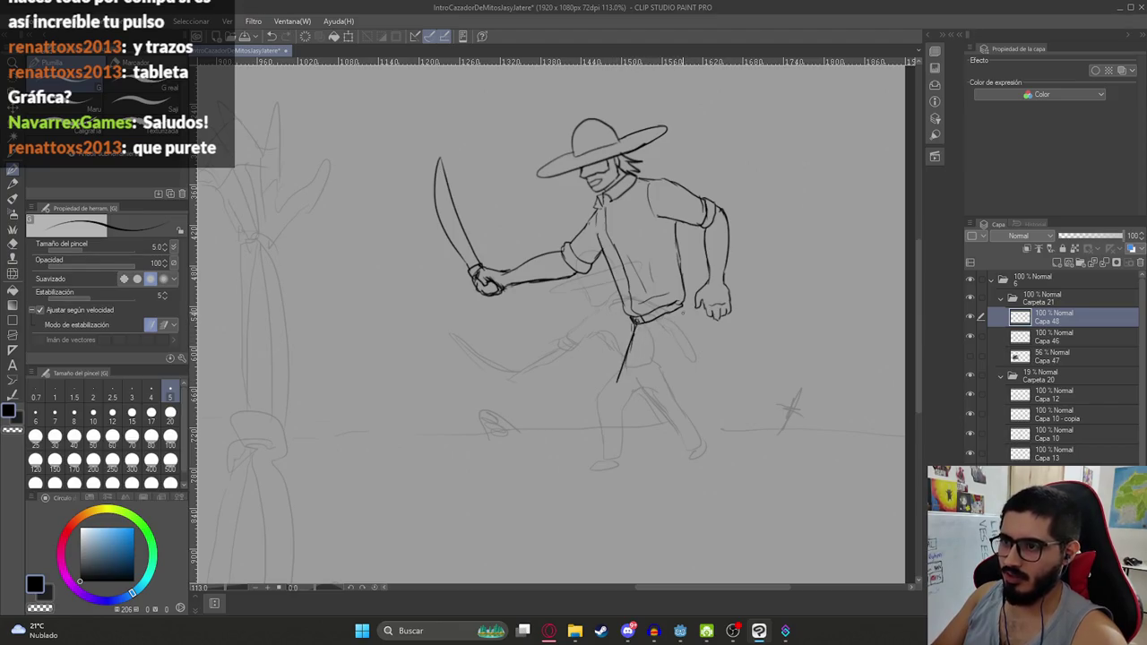
key(e)
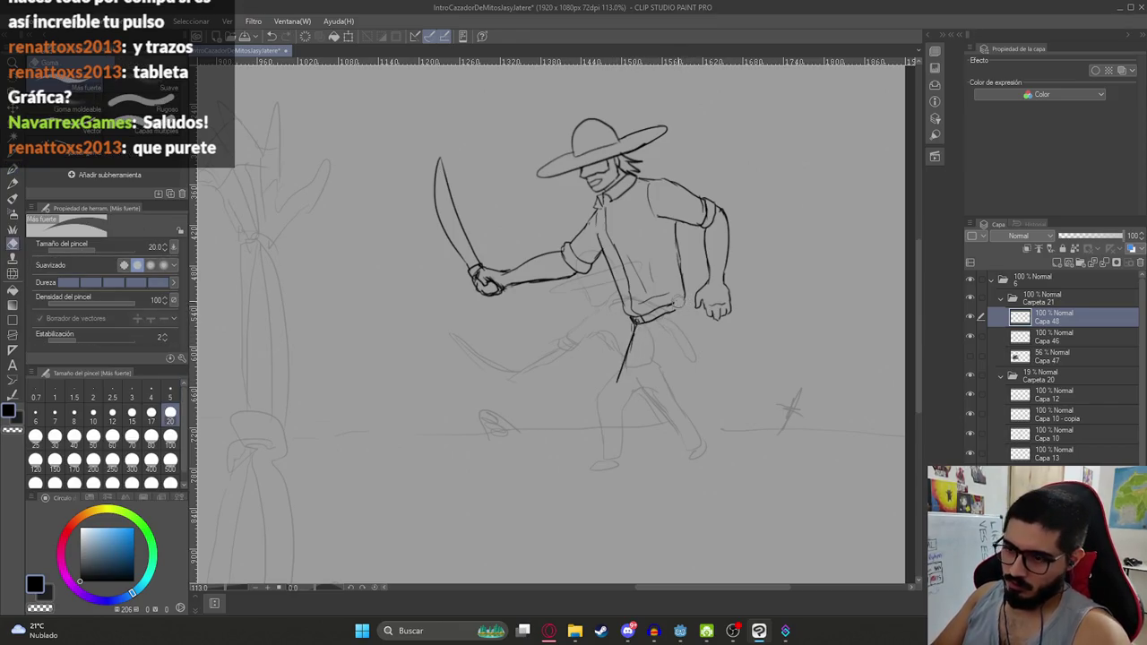
key(p)
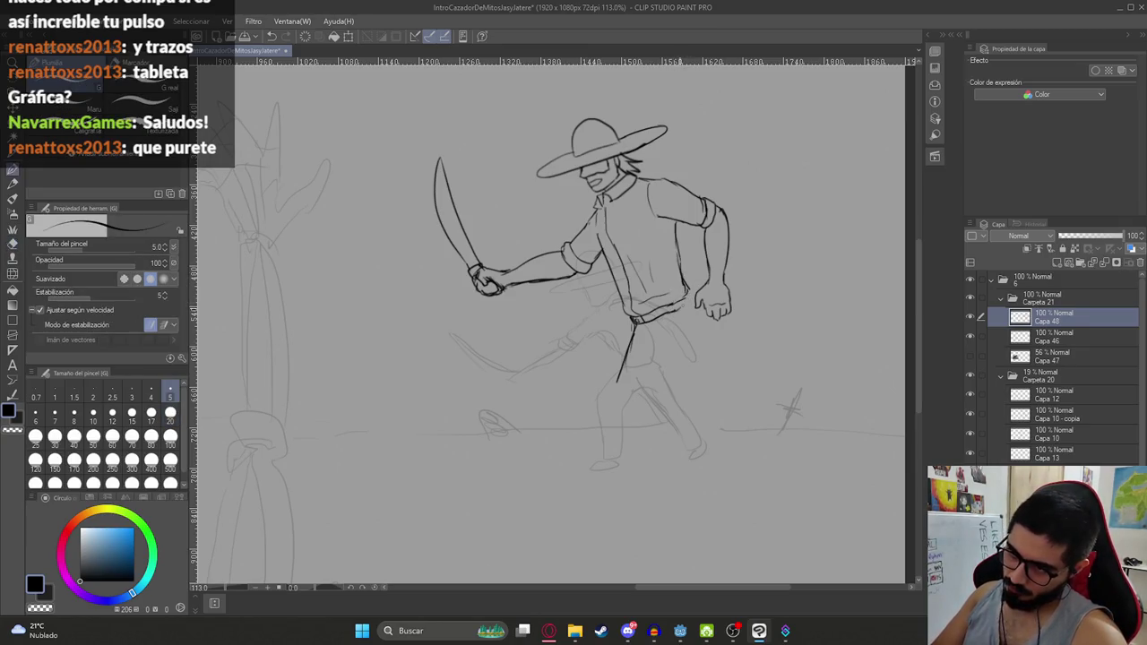
Ink the front leg's diagonal line down to the foot's bottom edge
drag(686, 290, 716, 330)
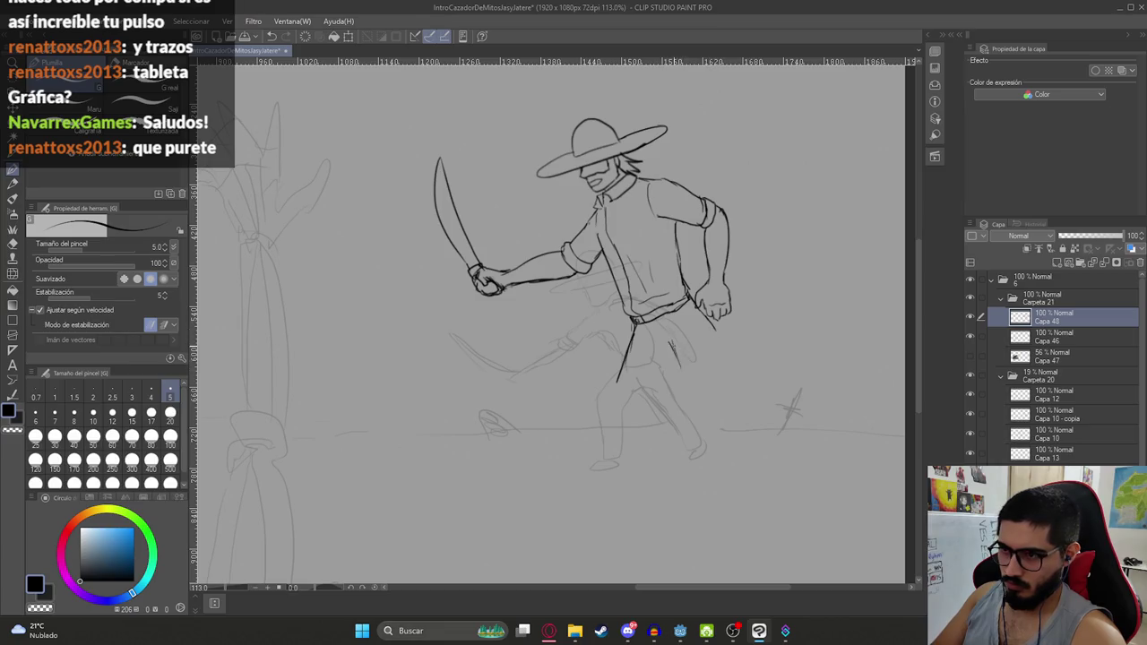
drag(674, 366, 713, 423)
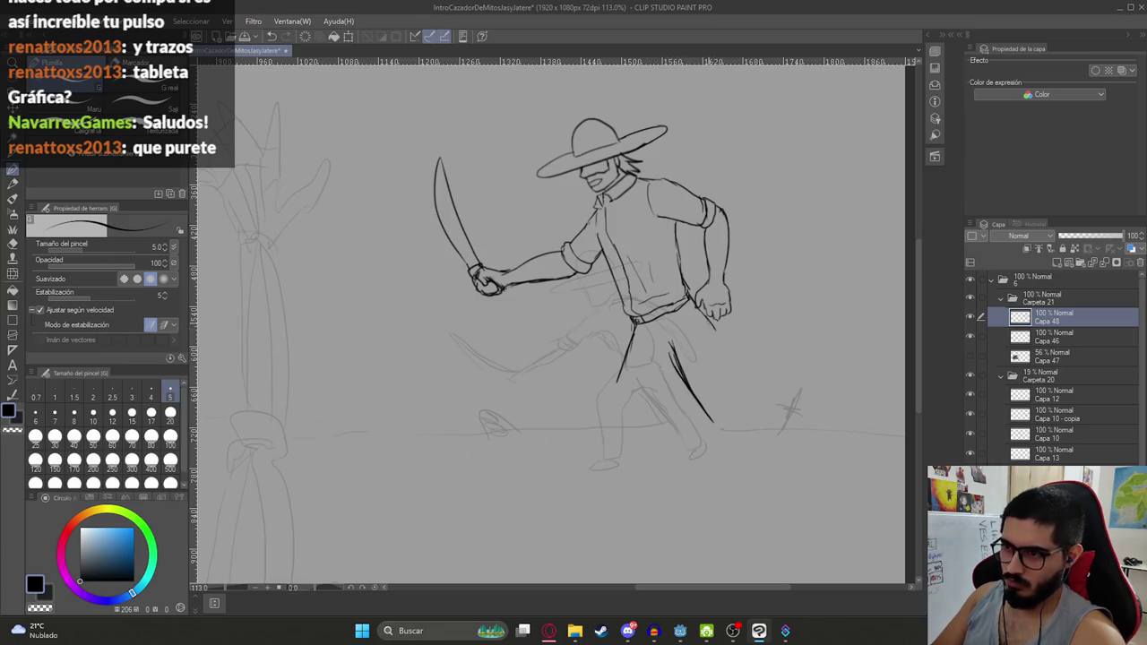
key(ctrl+z)
mouse_move(715, 328)
mouse_down()
mouse_move(755, 421)
mouse_move(729, 452)
mouse_move(755, 509)
mouse_up()
drag(741, 446, 715, 334)
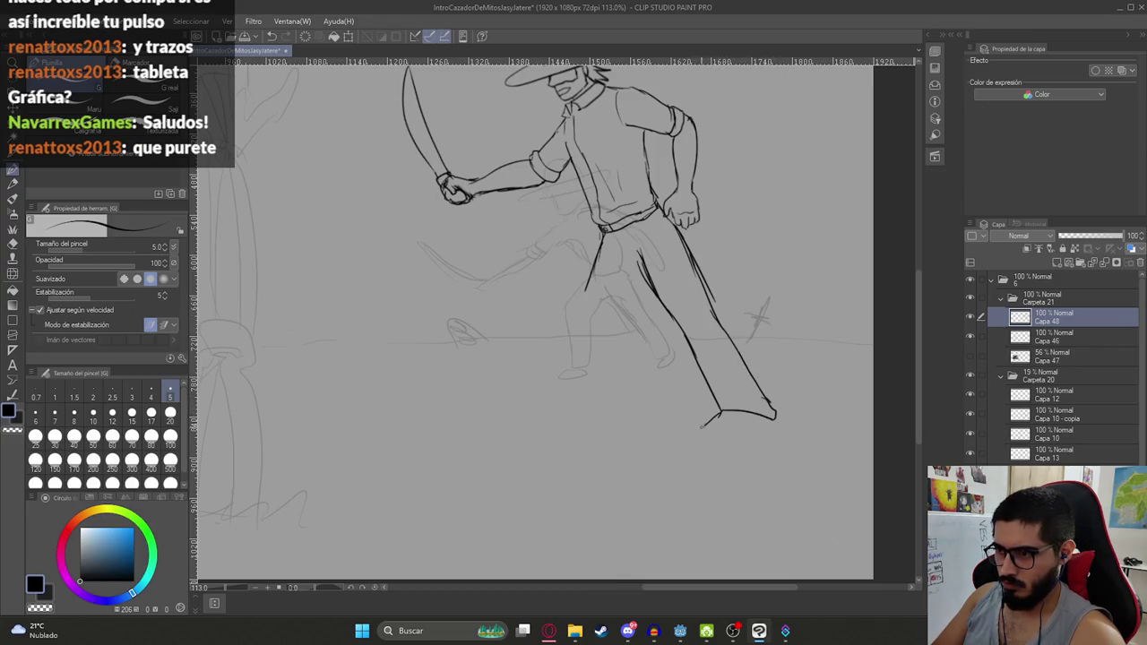
drag(744, 437, 759, 433)
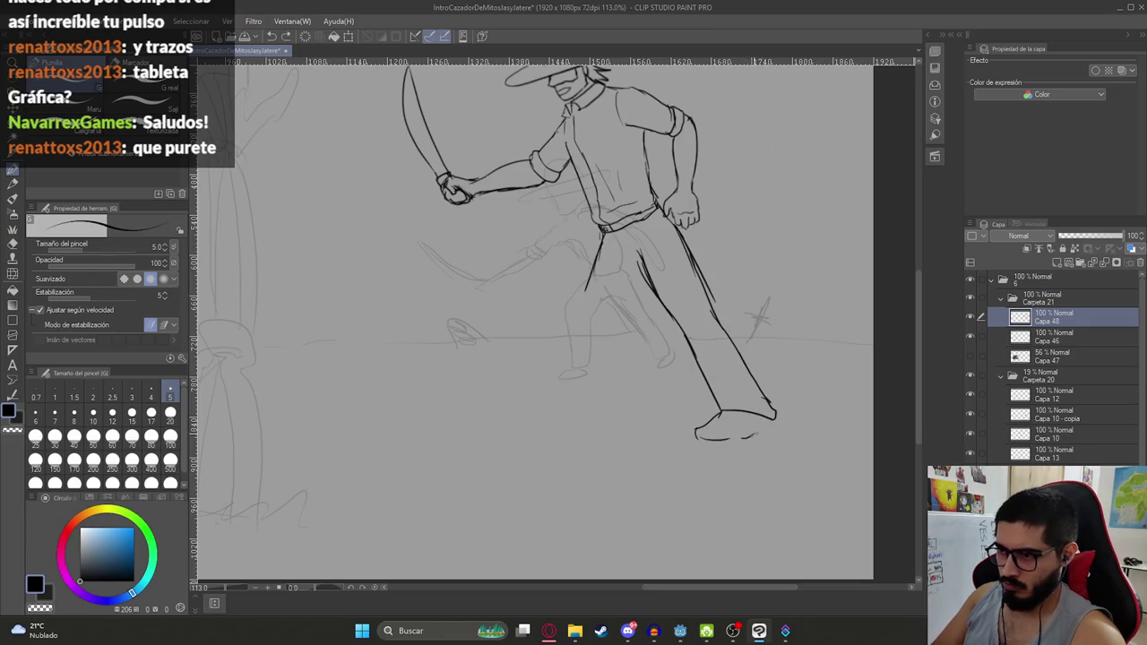
Add faint lines and a small mark between the legs
scroll(502, 277, down, 2)
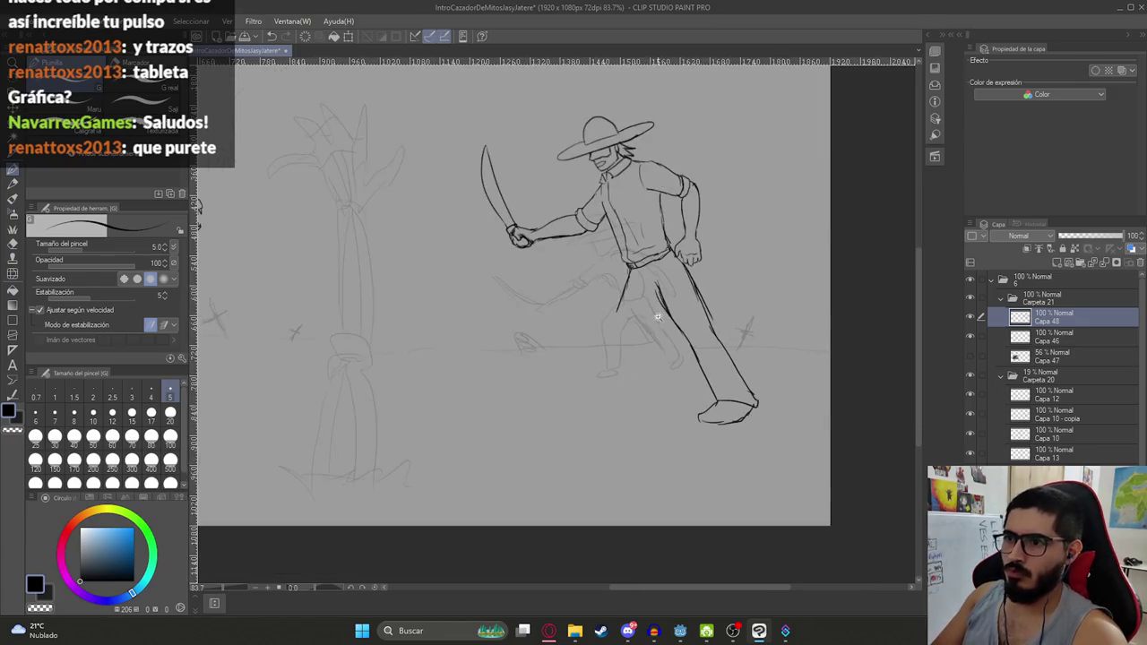
scroll(502, 278, down, 4)
scroll(502, 278, up, 4)
drag(660, 301, 668, 331)
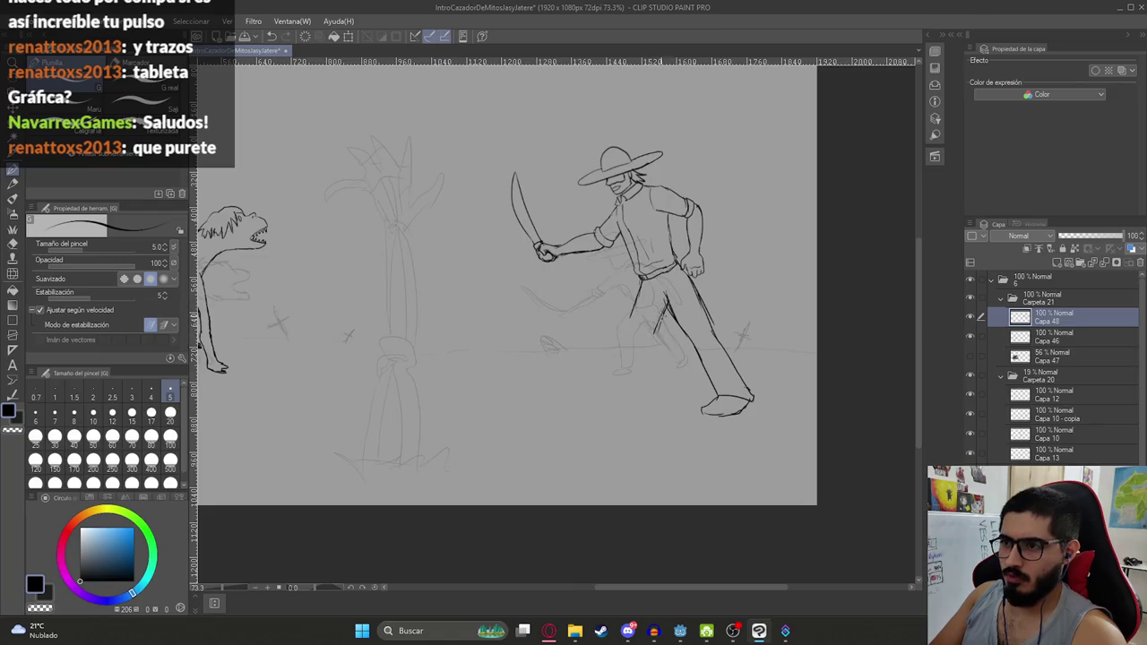
mouse_move(649, 332)
mouse_down()
mouse_move(658, 344)
mouse_move(645, 400)
mouse_move(670, 402)
mouse_up()
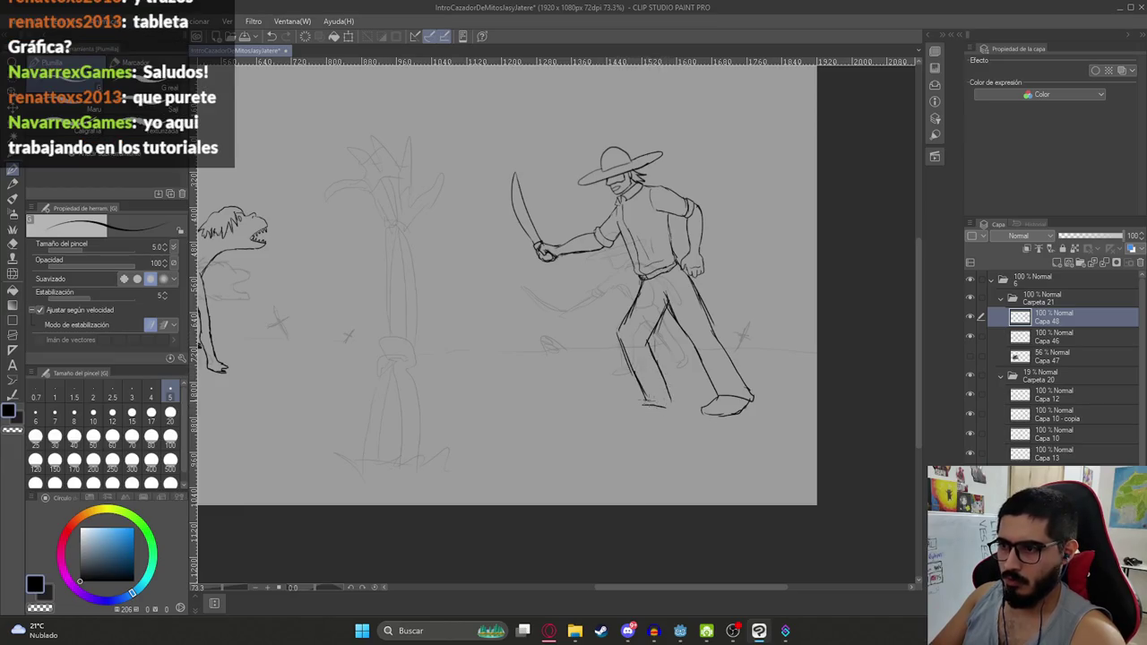
Ink a line inside the right shoe
scroll(670, 395, down, 2)
scroll(672, 377, down, 1)
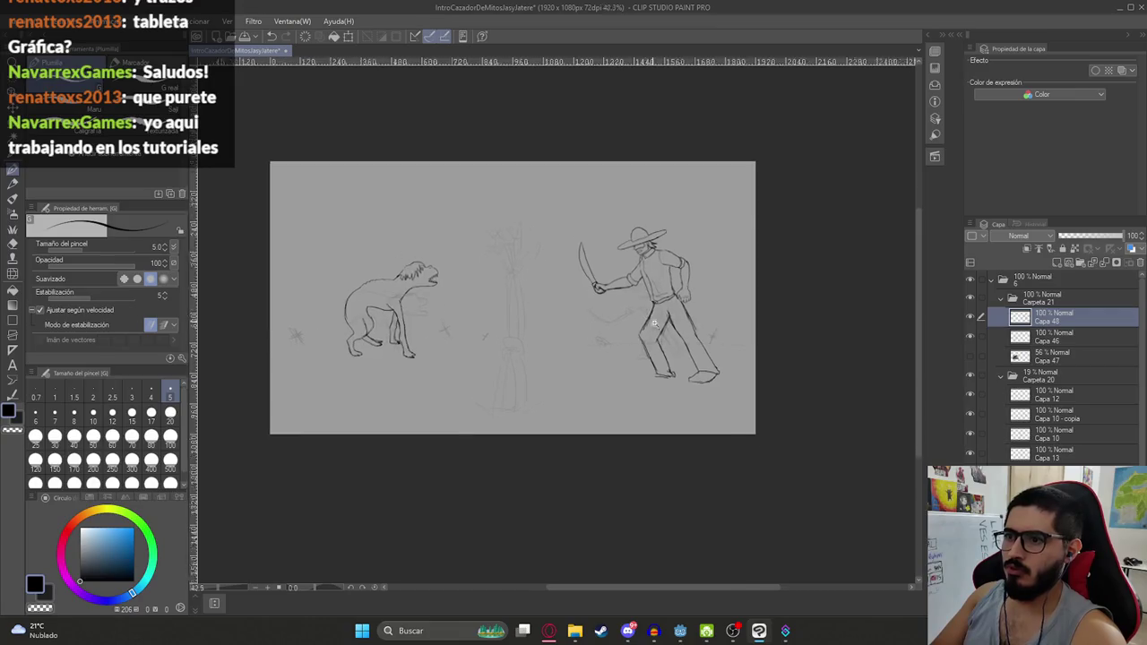
scroll(677, 335, up, 4)
scroll(678, 335, up, 2)
scroll(677, 335, up, 2)
drag(659, 435, 749, 431)
scroll(789, 407, down, 1)
scroll(788, 403, down, 2)
scroll(787, 388, up, 2)
Erase the right shoe's lines and the lower outer line of the rear leg
key(e)
mouse_move(718, 405)
mouse_down()
mouse_move(767, 408)
mouse_move(798, 394)
mouse_move(721, 387)
mouse_move(790, 380)
mouse_up()
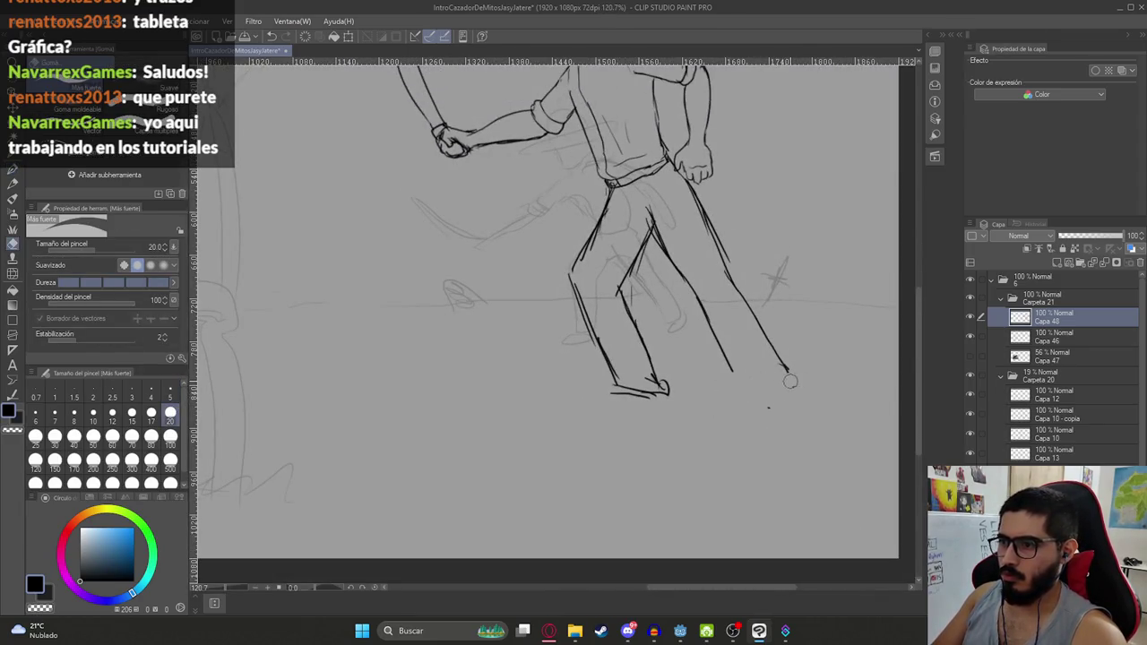
mouse_move(736, 289)
mouse_down()
mouse_move(798, 380)
mouse_move(713, 229)
mouse_up()
drag(747, 332, 730, 376)
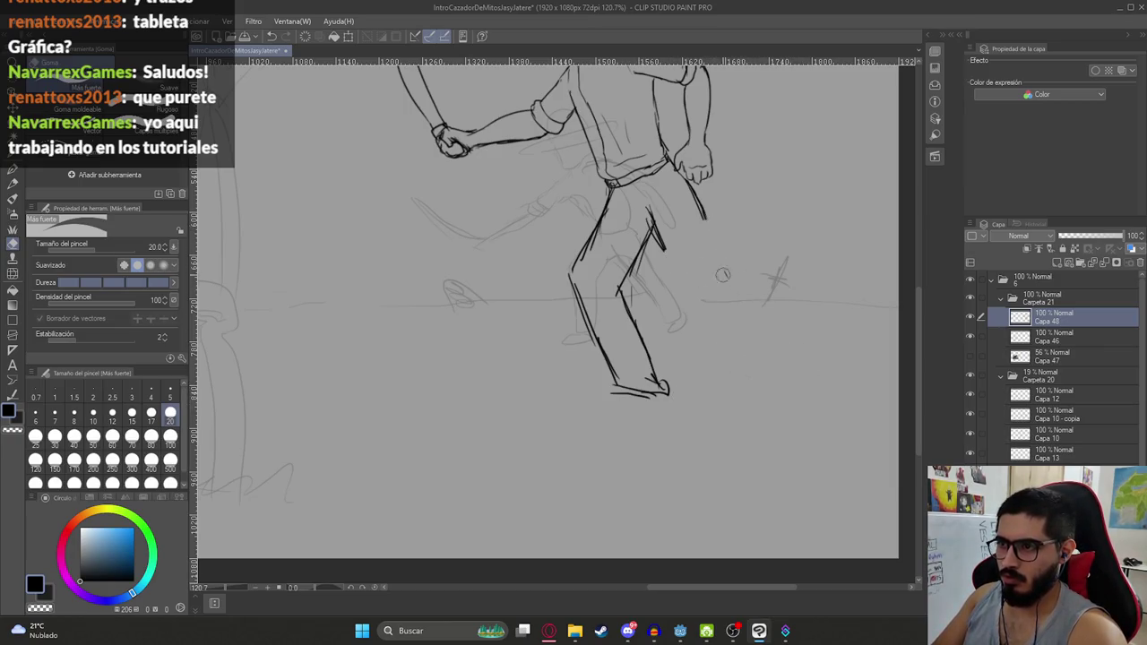
Redraw and lengthen the rear leg's long outer line, undoing a bad stroke
key(p)
drag(661, 237, 733, 368)
drag(706, 215, 758, 330)
drag(719, 256, 773, 357)
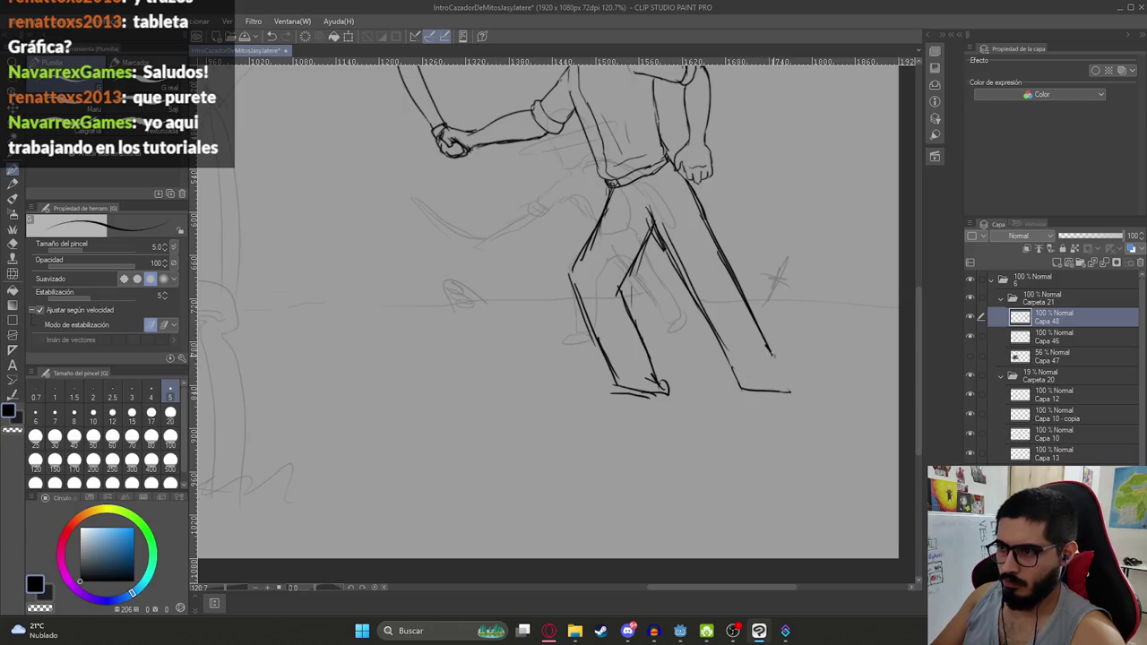
scroll(769, 375, down, 5)
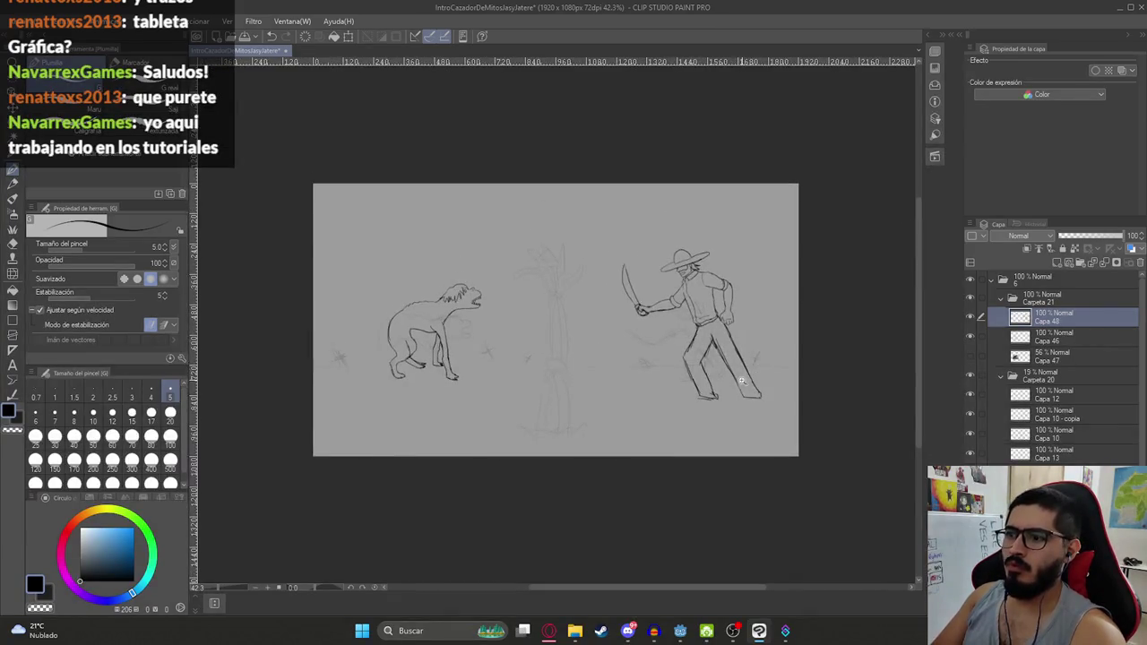
scroll(762, 393, up, 4)
key(ctrl+z)
key(ctrl+z)
key(ctrl+z)
key(ctrl+z)
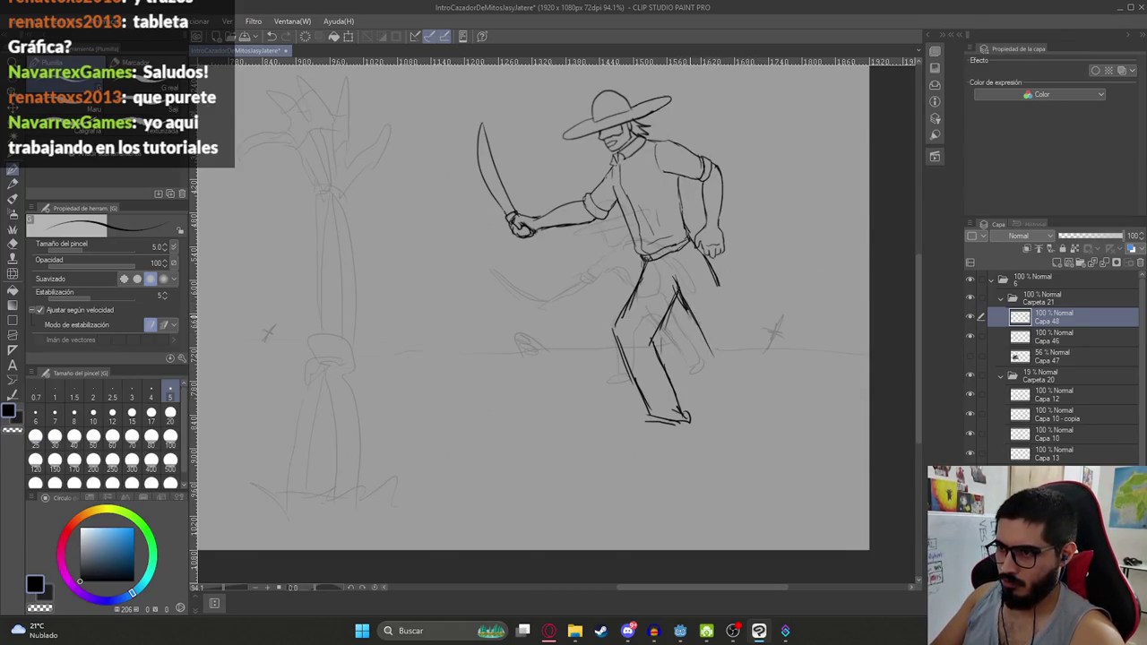
drag(724, 296, 740, 328)
mouse_move(710, 270)
mouse_down()
mouse_move(742, 328)
mouse_move(795, 372)
mouse_up()
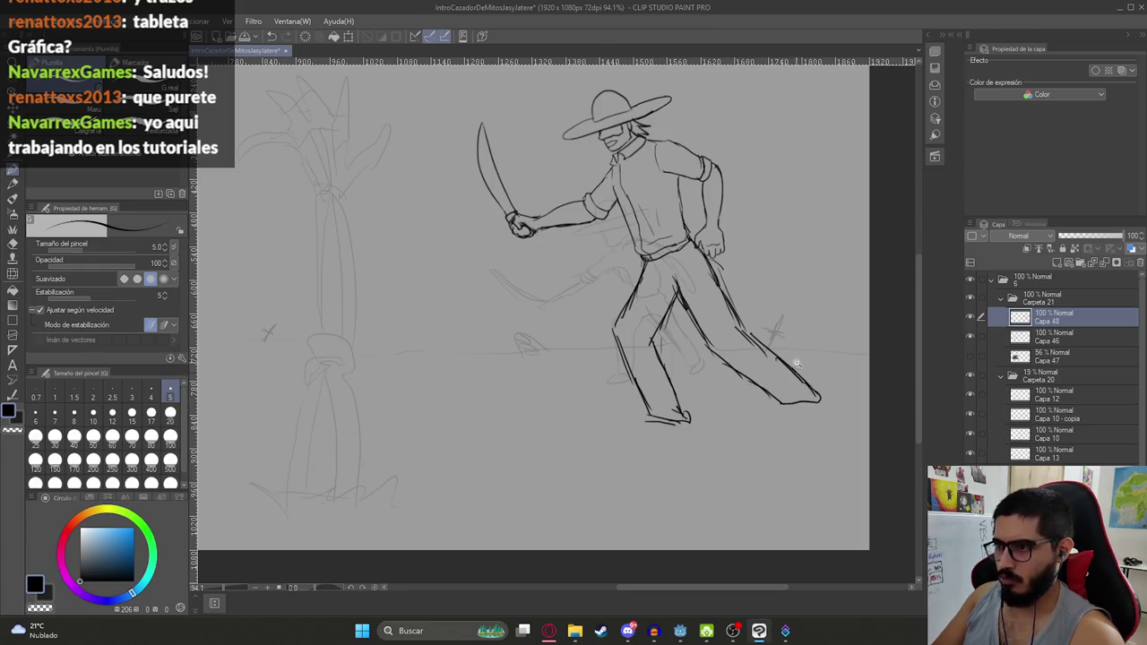
scroll(795, 363, down, 4)
Extend the rear leg line down to the right and draw the foot's bottom edge
key(e)
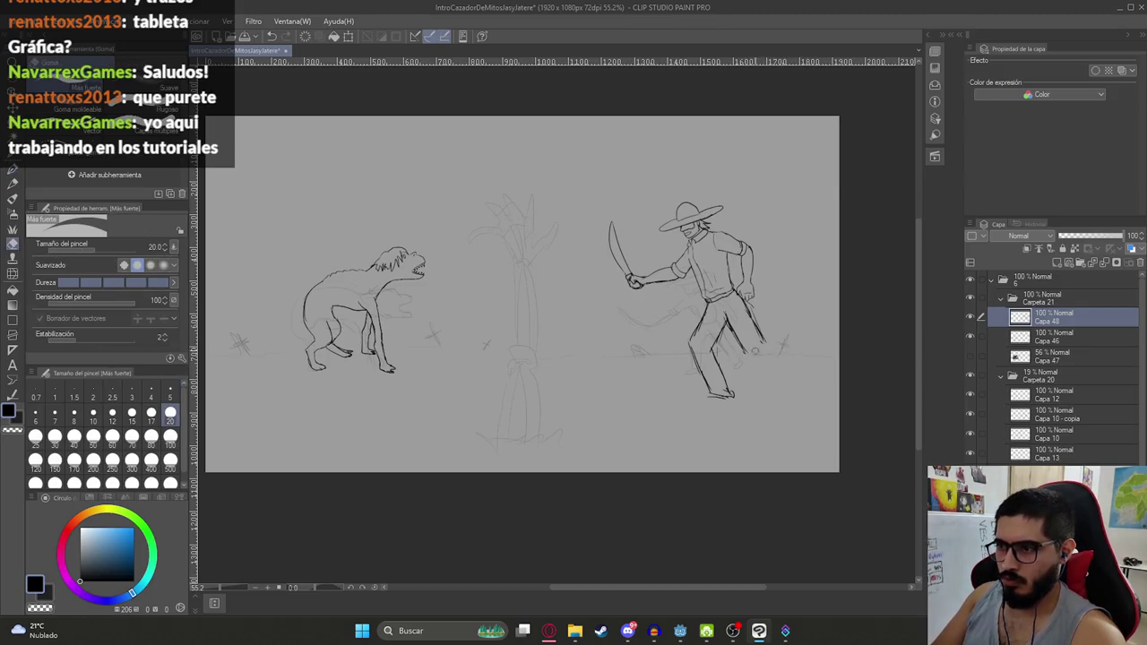
scroll(755, 323, up, 4)
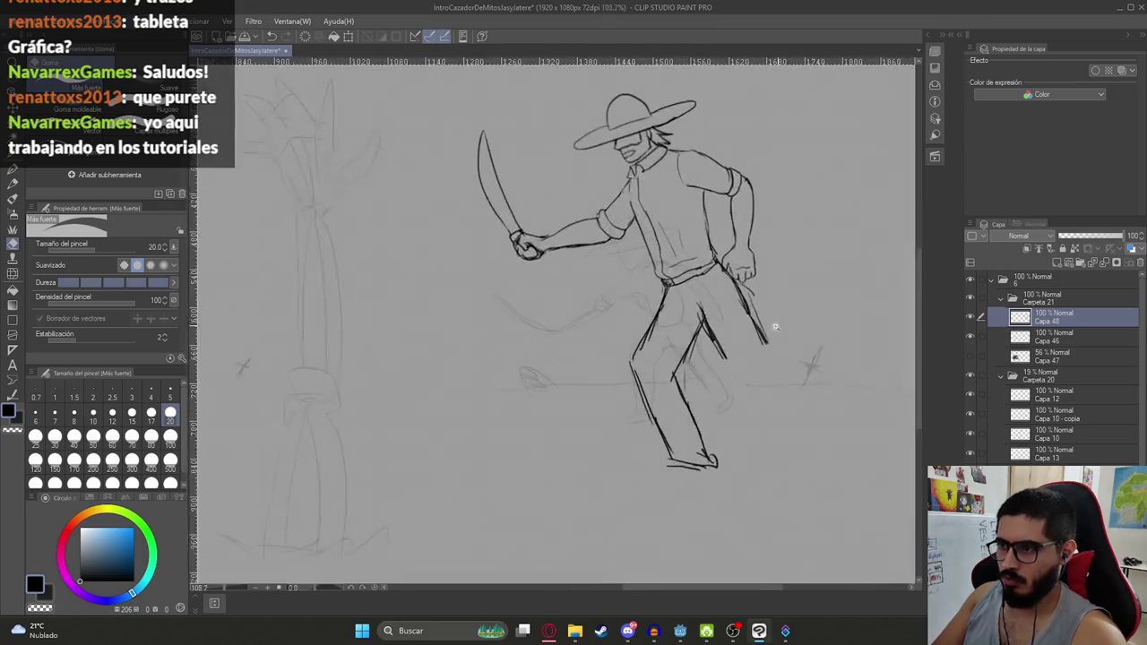
key(p)
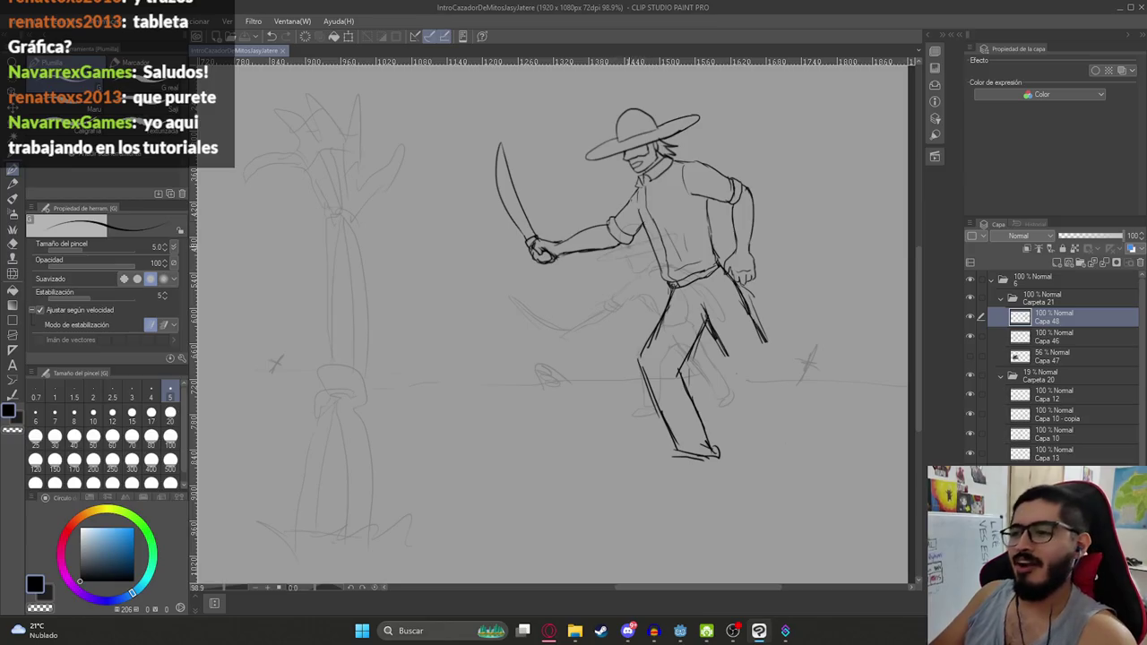
scroll(596, 347, up, 1)
scroll(596, 346, up, 1)
drag(584, 342, 688, 441)
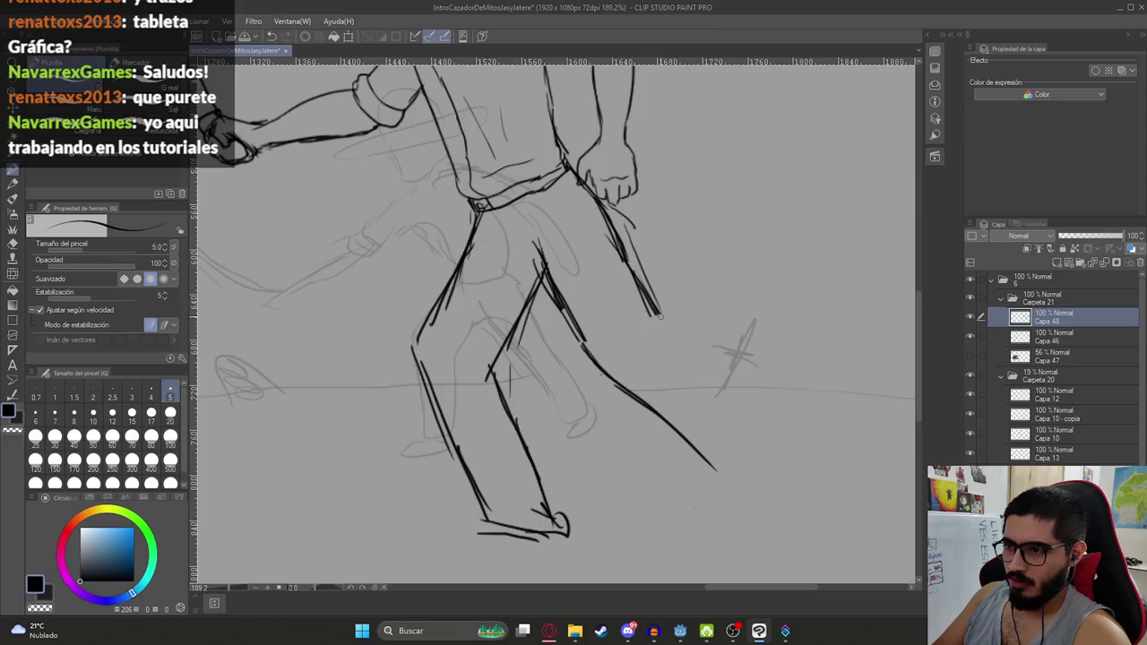
drag(688, 343, 804, 465)
drag(726, 485, 797, 487)
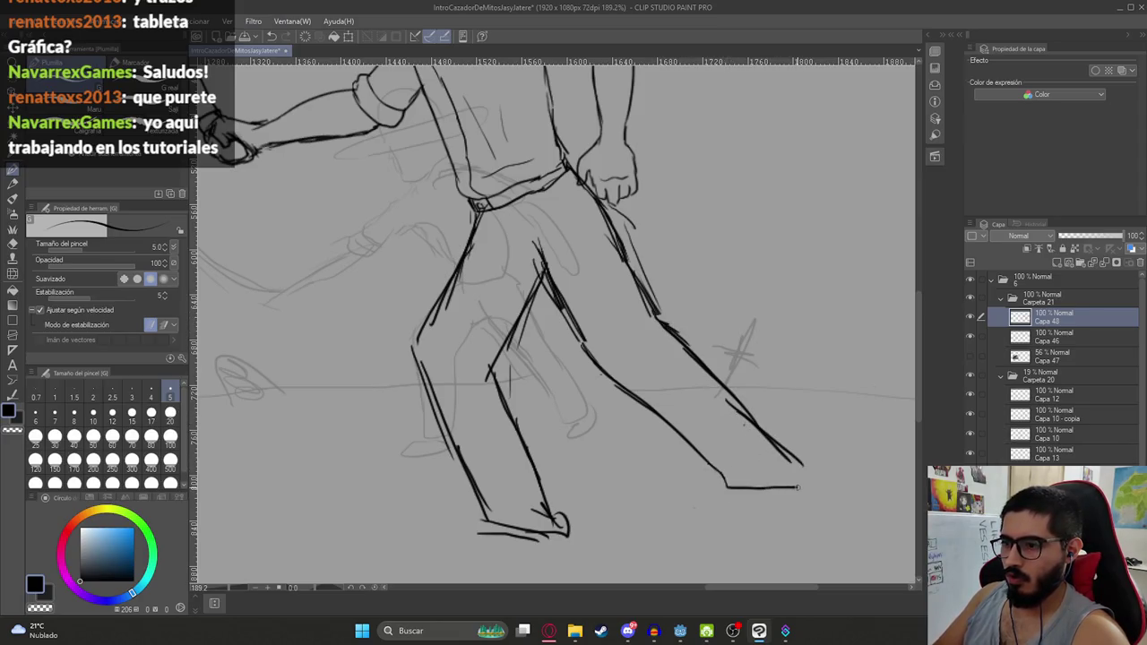
Undo the last rear leg strokes and redraw the leg line and foot bottom
scroll(771, 444, down, 3)
scroll(772, 443, down, 2)
scroll(772, 444, up, 5)
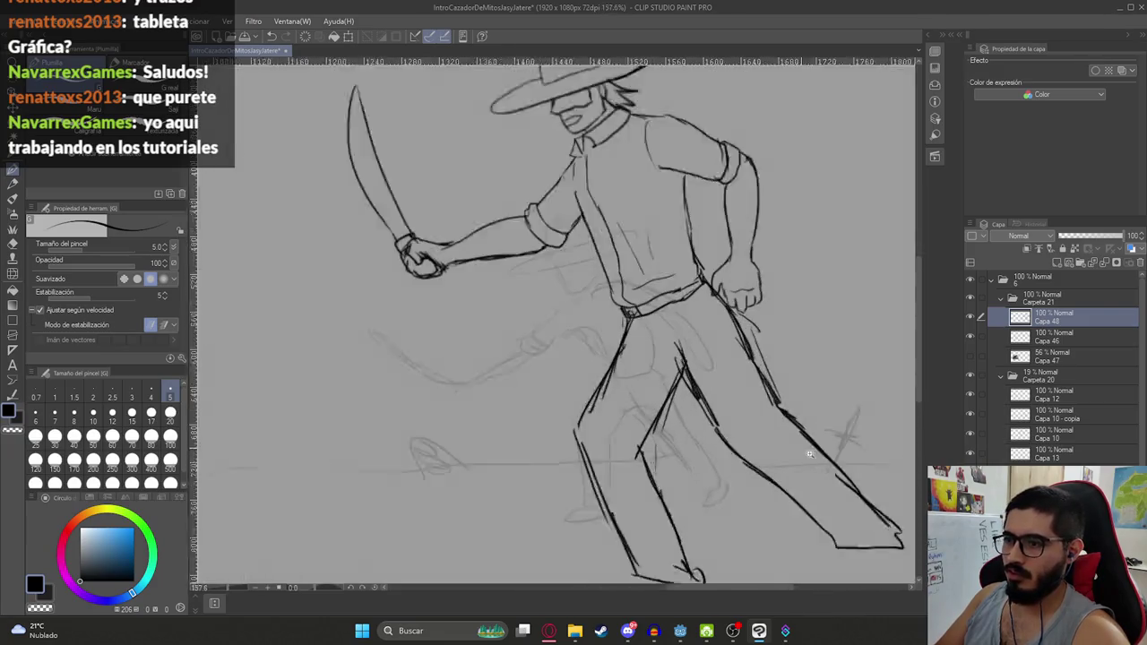
key(ctrl+z)
key(ctrl+z)
key(ctrl+z)
key(ctrl+z)
key(ctrl+z)
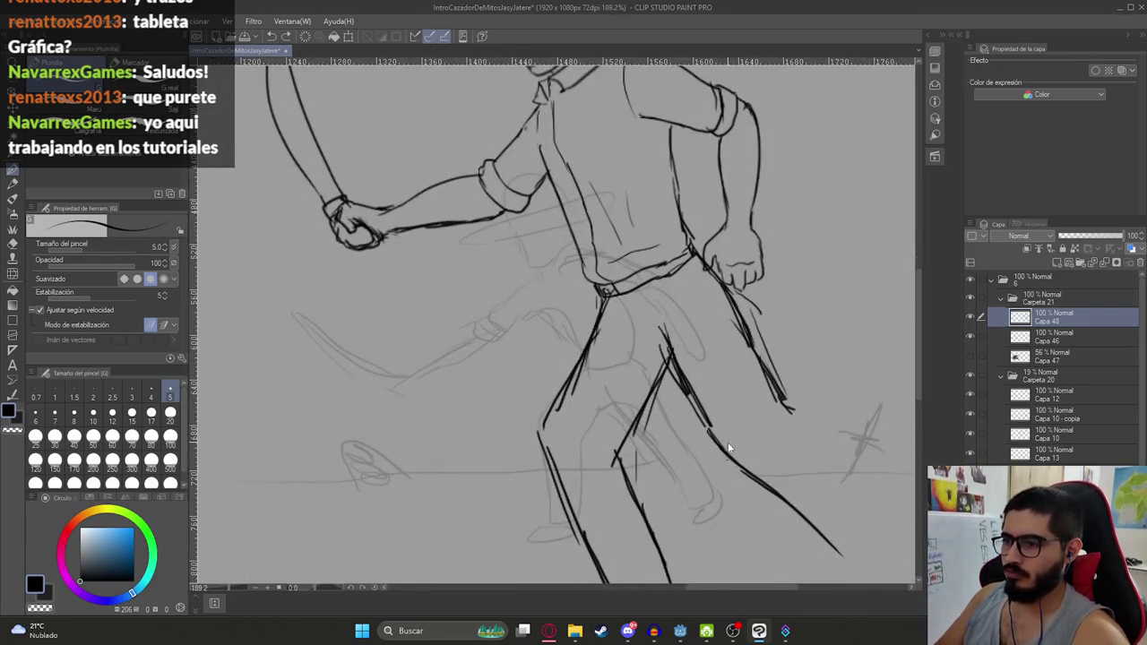
key(ctrl+z)
key(ctrl+z)
key(ctrl+z)
mouse_move(731, 453)
mouse_down()
mouse_move(646, 364)
mouse_move(748, 464)
mouse_up()
drag(695, 309, 818, 445)
key(ctrl+z)
drag(706, 316, 811, 447)
drag(753, 477, 827, 478)
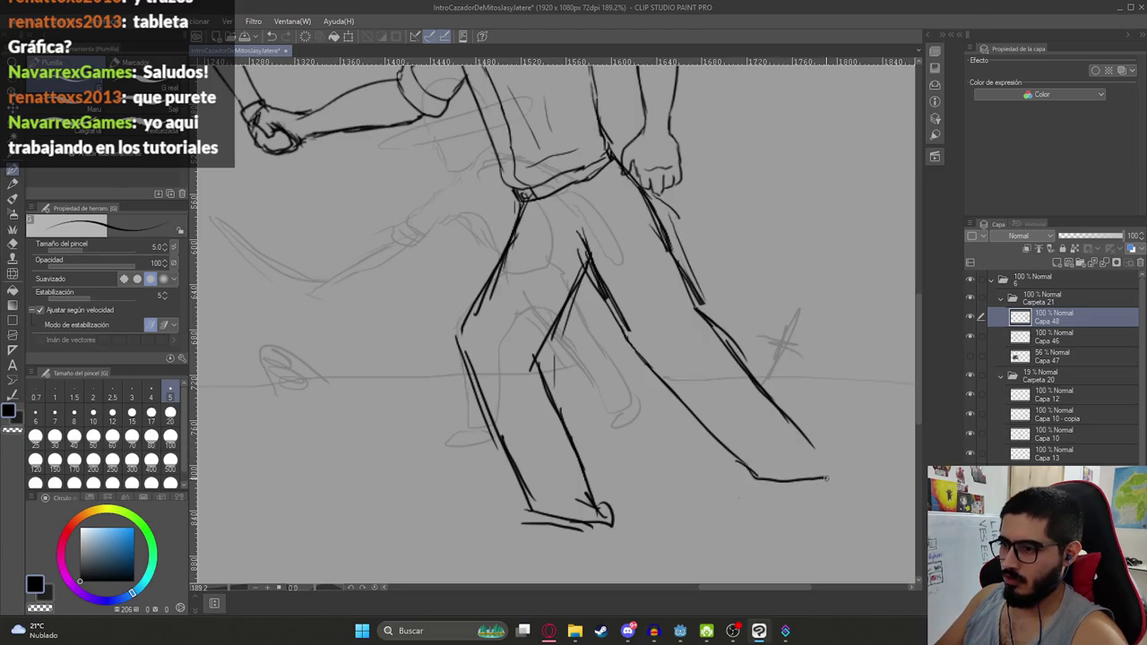
scroll(815, 448, down, 10)
scroll(693, 434, up, 8)
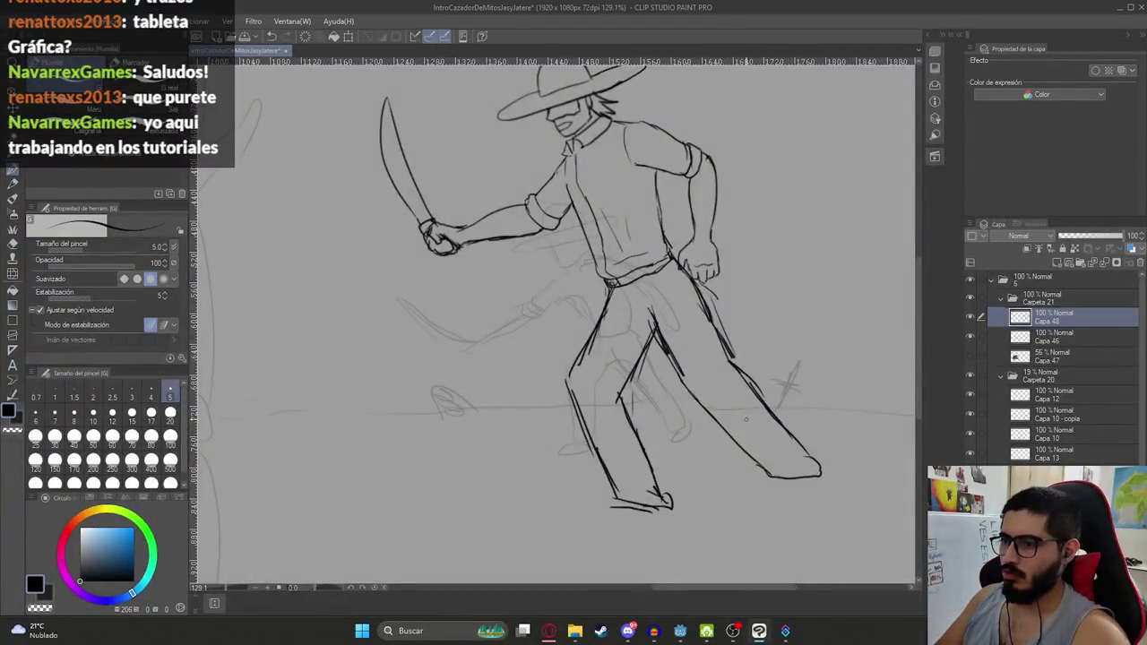
Lasso the lower rear leg and foot strokes, delete them, and deselect
key(m)
mouse_move(753, 324)
mouse_down()
mouse_move(714, 361)
mouse_move(719, 302)
mouse_move(688, 305)
mouse_up()
key(Delete)
key(ctrl+d)
key(e)
key(p)
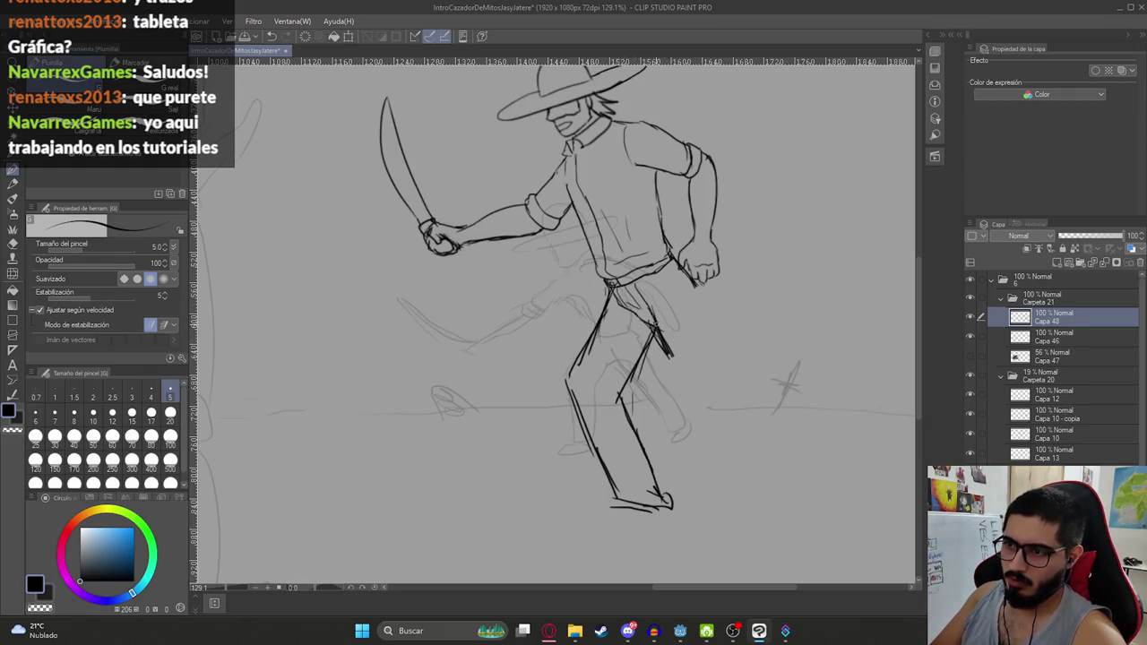
Ink the rear trouser leg down to the ankle and close off the shoe
drag(670, 283, 724, 363)
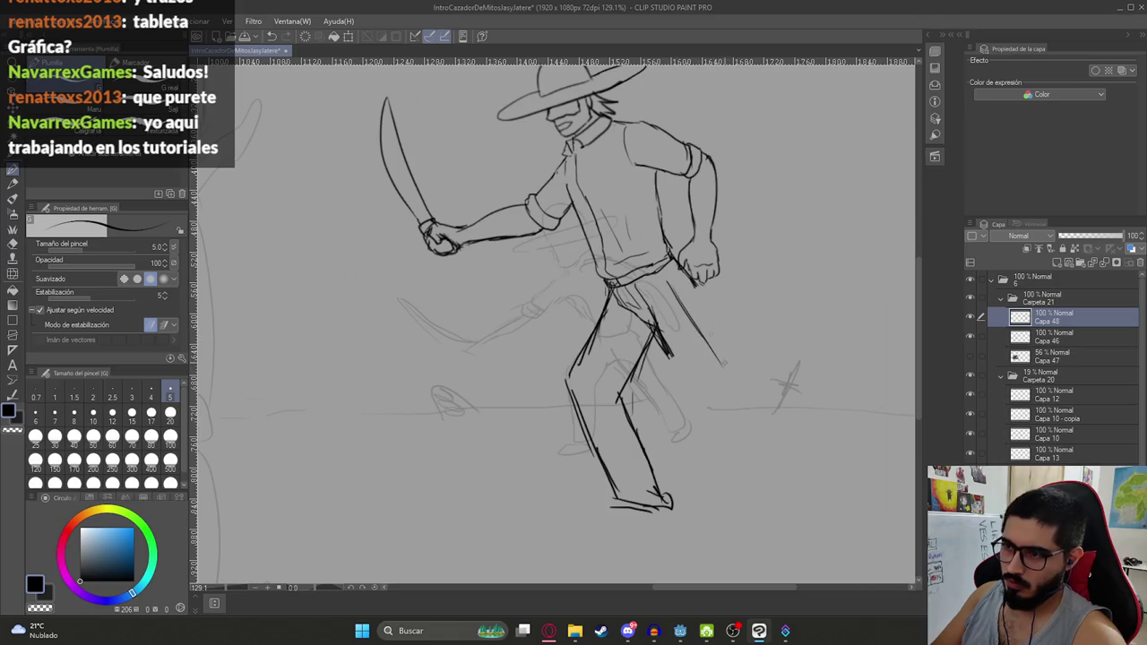
drag(701, 294, 749, 382)
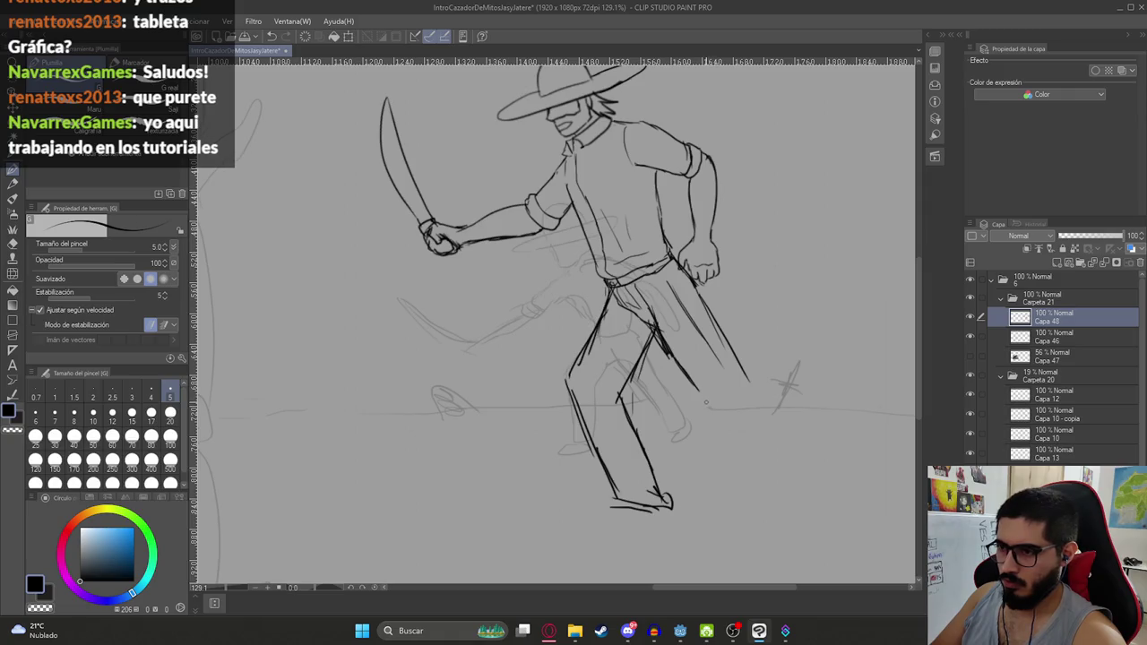
drag(699, 394, 796, 466)
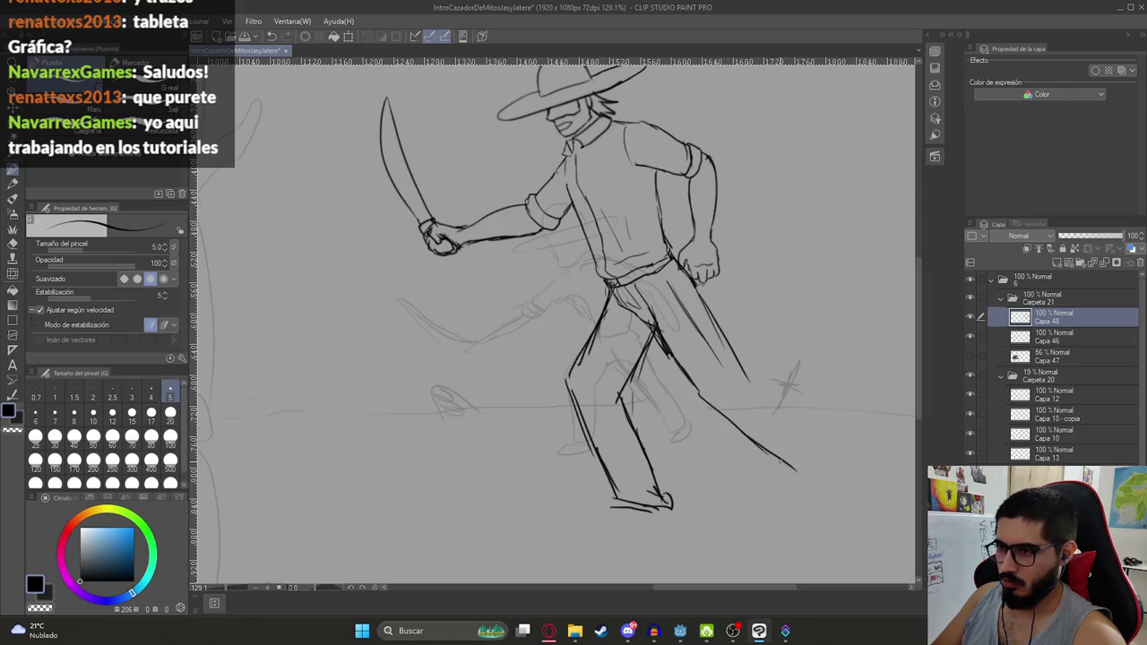
drag(746, 381, 838, 448)
drag(770, 392, 848, 454)
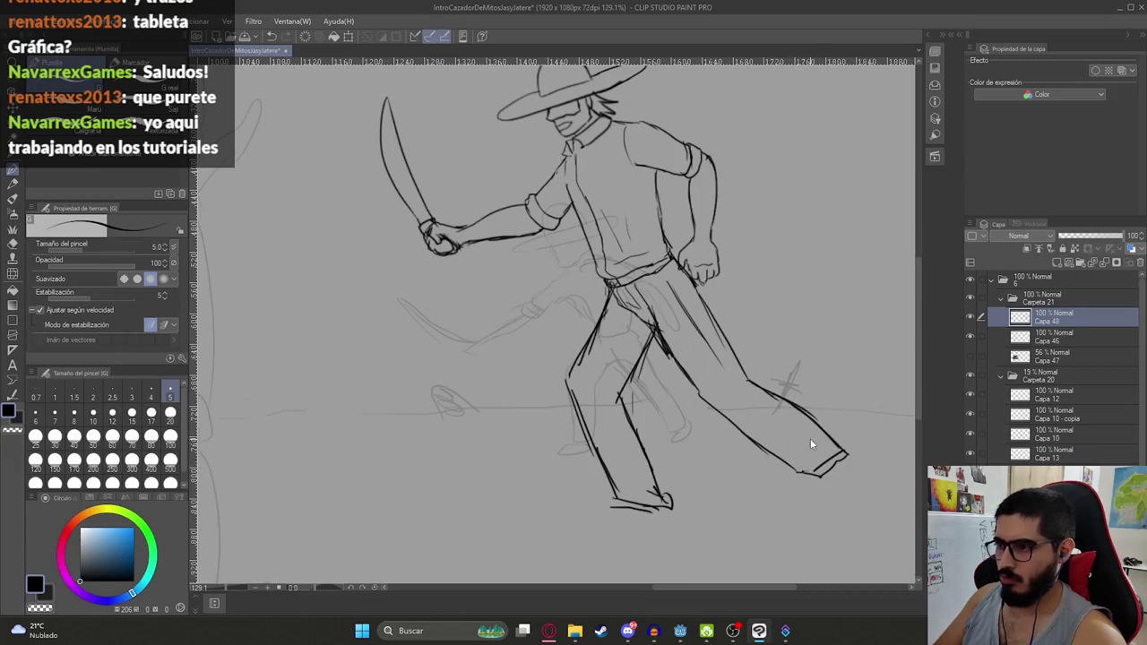
scroll(556, 322, down, 5)
scroll(555, 322, up, 6)
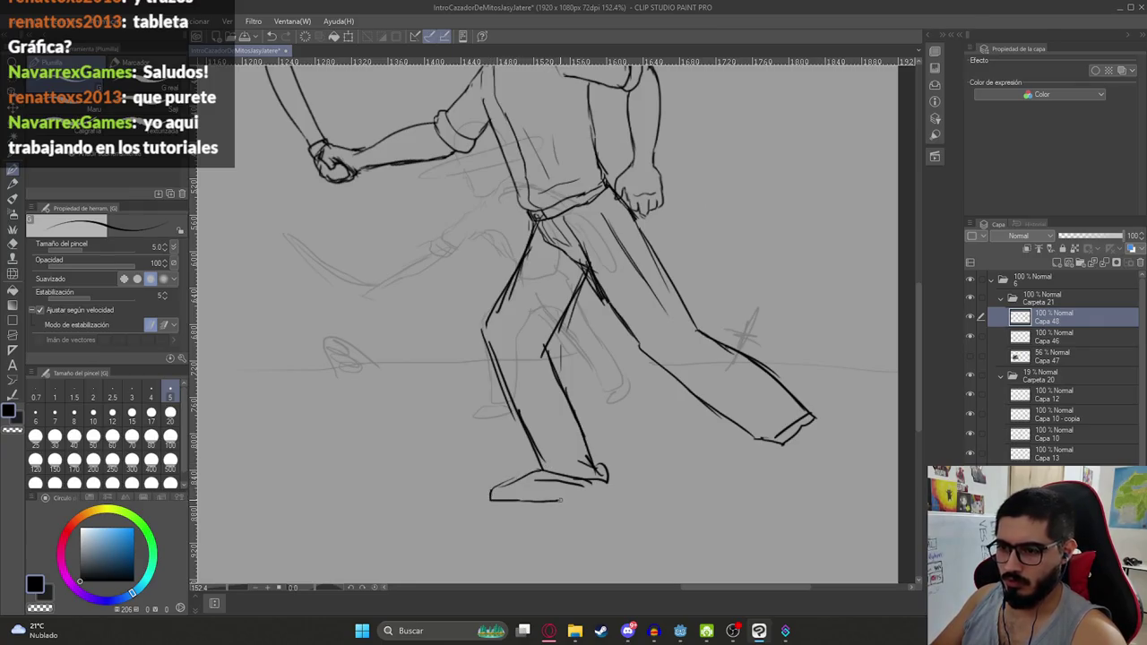
mouse_move(566, 494)
mouse_down()
mouse_move(595, 497)
mouse_move(593, 475)
mouse_up()
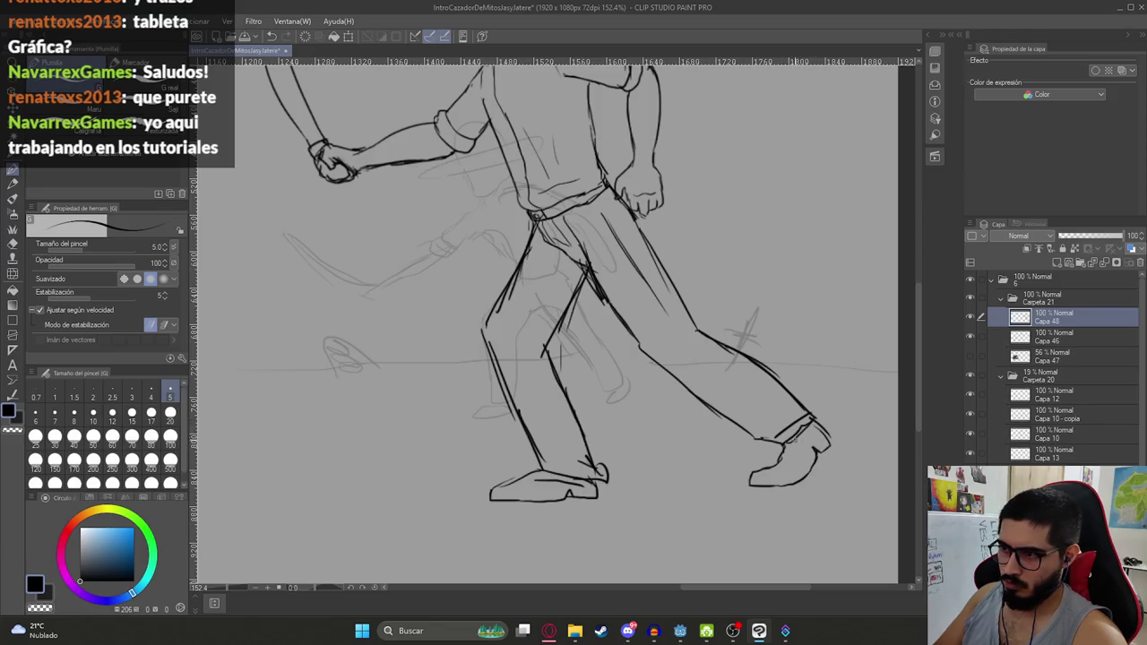
Erase the rear leg lines between crotch and knee, then return to the pen
scroll(768, 467, down, 2)
scroll(768, 467, down, 2)
scroll(768, 468, down, 2)
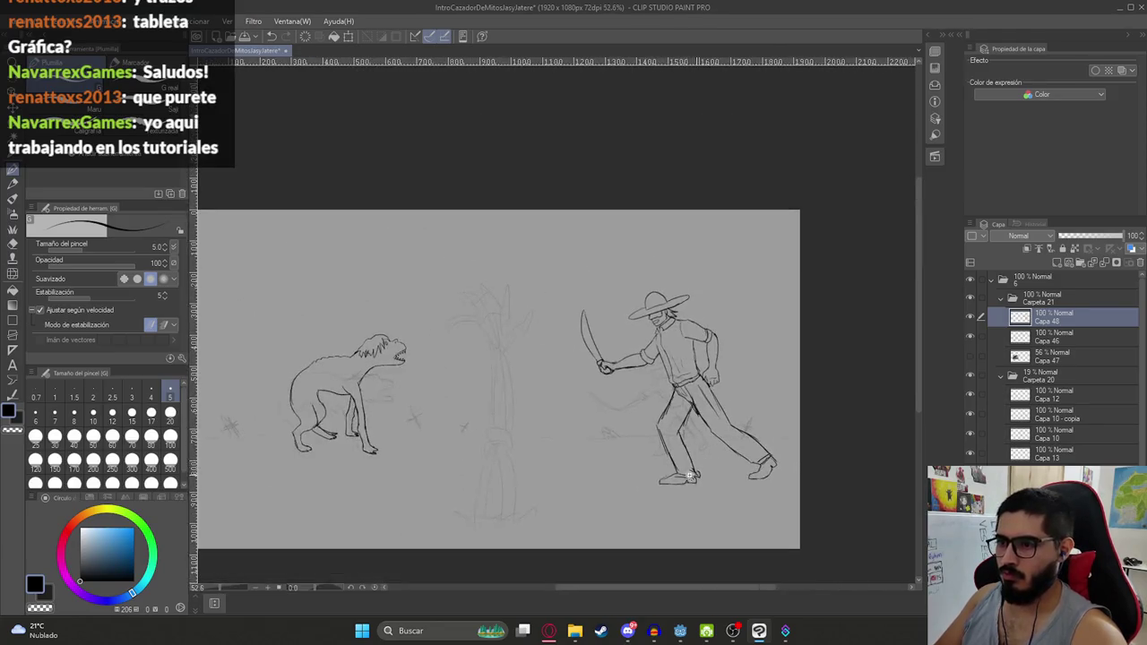
scroll(715, 470, up, 5)
key(e)
key(p)
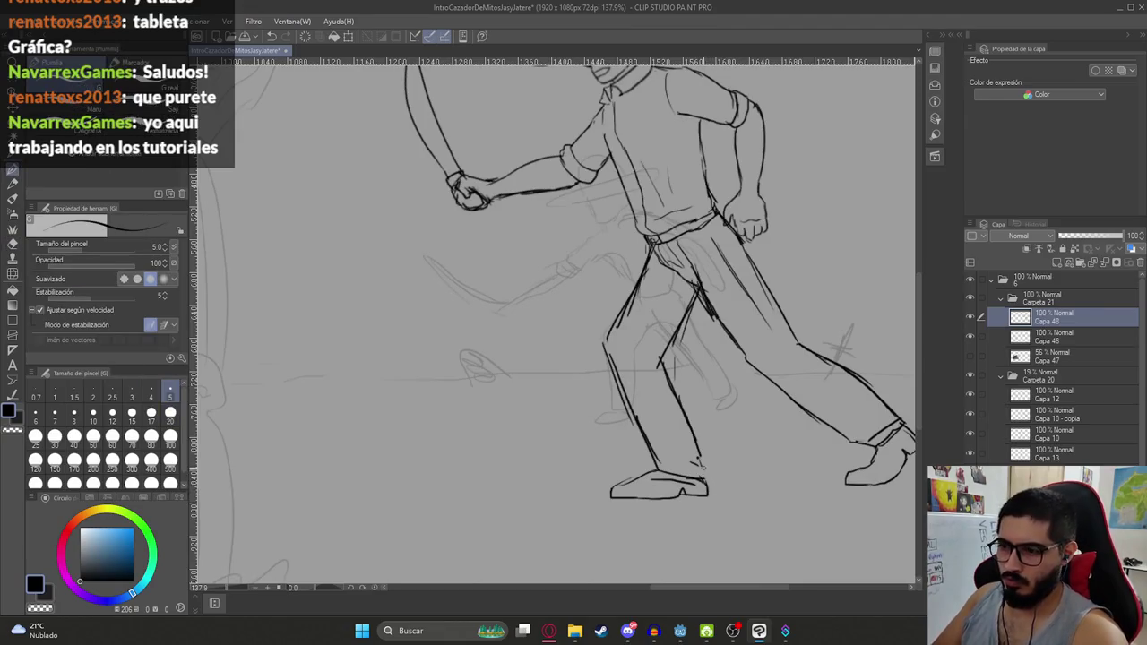
scroll(704, 485, down, 5)
scroll(690, 406, up, 5)
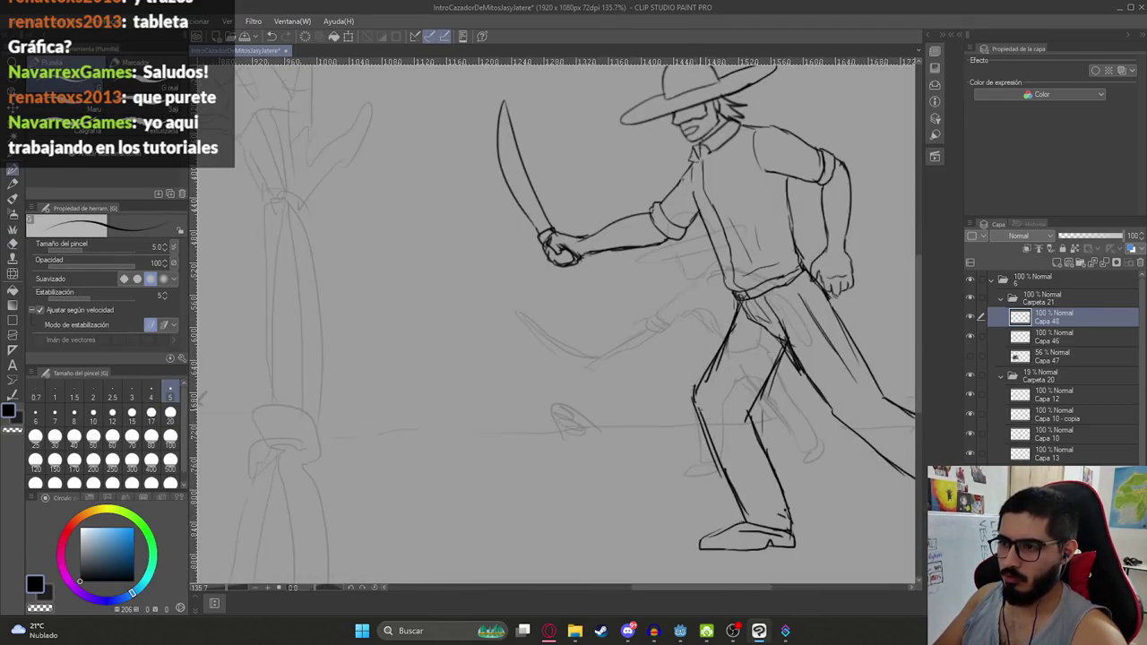
scroll(750, 422, down, 4)
scroll(716, 403, up, 2)
scroll(708, 390, up, 3)
scroll(698, 377, up, 2)
key(e)
mouse_move(669, 397)
mouse_down()
mouse_move(628, 393)
mouse_move(690, 412)
mouse_move(717, 439)
mouse_move(699, 433)
mouse_move(710, 453)
mouse_move(697, 457)
mouse_move(681, 410)
mouse_move(636, 396)
mouse_move(615, 366)
mouse_up()
key(p)
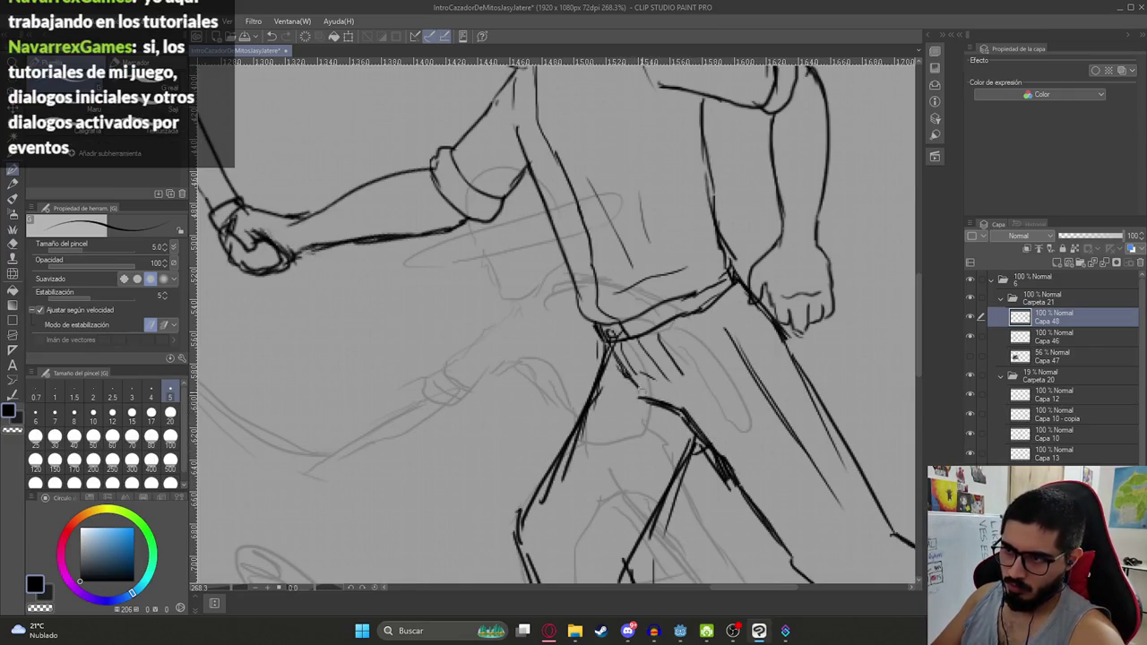
scroll(662, 387, down, 3)
scroll(662, 387, down, 2)
Scale the hunter's layer down to 87% of his size with Free Transform
scroll(662, 387, down, 1)
scroll(711, 395, down, 2)
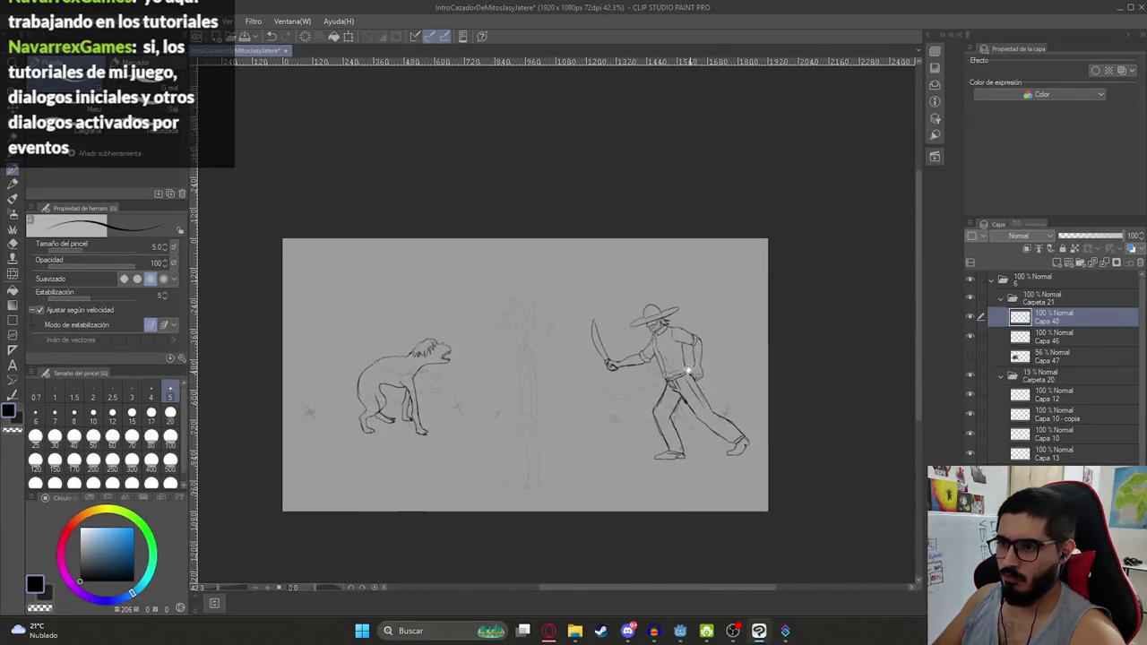
key(m)
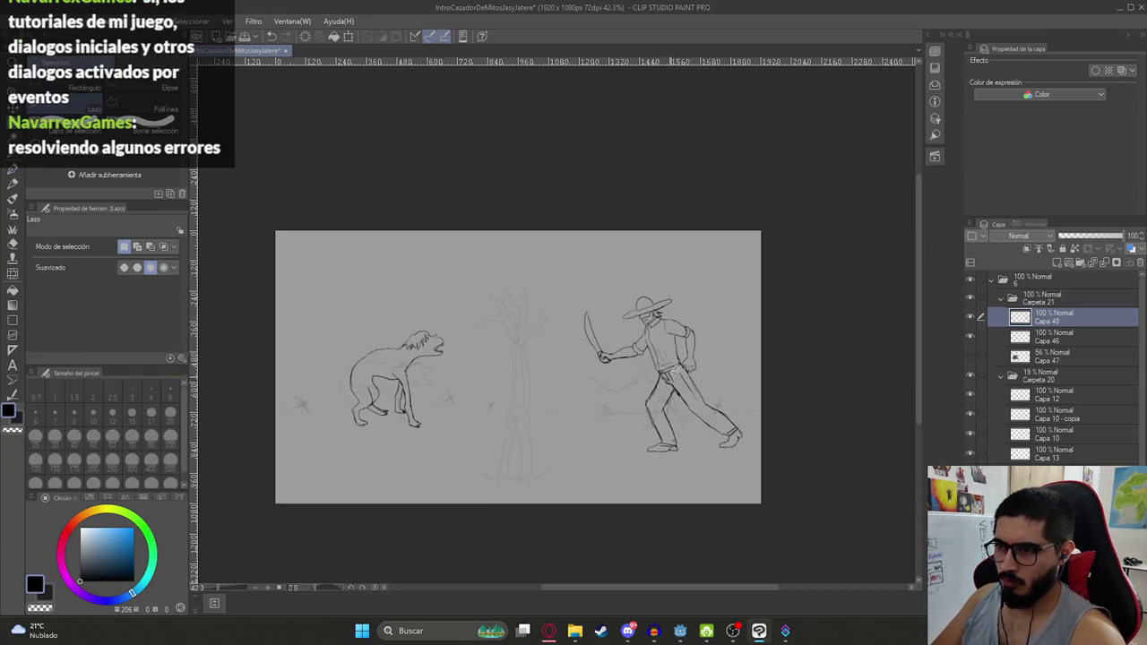
scroll(655, 363, up, 3)
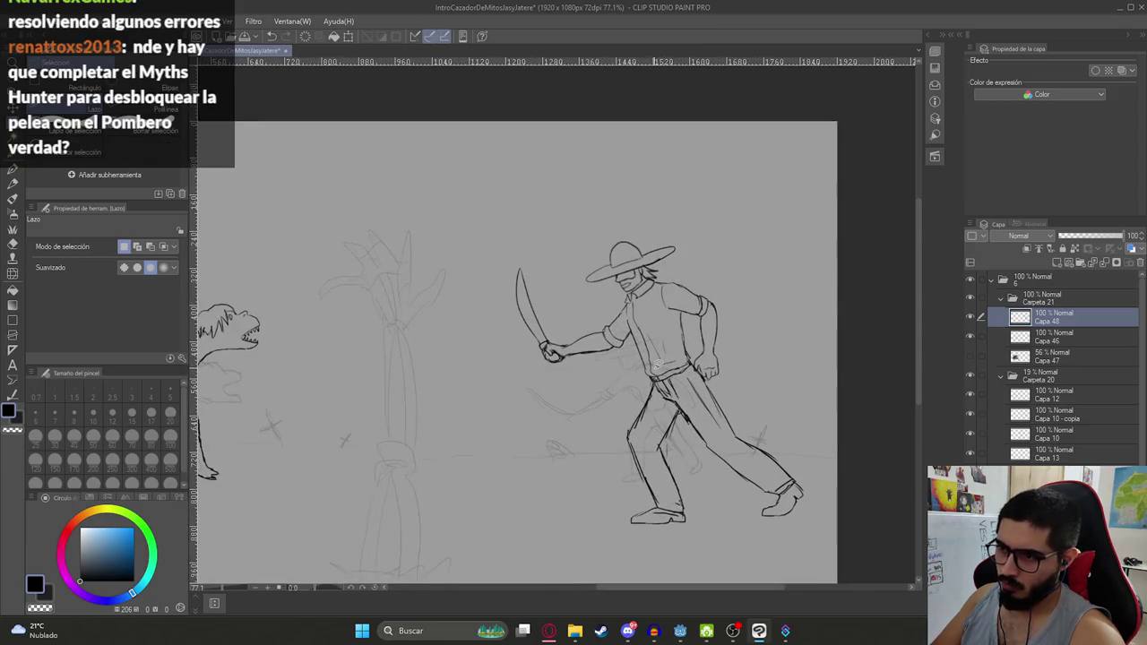
scroll(655, 356, down, 2)
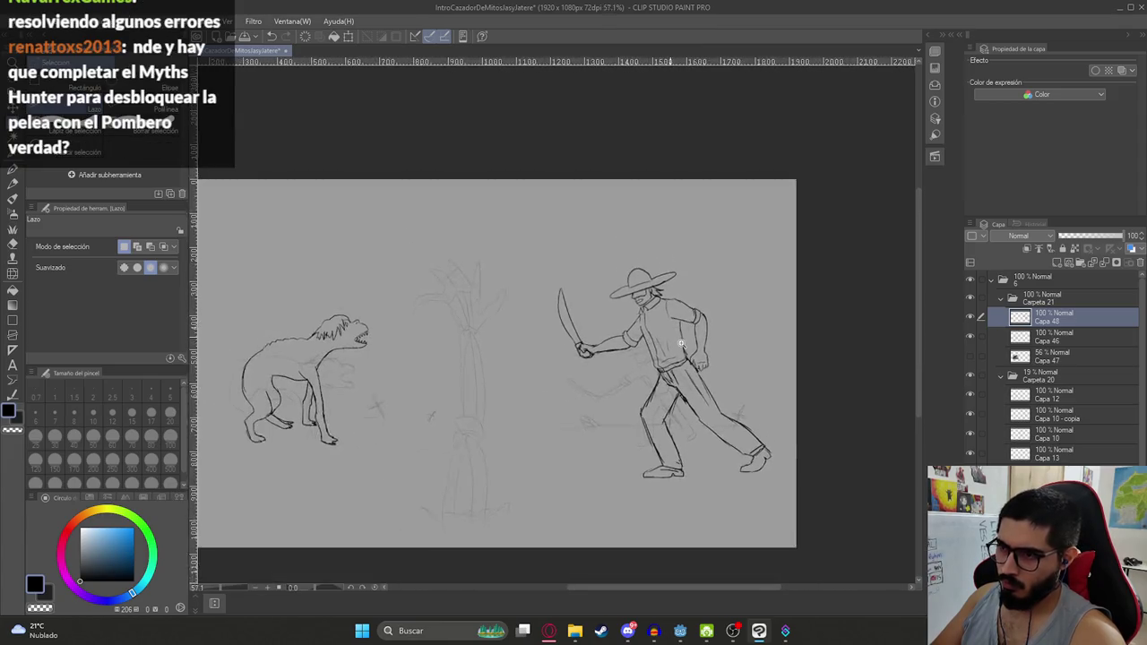
scroll(655, 356, down, 1)
key(ctrl+t)
drag(666, 455, 651, 401)
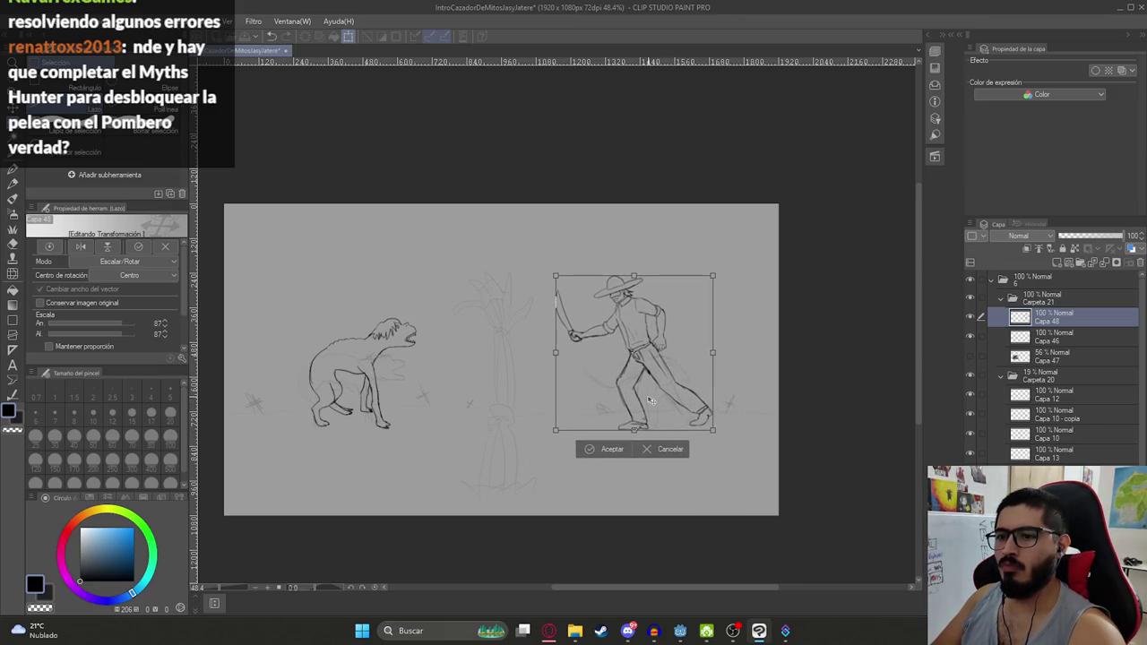
key(Return)
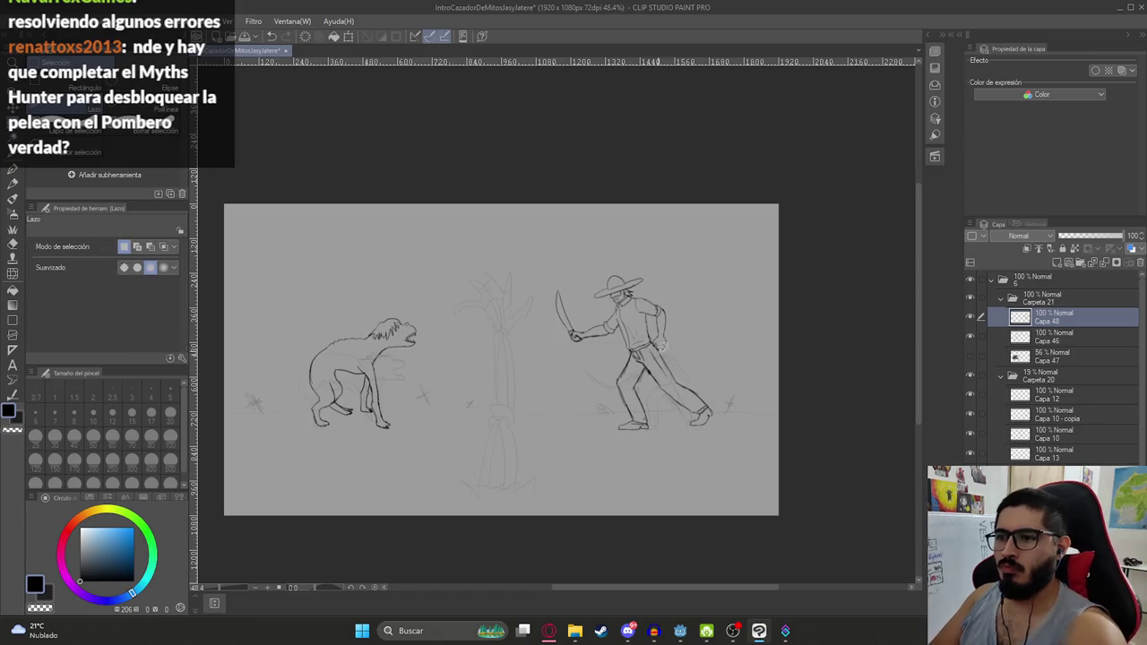
Save the illustration, undo a stray selection around the arm, and save again
scroll(663, 349, down, 1)
scroll(686, 357, up, 5)
key(ctrl+s)
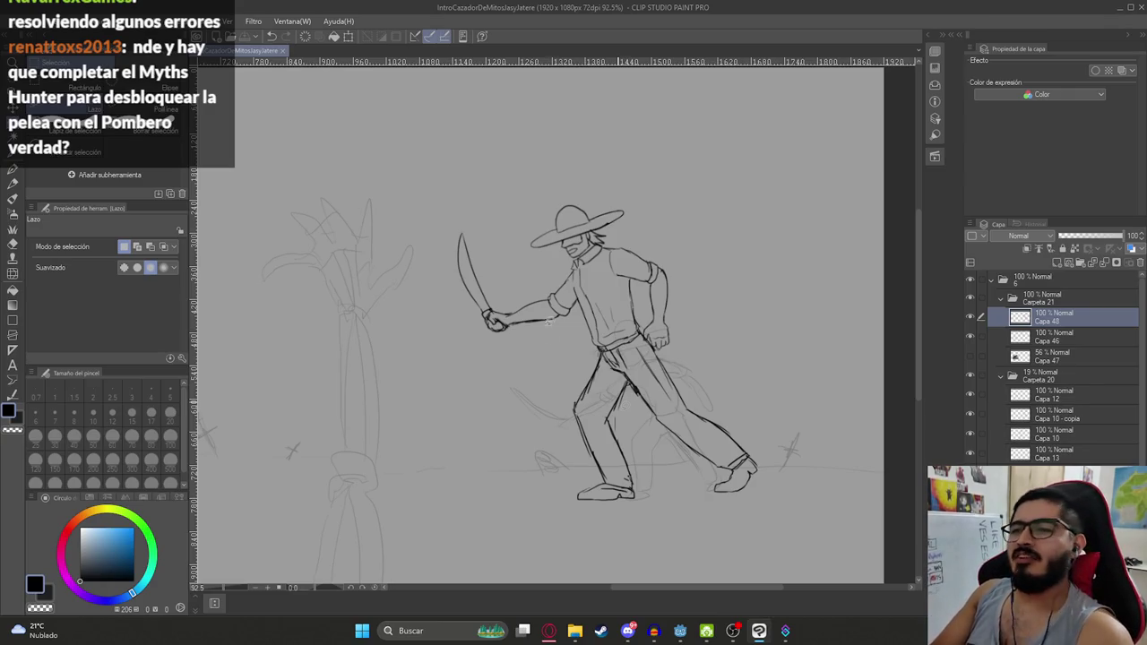
mouse_move(548, 321)
mouse_down()
mouse_move(537, 316)
mouse_move(574, 394)
mouse_up()
key(ctrl+z)
key(p)
key(ctrl+z)
key(ctrl+s)
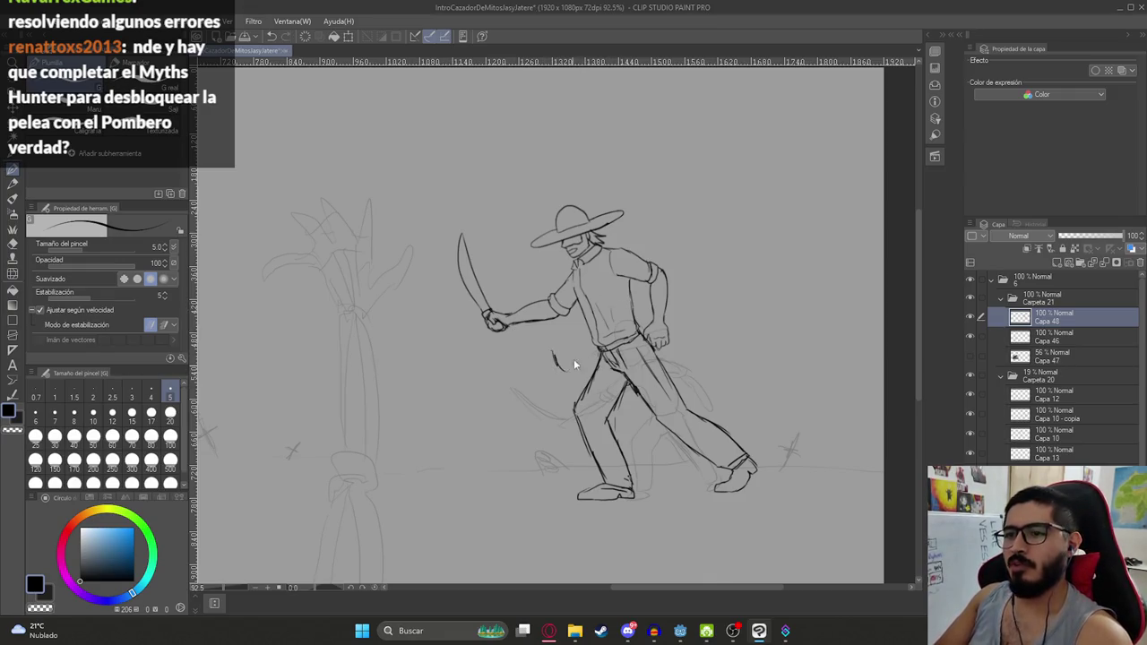
Lasso the hunter's legs and transform them to 87% height and 97% width
key(m)
drag(634, 329, 610, 302)
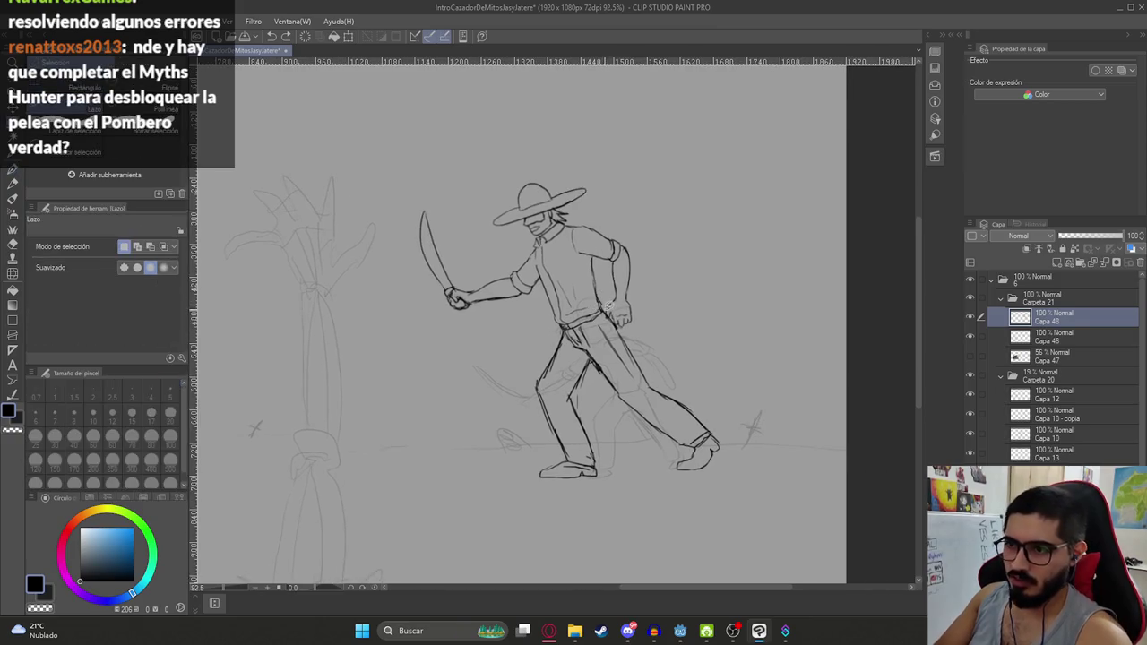
mouse_move(674, 354)
mouse_down()
mouse_move(780, 501)
mouse_move(445, 448)
mouse_move(529, 341)
mouse_up()
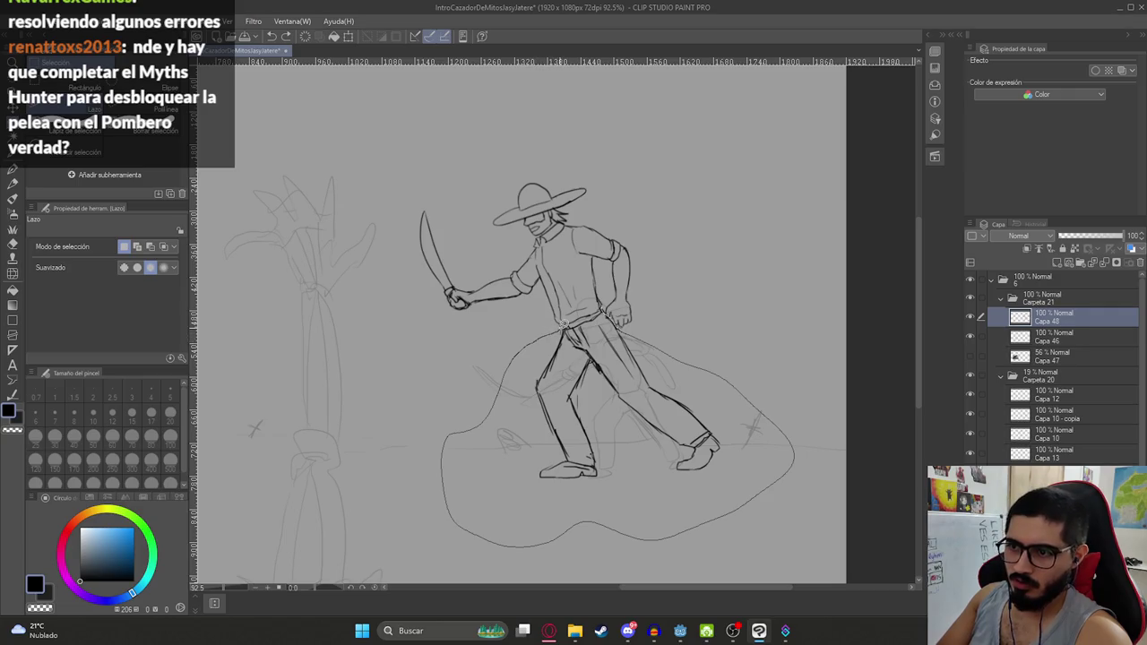
key(ctrl+t)
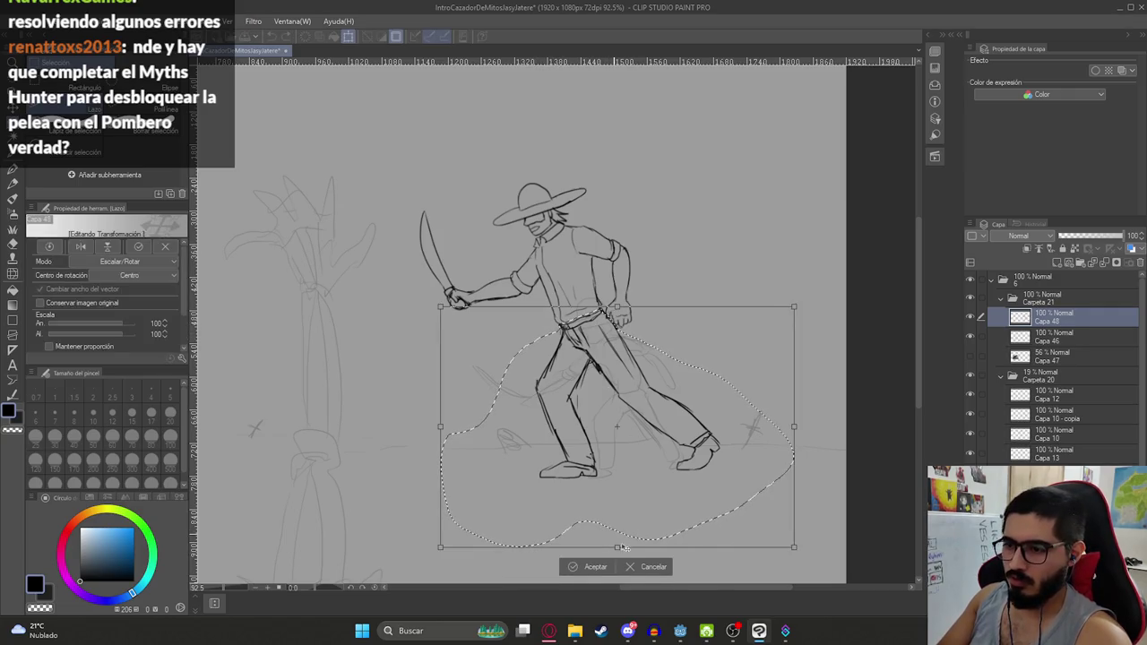
drag(613, 536, 615, 525)
drag(778, 526, 762, 517)
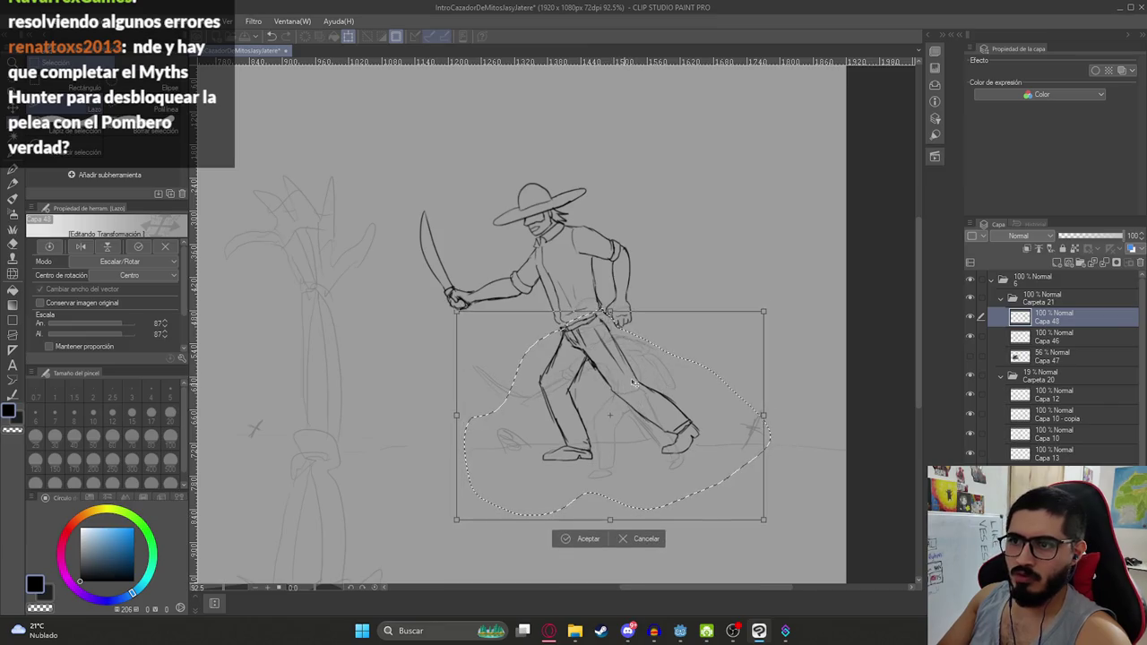
drag(633, 382, 633, 384)
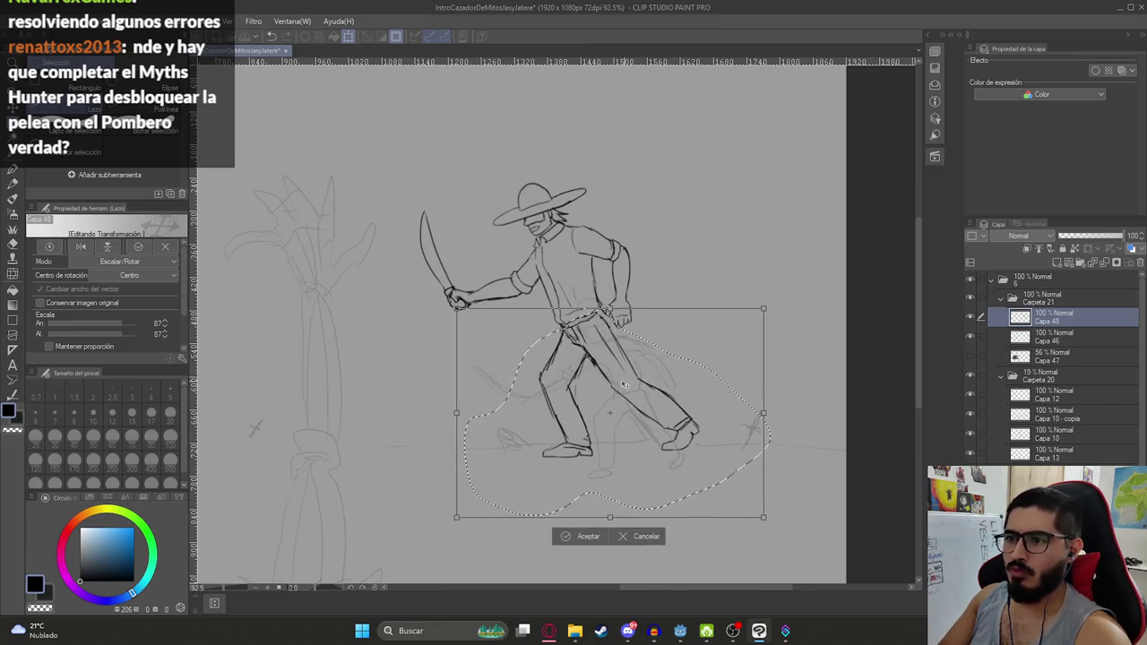
drag(752, 414, 782, 415)
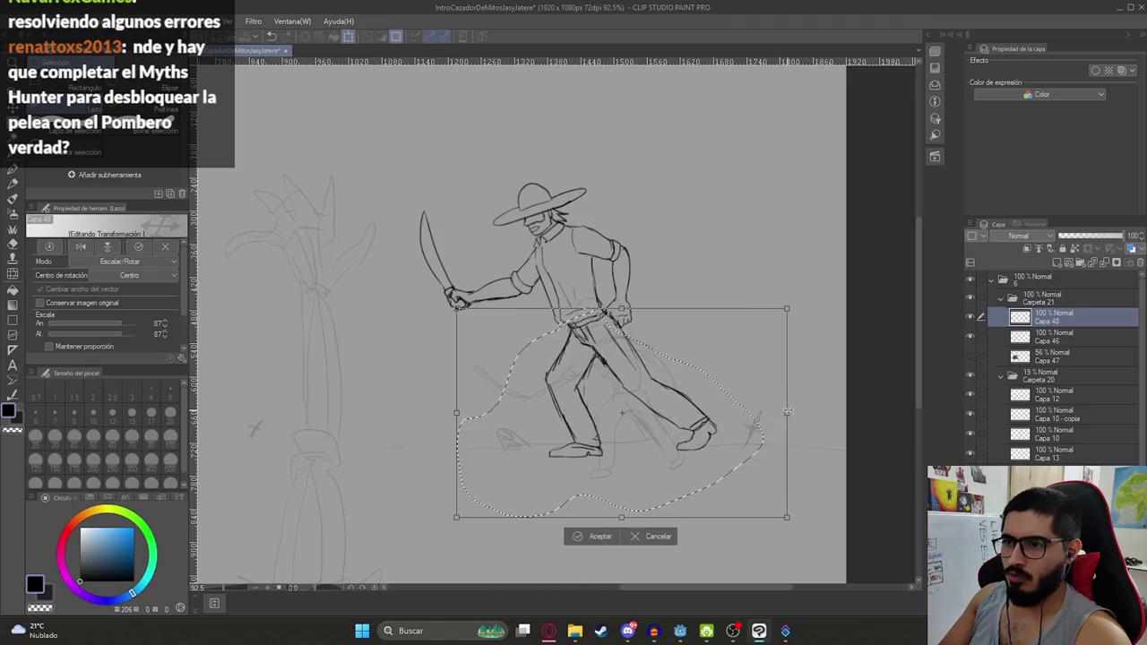
drag(615, 367, 615, 369)
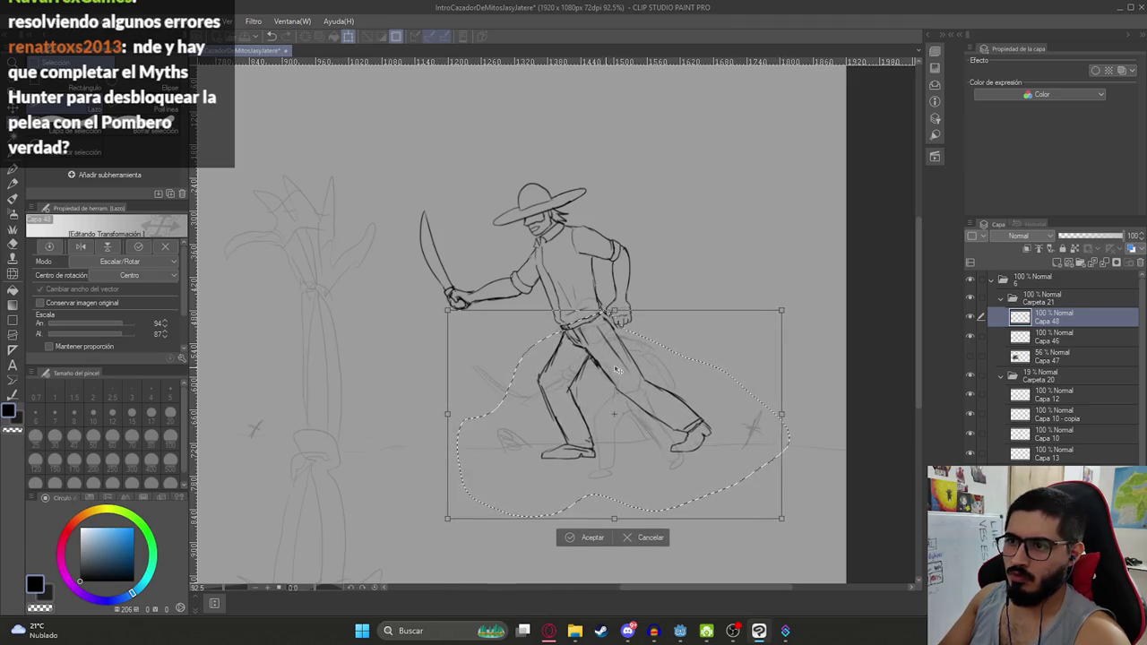
drag(782, 414, 790, 414)
drag(662, 434, 659, 436)
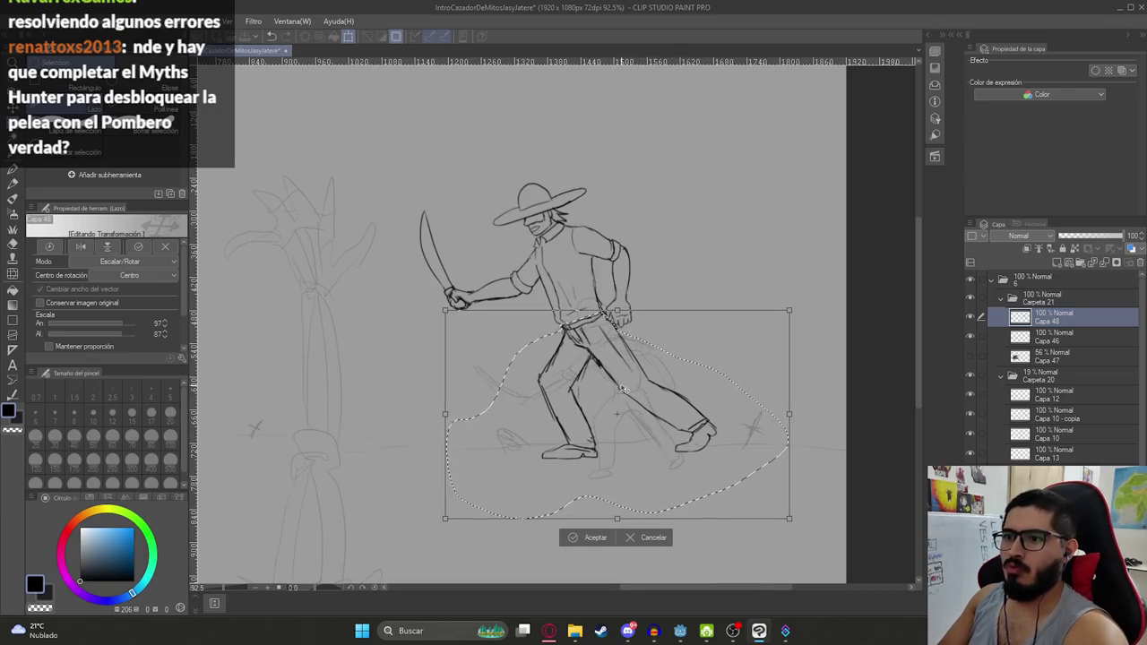
drag(628, 390, 624, 387)
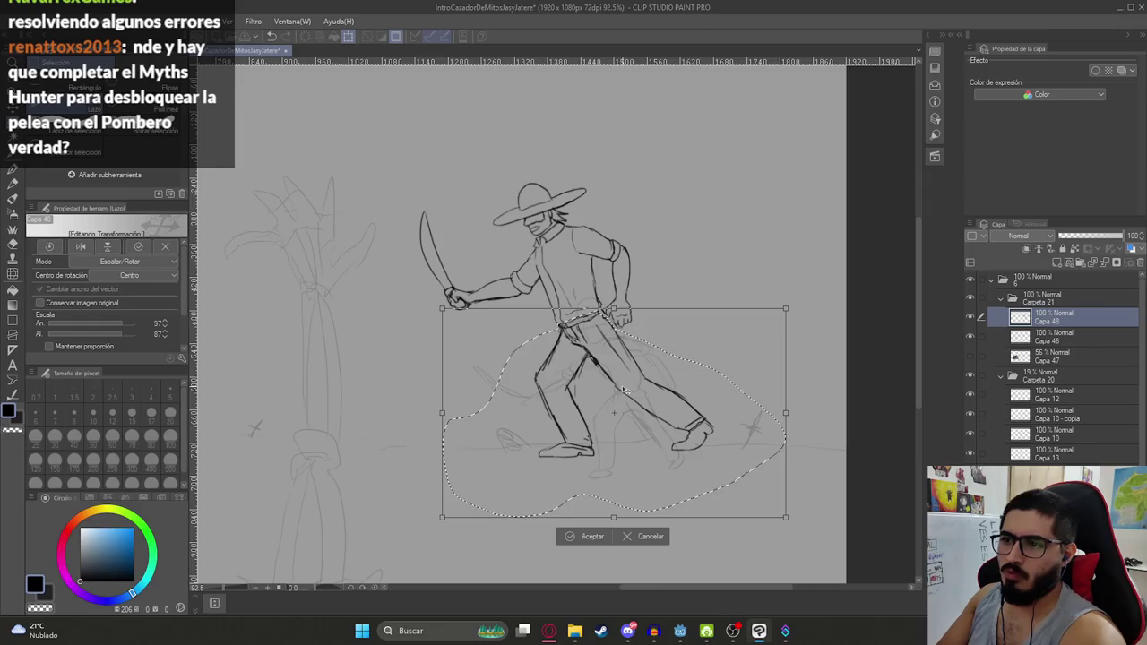
key(Return)
Reselect the legs and stretch them further wider horizontally
key(ctrl+d)
key(ctrl+z)
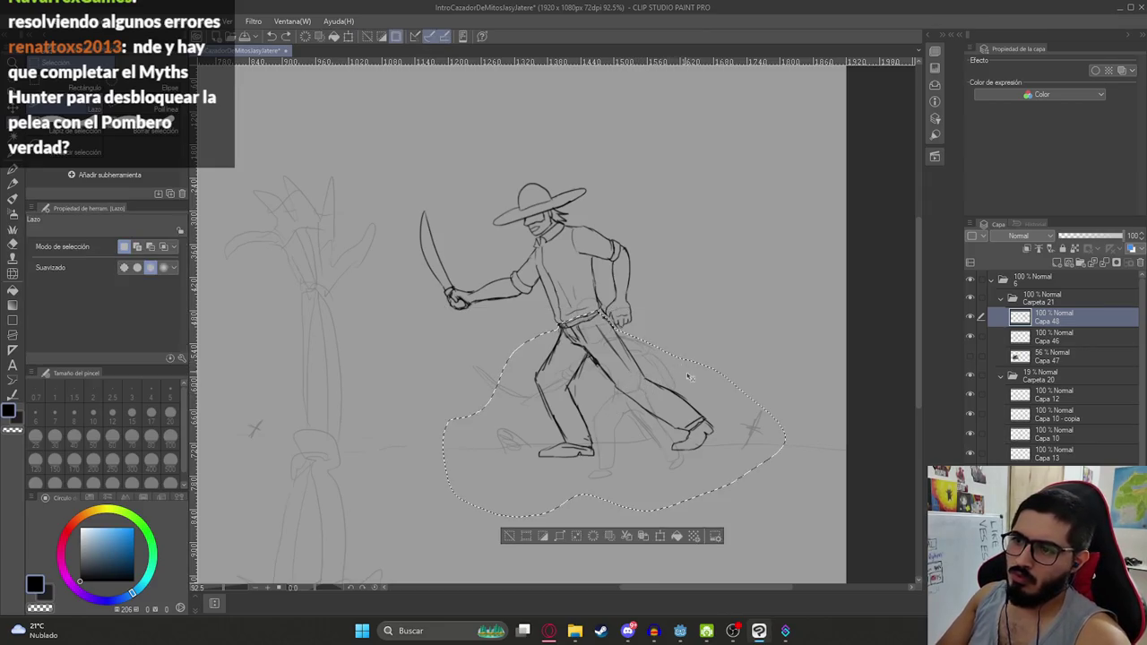
key(ctrl+t)
drag(786, 413, 800, 414)
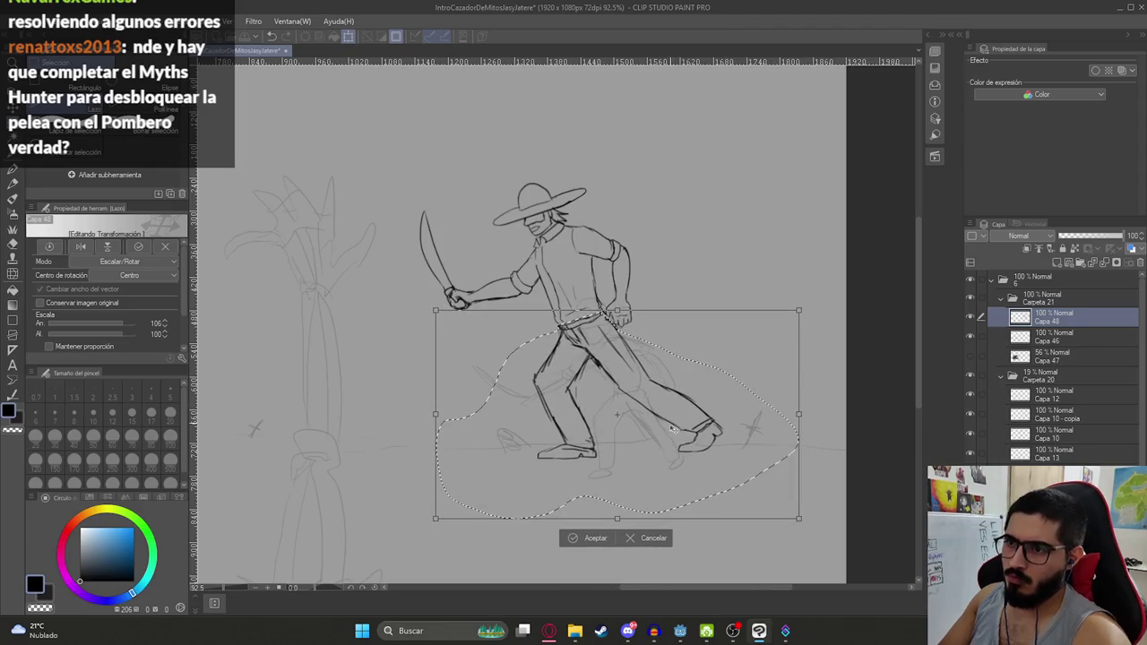
key(Return)
key(ctrl+d)
scroll(642, 413, down, 2)
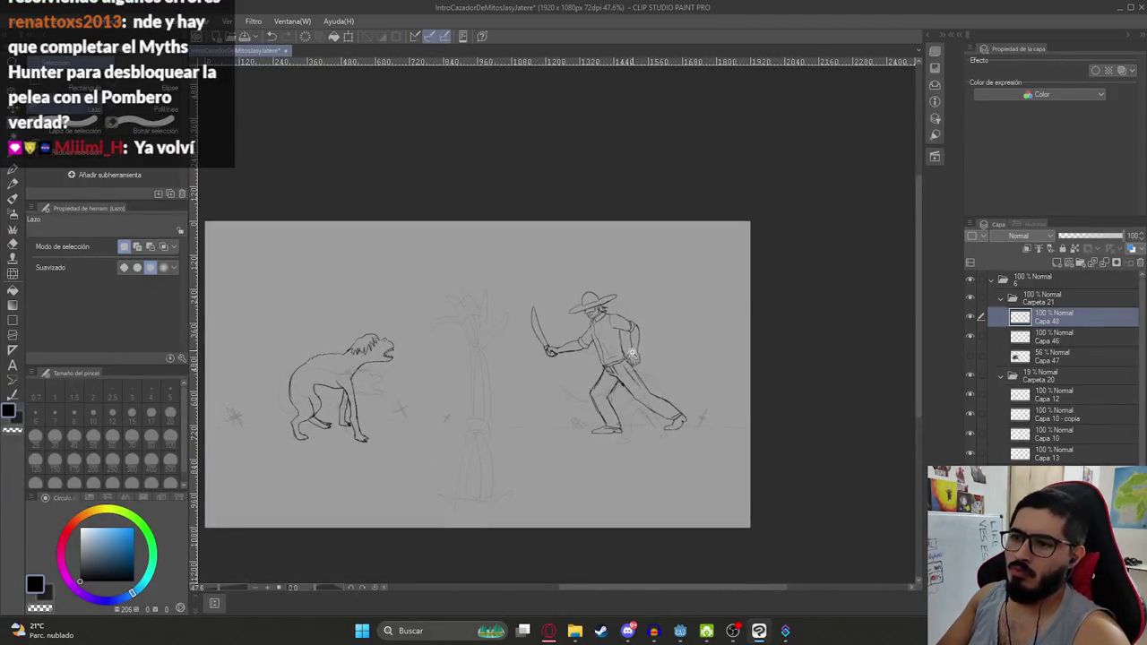
Add a line on the right sleeve and a forearm line on the sleeve
scroll(632, 376, up, 2)
scroll(627, 363, up, 2)
key(e)
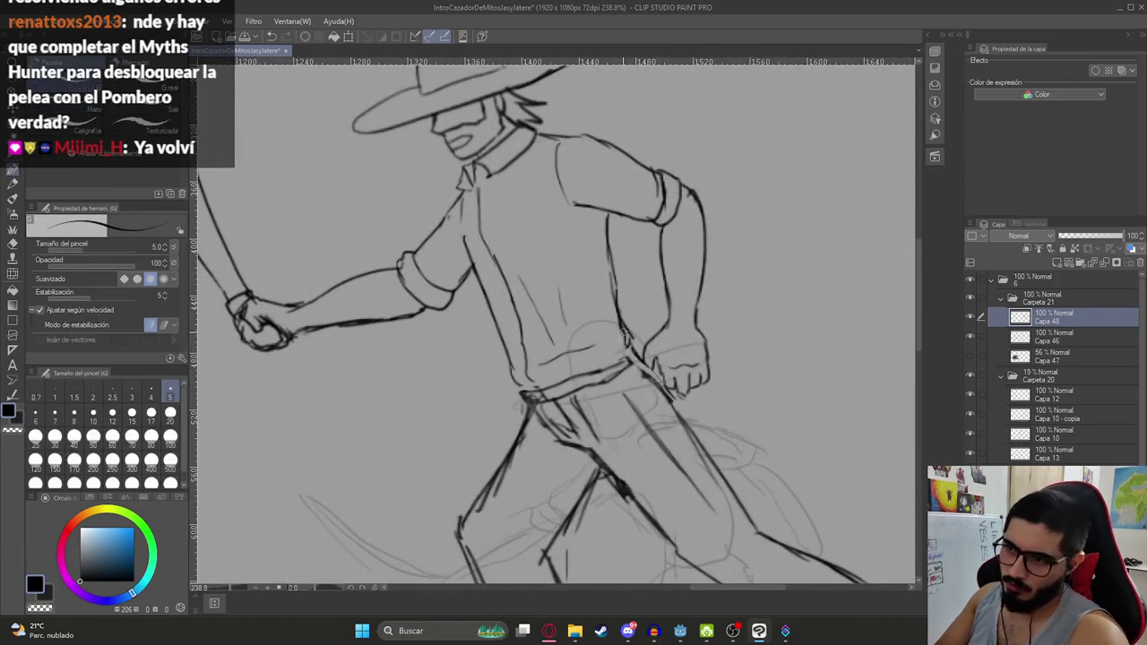
key(p)
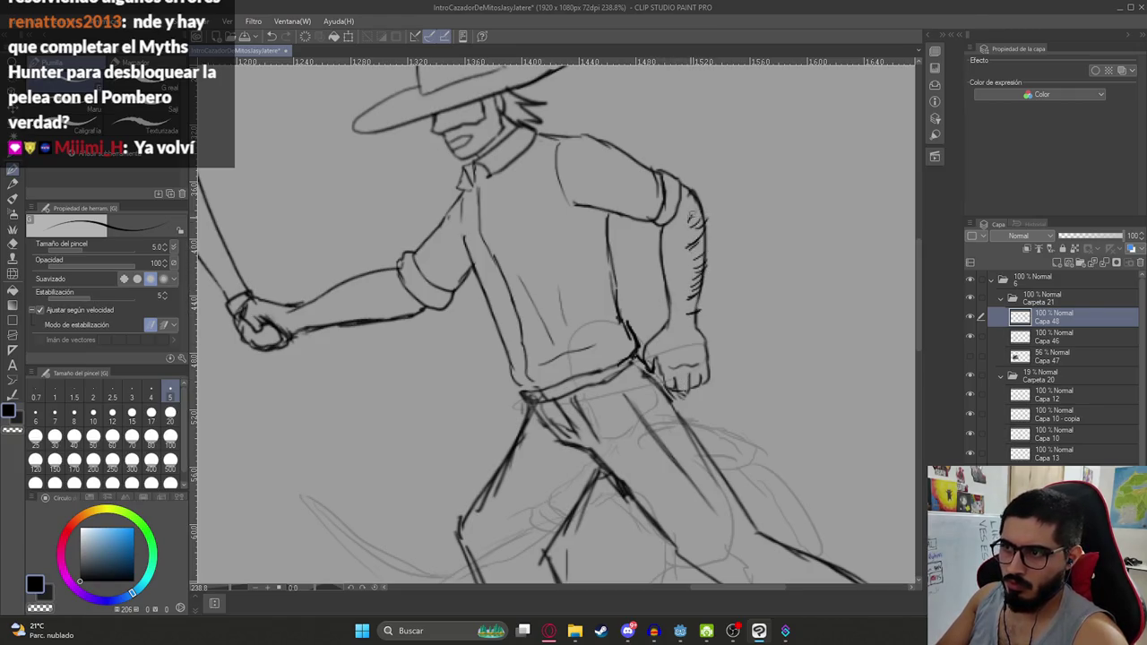
drag(690, 255, 713, 255)
drag(320, 323, 390, 313)
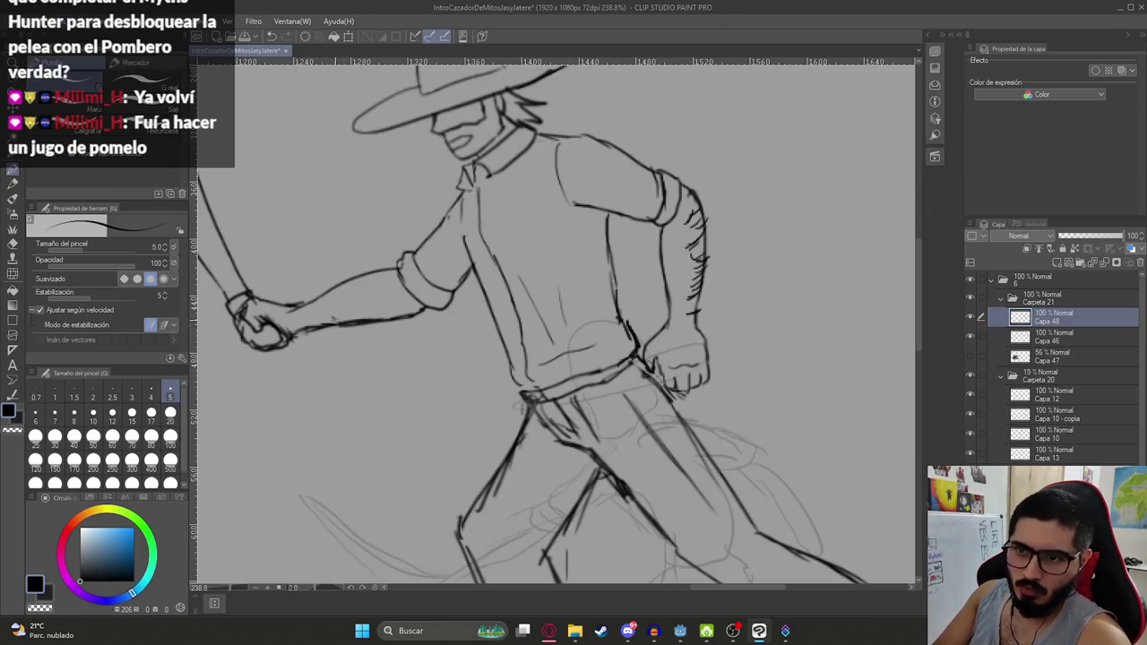
scroll(490, 152, down, 3)
scroll(490, 153, up, 3)
Erase part of a shirt line and redraw it as a line down the shirt front
key(e)
drag(488, 211, 513, 269)
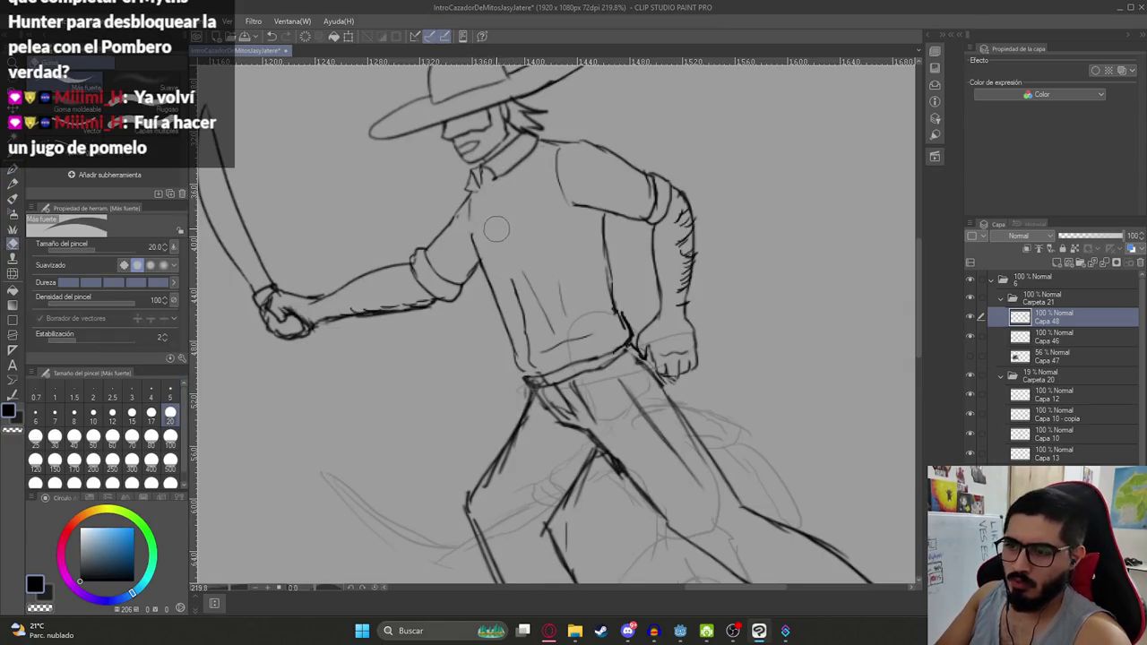
key(p)
drag(484, 190, 500, 238)
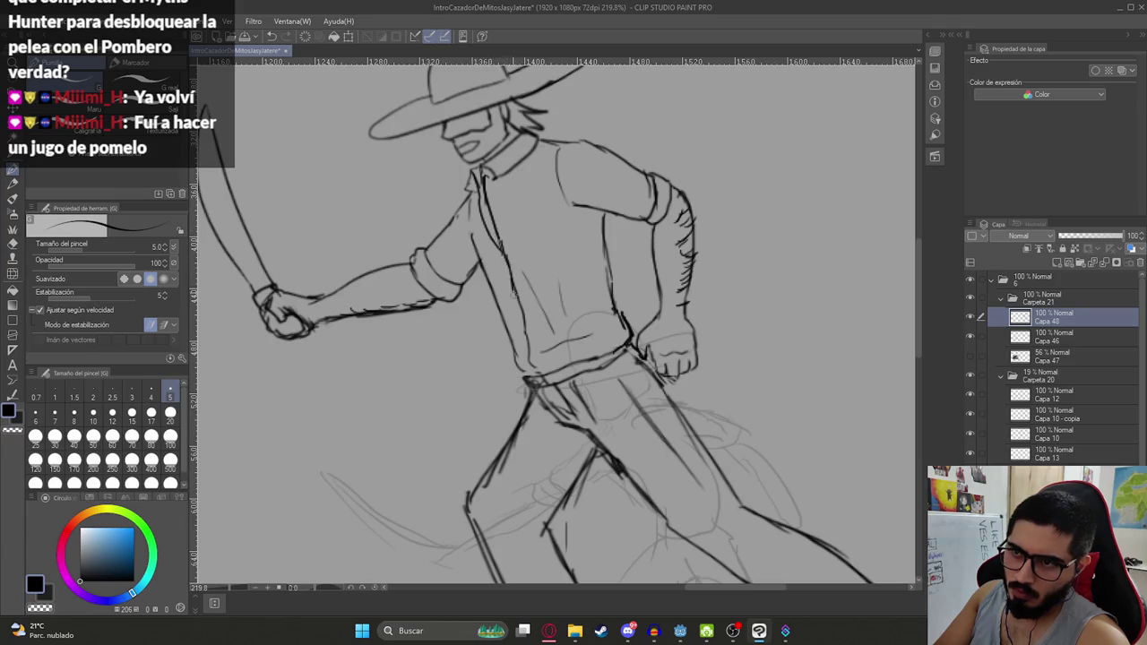
scroll(512, 295, down, 2)
scroll(511, 283, down, 1)
scroll(591, 296, down, 1)
scroll(563, 311, down, 1)
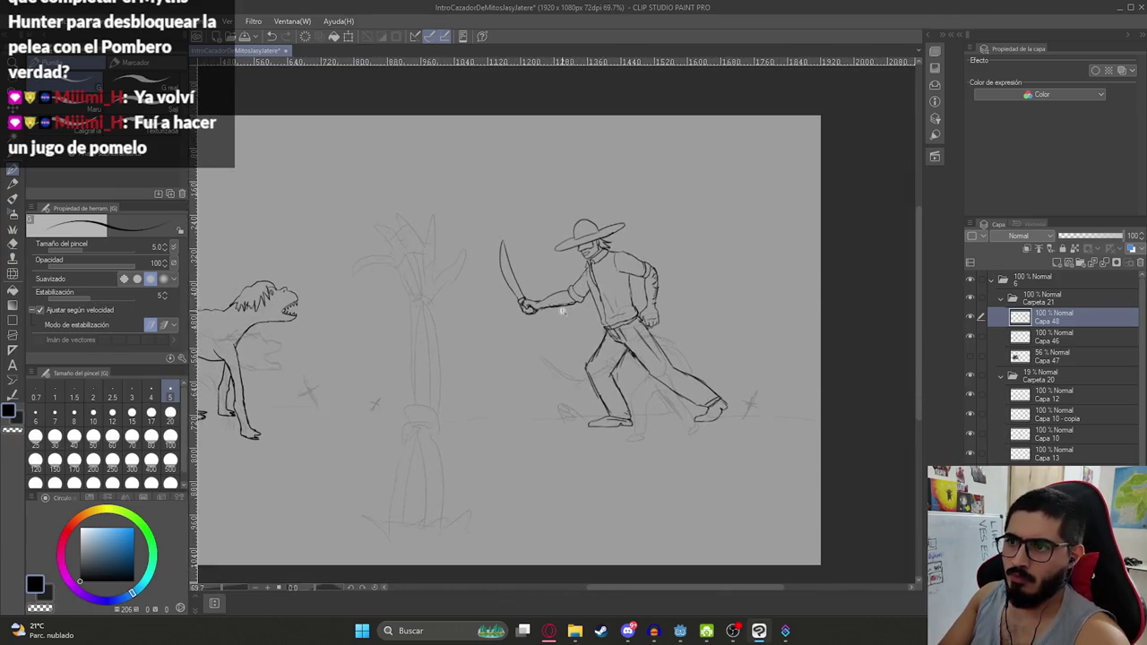
drag(665, 333, 766, 324)
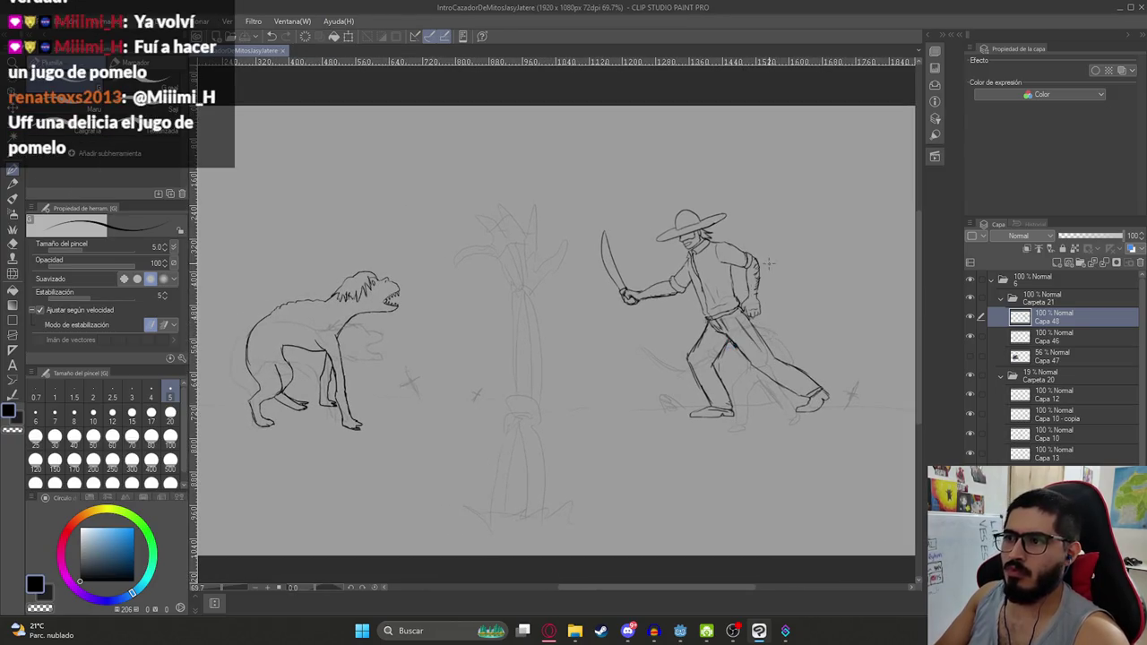
drag(768, 277, 724, 285)
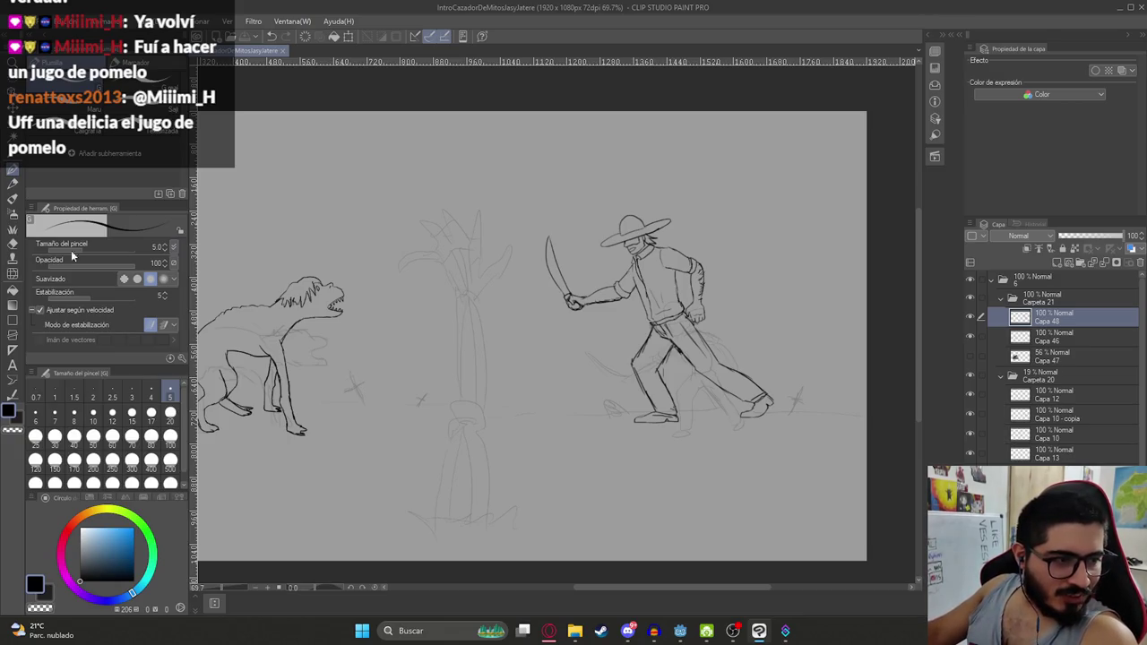
Rotate the whole hunter figure slightly clockwise
drag(842, 268, 866, 266)
key(ctrl+t)
drag(787, 228, 806, 264)
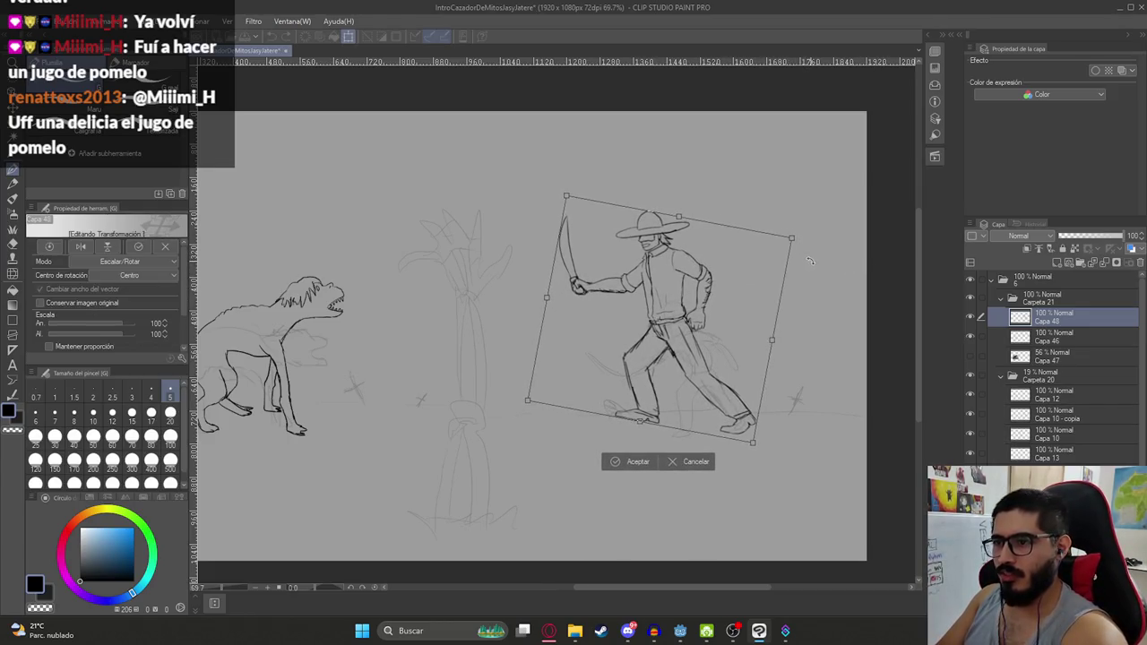
key(Return)
Lasso the hunter's front foot and rotate it flatter
key(m)
scroll(665, 439, up, 4)
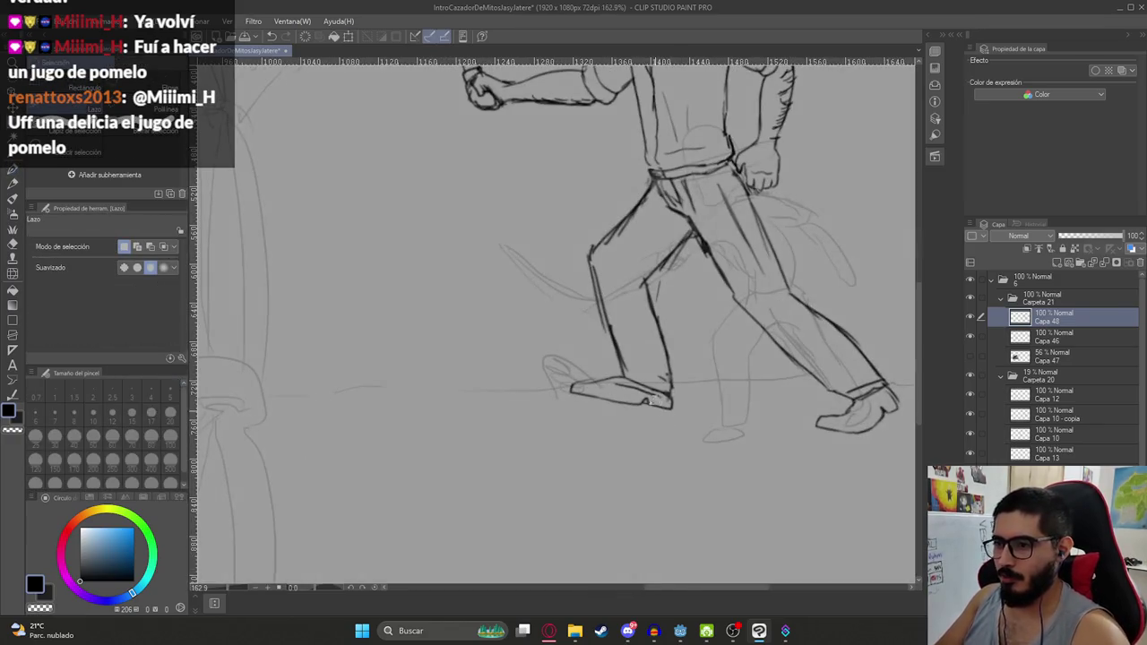
drag(700, 410, 538, 377)
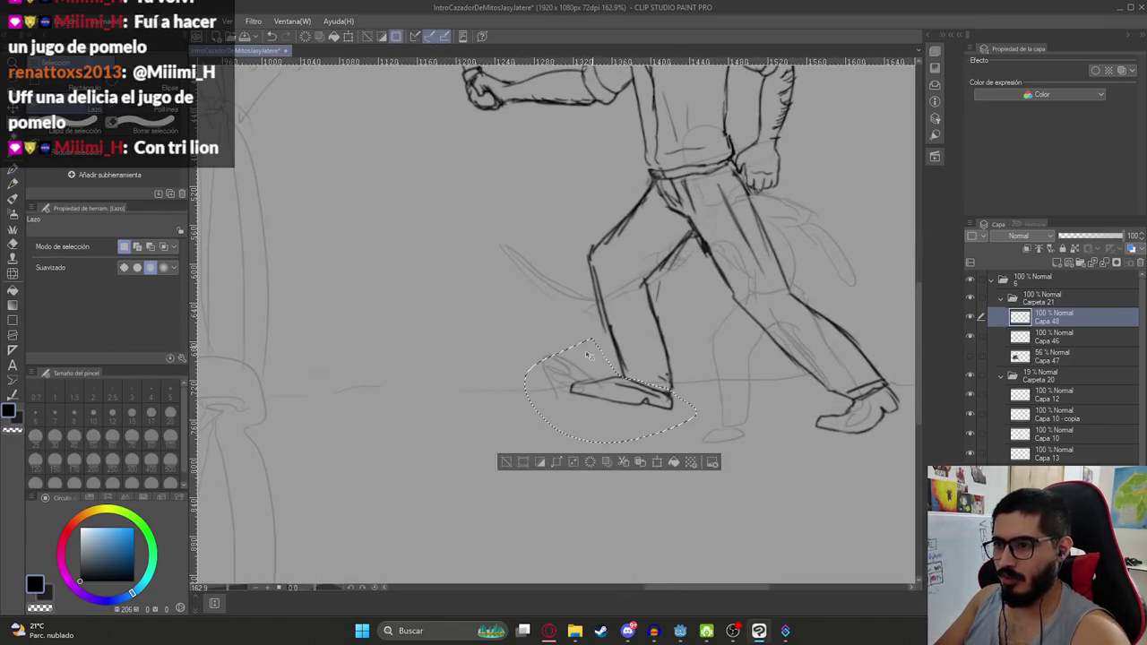
key(ctrl+t)
mouse_move(681, 300)
mouse_down()
mouse_move(709, 318)
mouse_move(714, 356)
mouse_up()
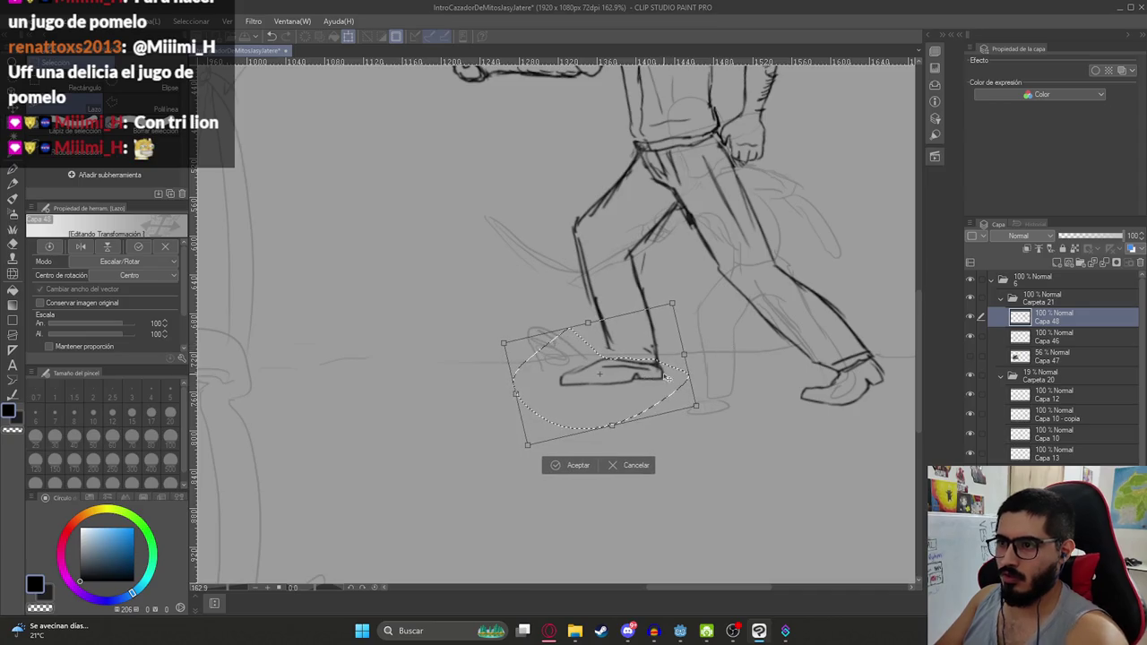
key(Return)
key(ctrl+d)
key(p)
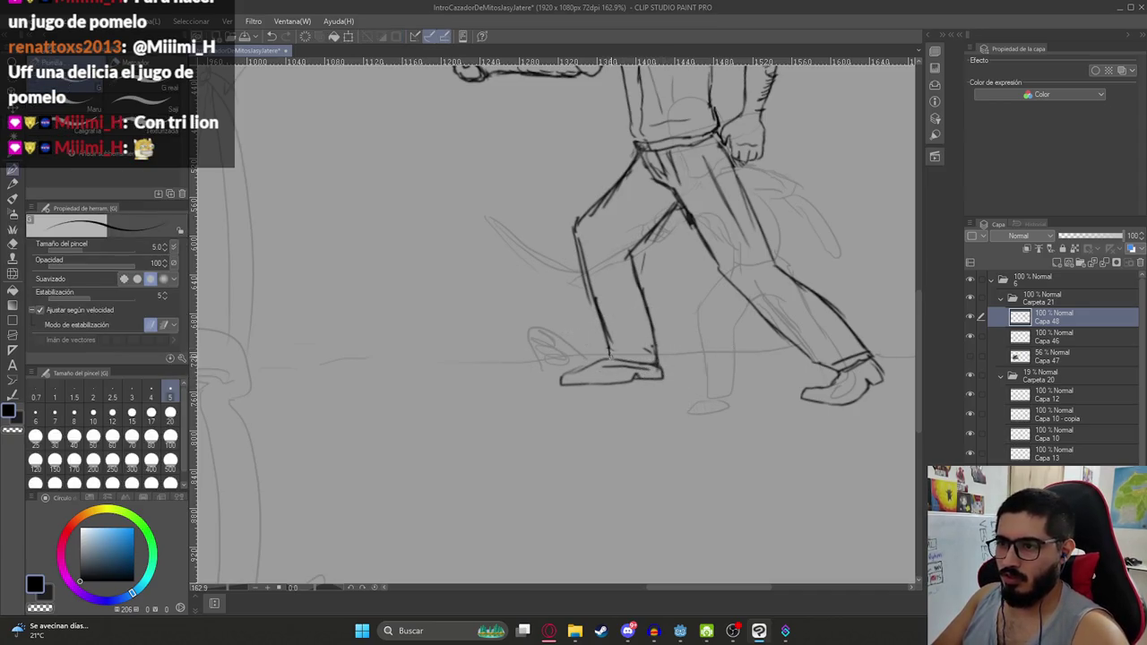
Lasso the hunter's back leg and foot and slightly shift and rescale them
scroll(727, 327, down, 2)
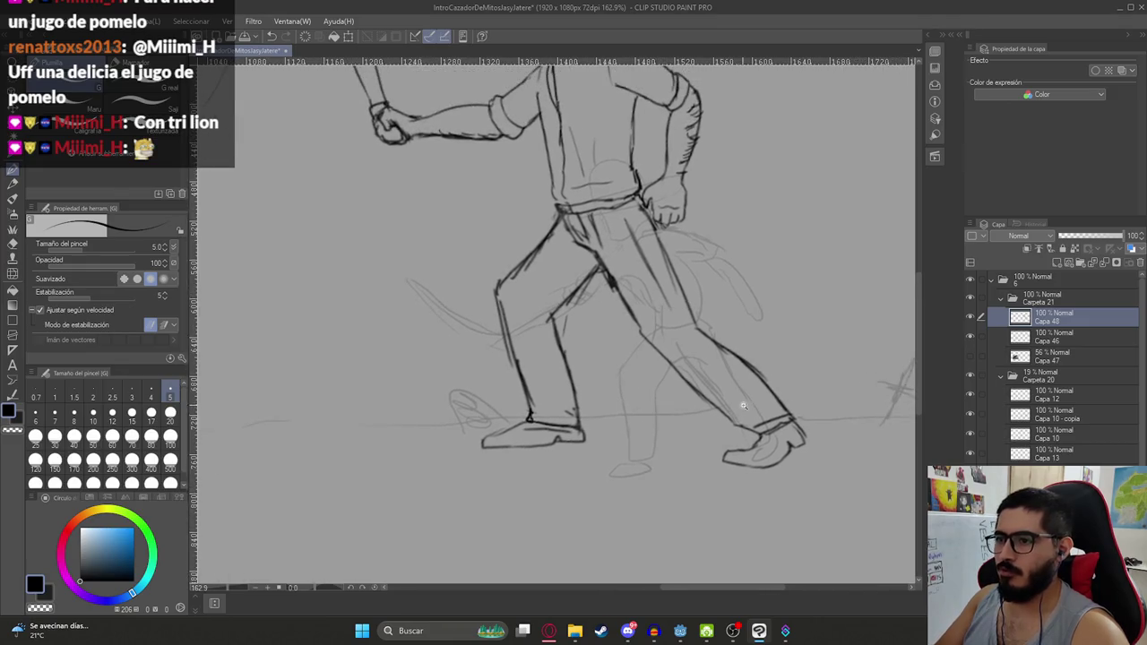
scroll(717, 341, down, 2)
key(m)
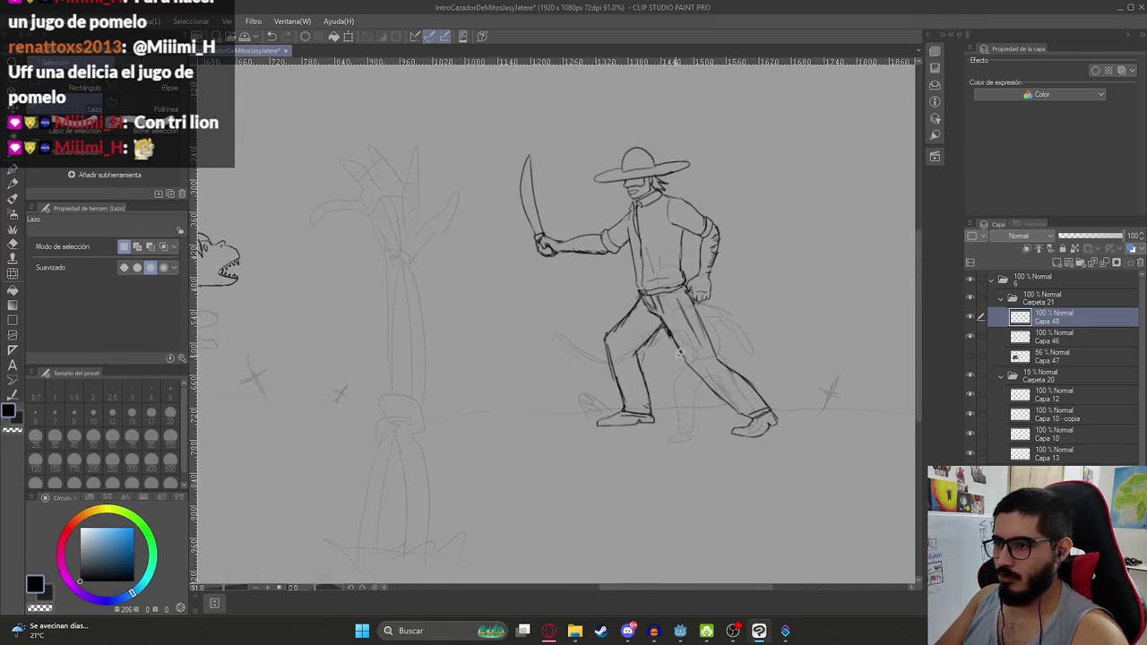
mouse_move(723, 348)
mouse_down()
mouse_move(708, 351)
mouse_move(738, 363)
mouse_up()
key(ctrl+t)
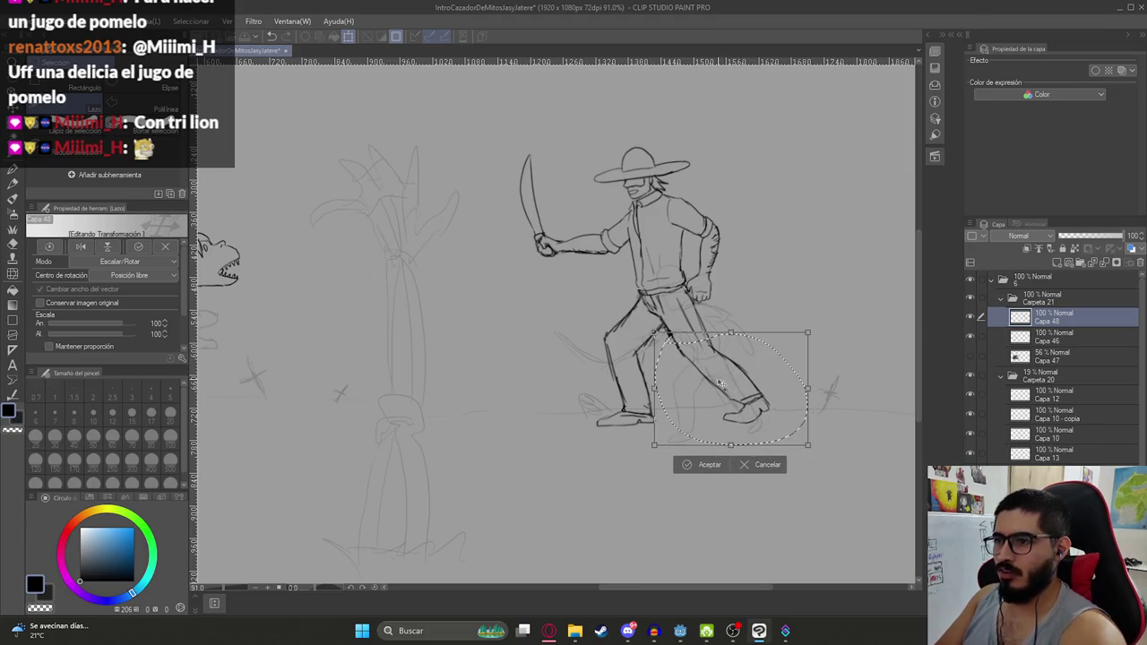
key(Return)
key(ctrl+d)
scroll(708, 345, down, 3)
scroll(690, 394, up, 6)
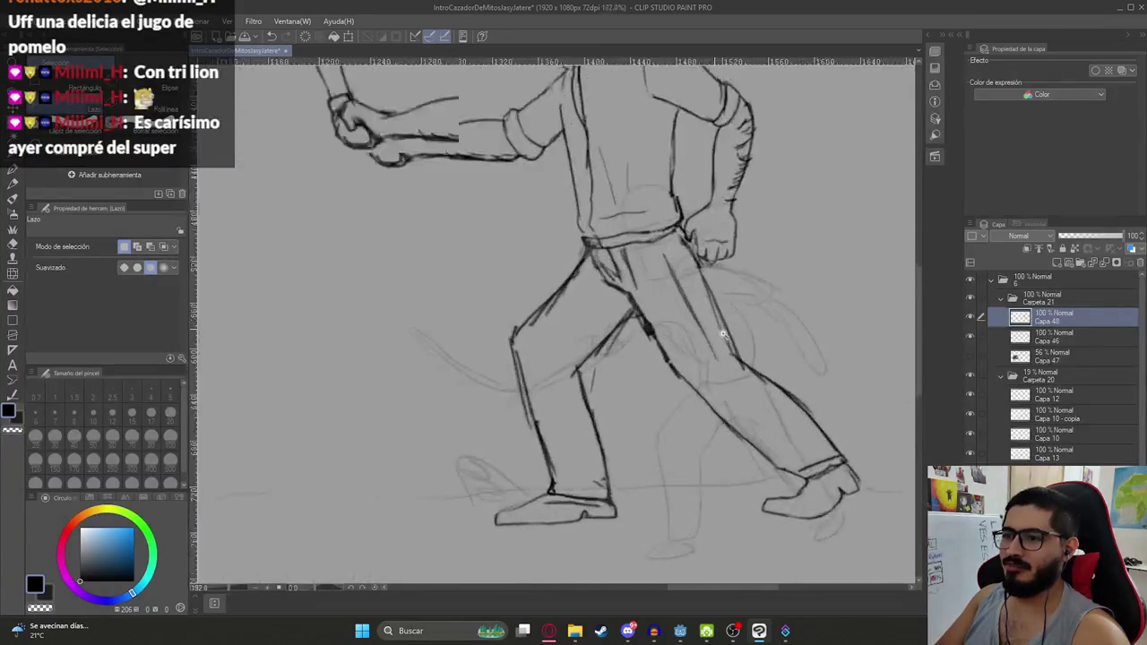
Erase stray leg lines, redraw the back leg's outline with a second line, and save
scroll(690, 412, up, 2)
key(e)
mouse_move(690, 413)
mouse_down()
mouse_move(748, 354)
mouse_move(789, 386)
mouse_move(686, 376)
mouse_move(663, 340)
mouse_move(643, 338)
mouse_move(742, 448)
mouse_up()
key(p)
mouse_move(714, 253)
mouse_down()
mouse_move(758, 345)
mouse_move(832, 419)
mouse_up()
scroll(842, 428, up, 2)
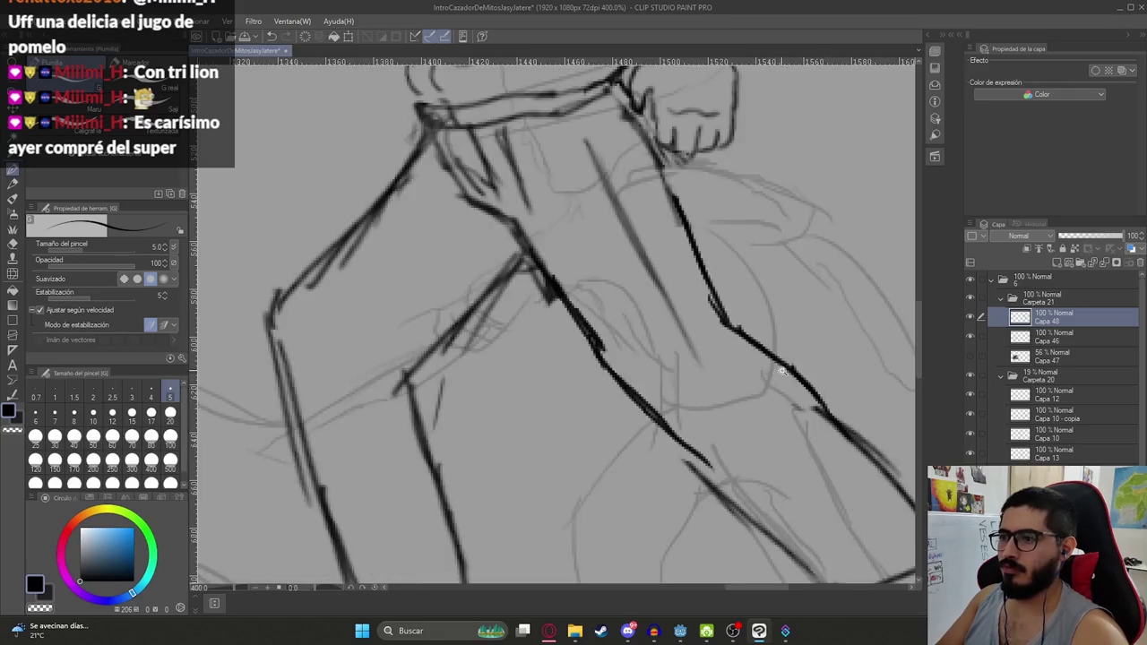
scroll(783, 371, down, 5)
scroll(734, 370, up, 1)
scroll(734, 372, up, 5)
drag(796, 355, 872, 421)
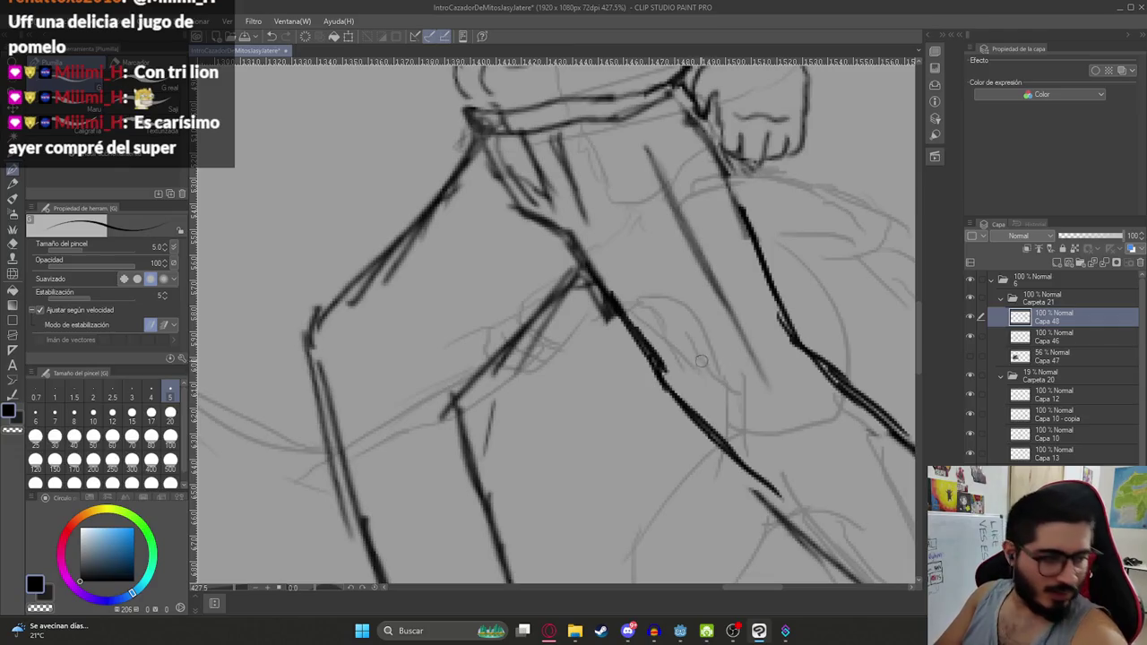
key(ctrl+s)
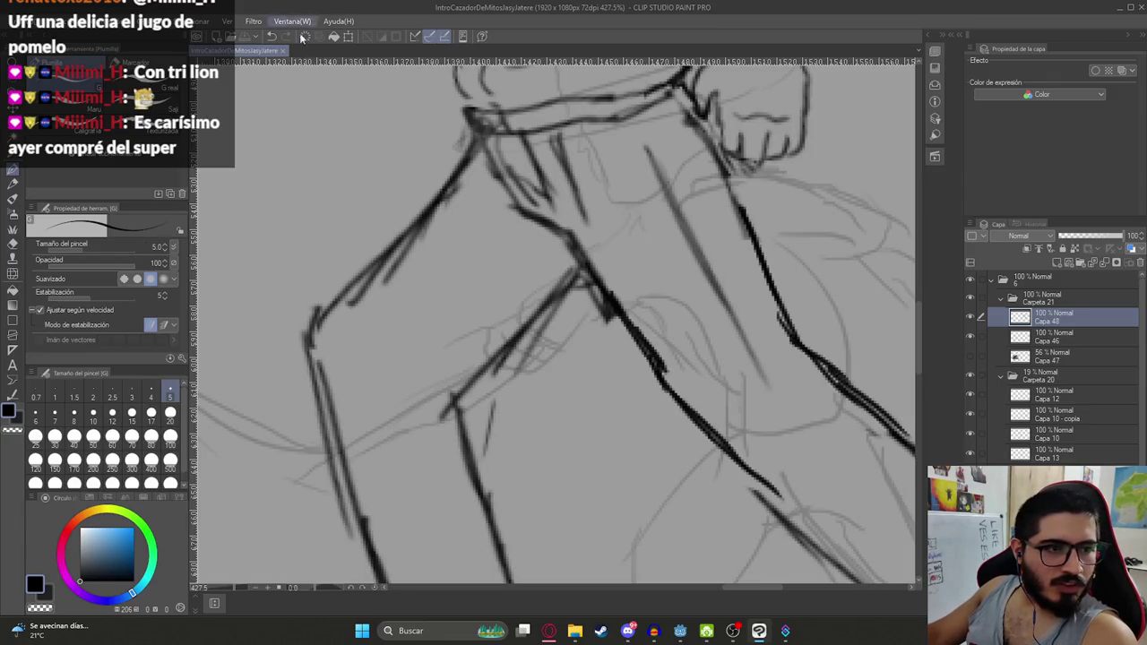
Recenter the hunter and begin lassoing his raised arm, machete and torso
scroll(498, 320, down, 5)
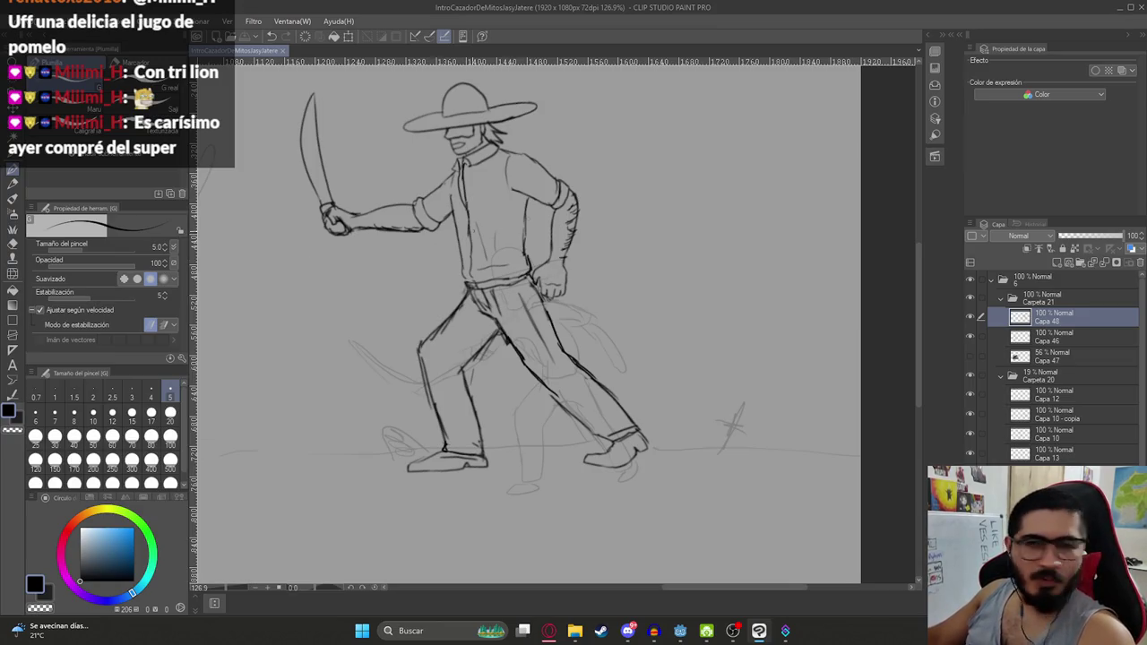
drag(607, 314, 619, 354)
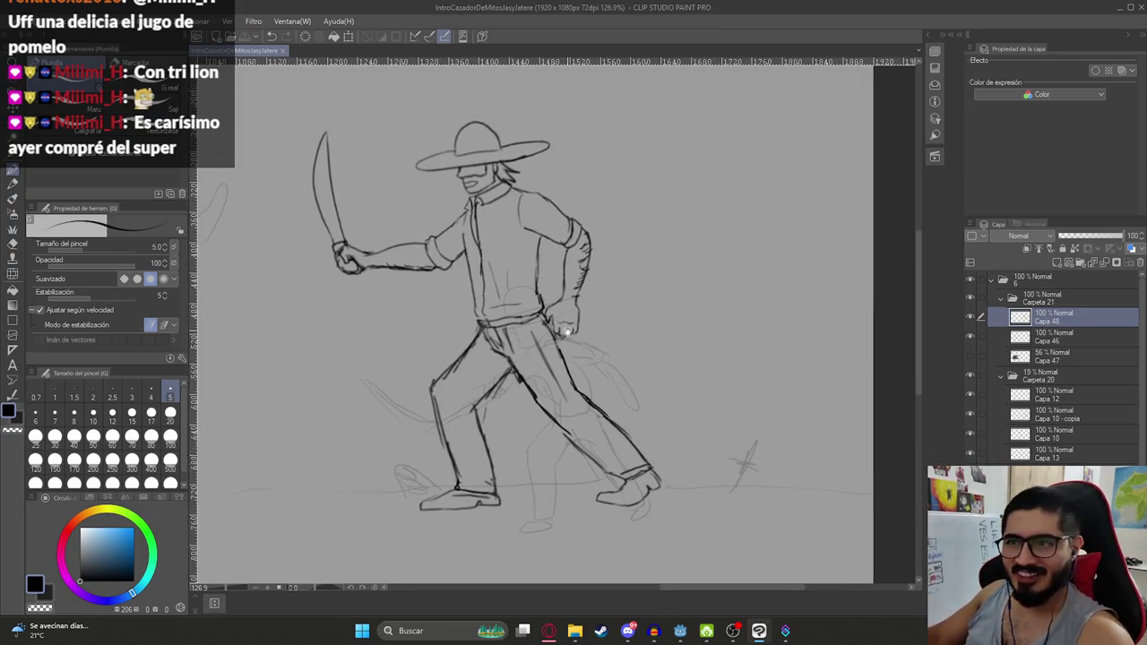
drag(480, 153, 529, 182)
key(m)
drag(430, 91, 583, 305)
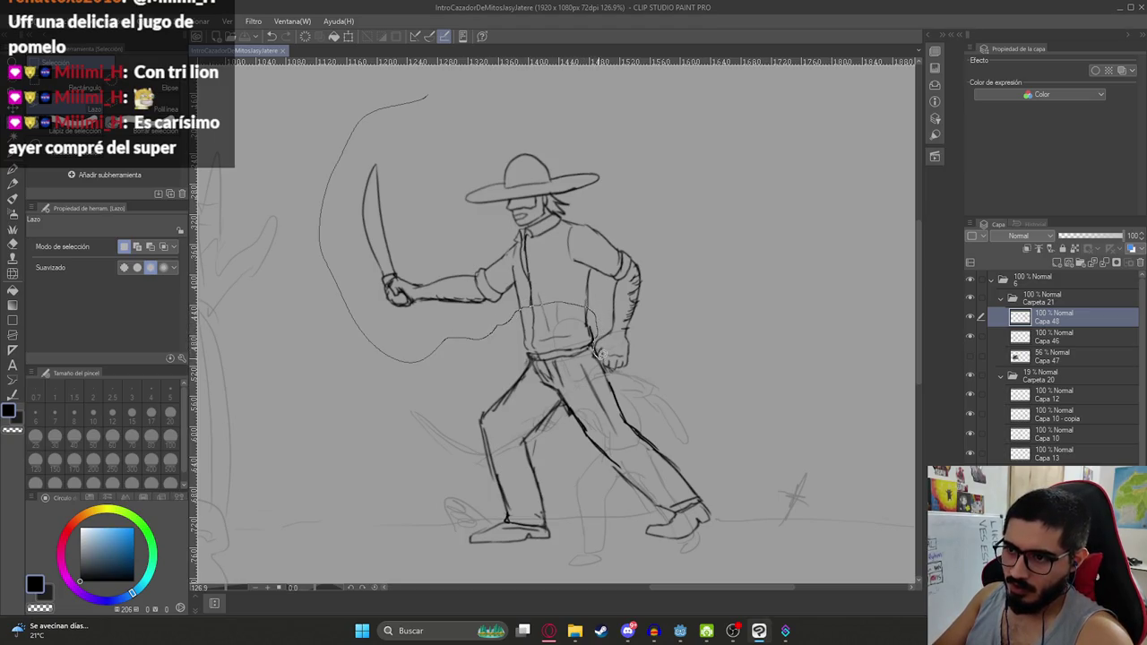
Close the upper-body selection and move the torso and machete slightly down
drag(605, 363, 416, 100)
key(ctrl+t)
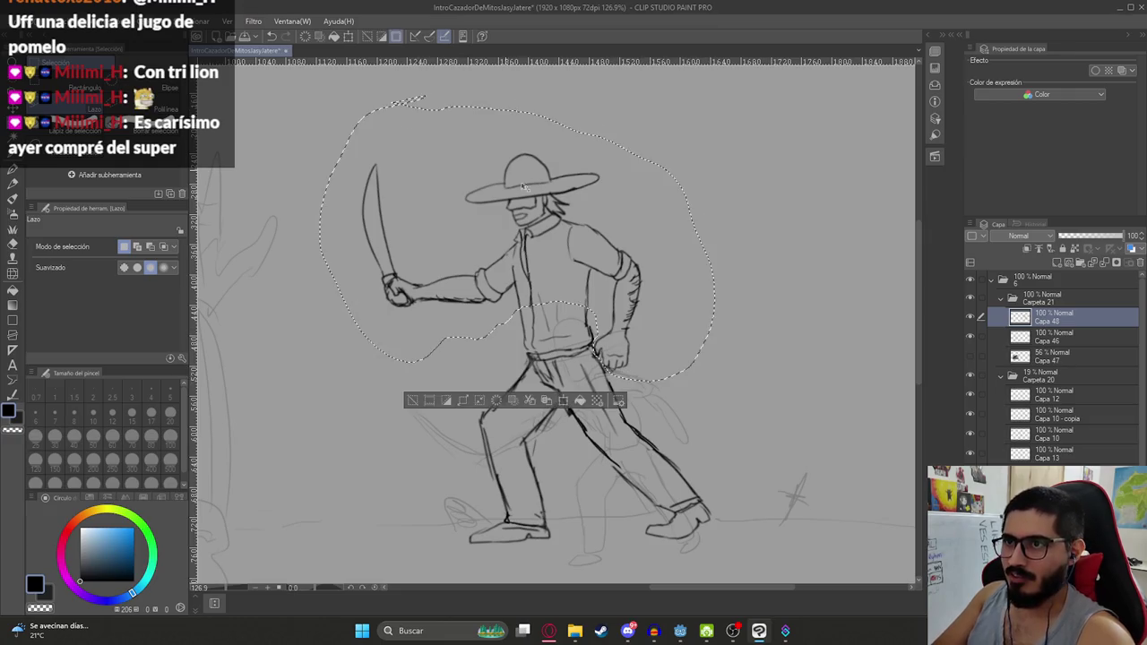
drag(609, 251, 617, 260)
mouse_move(616, 262)
mouse_down()
mouse_move(625, 243)
mouse_move(631, 255)
mouse_up()
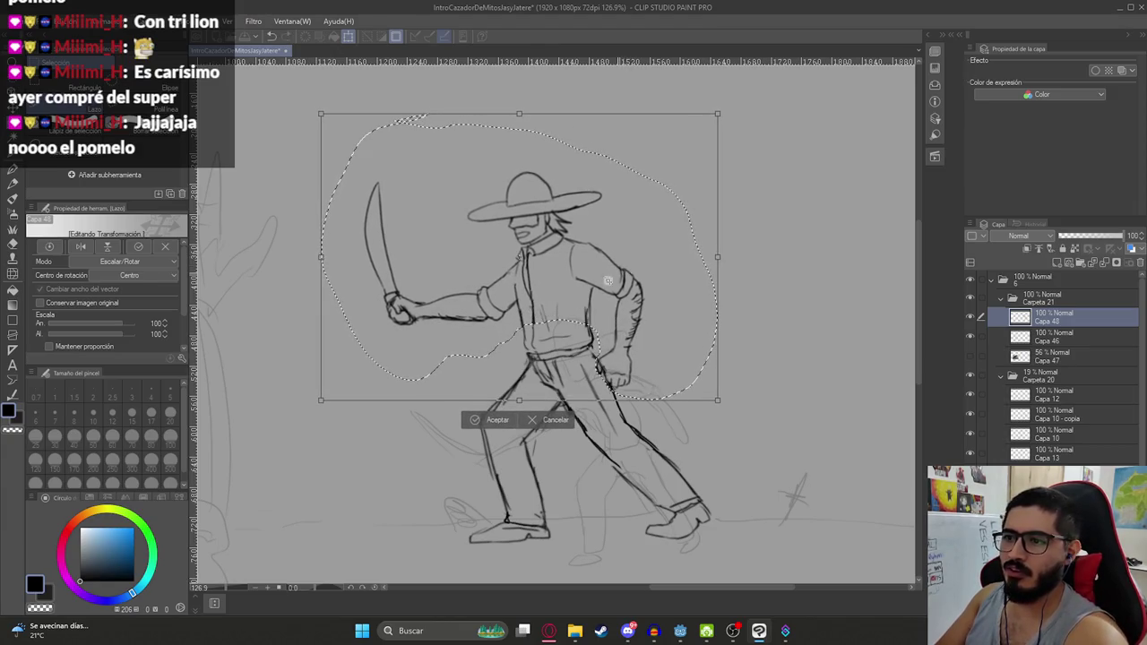
key(Return)
Erase and re-ink the belt lines at the hunter's waist and hand
scroll(627, 259, up, 5)
key(e)
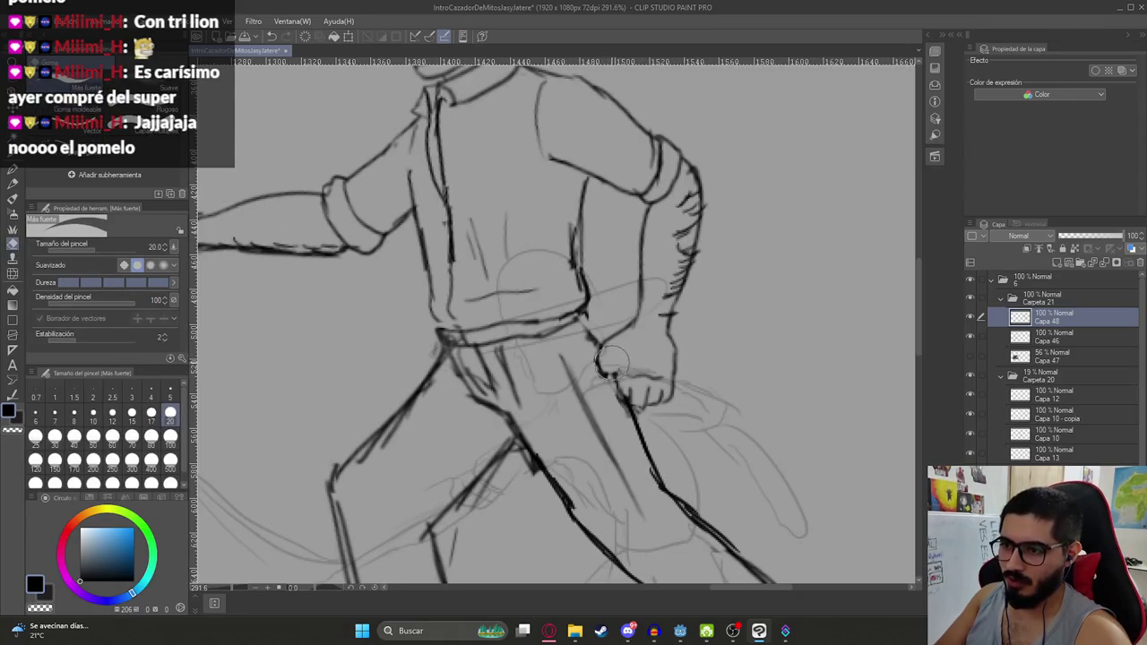
key(p)
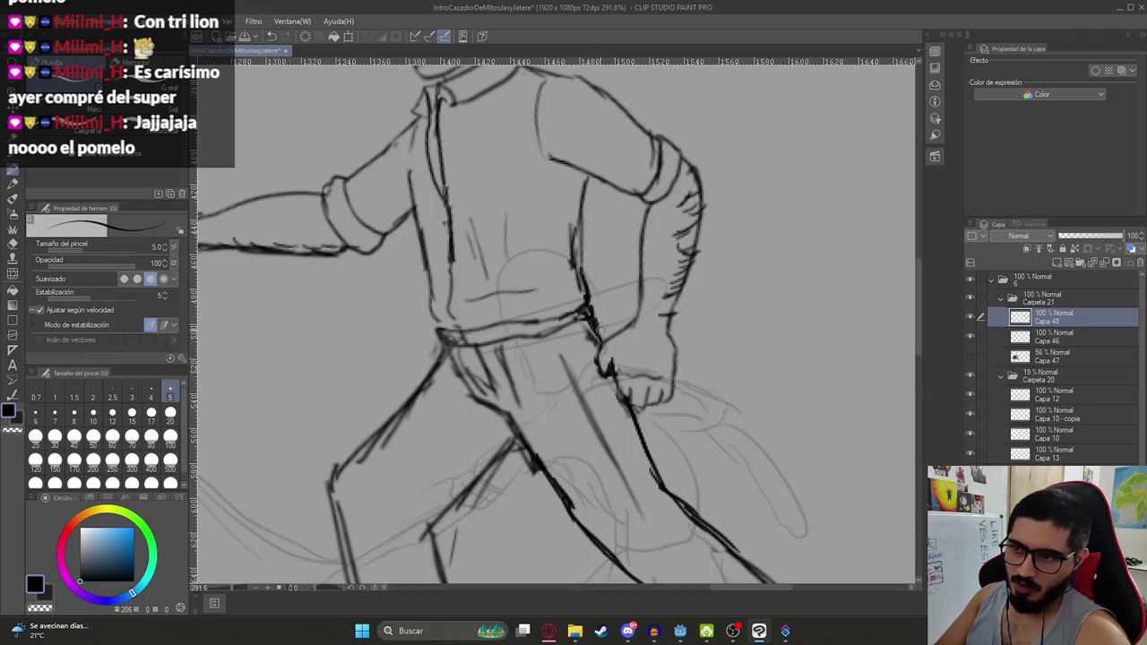
scroll(641, 337, down, 5)
scroll(608, 334, down, 2)
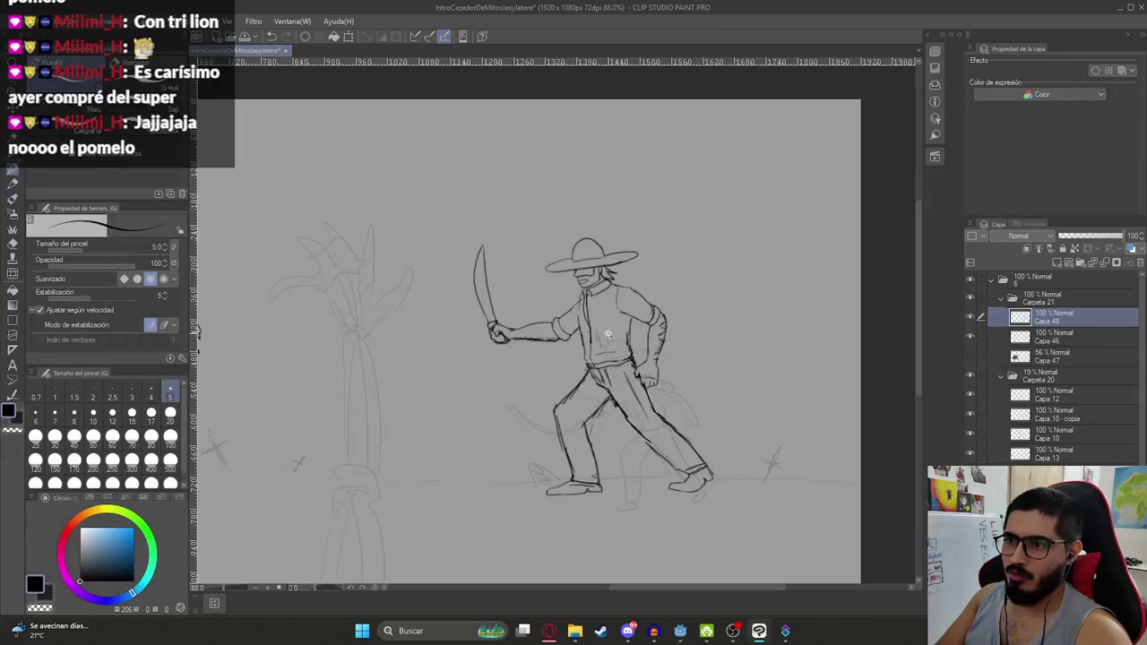
Select layer Capa 46, frame both the hunter and Luisón, and save the drawing
scroll(608, 334, down, 1)
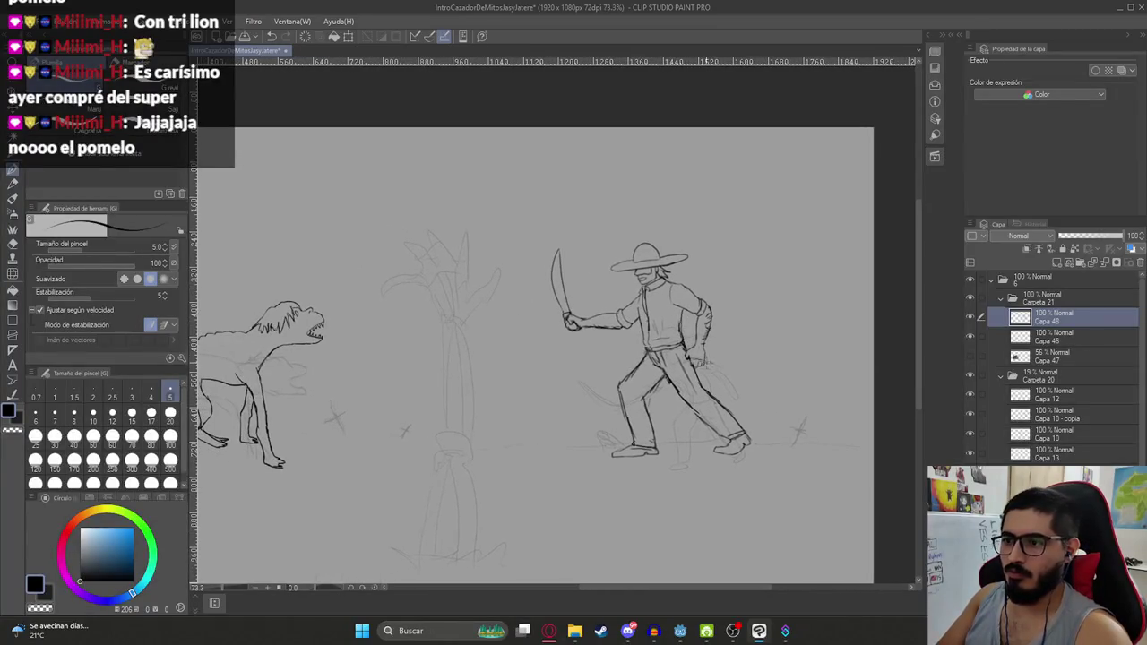
key(k)
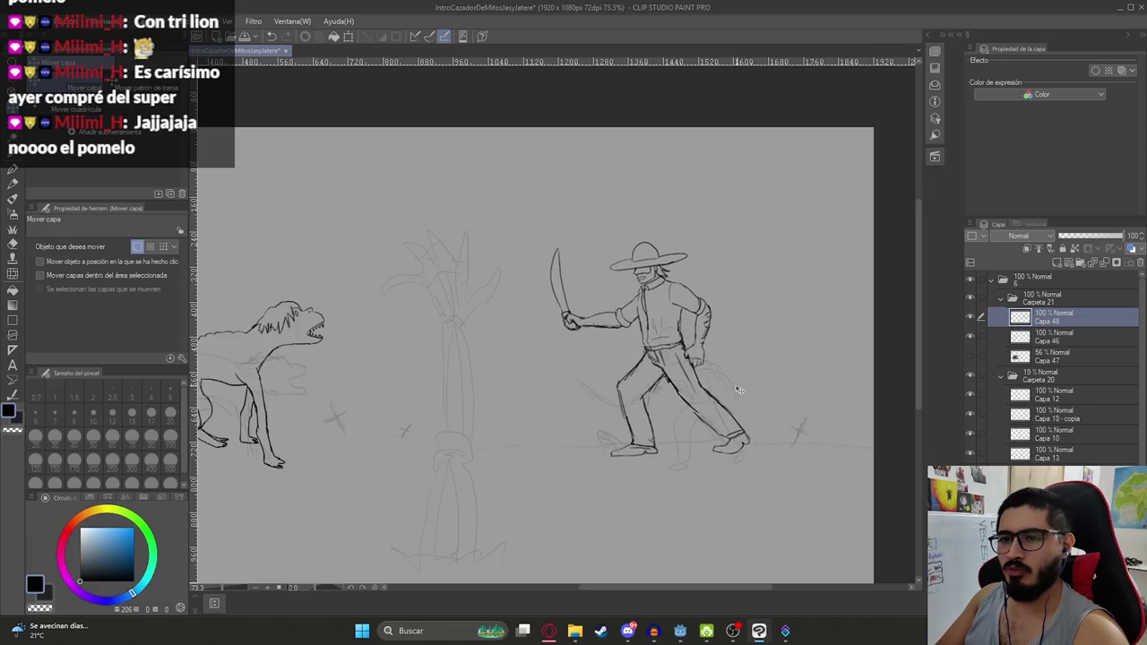
drag(740, 390, 753, 379)
click(1084, 334)
drag(513, 428, 633, 393)
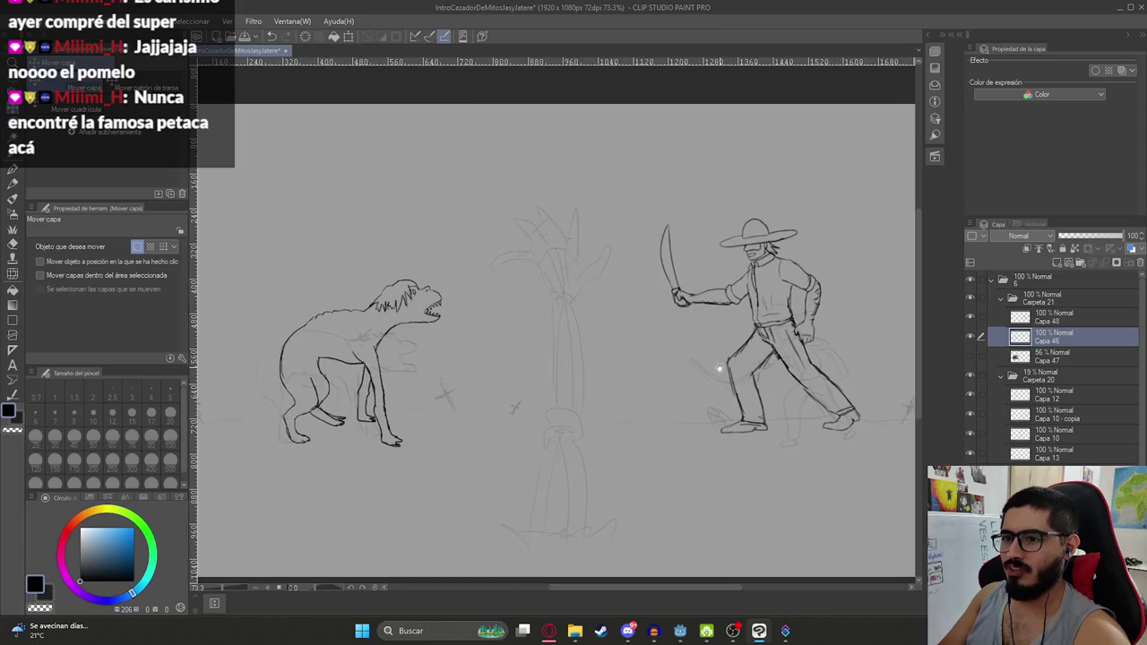
scroll(633, 393, down, 4)
scroll(679, 407, up, 3)
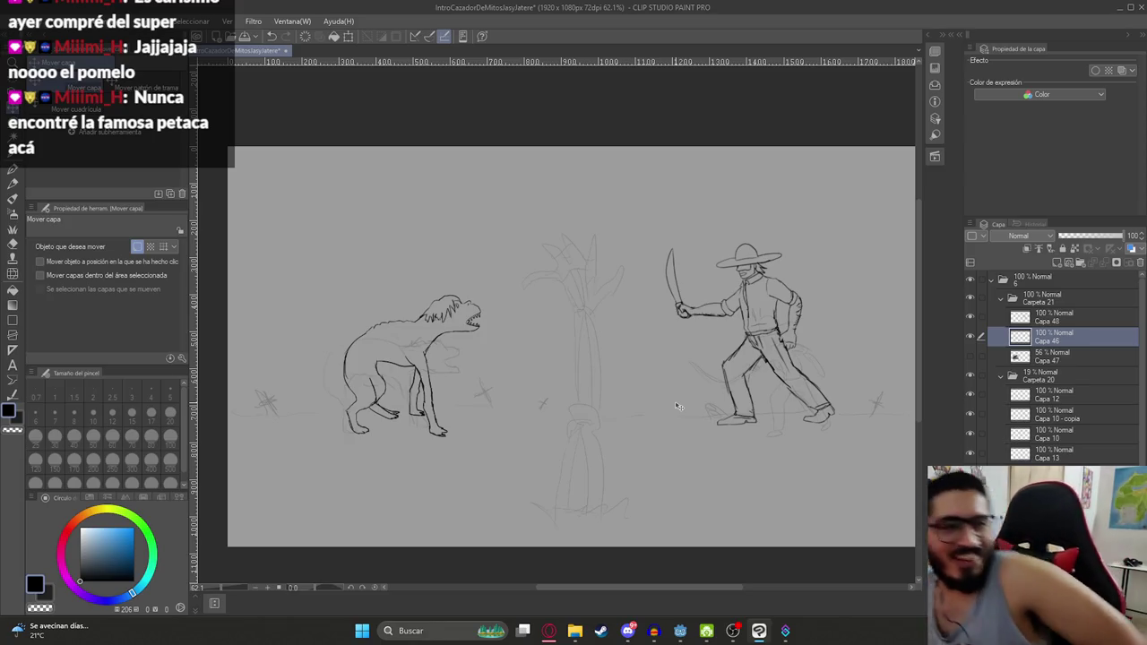
scroll(653, 387, up, 1)
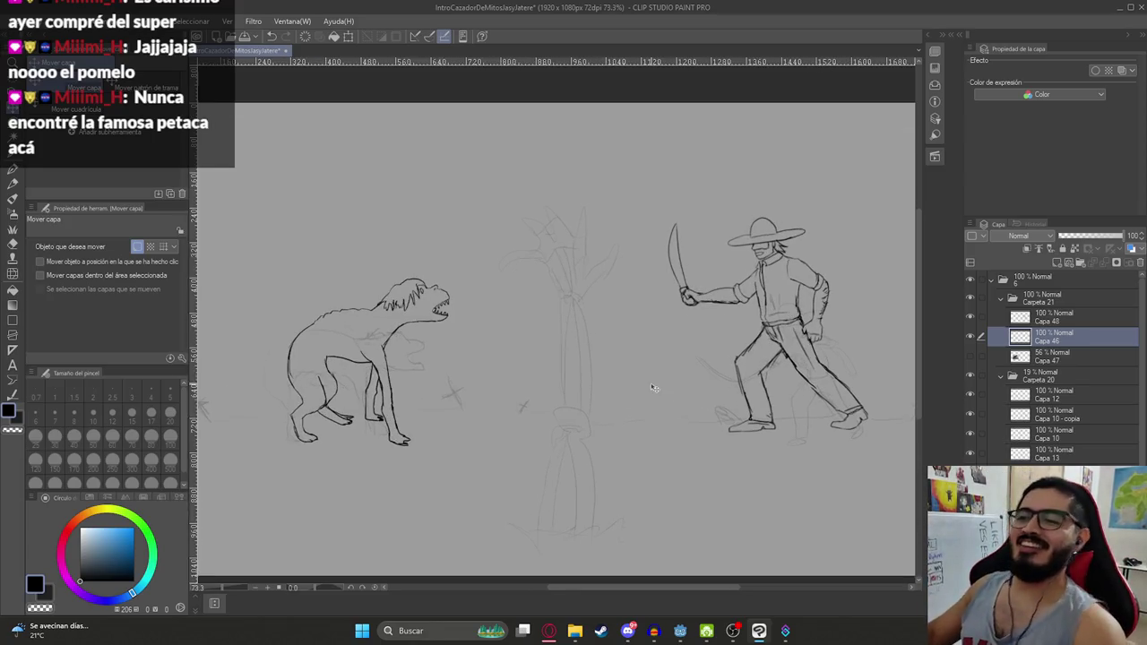
key(ctrl+s)
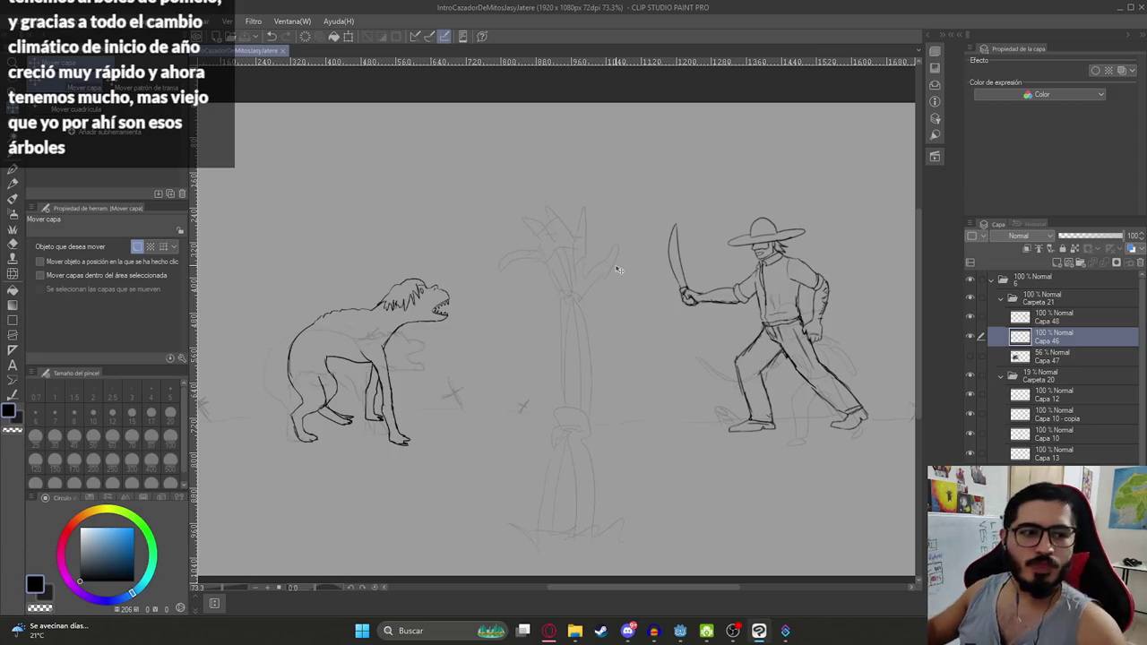
scroll(520, 433, up, 2)
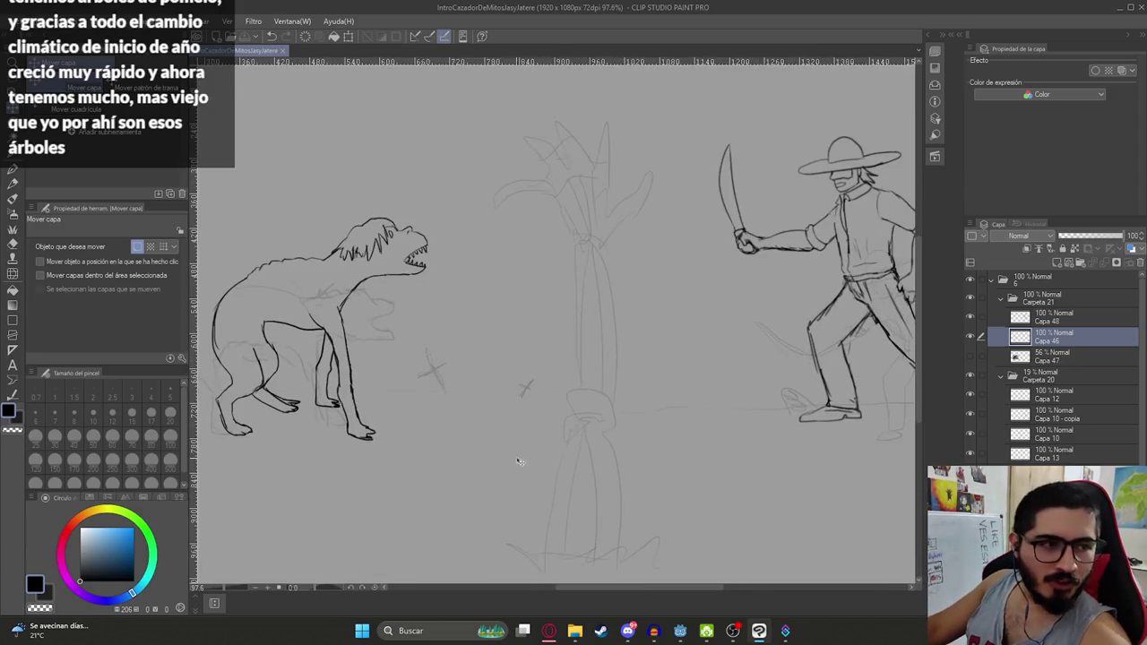
Add a new layer below Capa 46, hide the tree sketch and guides, and collapse Carpeta 20
click(1056, 262)
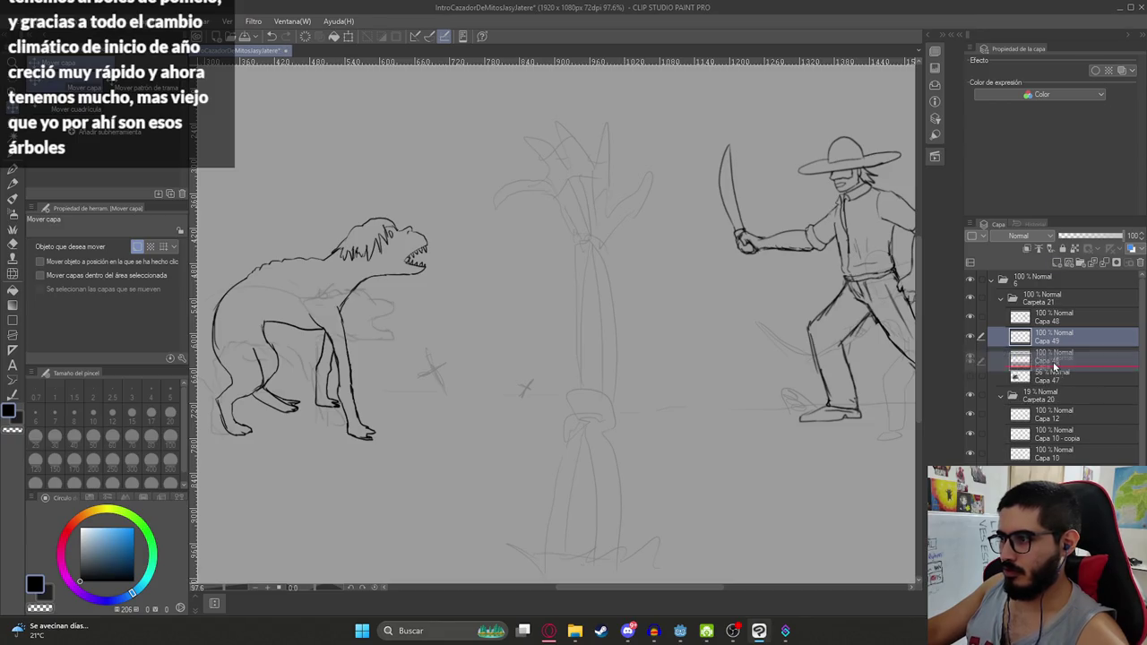
drag(1049, 336, 1049, 356)
scroll(570, 312, down, 2)
drag(969, 375, 974, 396)
click(996, 396)
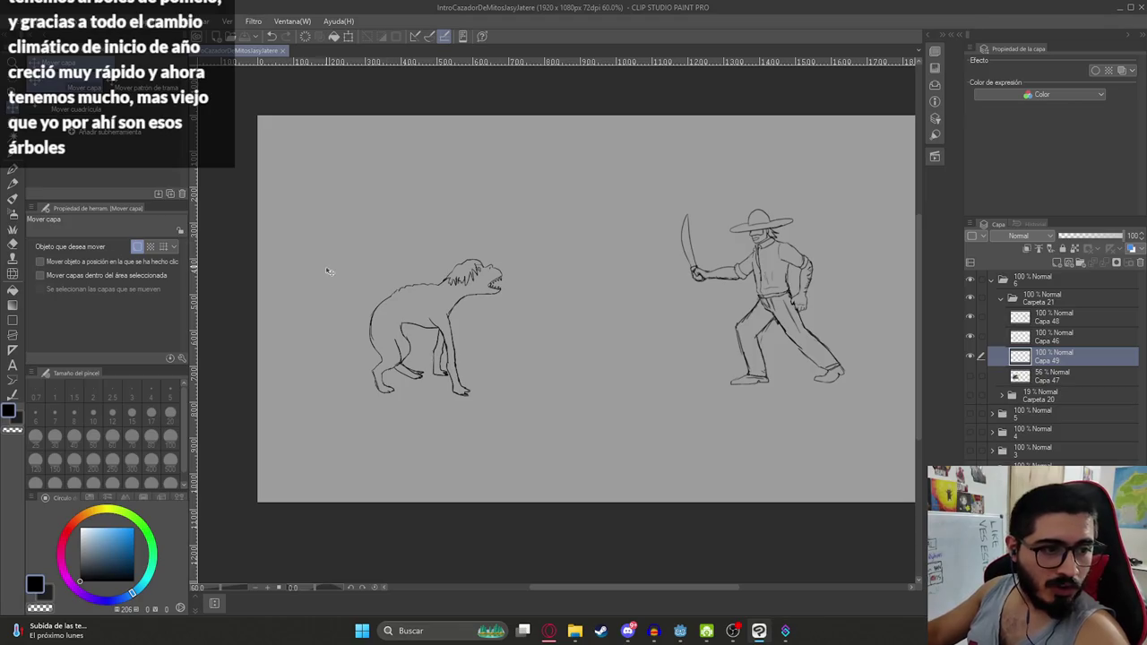
Toggle the reference folders, leaving folder 3's coloured graveyard scene visible
scroll(645, 266, up, 2)
scroll(671, 341, down, 3)
scroll(757, 383, down, 1)
scroll(755, 382, up, 3)
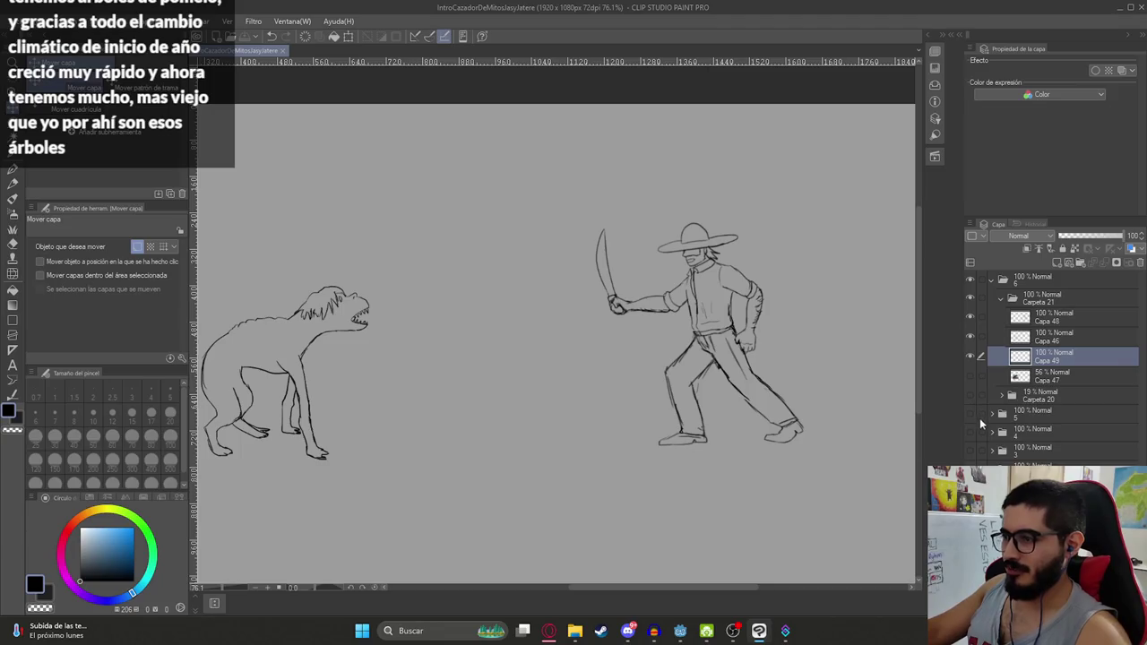
click(971, 413)
click(973, 412)
click(968, 433)
click(968, 432)
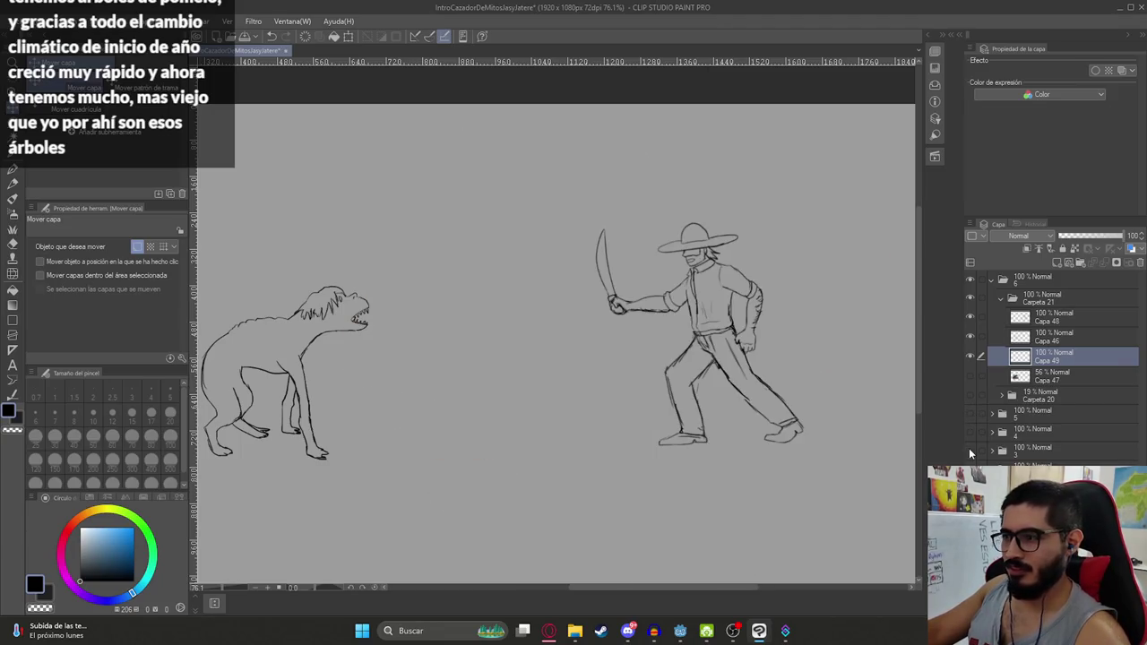
click(970, 451)
scroll(901, 435, down, 3)
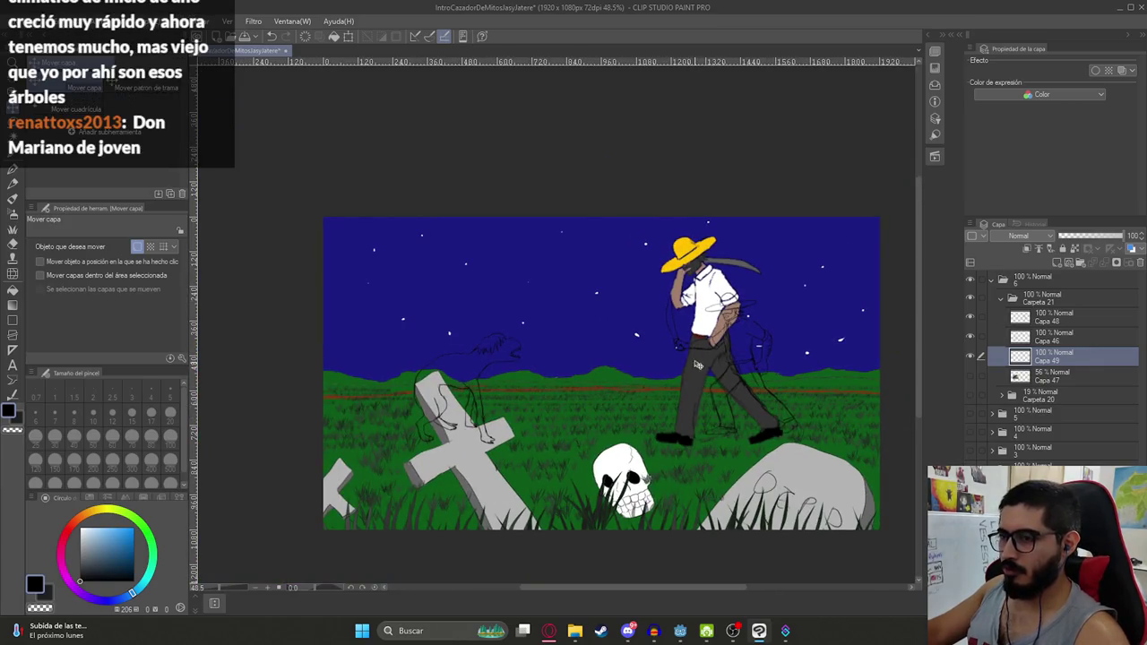
Sample brown skin from the reference scene and flood-fill the Luisón's body brown
alt+click(708, 296)
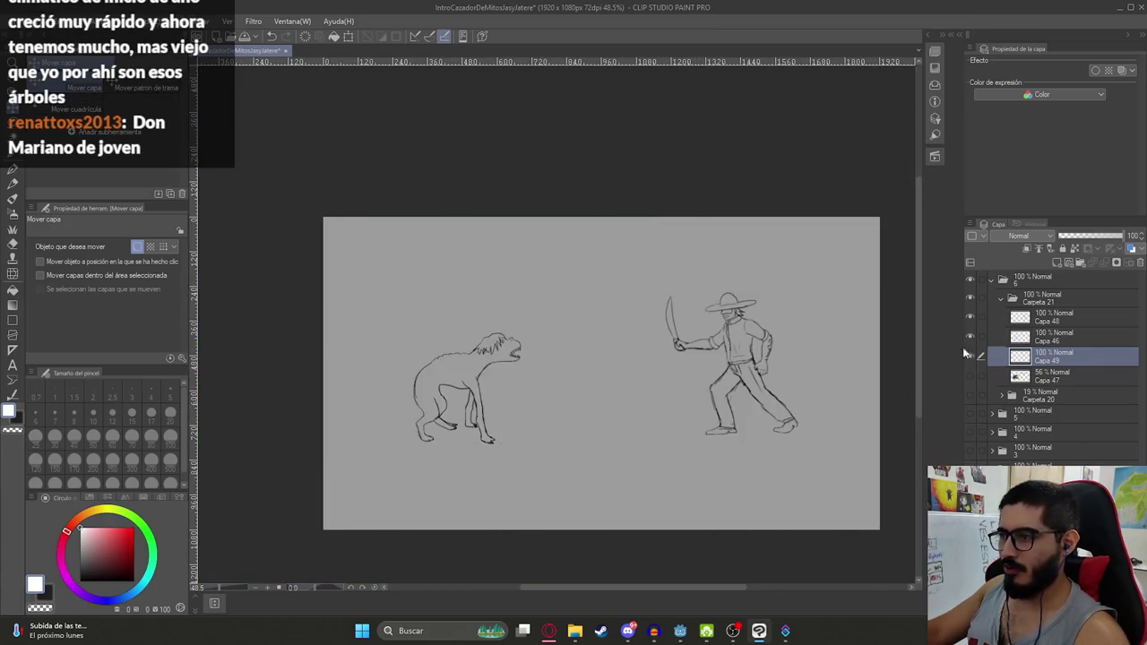
key(g)
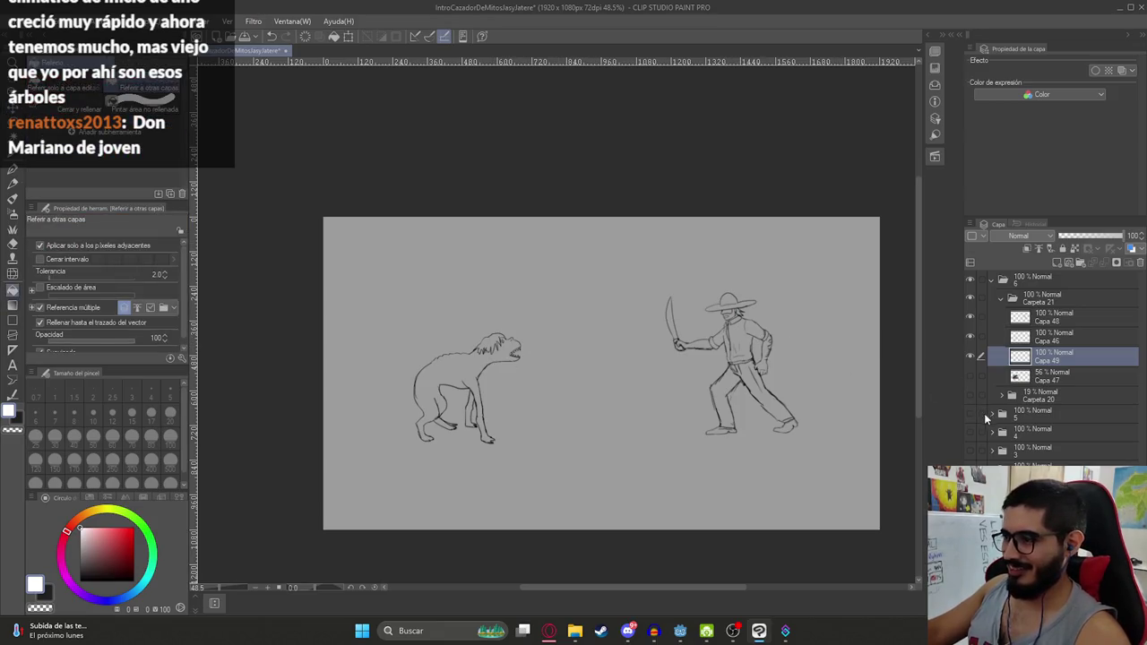
click(970, 449)
alt+click(616, 459)
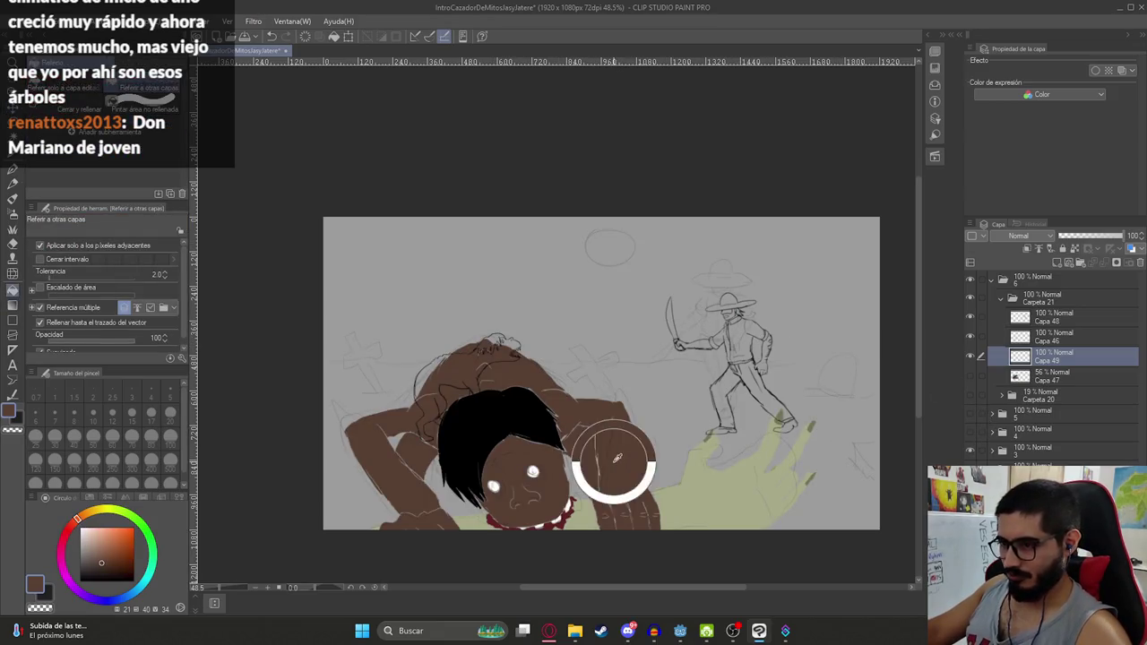
click(969, 449)
scroll(484, 377, up, 4)
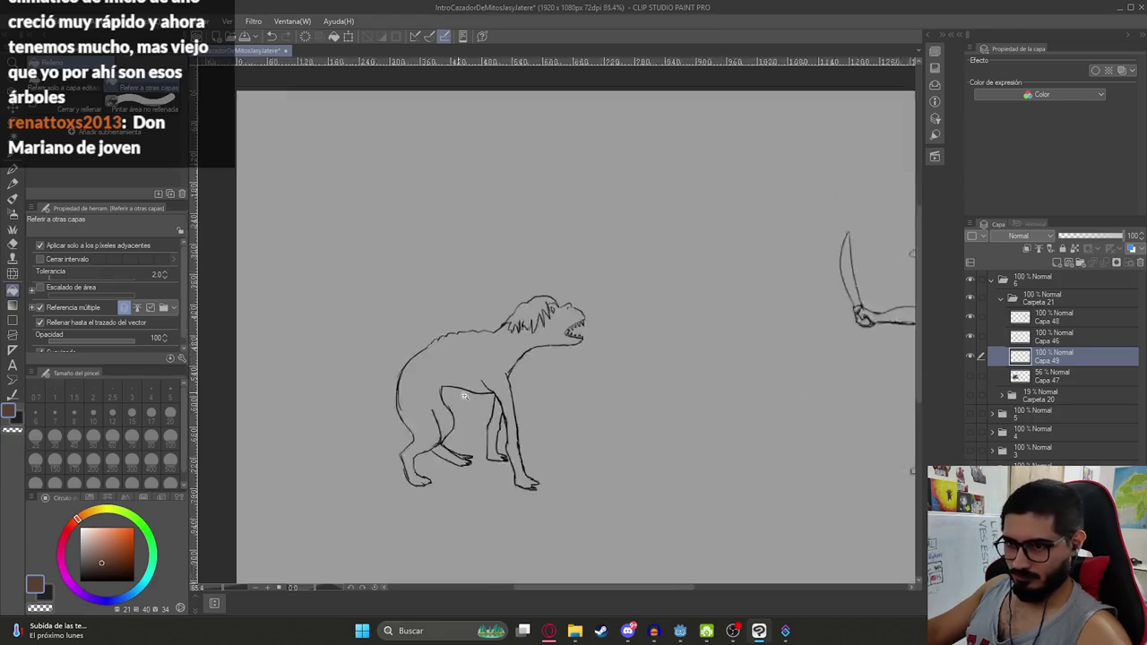
click(493, 354)
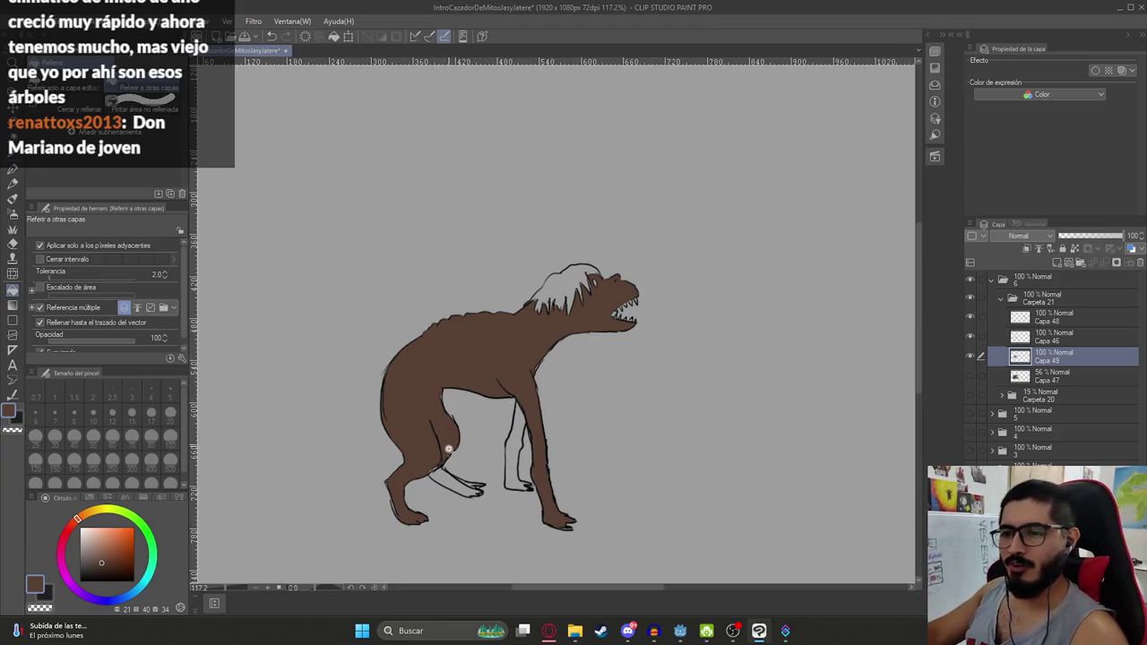
Paint brown over gaps on the hind paw and fill the right hind leg brown
scroll(440, 457, up, 3)
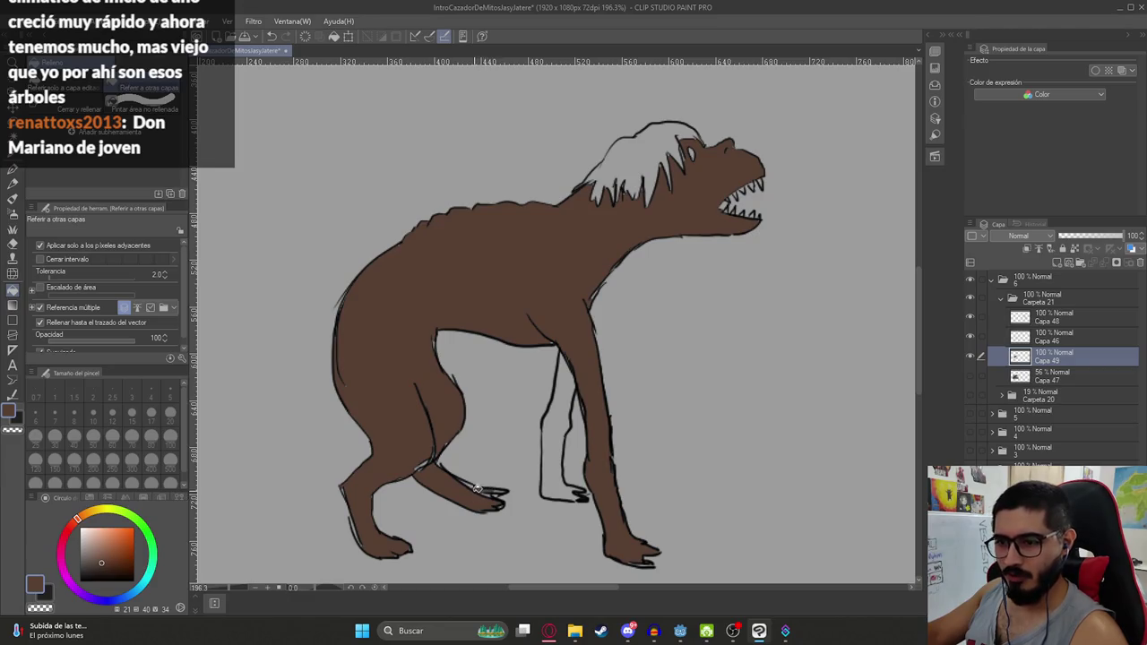
scroll(482, 492, up, 5)
key(g)
mouse_move(500, 486)
mouse_down()
mouse_move(533, 481)
mouse_move(345, 403)
mouse_move(309, 414)
mouse_move(311, 426)
mouse_move(354, 372)
mouse_up()
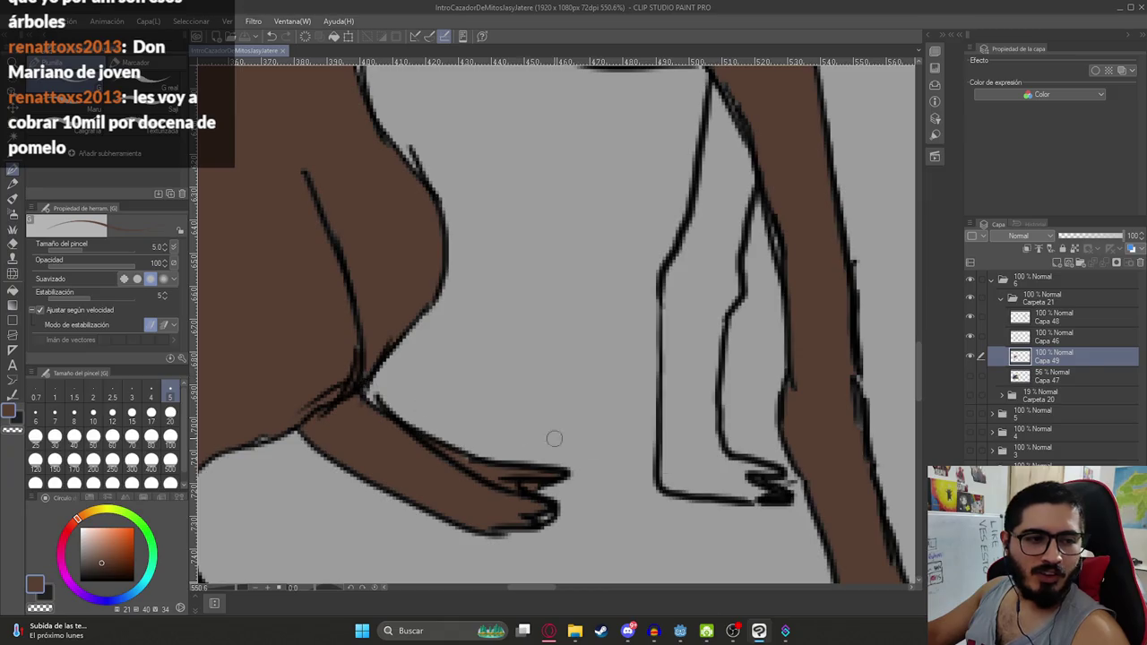
scroll(554, 438, down, 5)
scroll(699, 423, up, 5)
key(g)
click(701, 425)
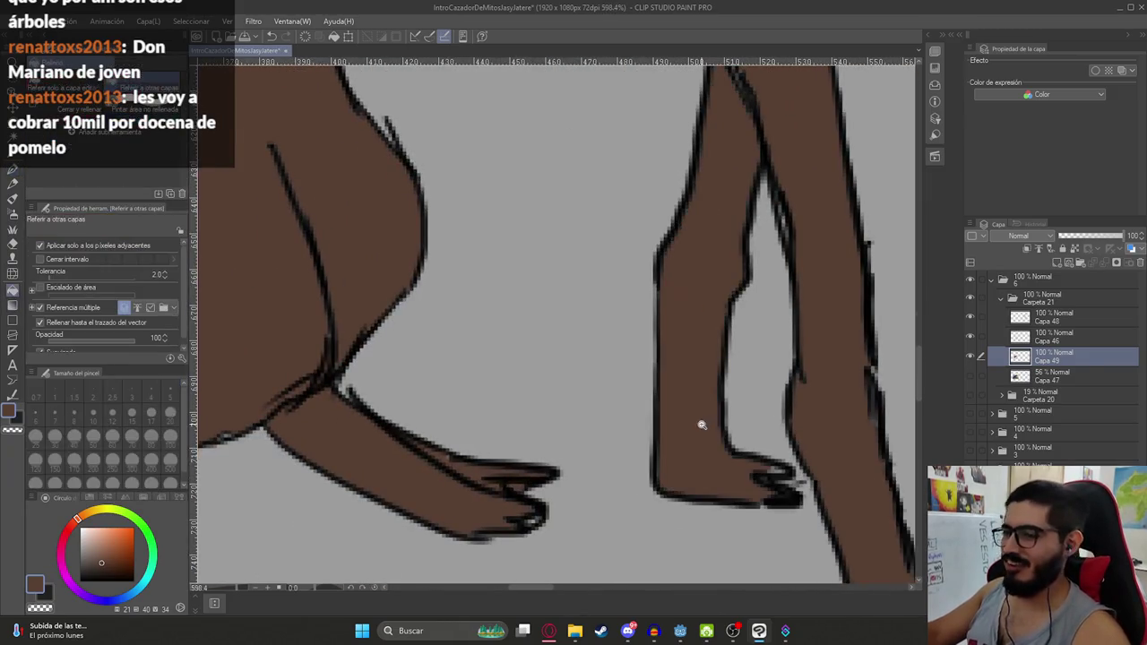
scroll(701, 425, down, 5)
scroll(726, 447, up, 4)
Darken the outline along the spikes of the Luisón's hair with the pen
key(p)
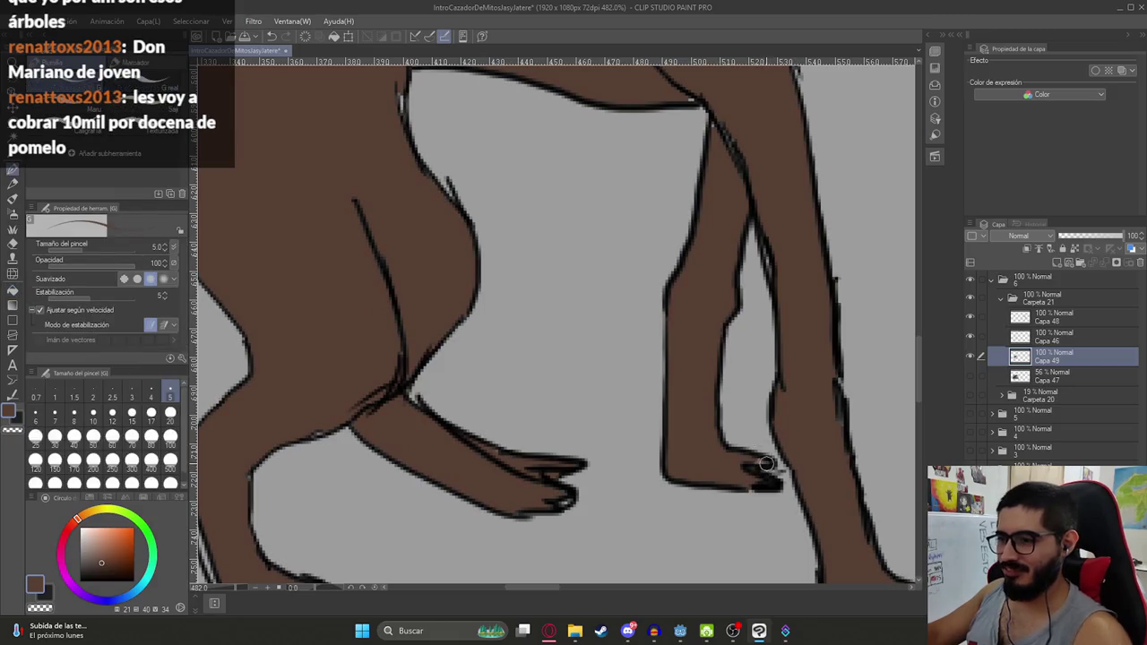
scroll(716, 412, down, 2)
scroll(704, 390, down, 2)
scroll(704, 390, down, 1)
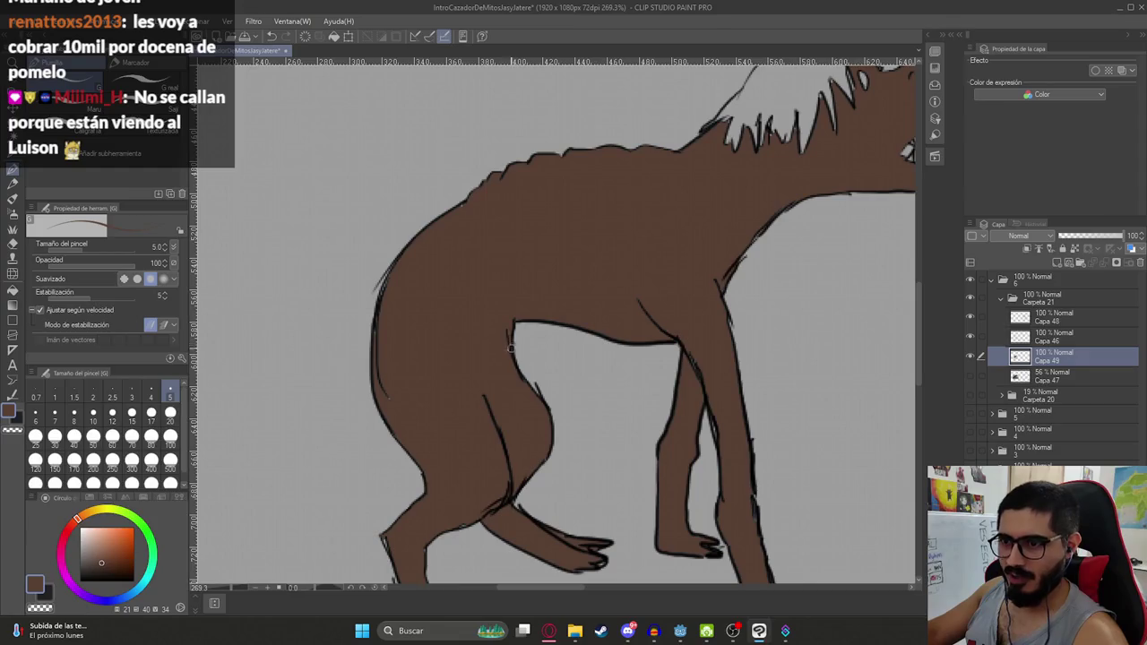
scroll(606, 321, down, 3)
scroll(635, 240, up, 5)
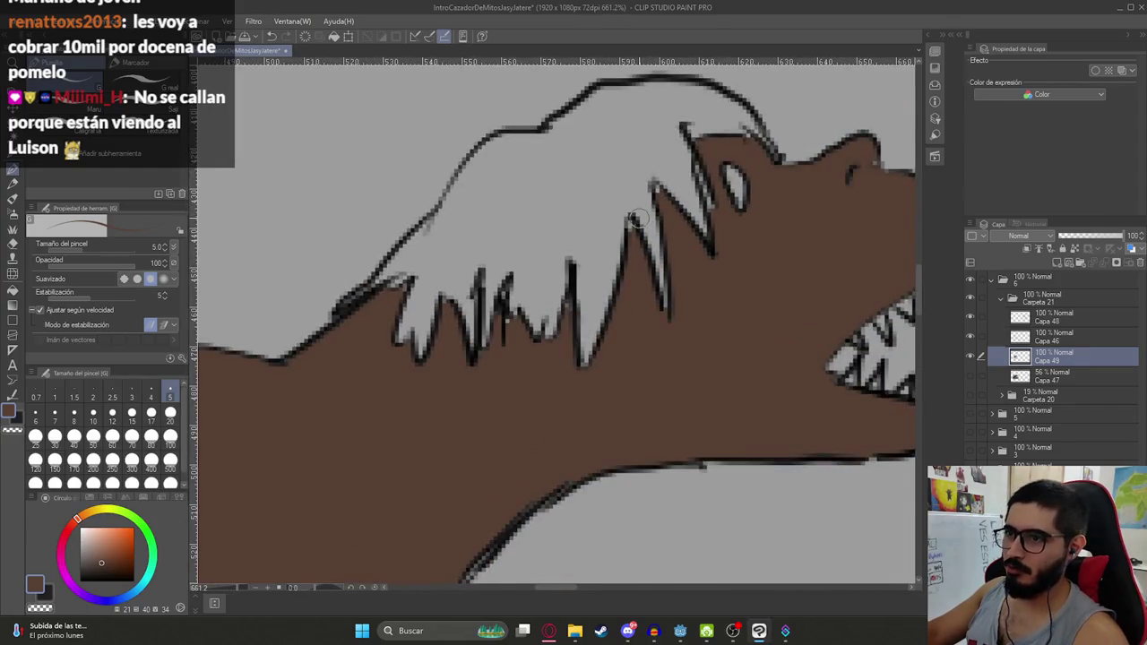
drag(634, 240, 659, 204)
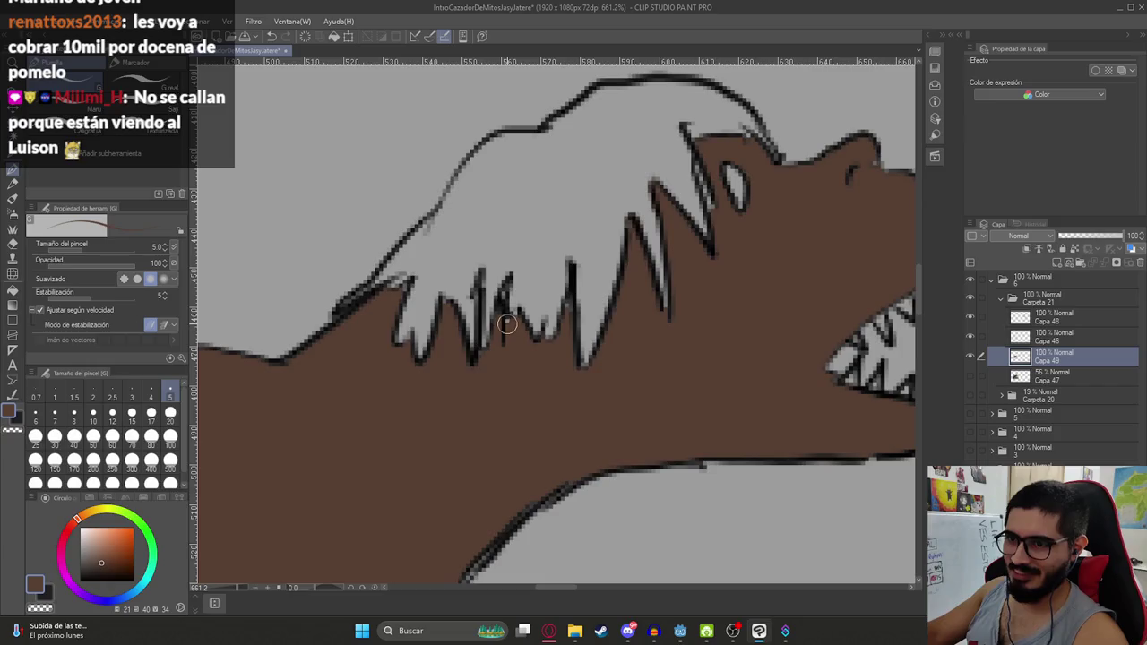
scroll(502, 345, down, 3)
scroll(502, 345, down, 2)
scroll(361, 421, down, 1)
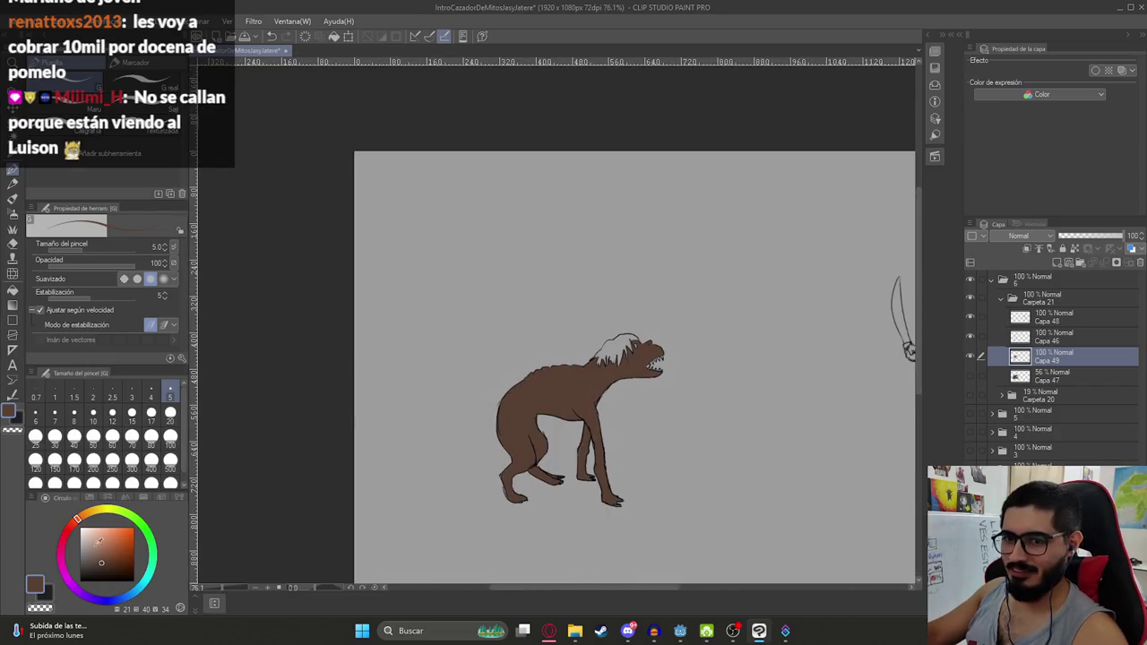
Fill the Luisón's eye, four upper teeth and four lower teeth white
key(x)
scroll(711, 428, up, 3)
scroll(551, 387, up, 1)
key(g)
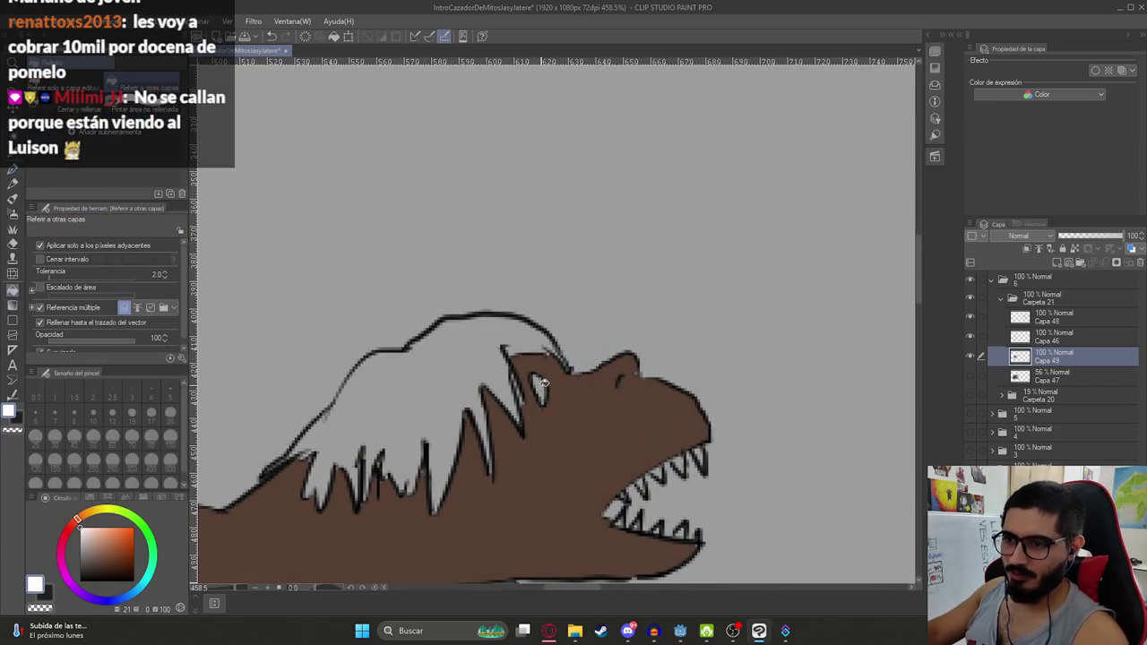
click(542, 391)
scroll(573, 359, up, 2)
scroll(587, 333, up, 2)
click(584, 332)
click(638, 296)
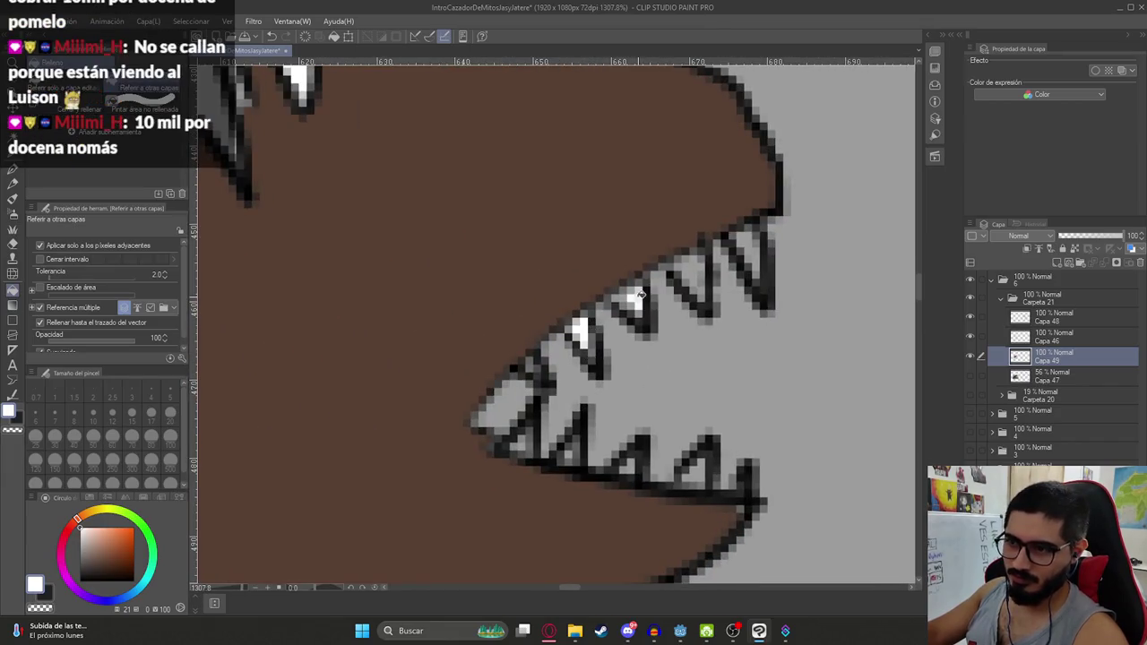
click(699, 271)
click(745, 253)
click(695, 468)
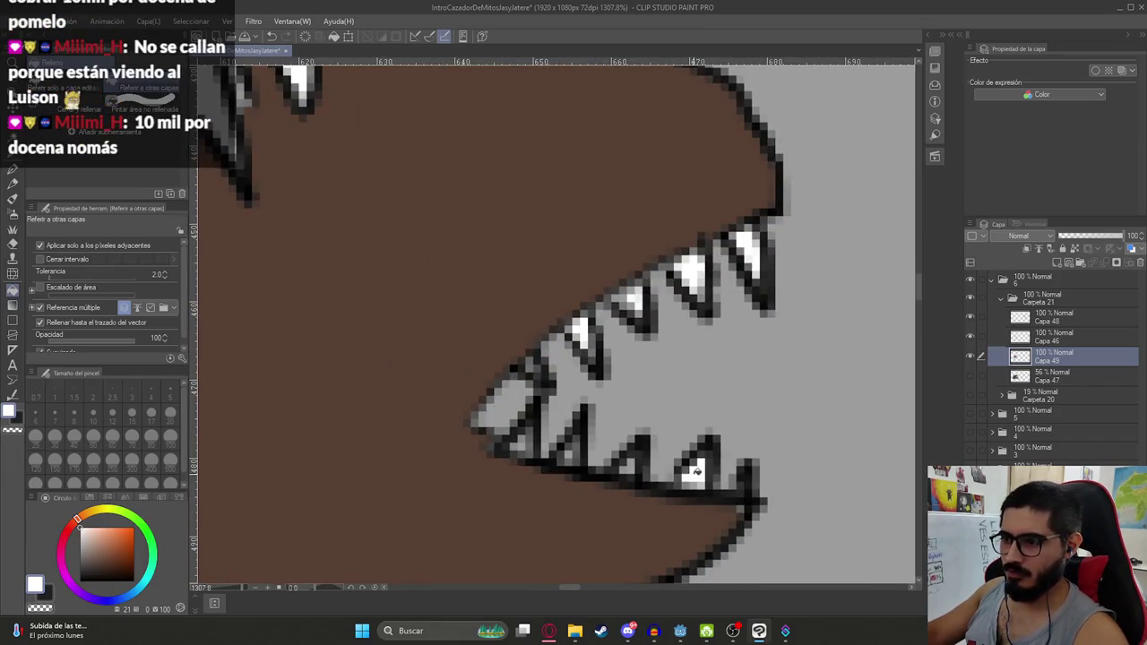
click(630, 466)
click(568, 455)
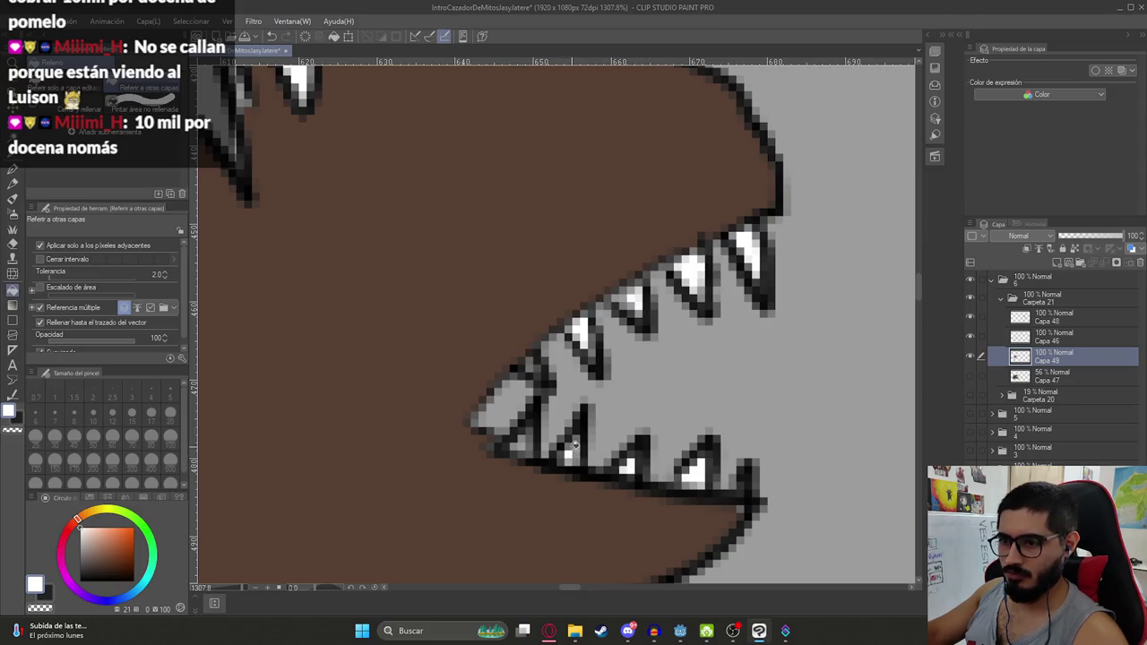
click(523, 444)
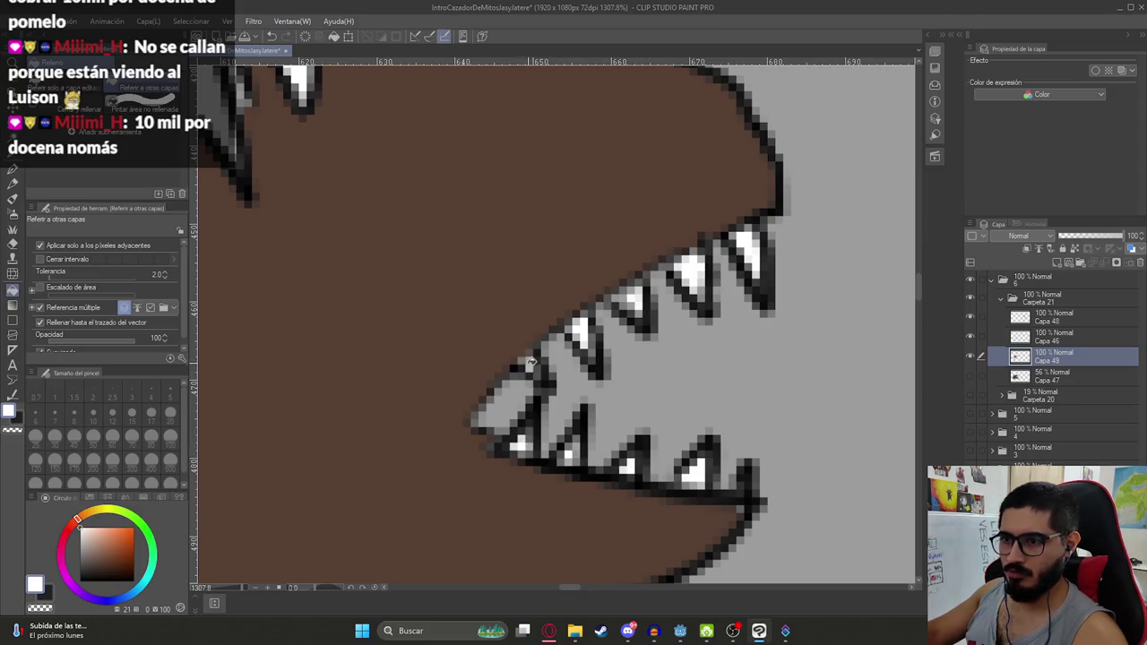
Show the reference creature, sample black from its hair, then hide it again
scroll(537, 381, down, 5)
scroll(574, 393, down, 2)
scroll(552, 379, down, 1)
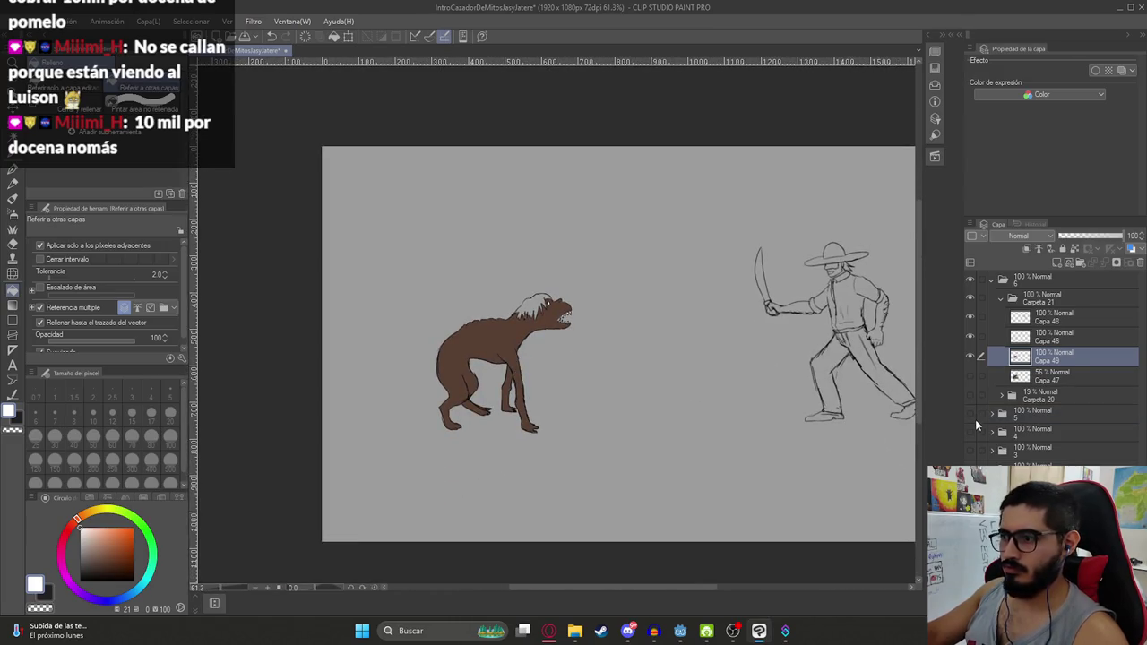
click(972, 432)
alt+click(745, 204)
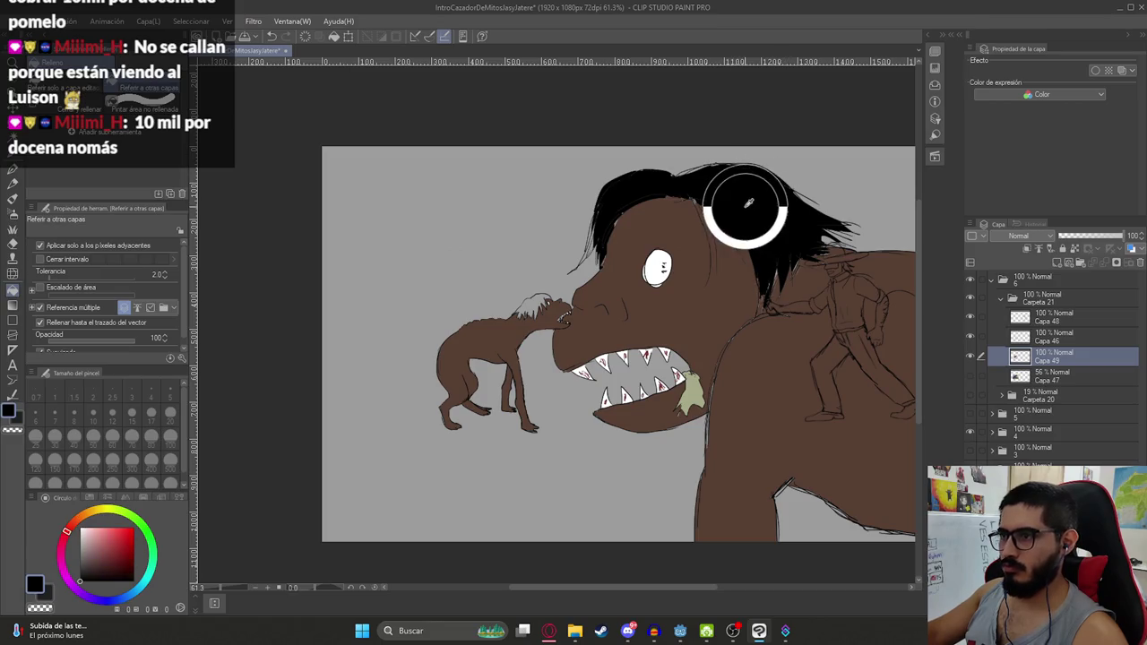
click(970, 432)
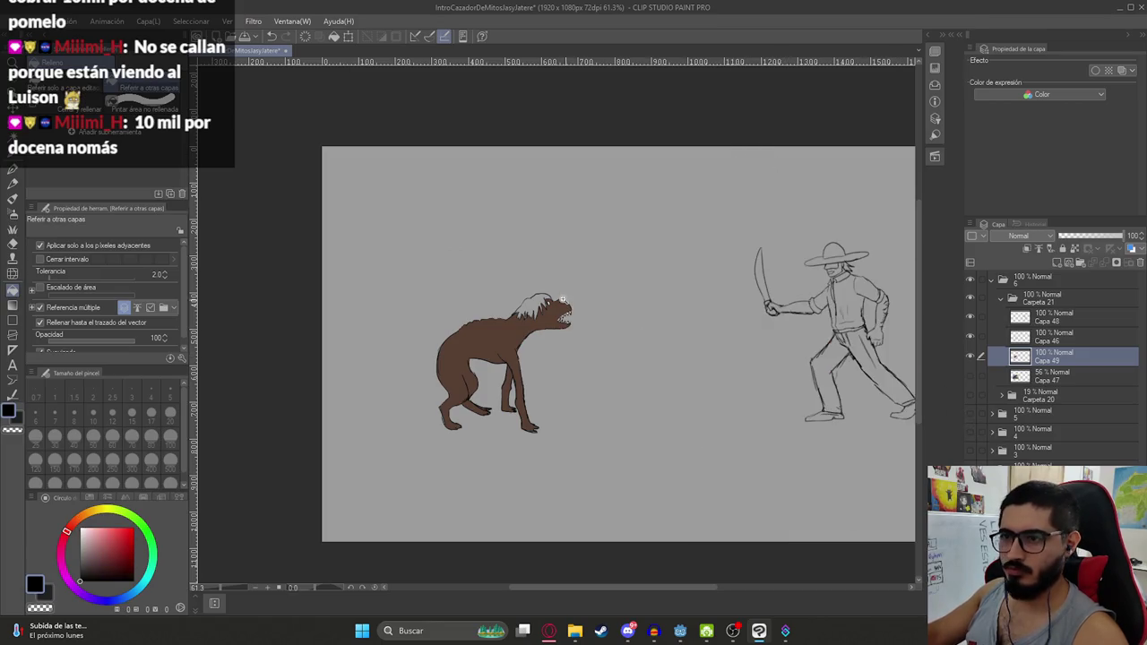
scroll(538, 313, up, 5)
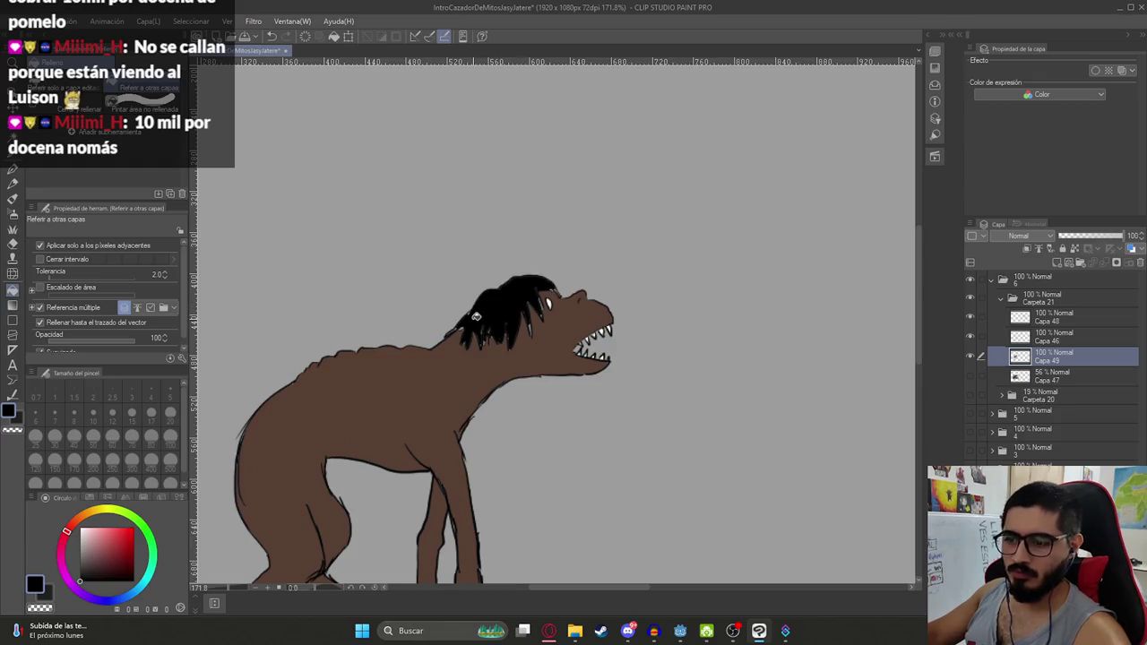
Brush solid black over the hair beside the eye and along the neck, undoing stray horn strokes
key(p)
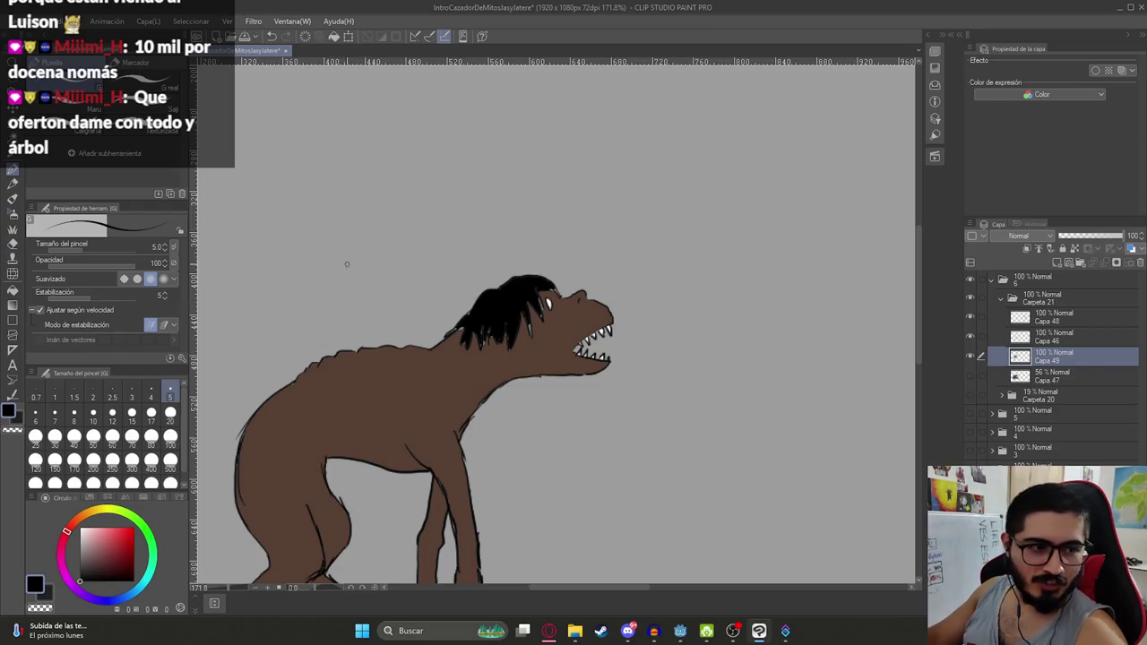
drag(470, 296, 462, 237)
drag(569, 276, 602, 242)
key(ctrl+z)
key(ctrl+z)
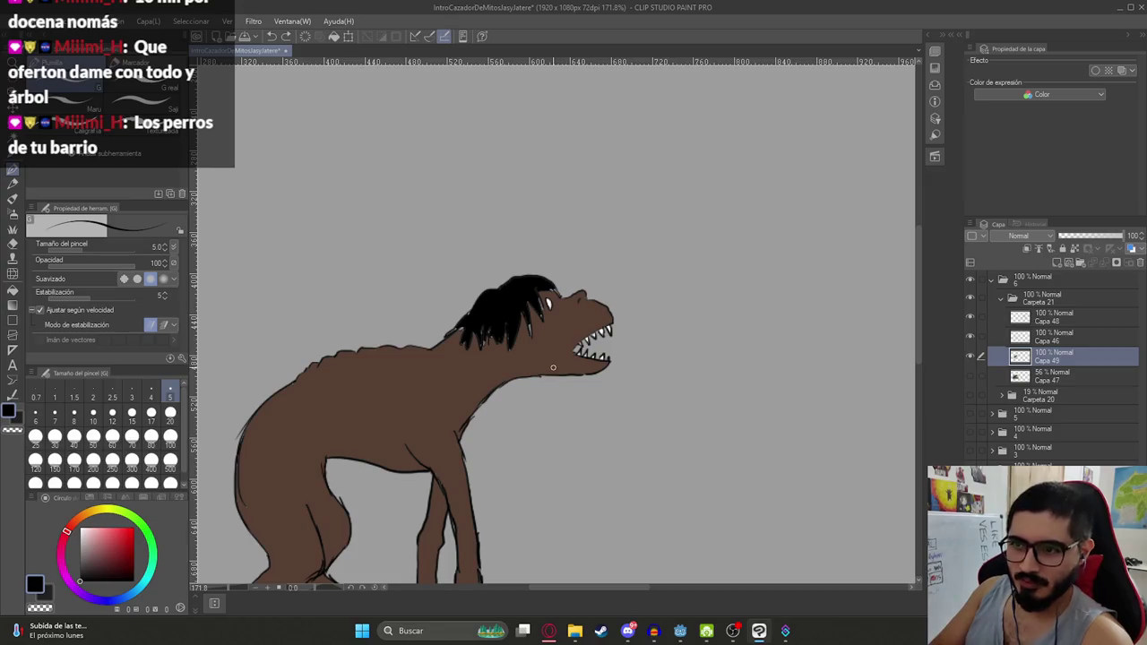
scroll(541, 340, up, 2)
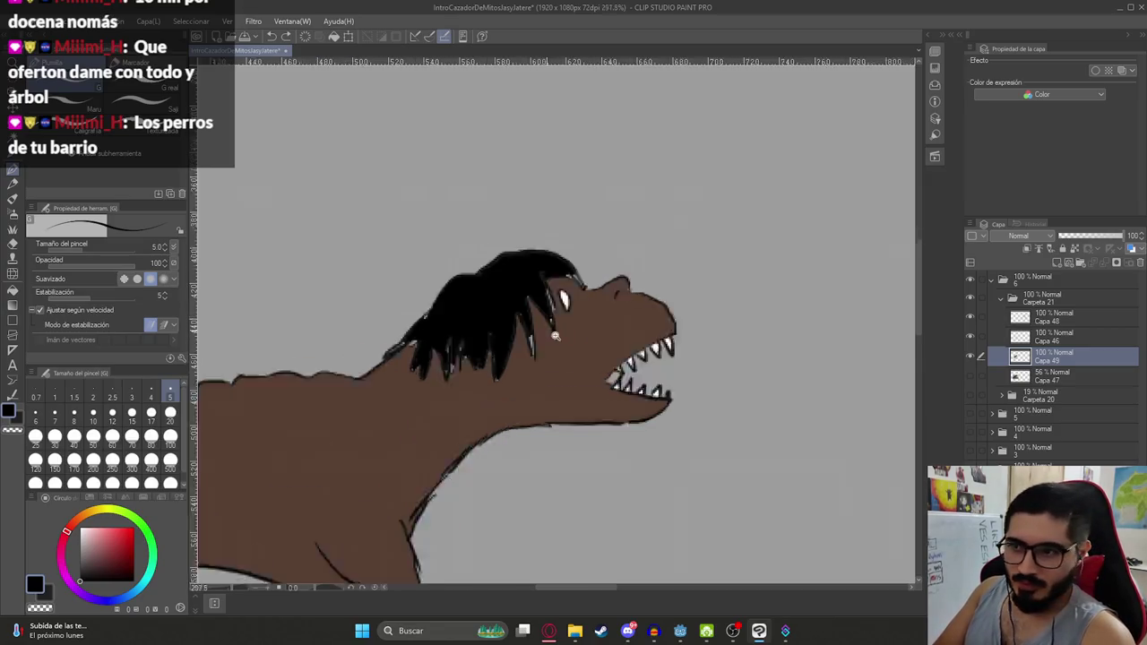
scroll(537, 359, up, 3)
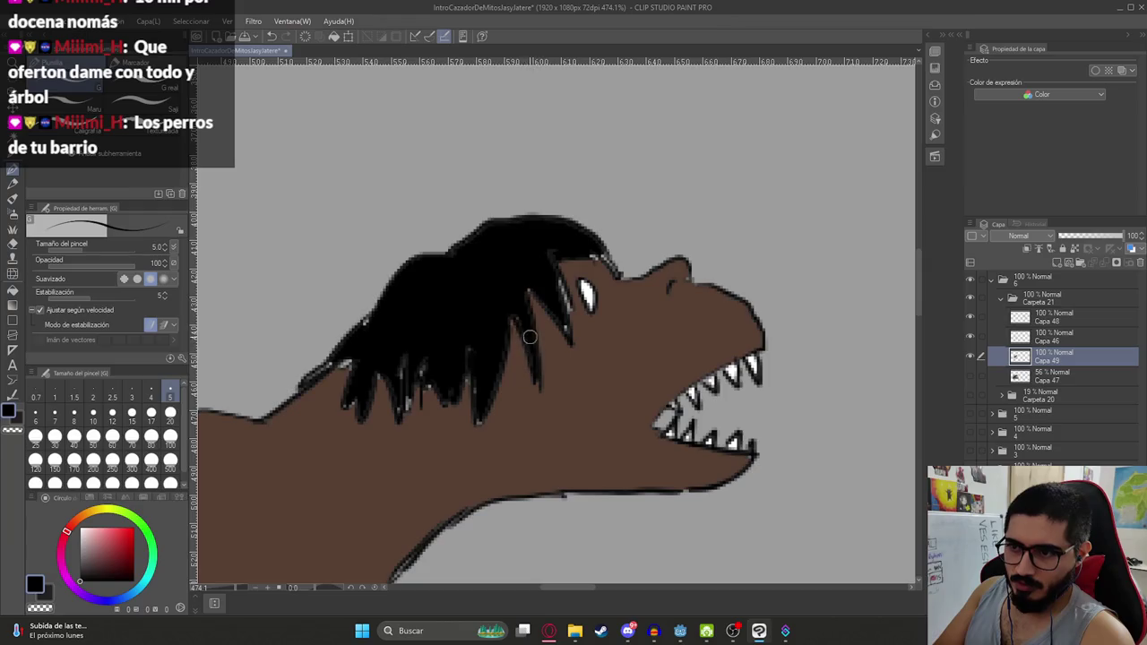
drag(560, 323, 556, 286)
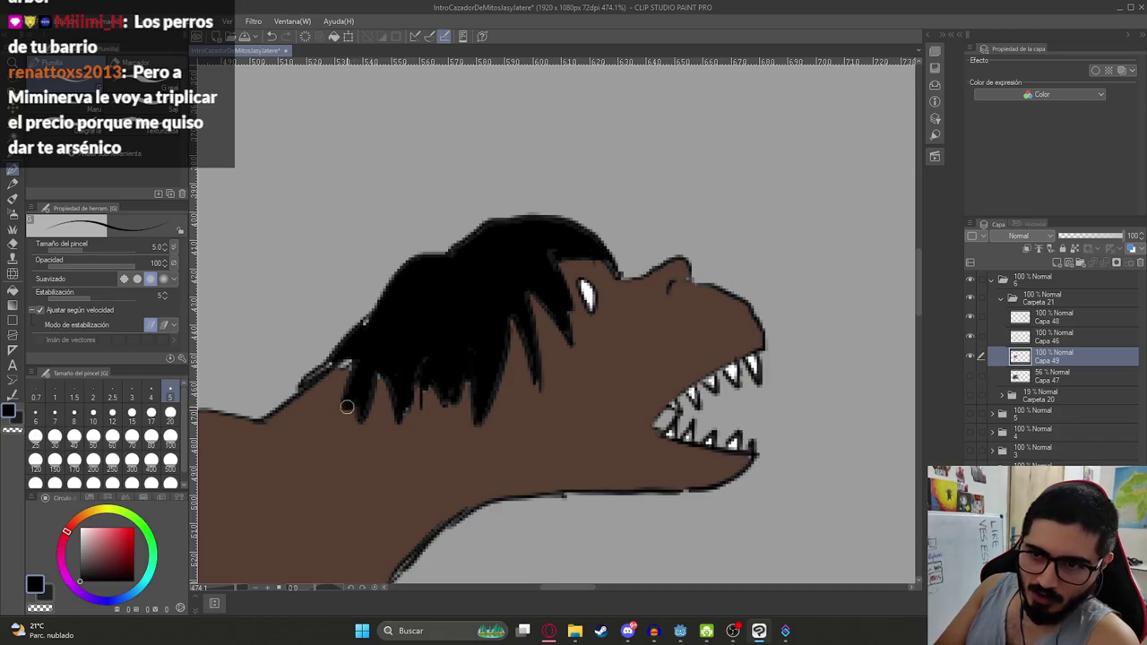
drag(378, 375, 338, 353)
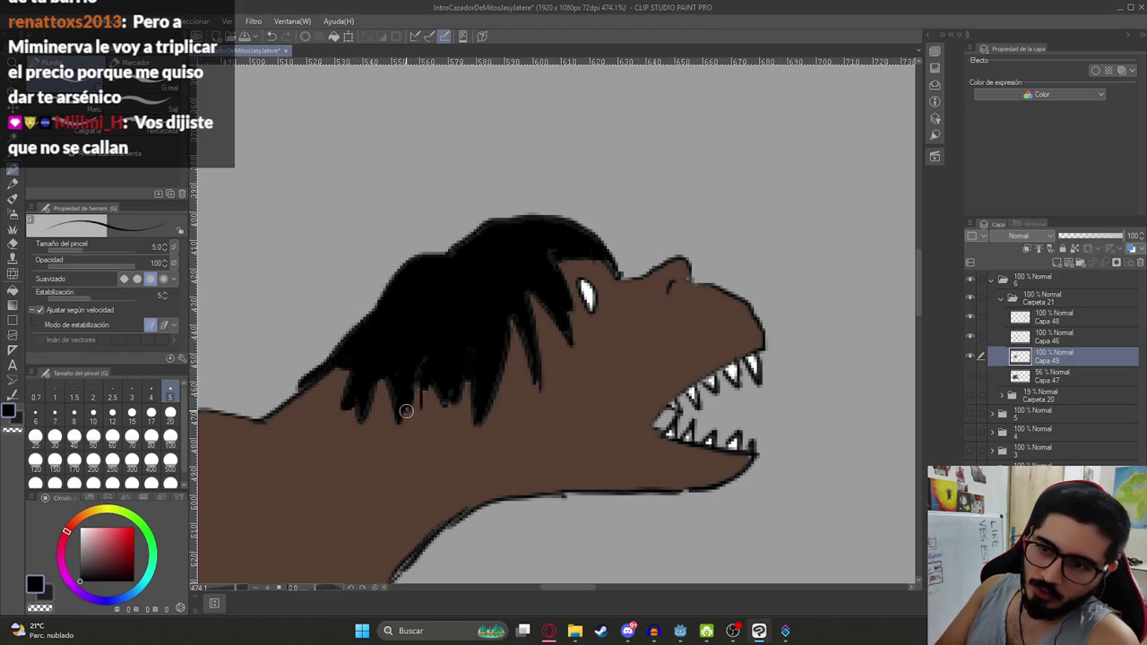
scroll(430, 387, down, 5)
scroll(465, 331, down, 2)
drag(465, 331, 308, 286)
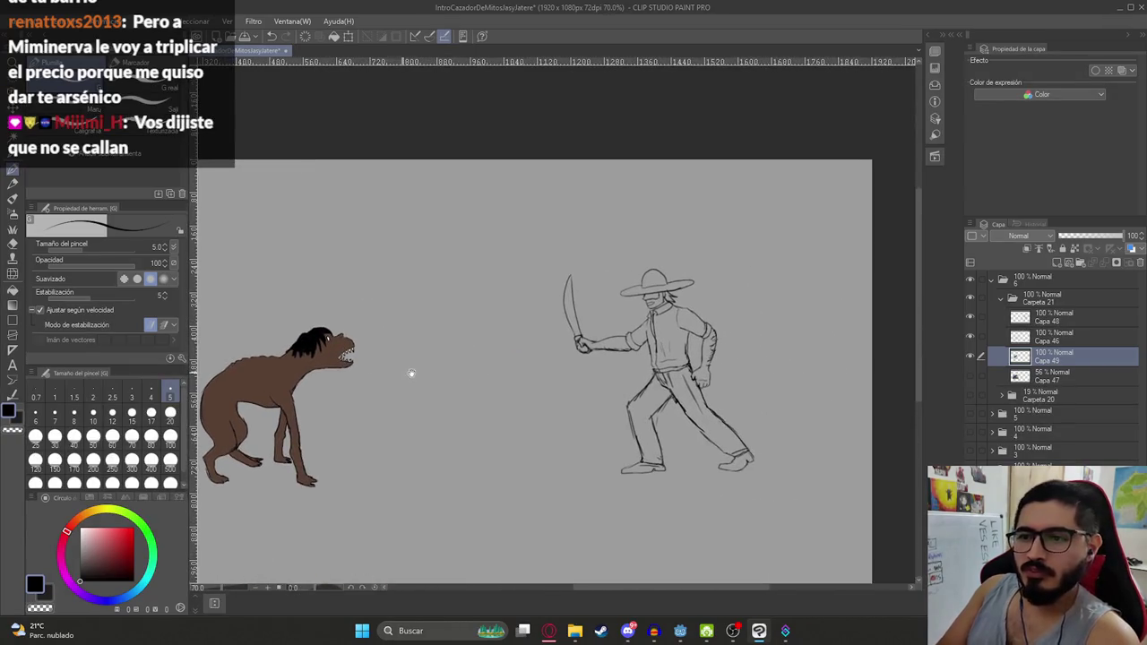
Reveal the finished coloured reference scene and sample yellow from its sombrero
scroll(692, 300, up, 1)
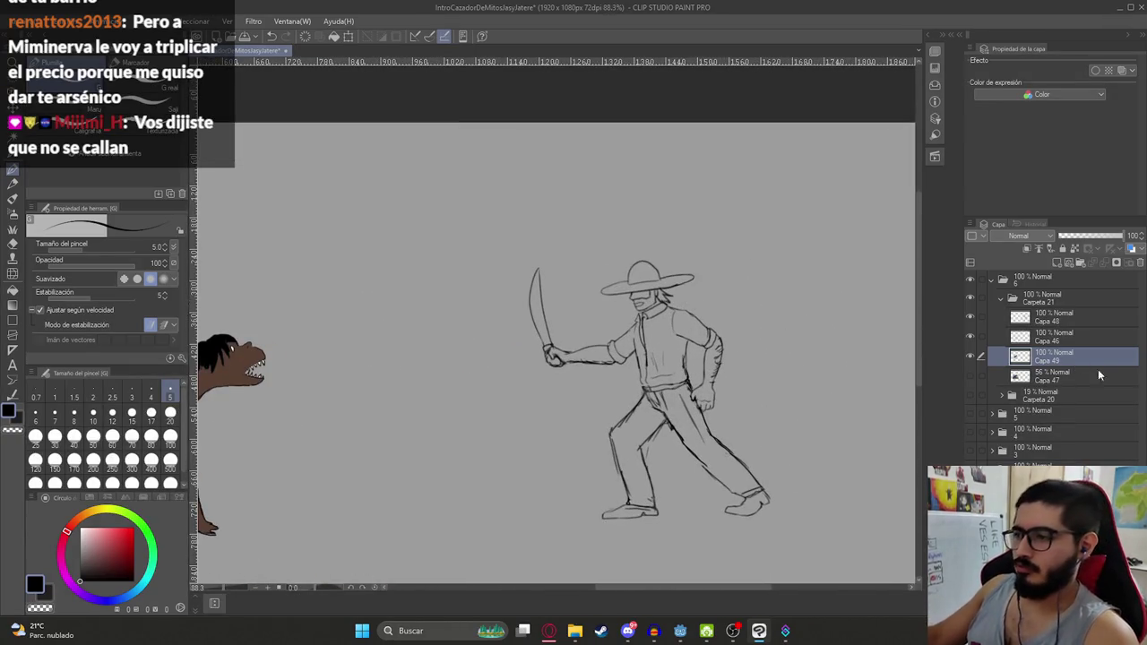
click(970, 412)
click(969, 412)
click(970, 431)
click(969, 431)
click(971, 448)
scroll(556, 358, down, 5)
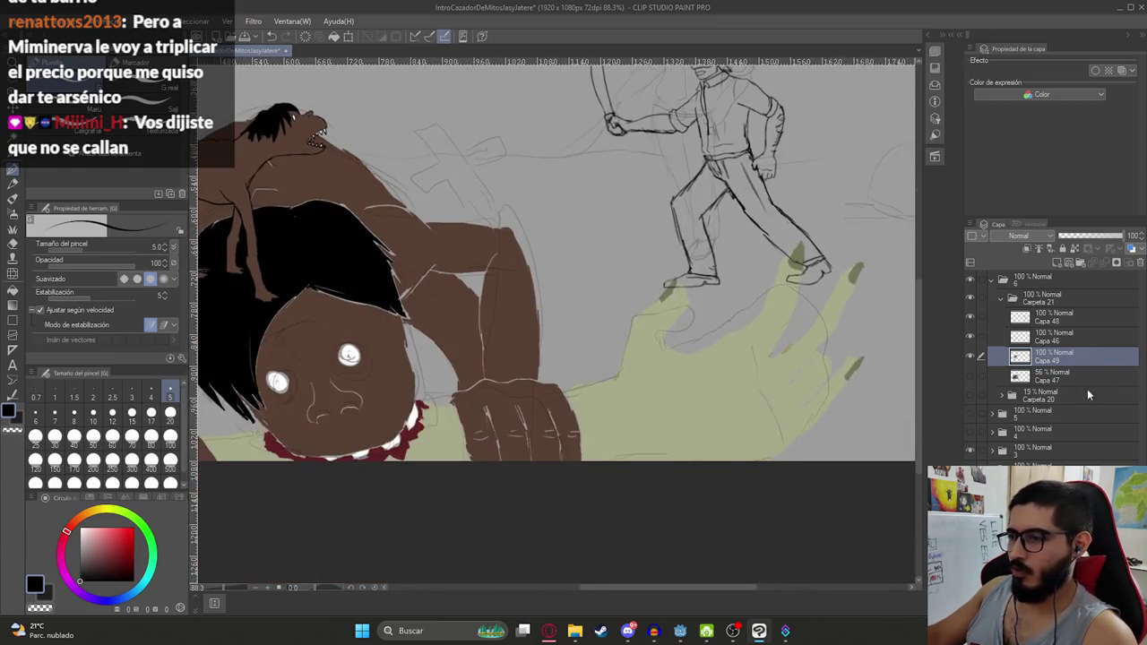
click(971, 448)
click(969, 431)
scroll(627, 269, down, 3)
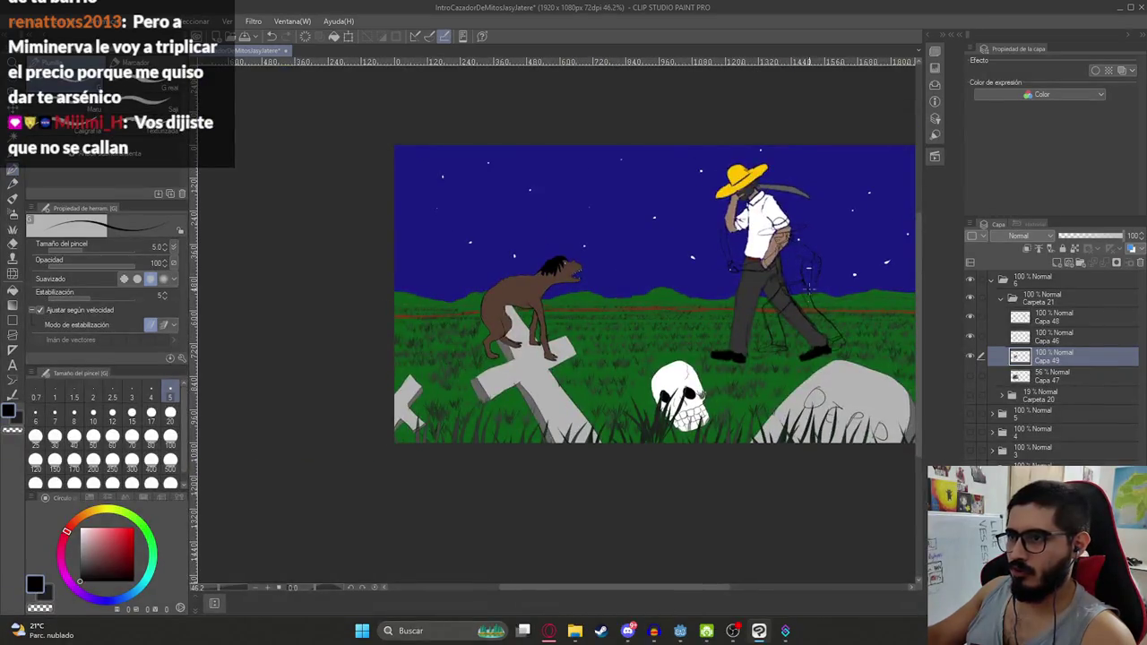
alt+click(751, 163)
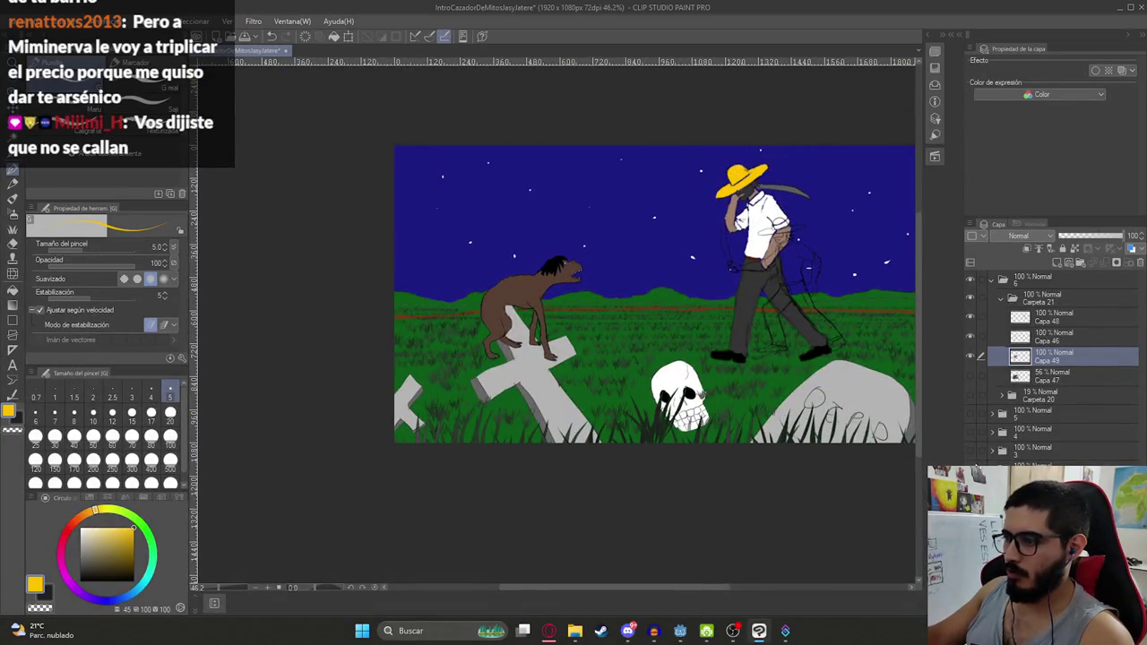
Fill the hunter's sombrero crown and brim with the sampled yellow
scroll(744, 171, up, 5)
key(g)
click(755, 281)
click(760, 301)
scroll(666, 330, down, 5)
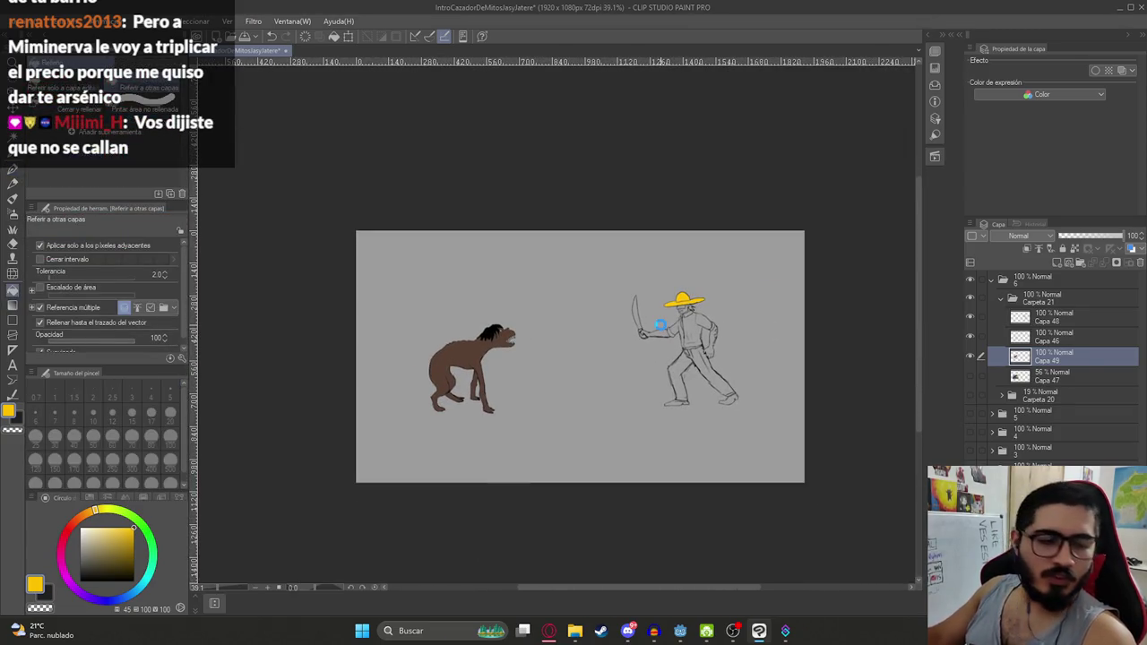
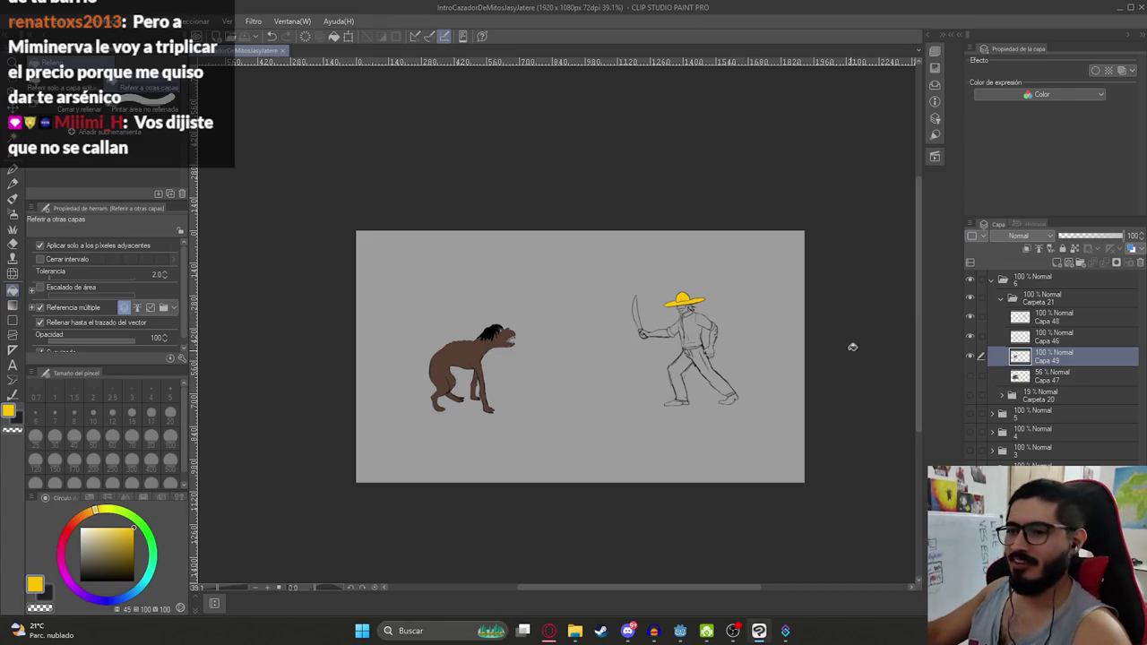
Fill the swordsman's shirt and rolled sleeve cuff with white, undoing an accidental full-canvas fill
scroll(665, 323, up, 5)
key(x)
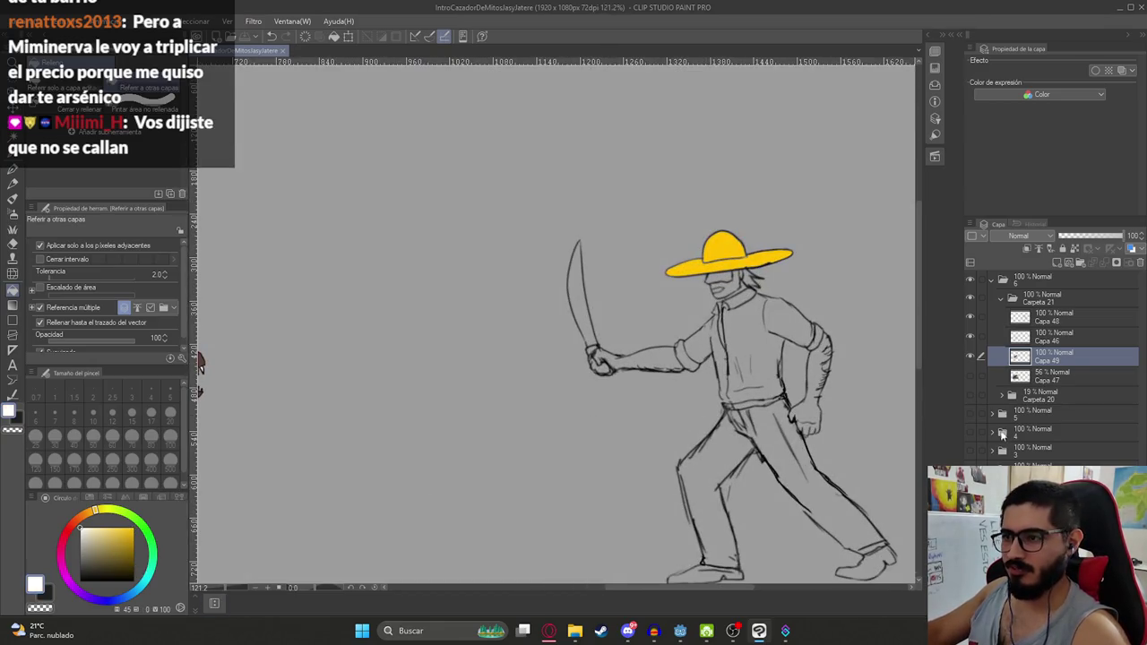
click(764, 345)
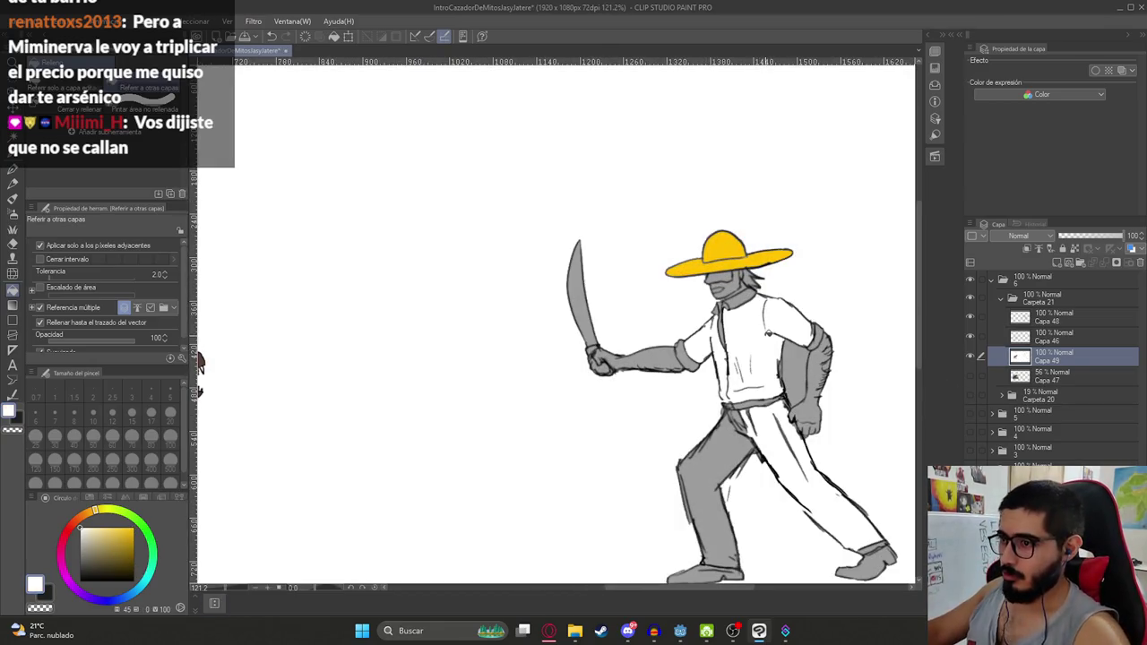
key(ctrl+z)
key(p)
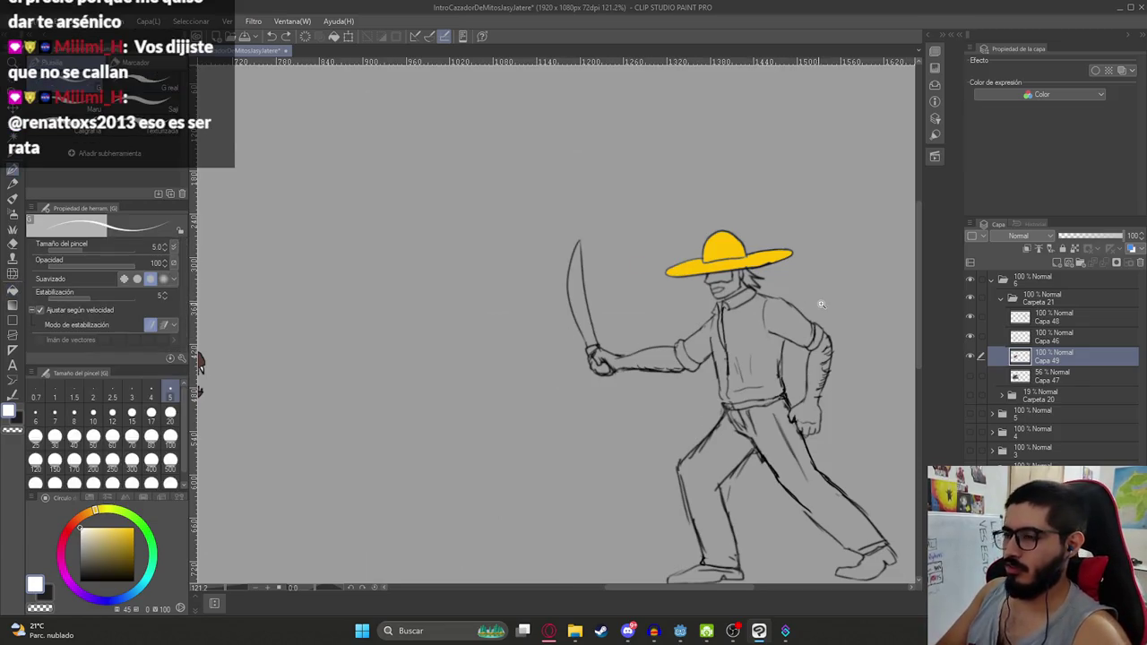
scroll(820, 304, up, 3)
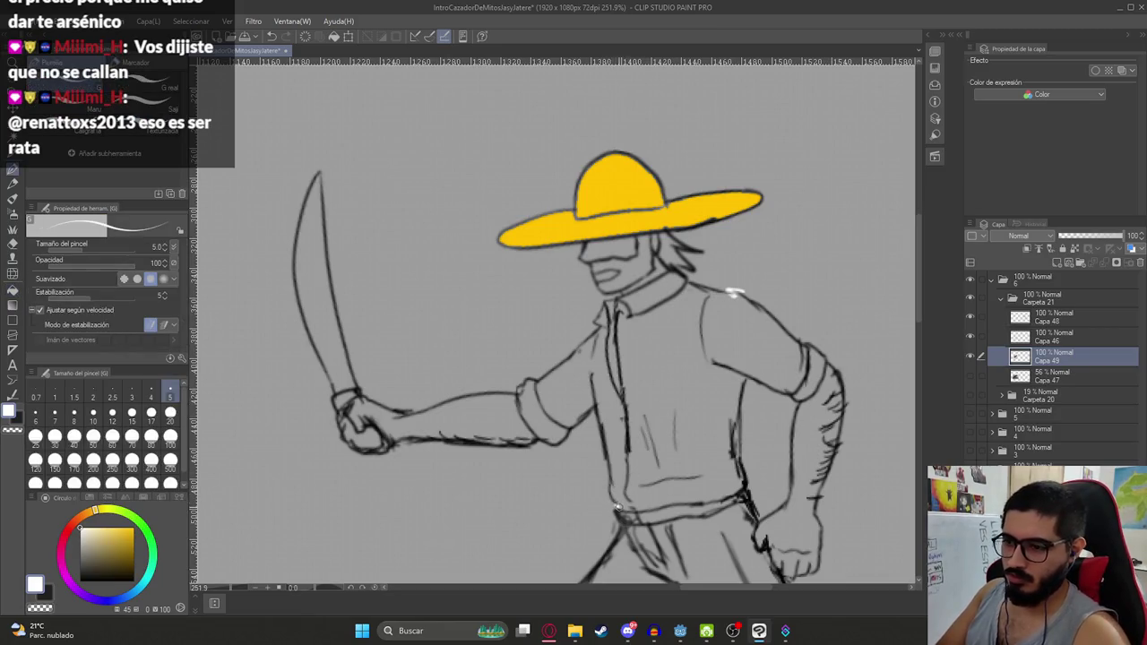
key(g)
click(688, 398)
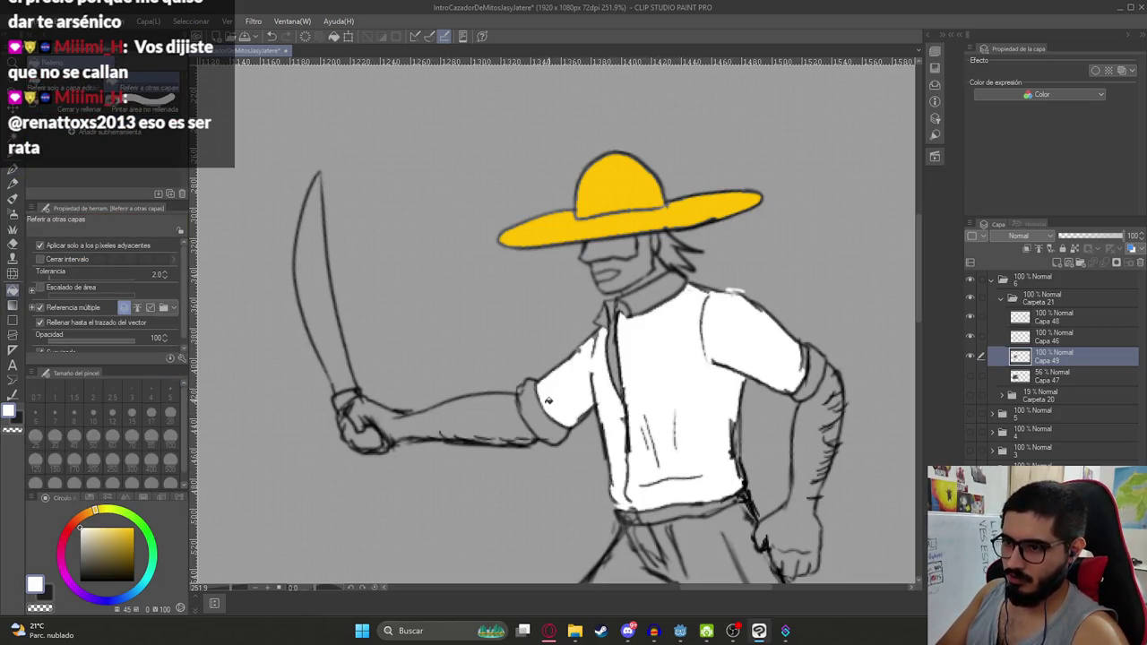
click(548, 401)
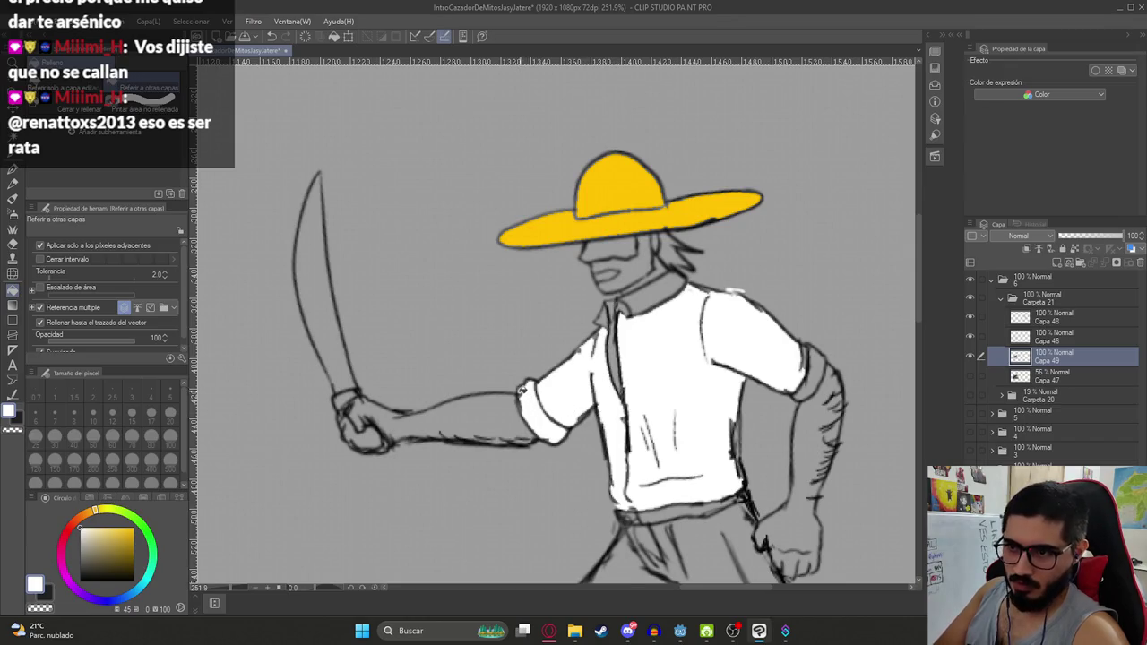
Paint white over the grey marks along the shirt collar, shoulder edge and cuff
key(p)
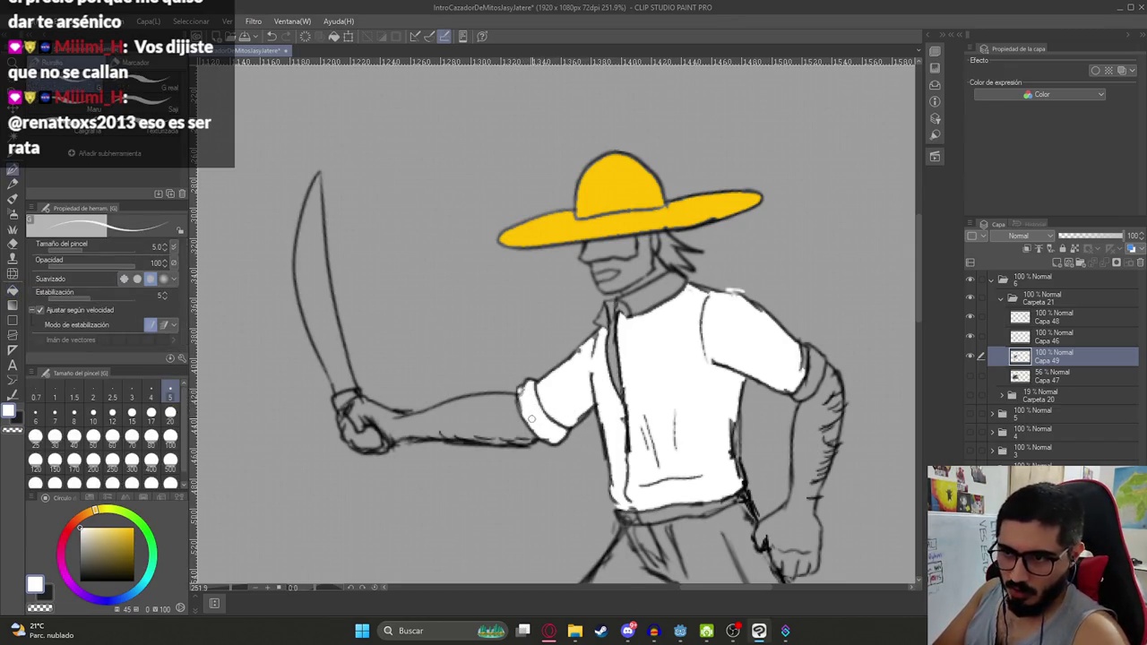
drag(803, 386, 756, 328)
key(g)
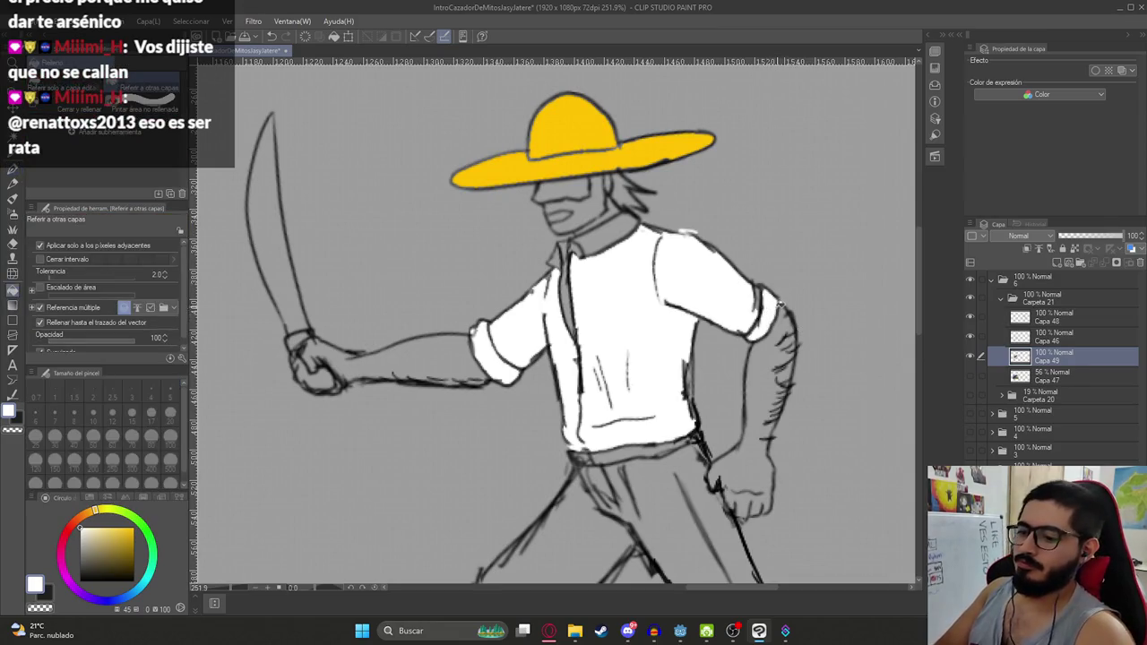
key(p)
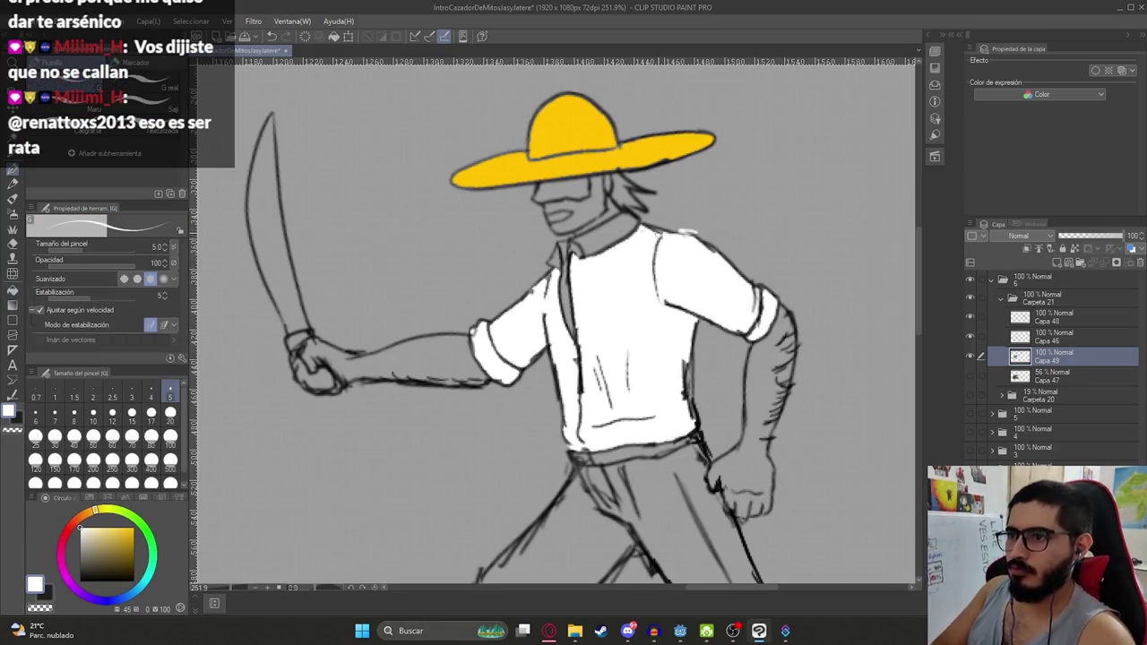
key(g)
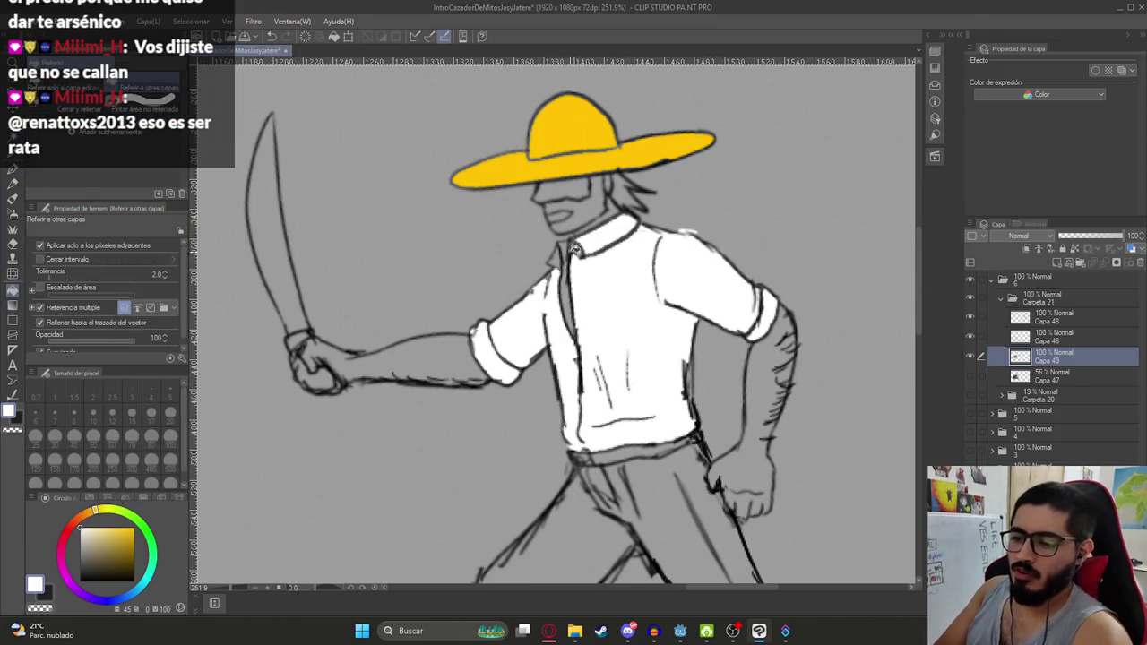
key(p)
scroll(554, 249, up, 3)
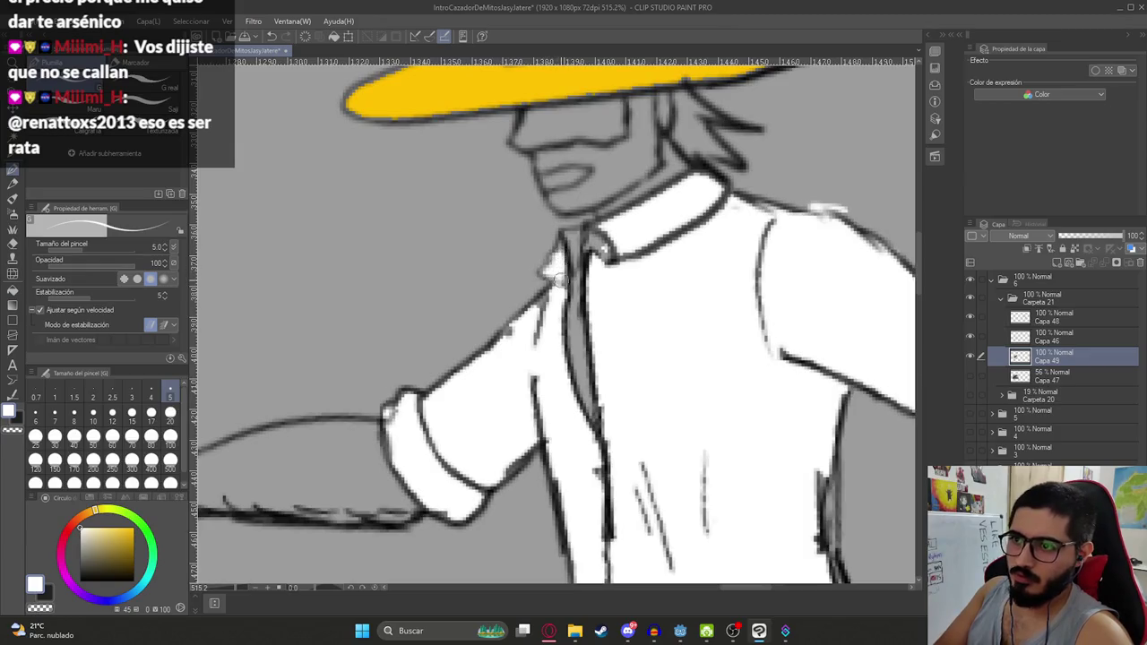
drag(565, 247, 673, 228)
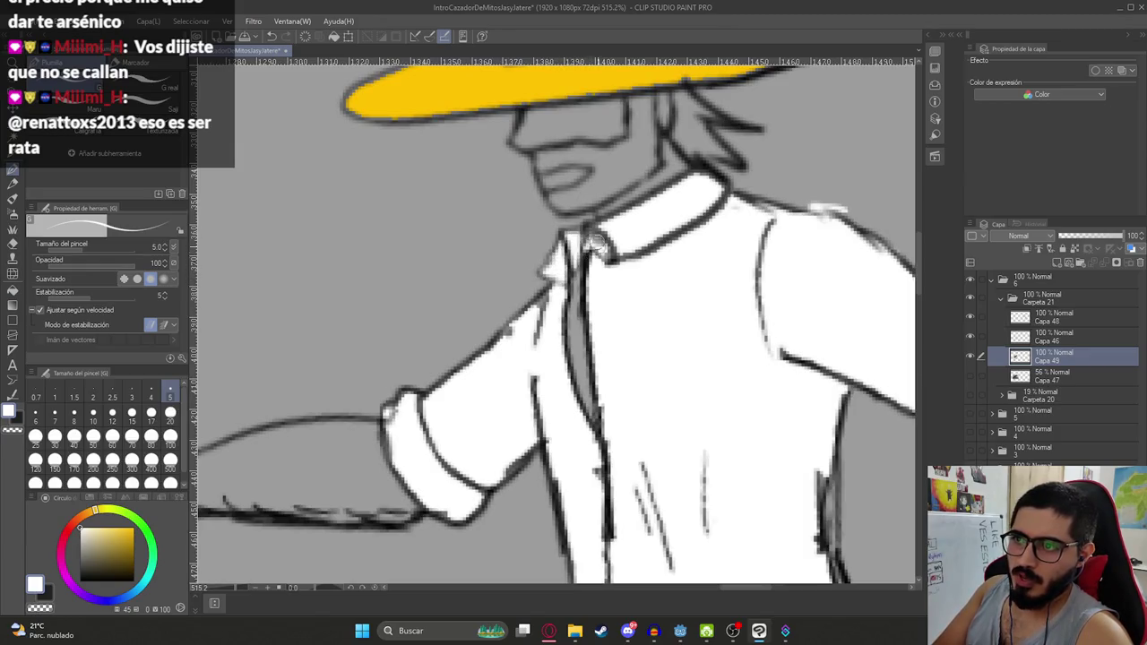
mouse_move(532, 346)
mouse_down()
mouse_move(507, 325)
mouse_move(532, 334)
mouse_move(545, 300)
mouse_up()
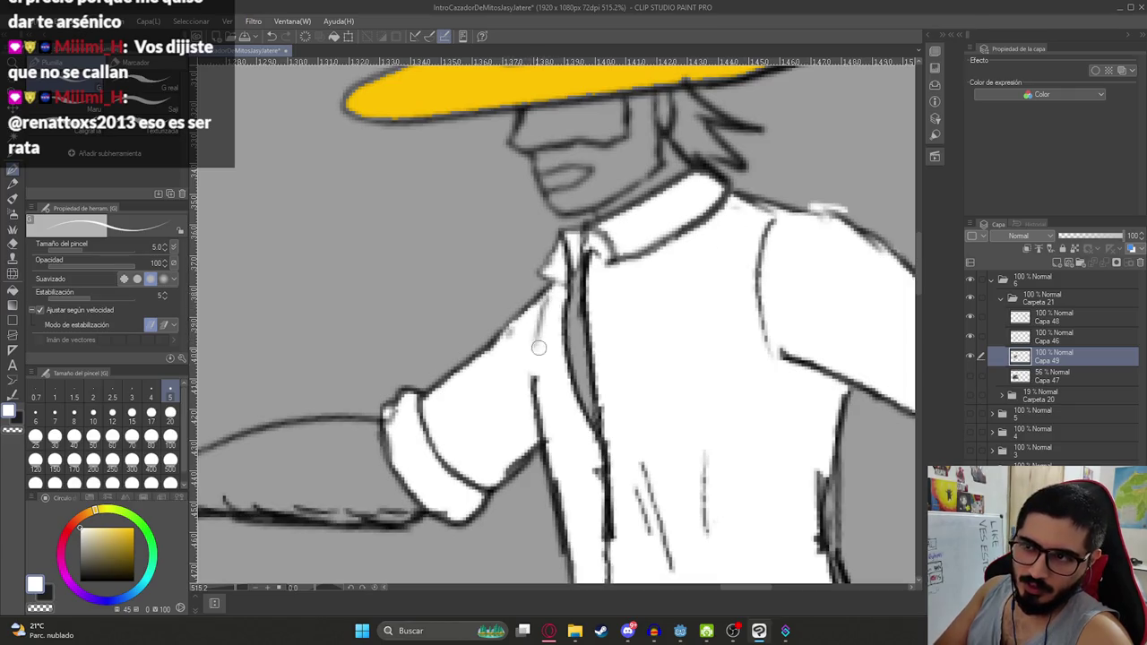
drag(384, 410, 391, 434)
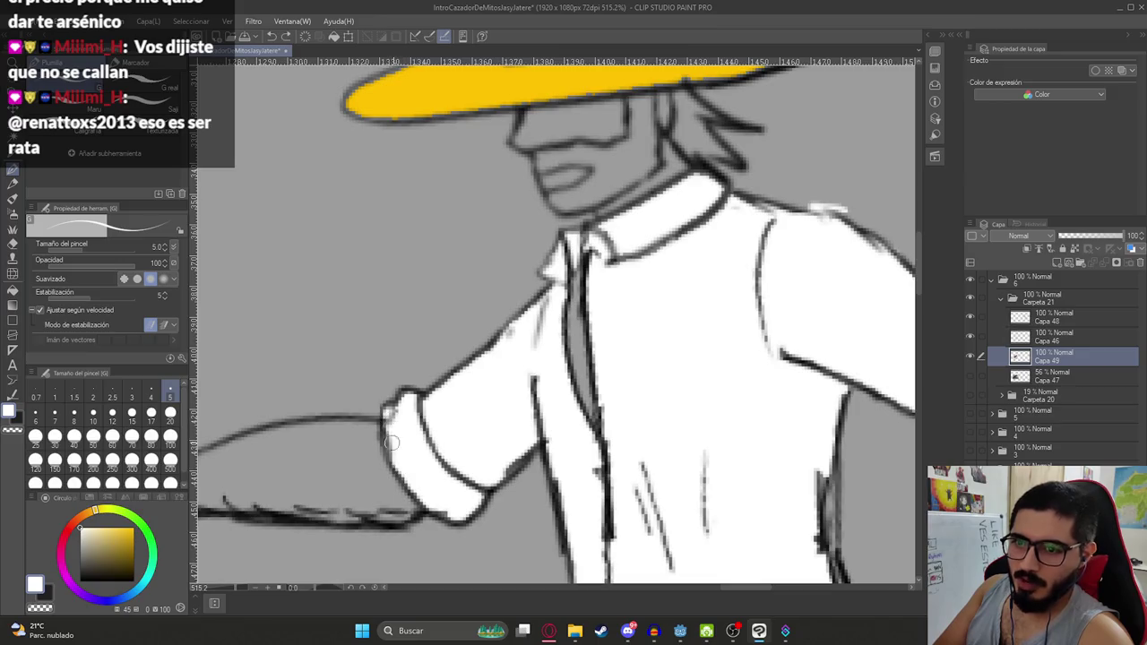
scroll(771, 300, down, 5)
scroll(789, 279, up, 3)
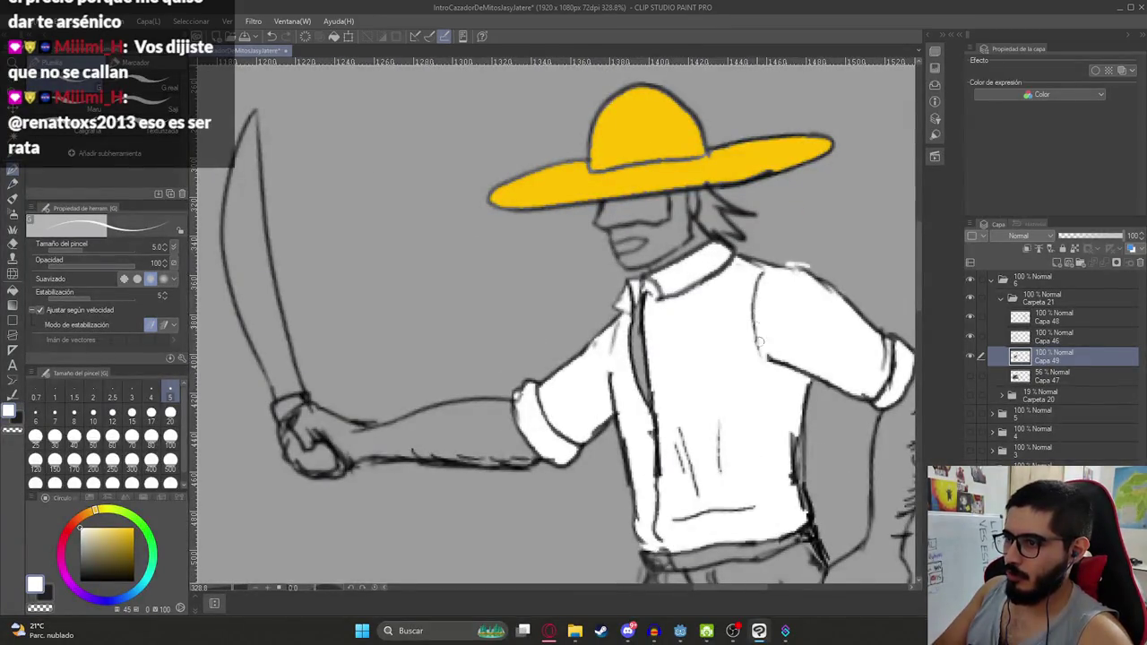
scroll(751, 300, down, 5)
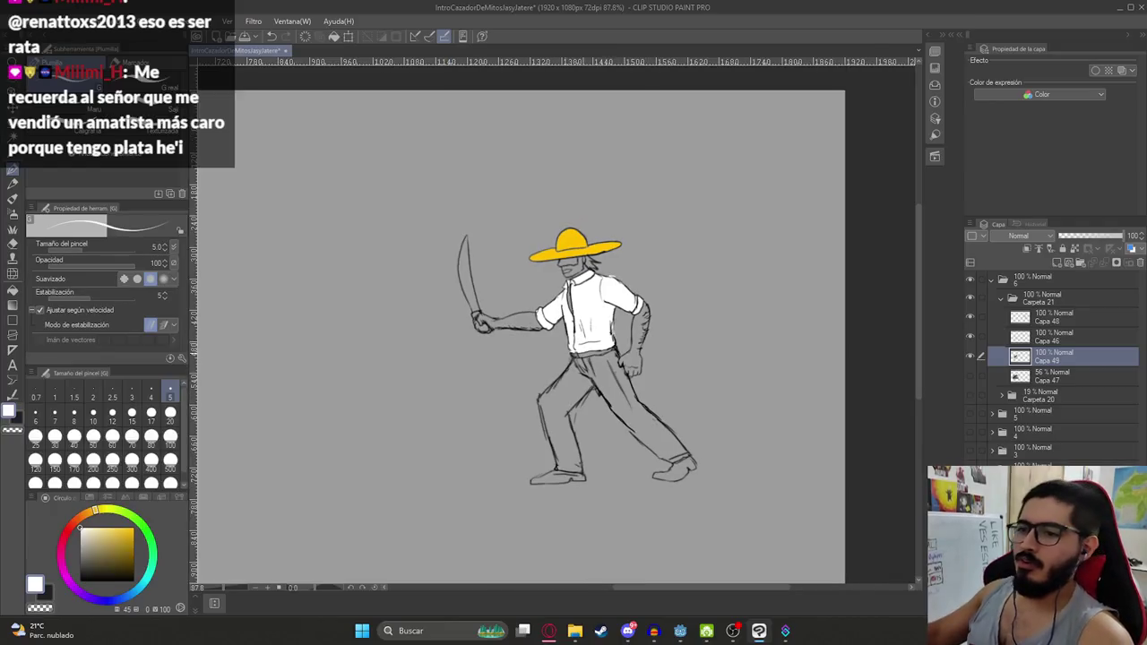
Sample the brown skin tone from the night-field scene layer, then hide that layer again
click(968, 414)
click(969, 415)
click(970, 432)
click(969, 432)
click(971, 450)
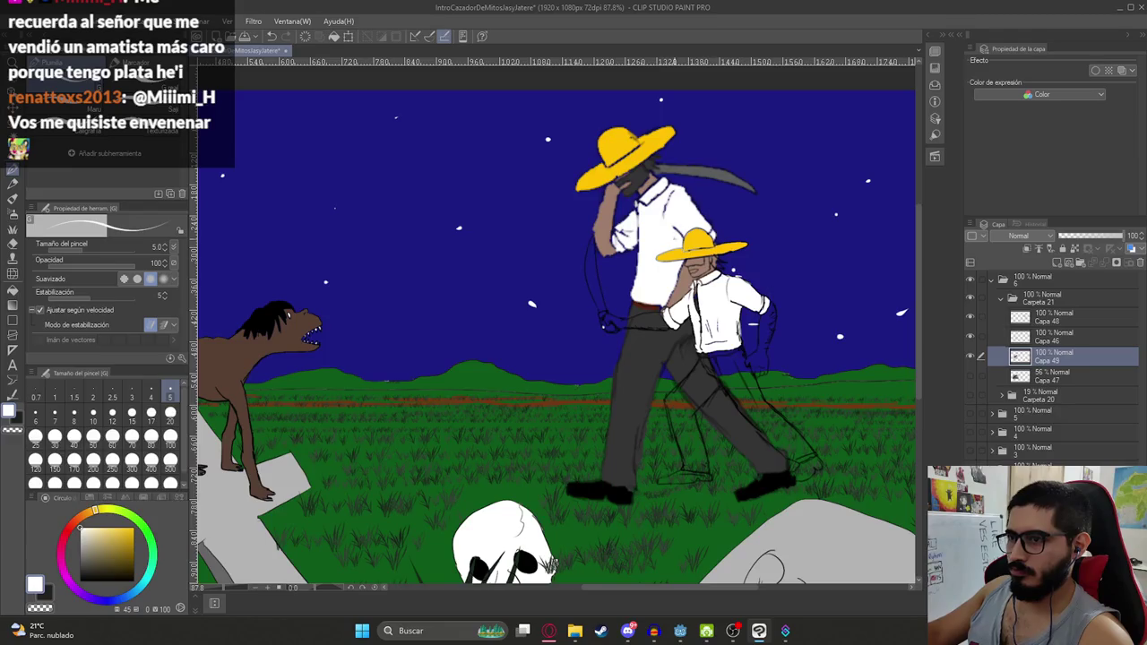
alt+click(609, 202)
click(971, 449)
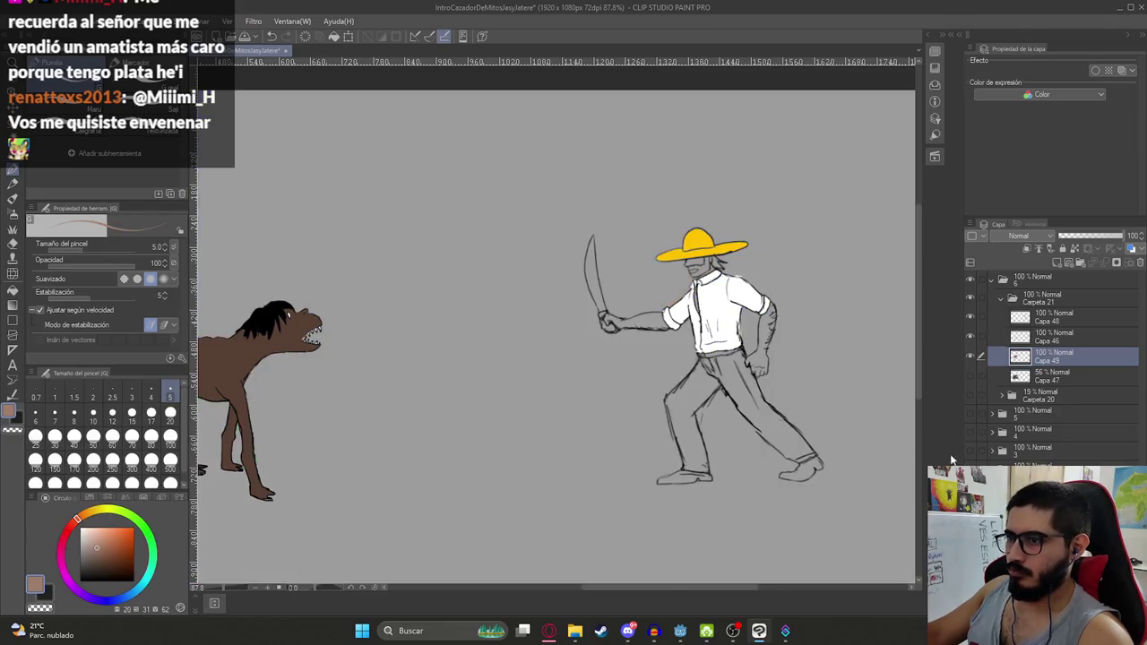
Fill the hunter's left arm, forearm, fist and face with the brown skin colour
scroll(750, 296, up, 4)
key(g)
click(779, 359)
click(516, 345)
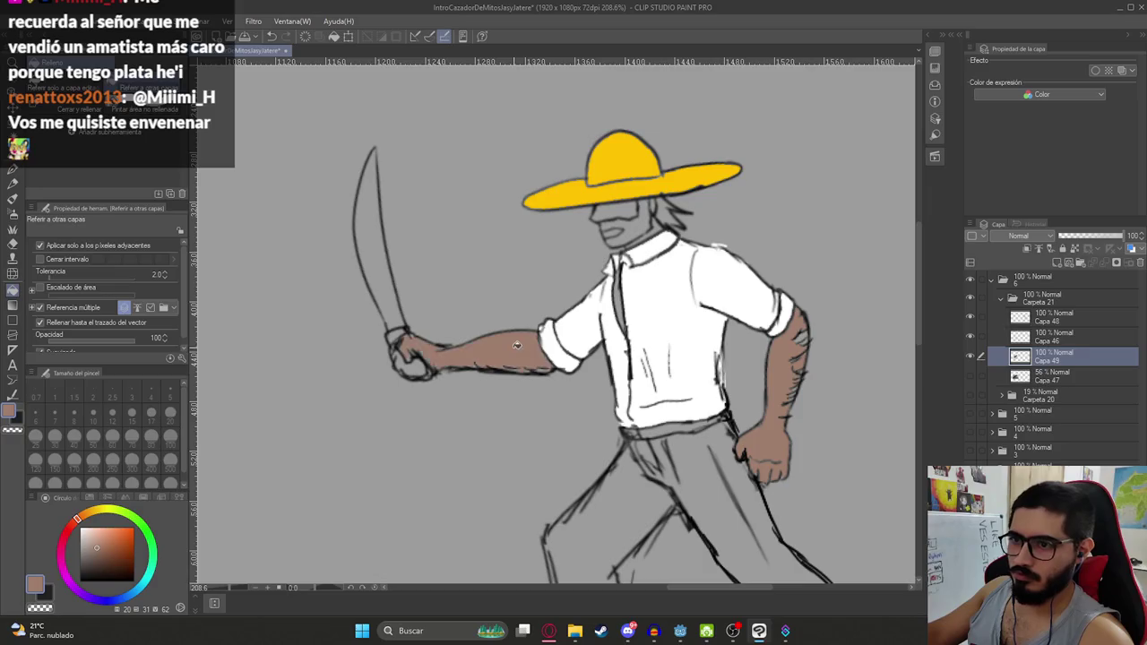
click(404, 359)
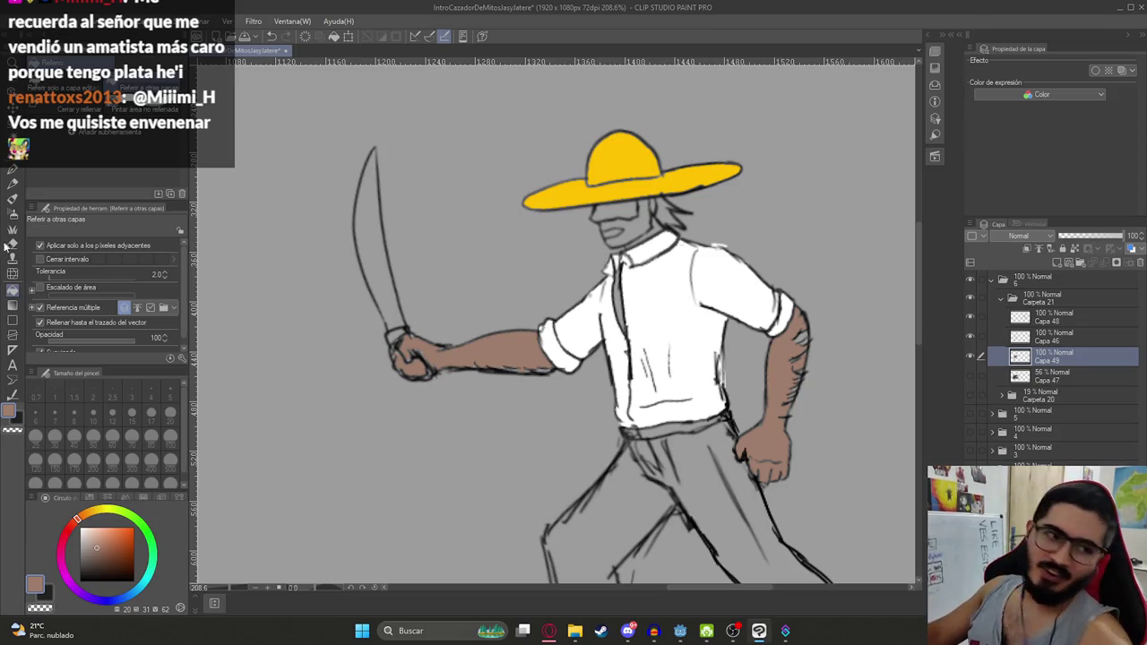
scroll(578, 232, up, 3)
click(636, 222)
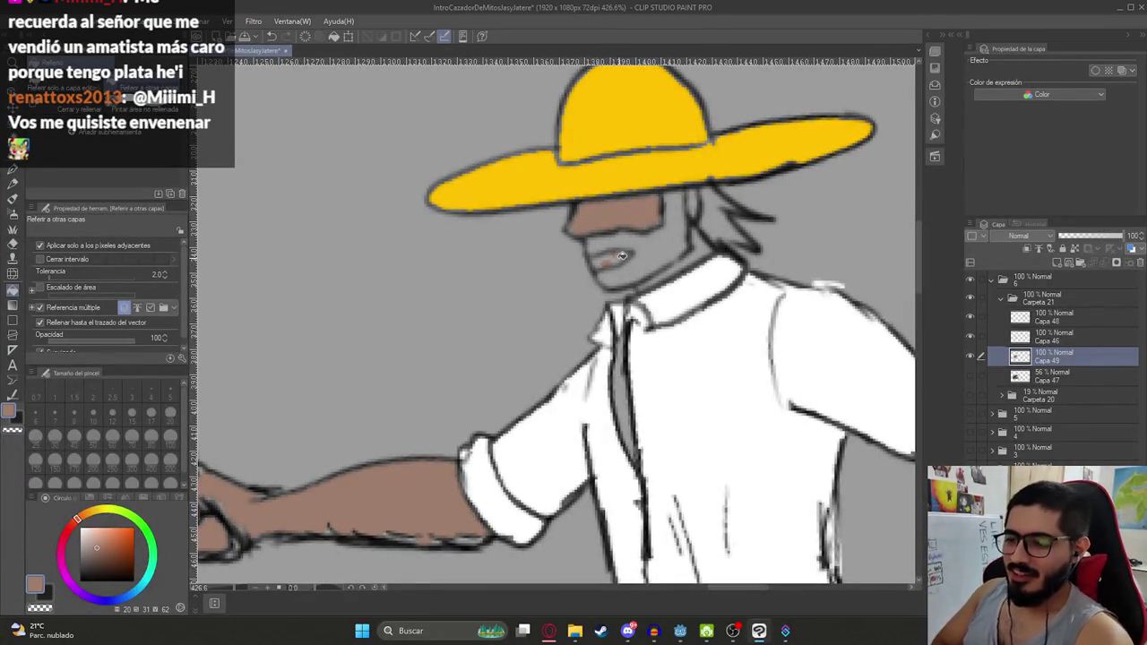
key(p)
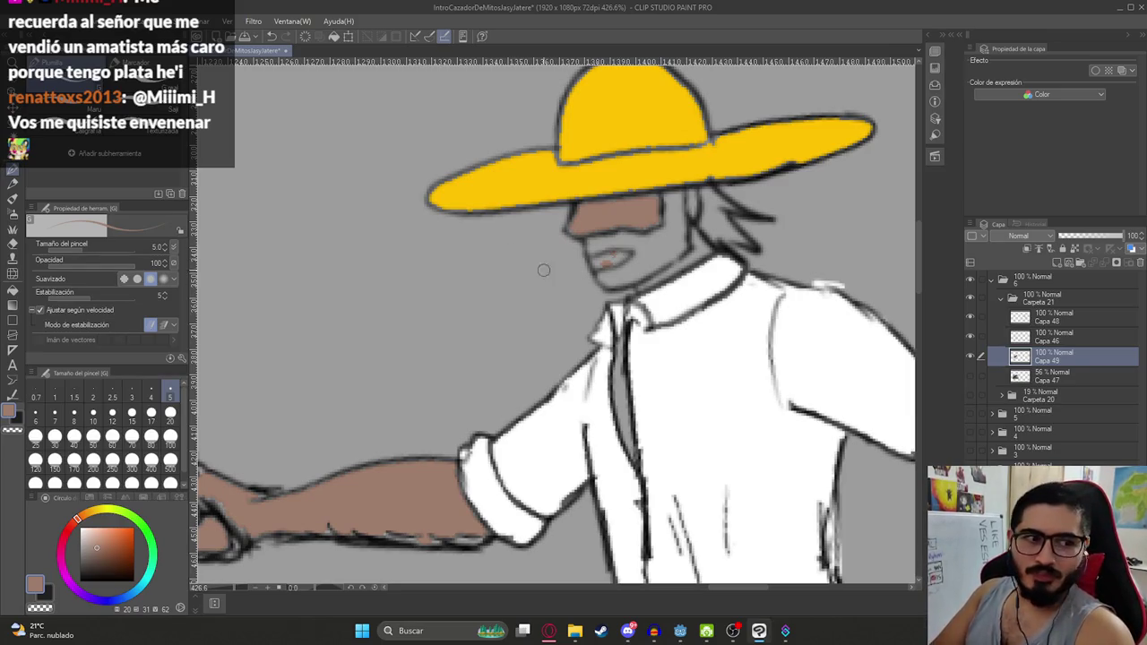
Paint brown skin along the neck and fill light gaps in the upper forearm
scroll(594, 261, up, 3)
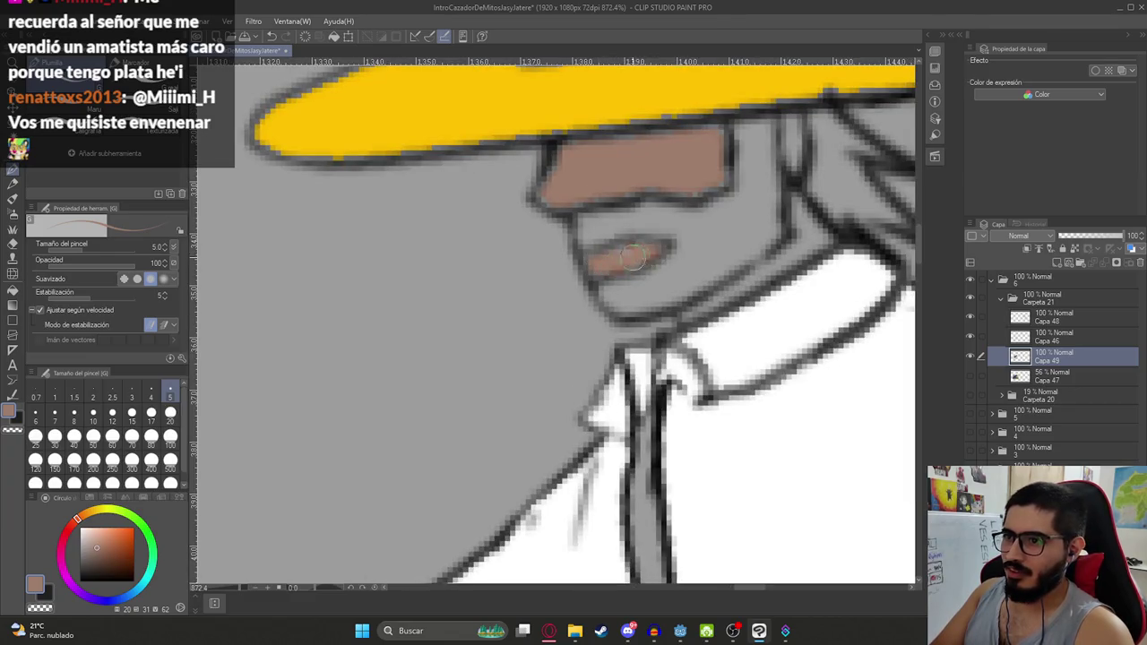
scroll(617, 280, down, 5)
scroll(555, 308, up, 1)
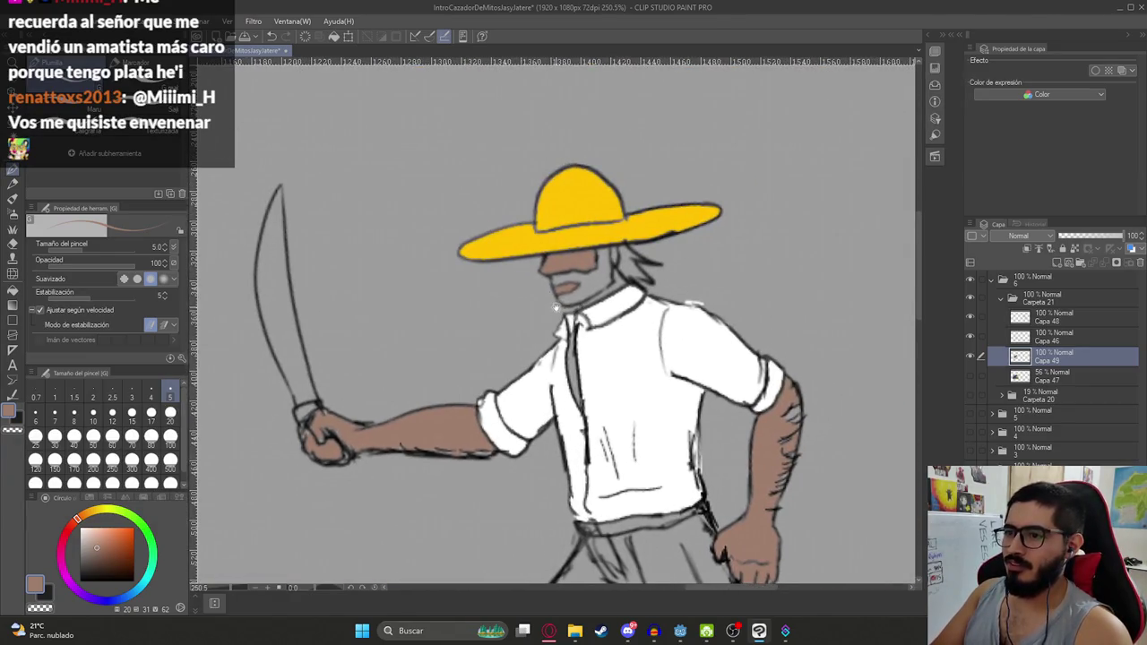
scroll(605, 276, up, 6)
drag(534, 395, 654, 314)
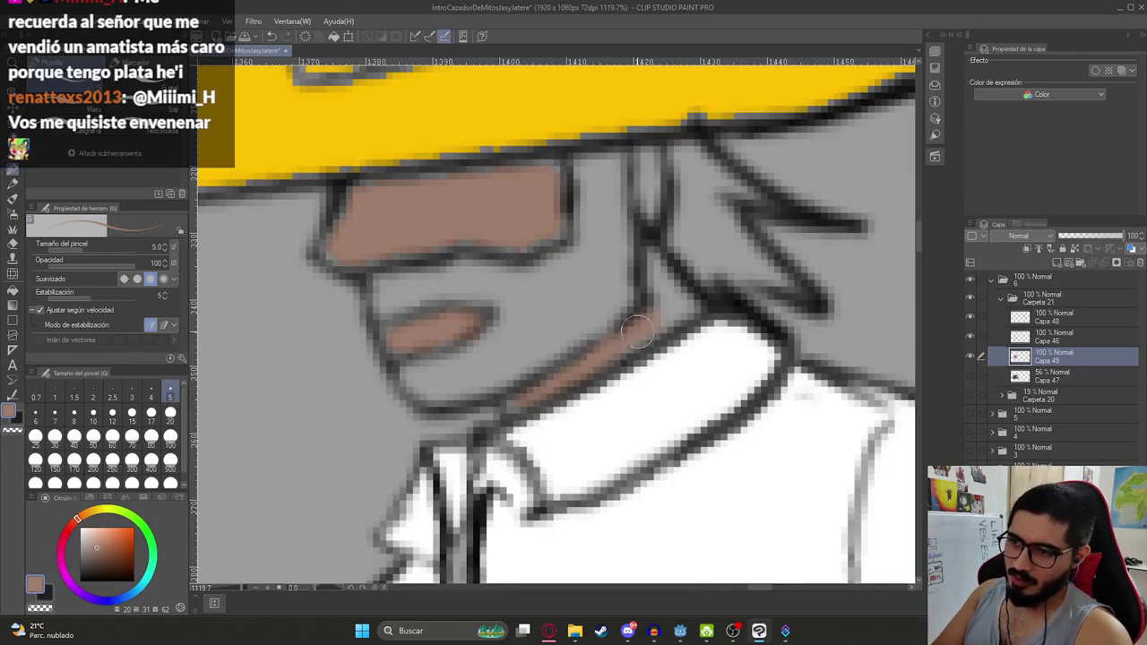
mouse_move(524, 403)
mouse_down()
mouse_move(667, 304)
mouse_move(650, 246)
mouse_up()
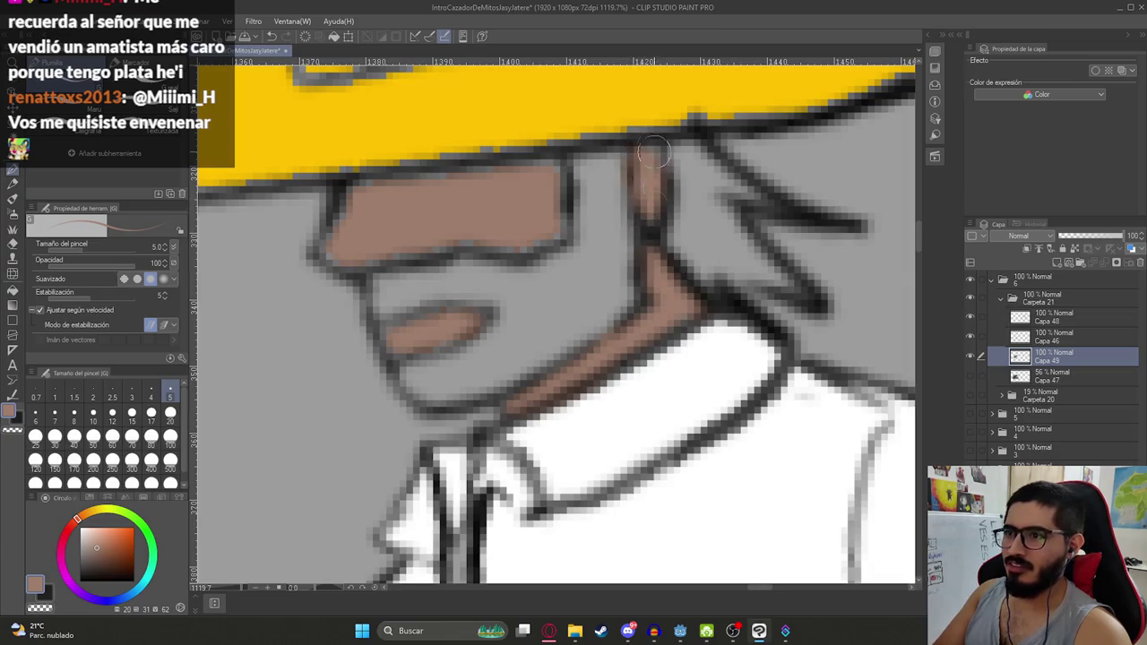
scroll(652, 248, down, 10)
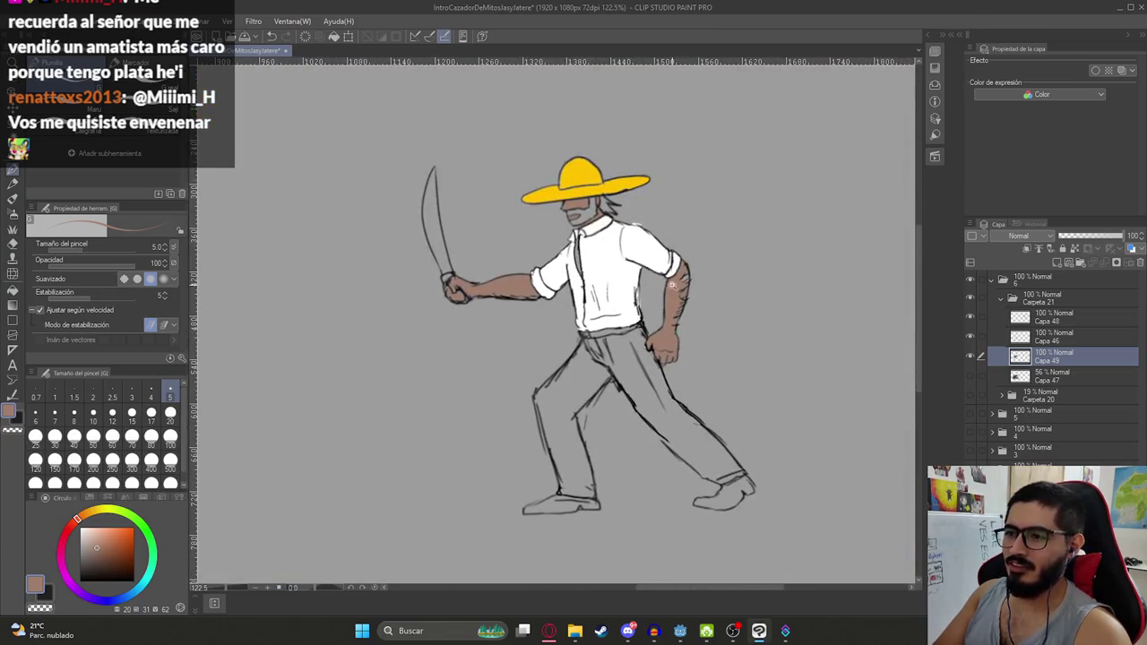
scroll(667, 331, up, 5)
mouse_move(712, 240)
mouse_down()
mouse_move(708, 228)
mouse_move(697, 262)
mouse_up()
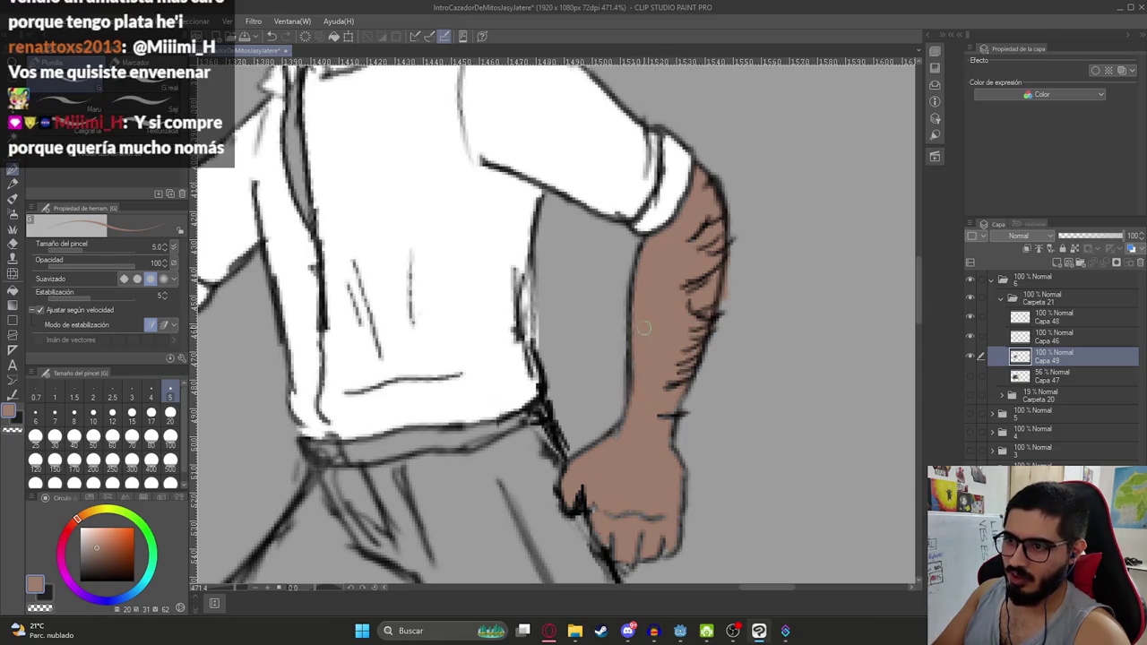
scroll(670, 403, down, 2)
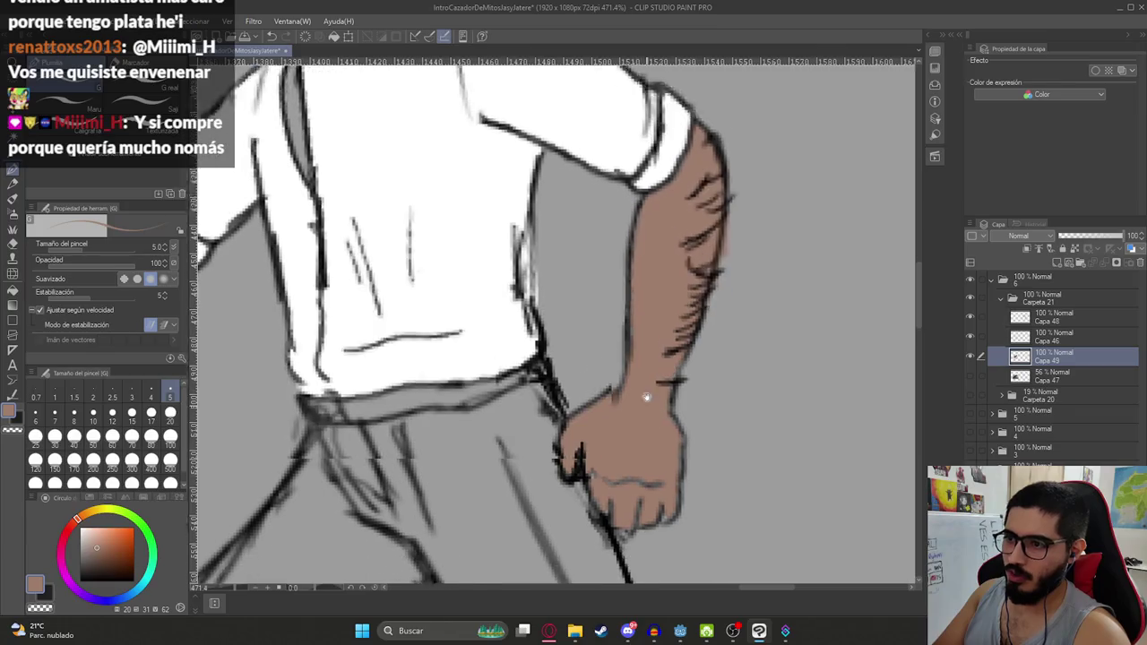
scroll(645, 399, down, 2)
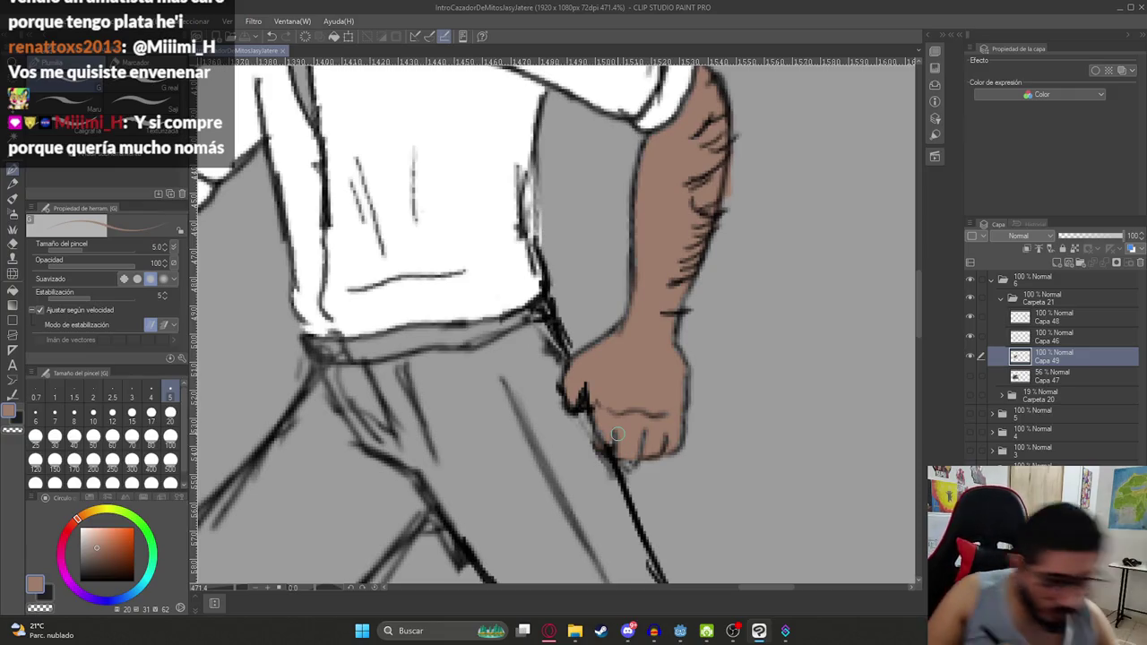
Fit the whole canvas in view, zoom on the hunter, and show the brown creature layer
key(ctrl+0)
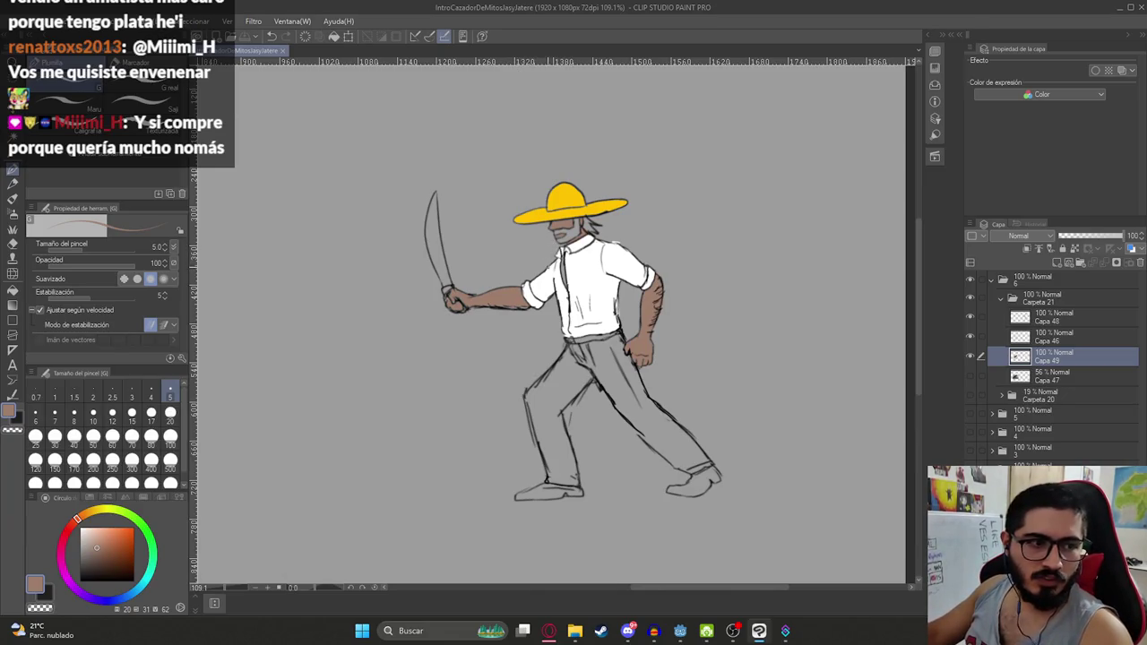
key(ctrl+plus)
key(ctrl+plus)
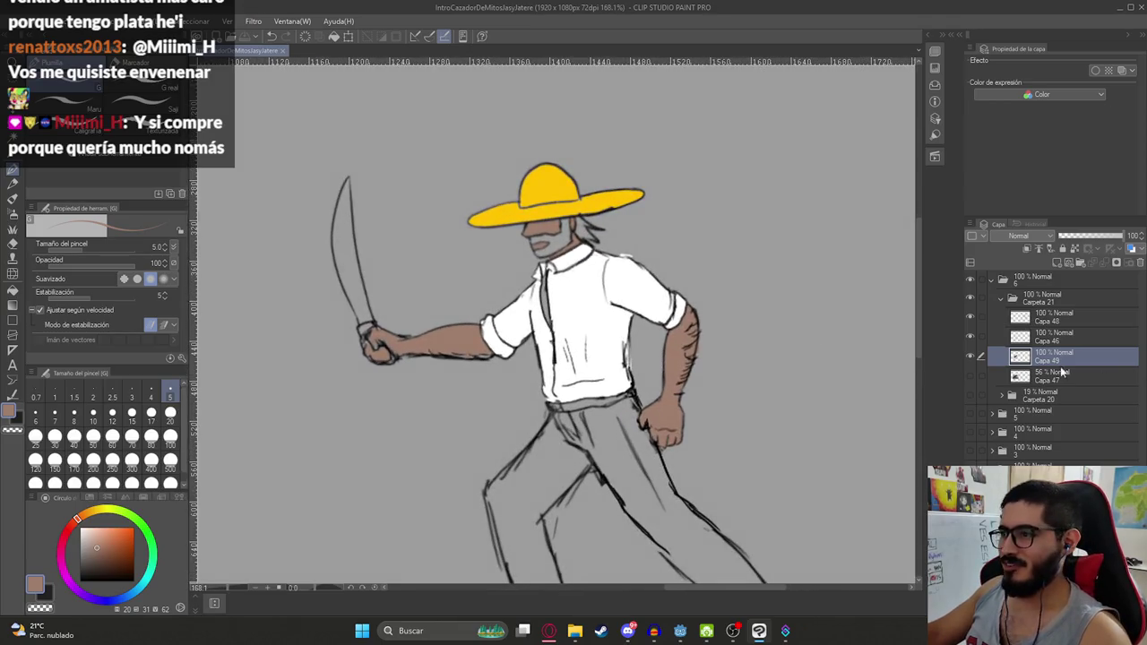
scroll(549, 302, up, 2)
key(g)
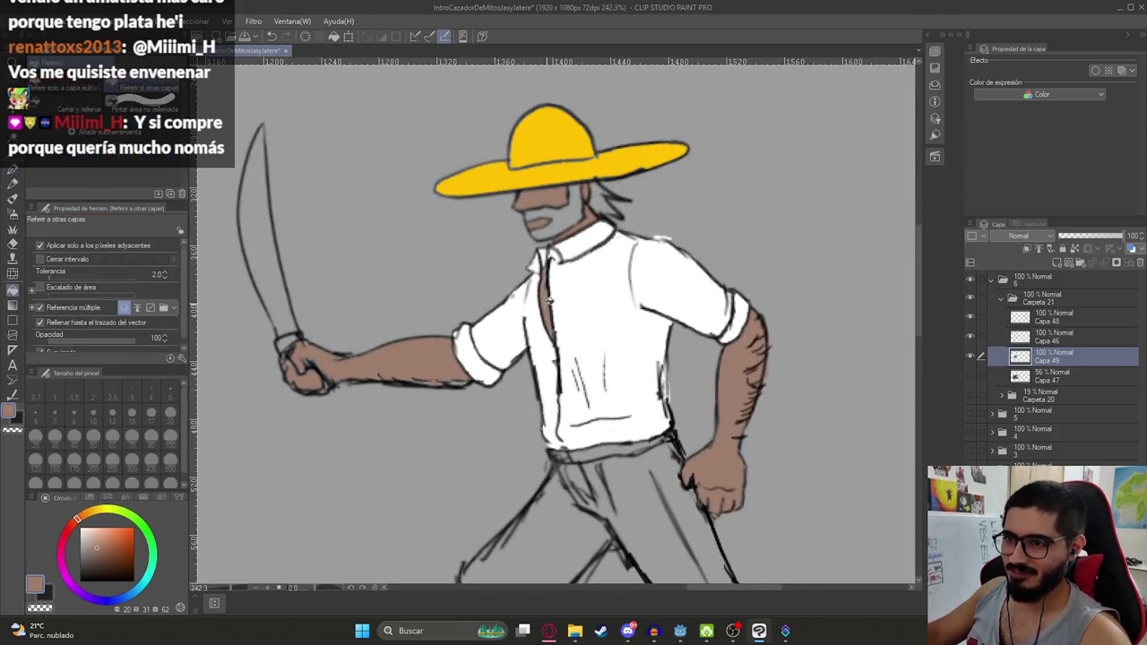
key(p)
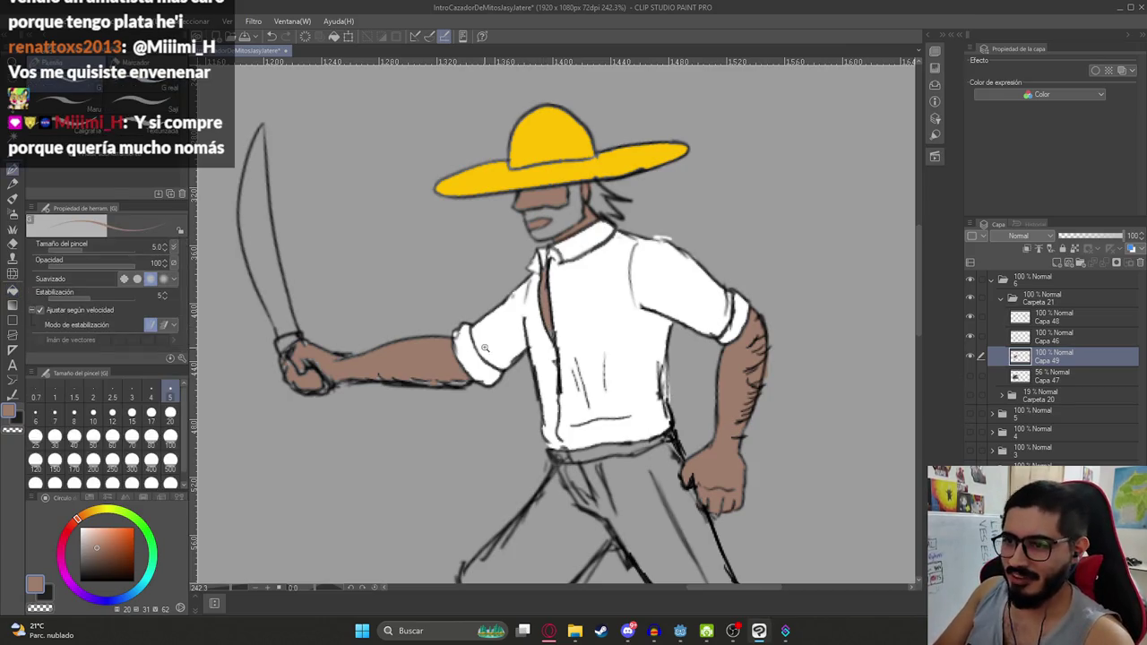
scroll(561, 360, up, 1)
scroll(561, 360, up, 4)
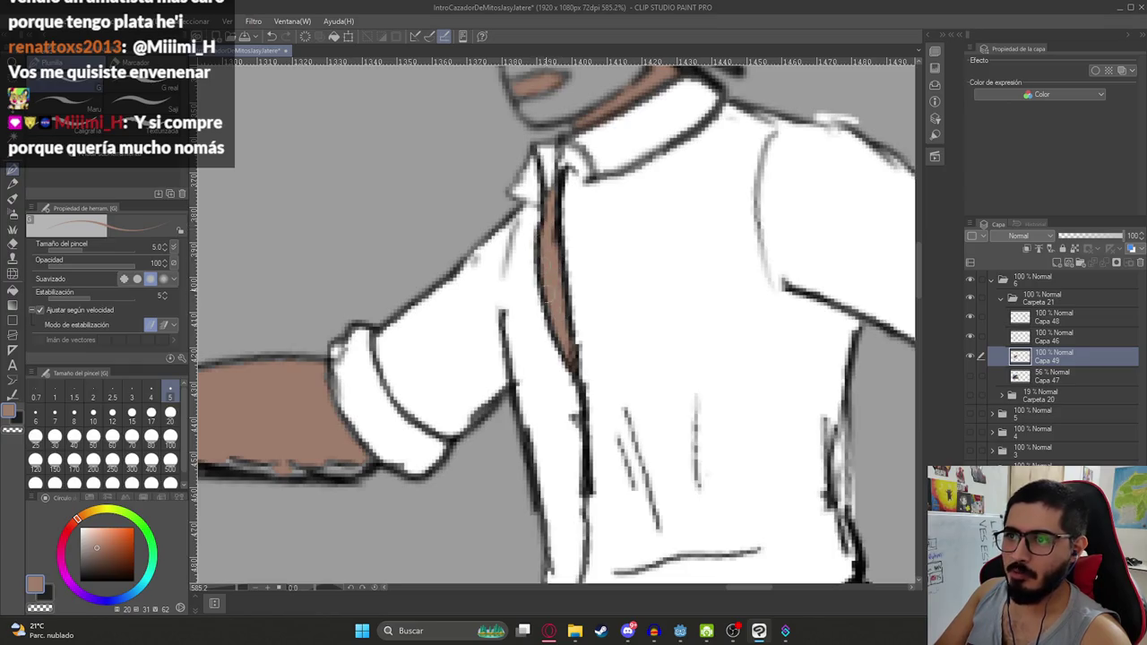
scroll(585, 338, down, 5)
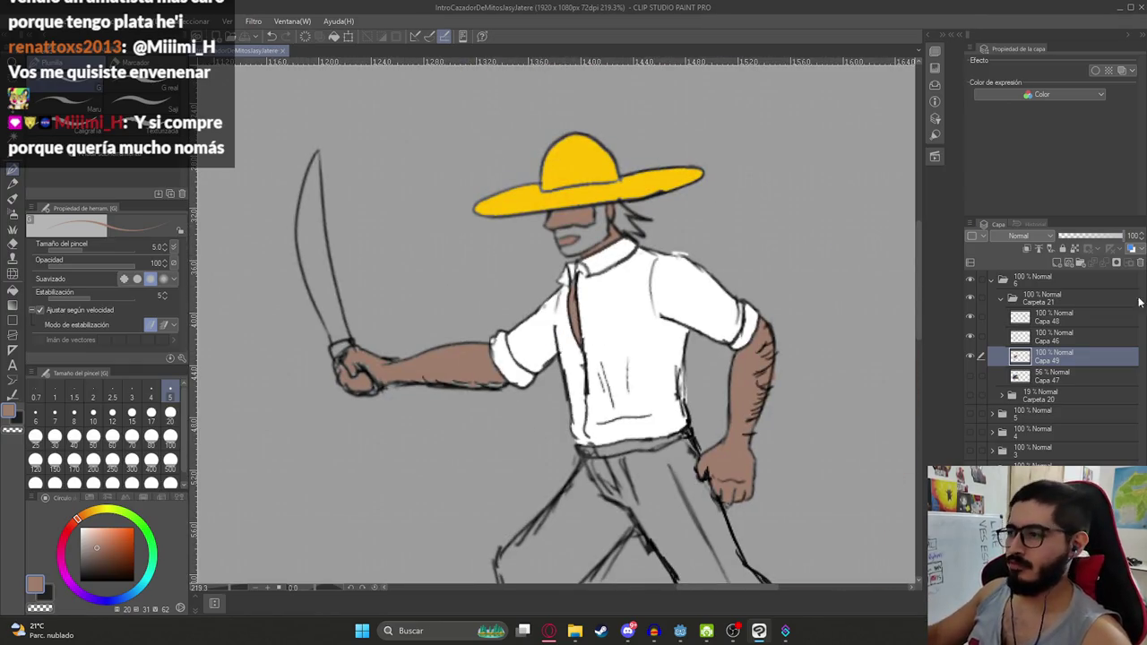
click(969, 412)
scroll(764, 377, down, 5)
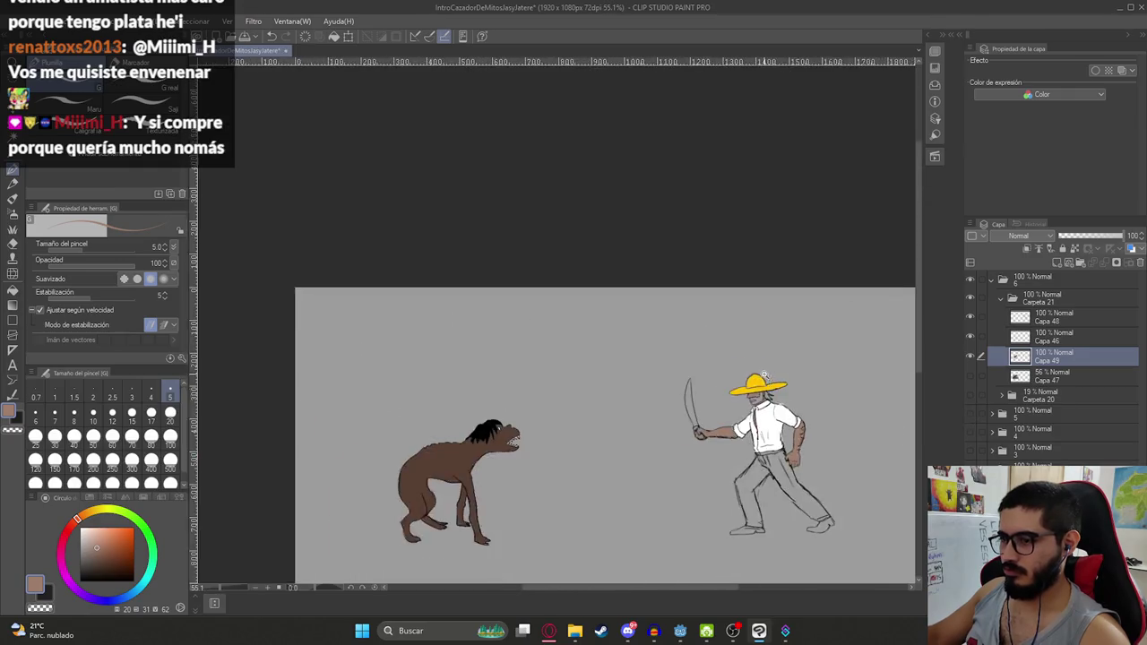
Sample a dark red from the night graveyard background, then hide that background
click(970, 434)
click(970, 433)
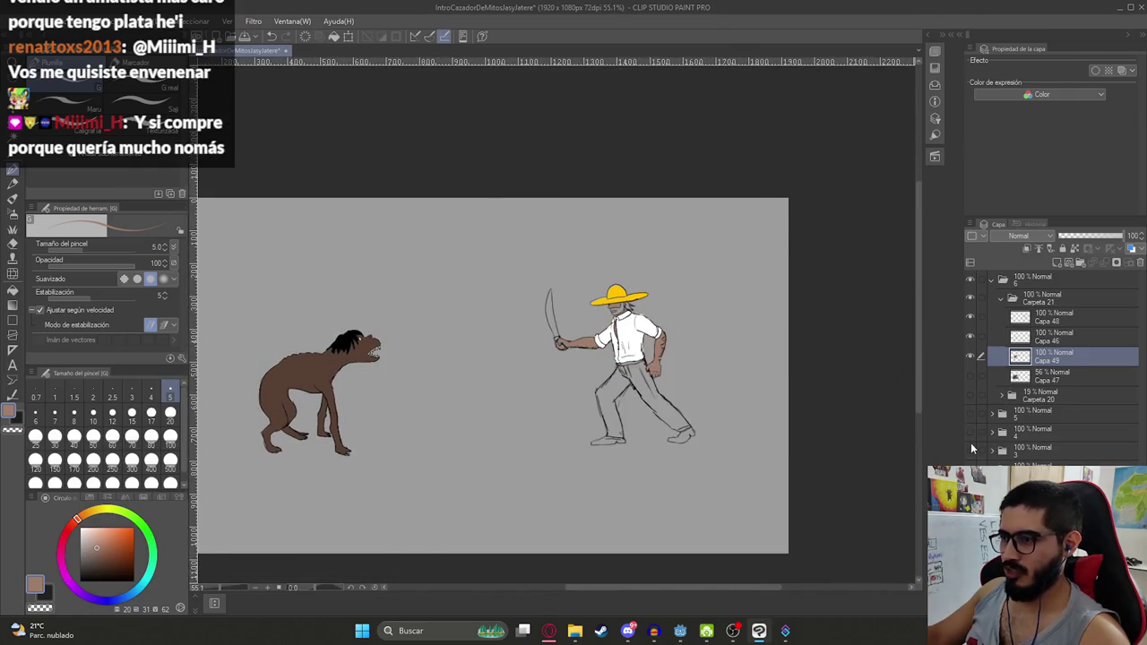
click(973, 449)
click(973, 449)
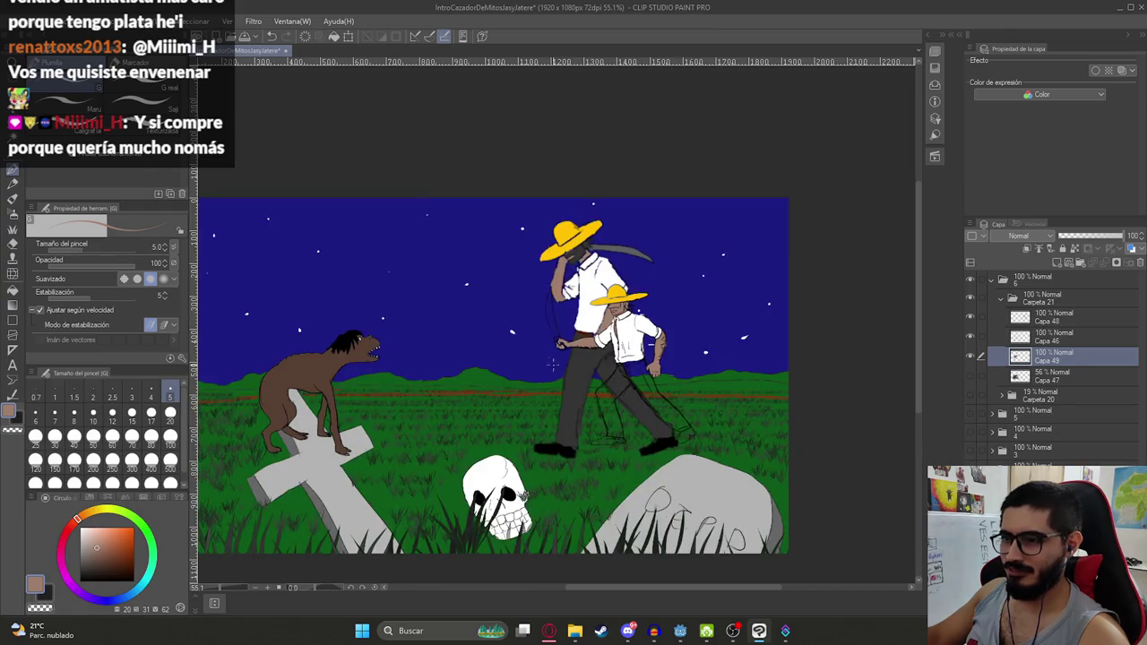
scroll(602, 344, up, 5)
alt+click(514, 308)
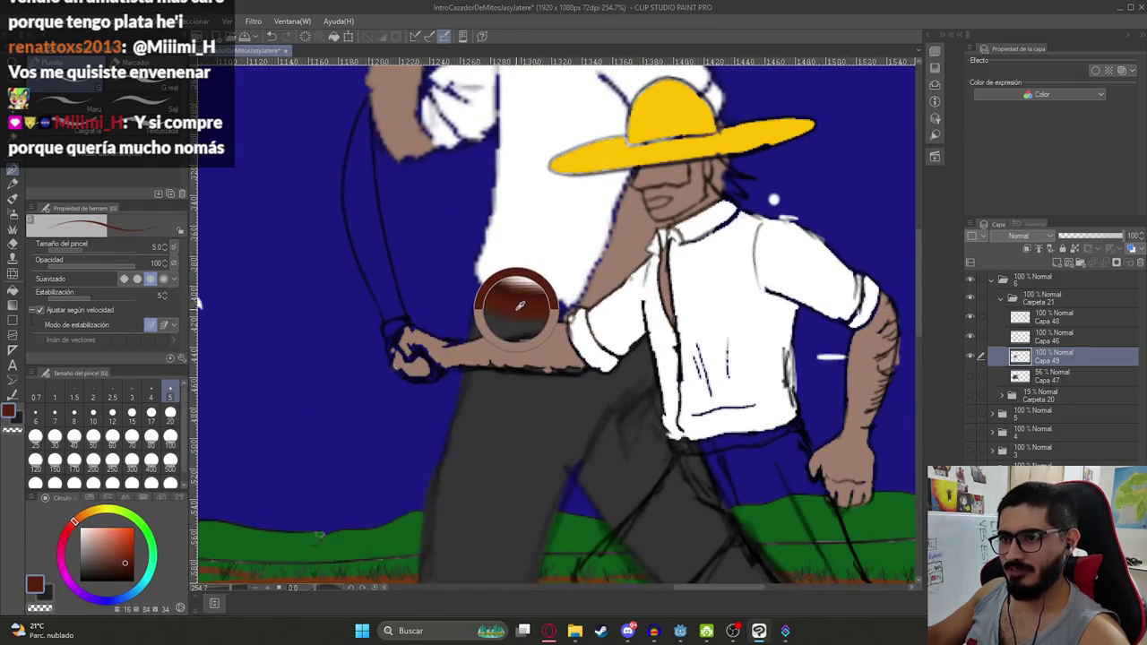
click(971, 464)
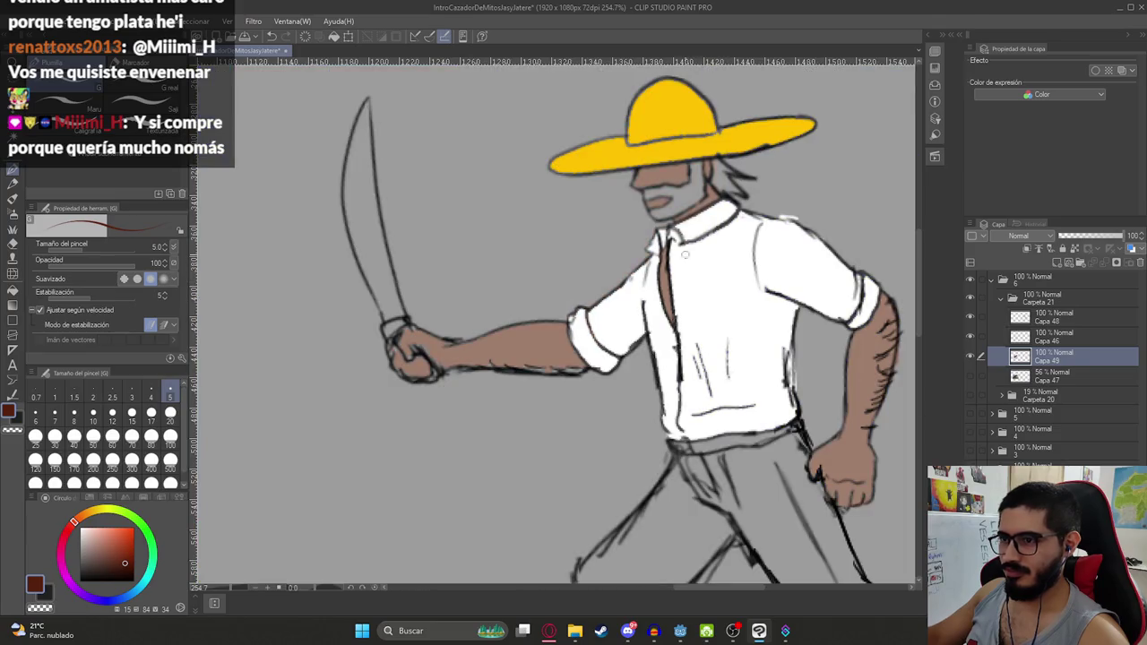
Fill the hunter's belt dark red and extend it to the shirt's edge
scroll(708, 421, up, 2)
scroll(708, 421, up, 2)
key(g)
click(773, 360)
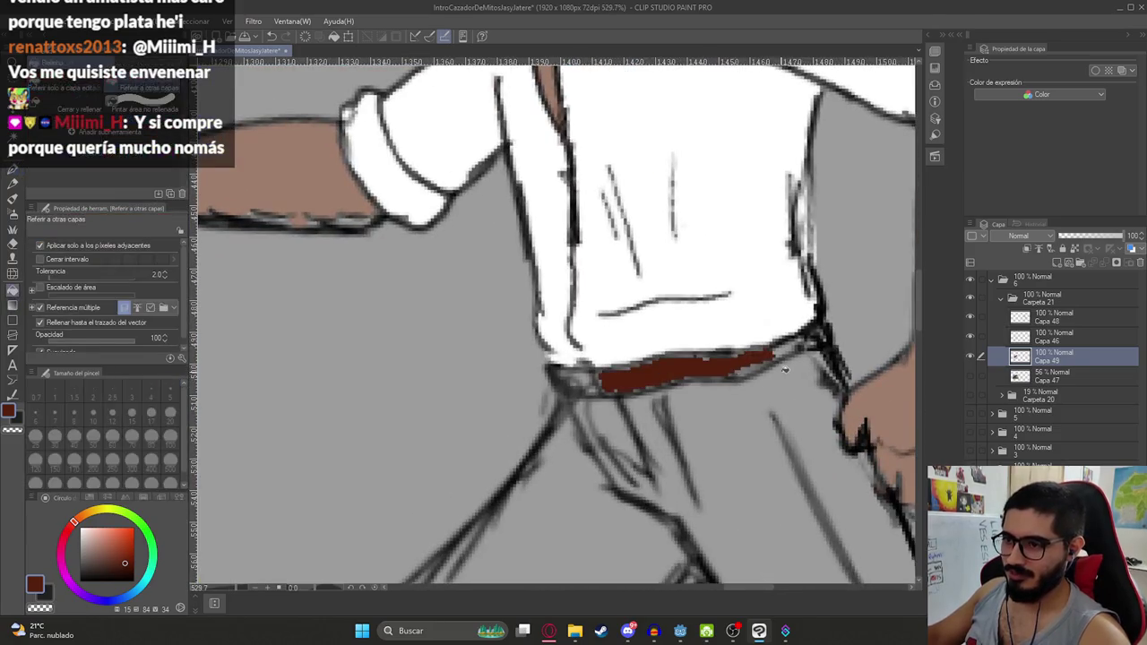
key(p)
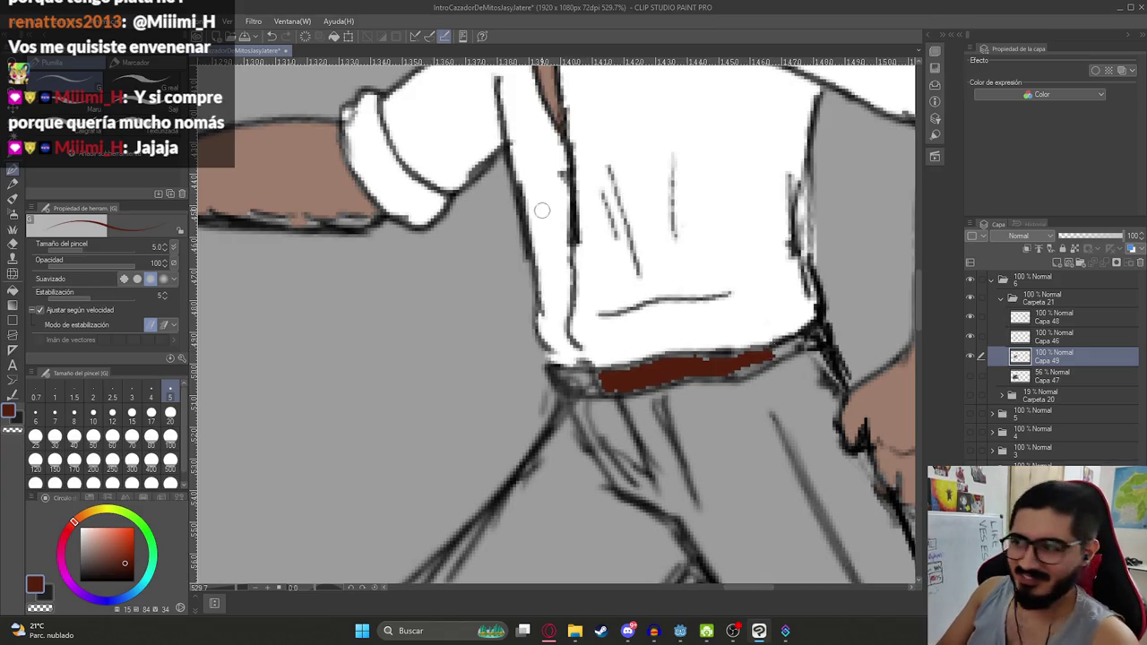
mouse_move(761, 356)
mouse_down()
mouse_move(803, 345)
mouse_move(653, 366)
mouse_move(663, 379)
mouse_move(717, 369)
mouse_move(811, 343)
mouse_move(753, 341)
mouse_move(825, 334)
mouse_up()
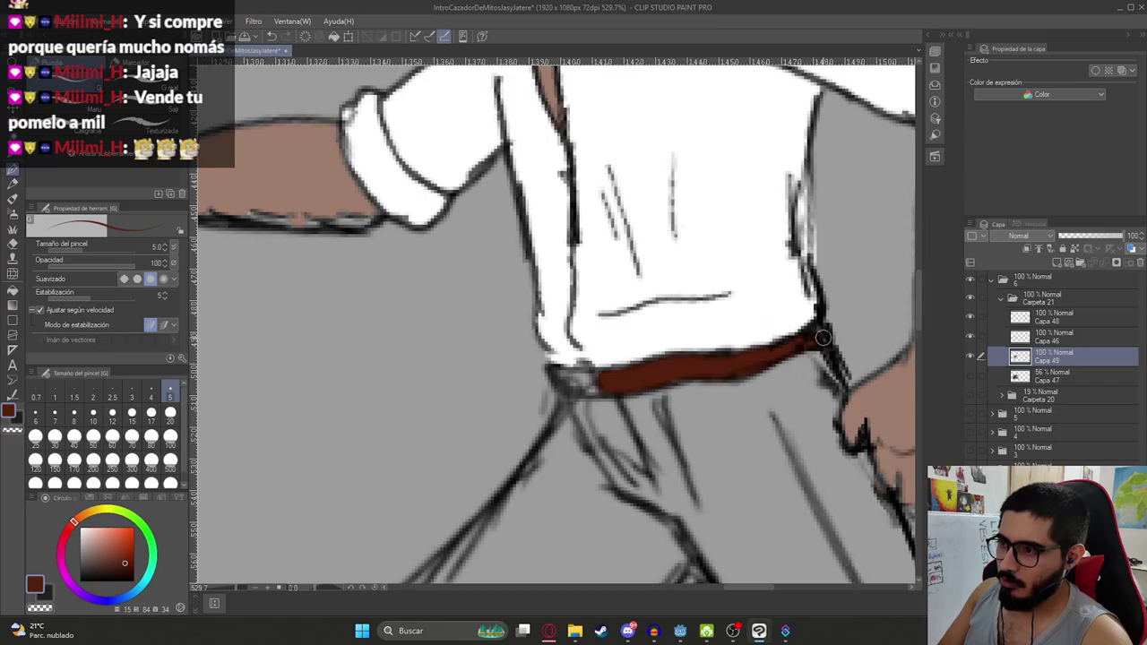
scroll(610, 379, down, 3)
scroll(591, 381, down, 3)
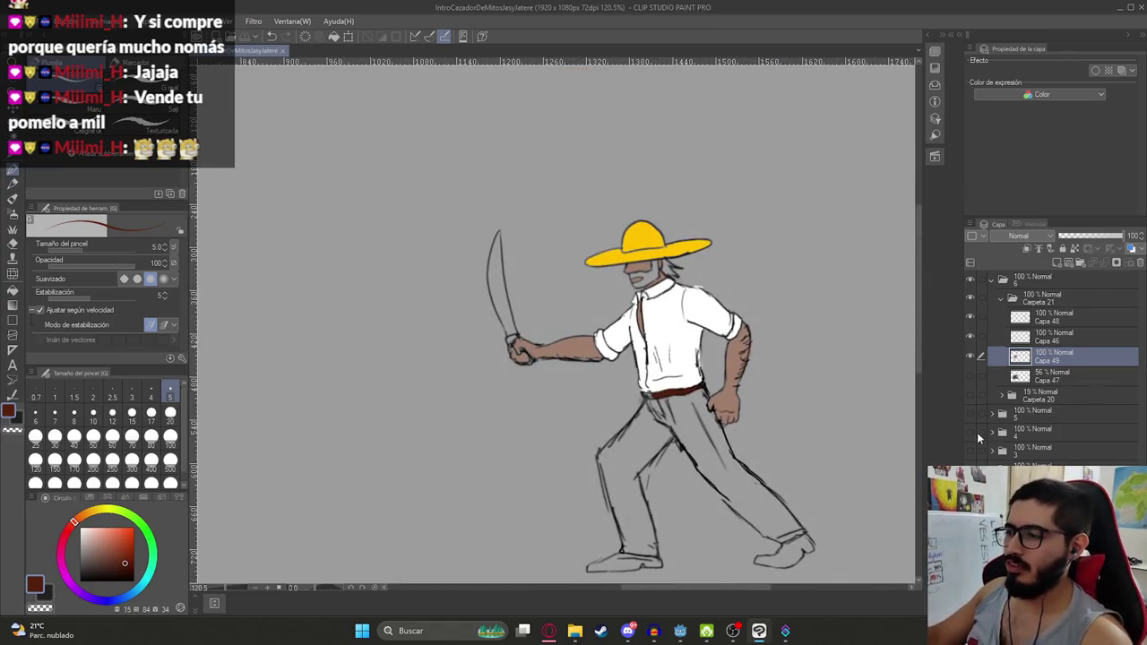
Paint a yellow buckle on the belt using the sombrero's yellow
click(970, 451)
click(969, 451)
click(970, 450)
click(969, 451)
click(969, 432)
click(969, 432)
alt+click(638, 240)
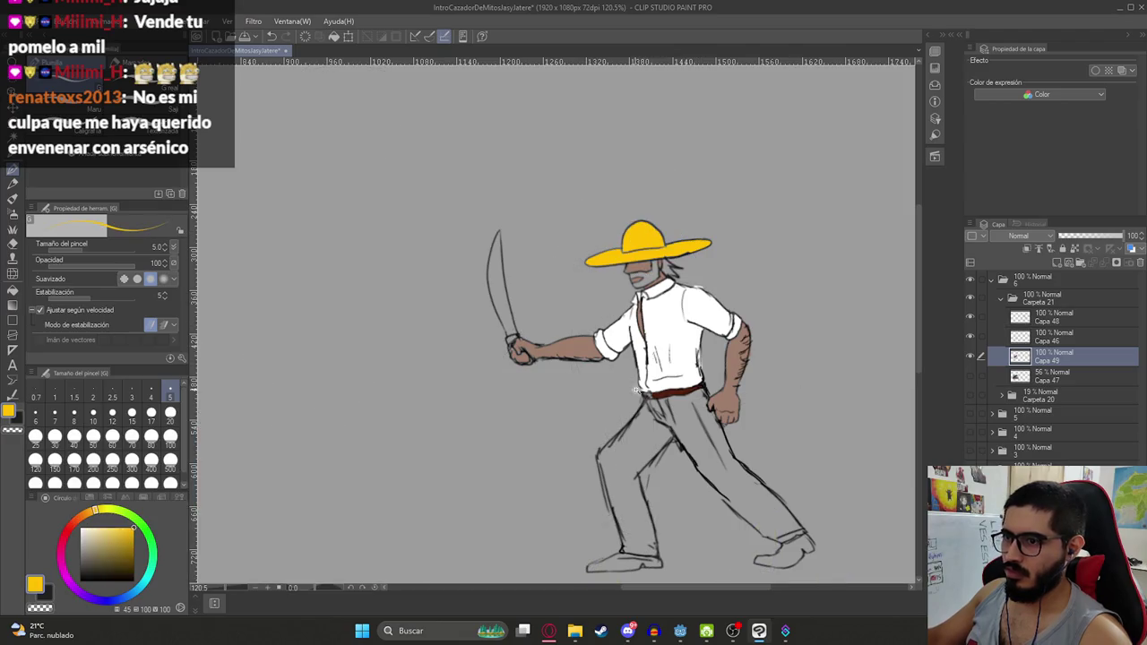
scroll(663, 395, up, 10)
mouse_move(774, 460)
mouse_down()
mouse_move(744, 439)
mouse_move(785, 466)
mouse_up()
scroll(785, 466, down, 10)
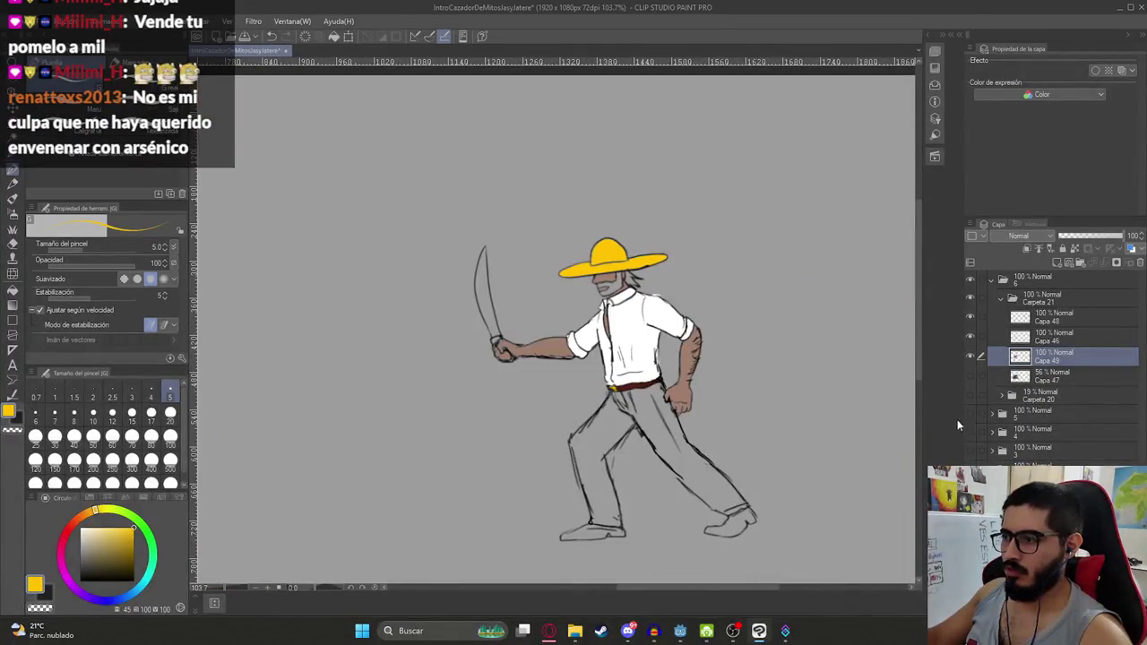
Fill the left-hand trouser leg with the dark grey secondary colour
key(c)
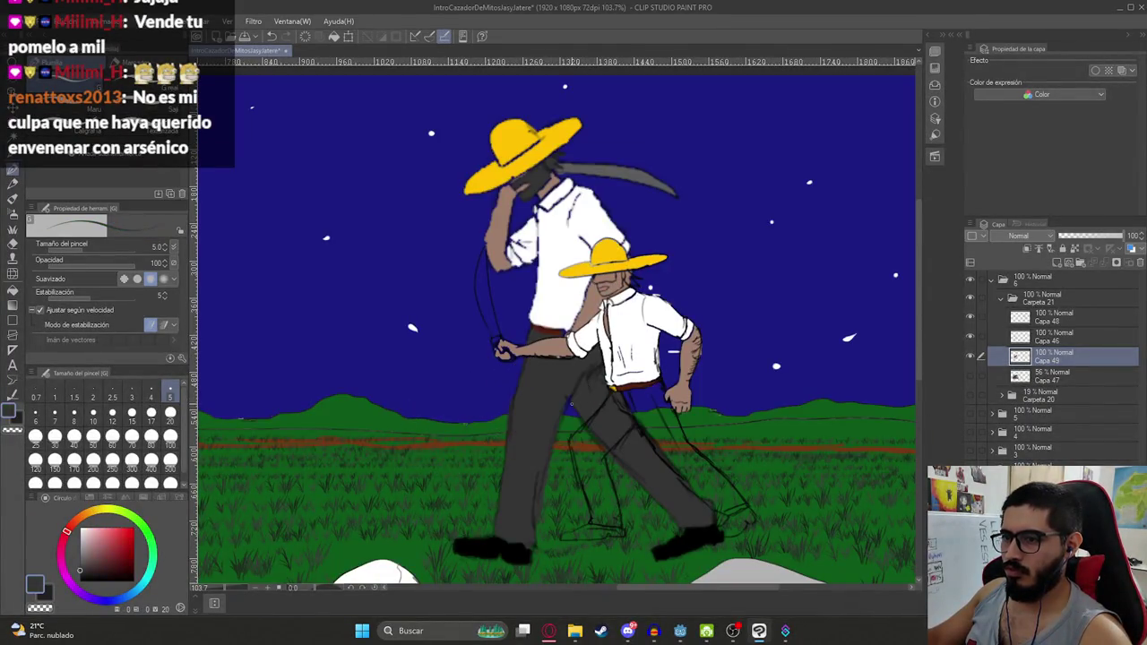
key(g)
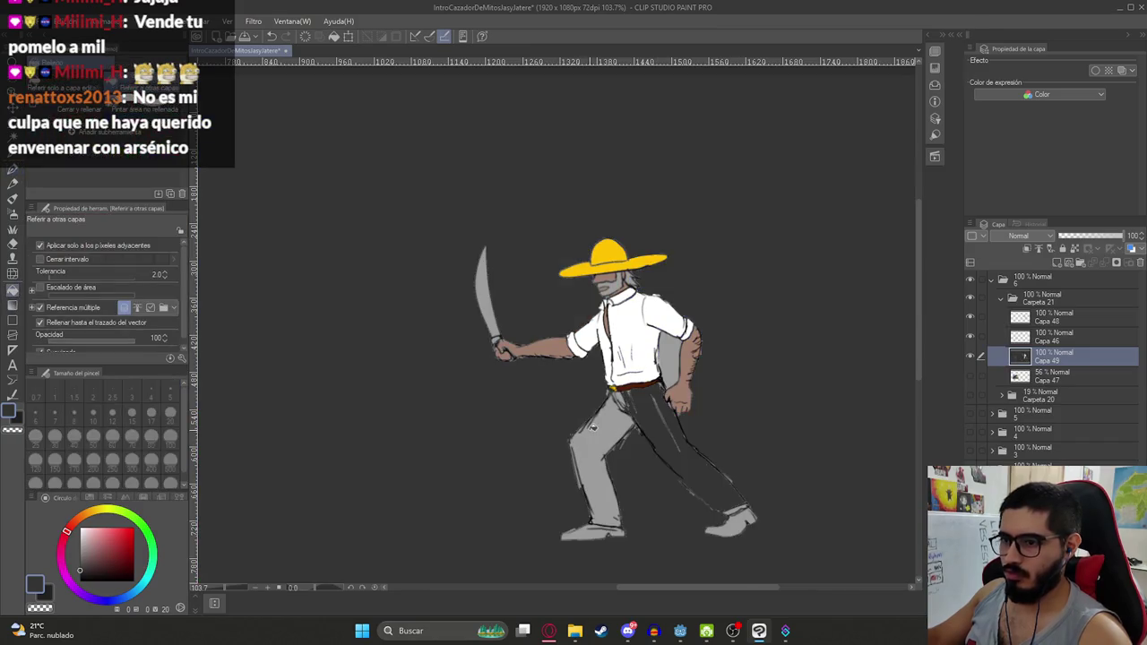
click(593, 438)
key(p)
scroll(658, 314, up, 3)
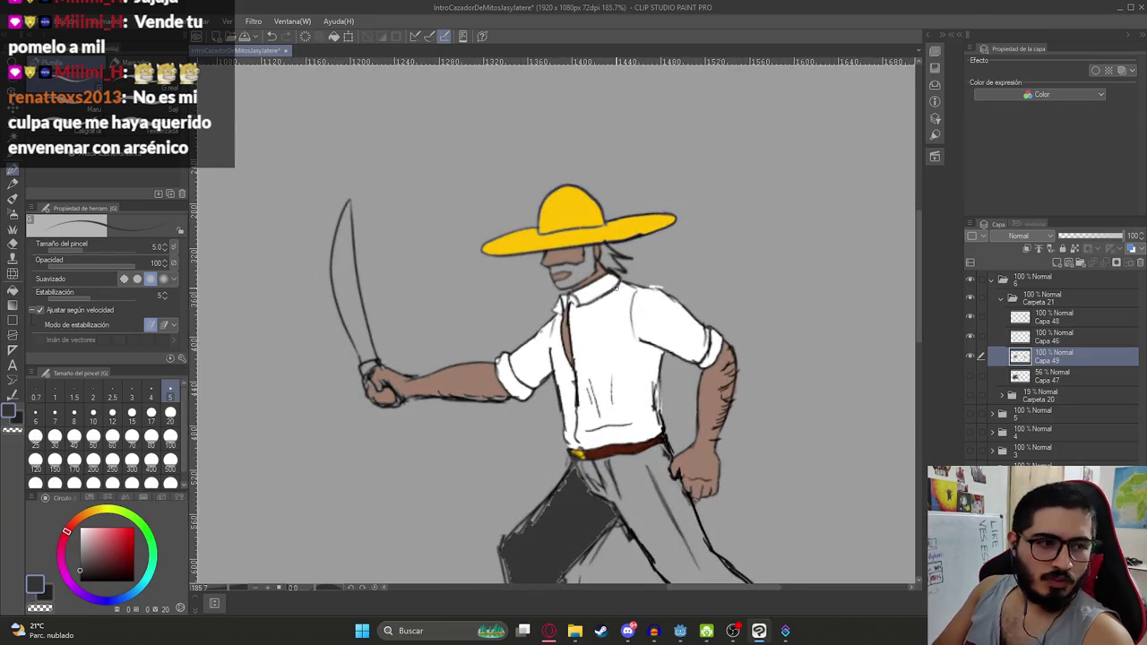
scroll(673, 327, down, 2)
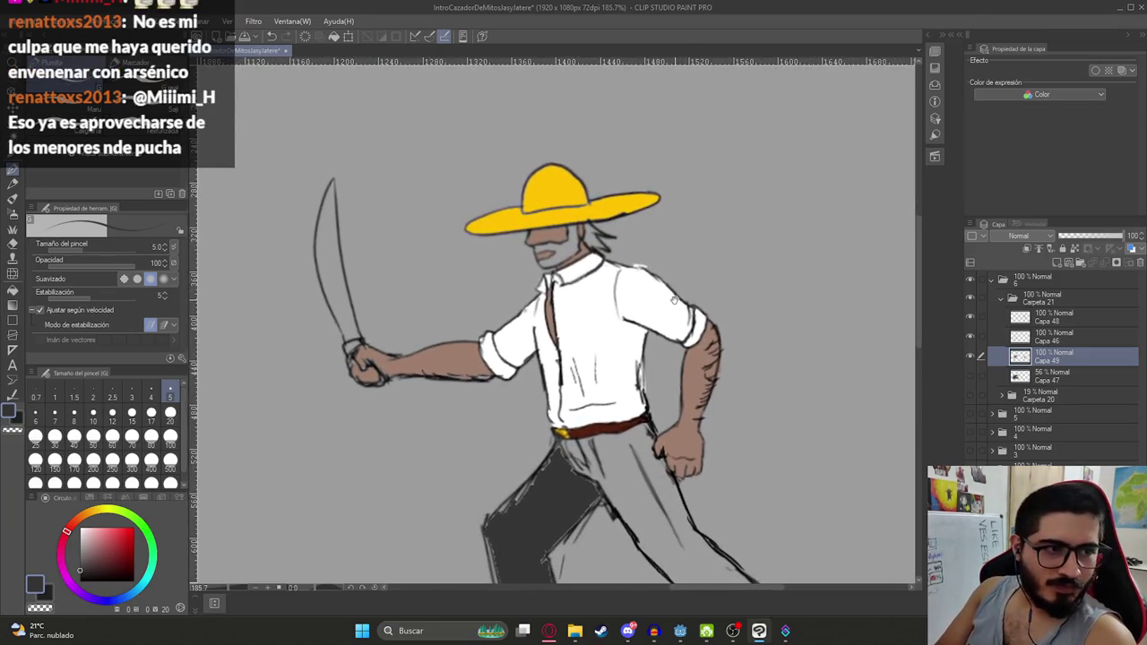
scroll(625, 332, down, 4)
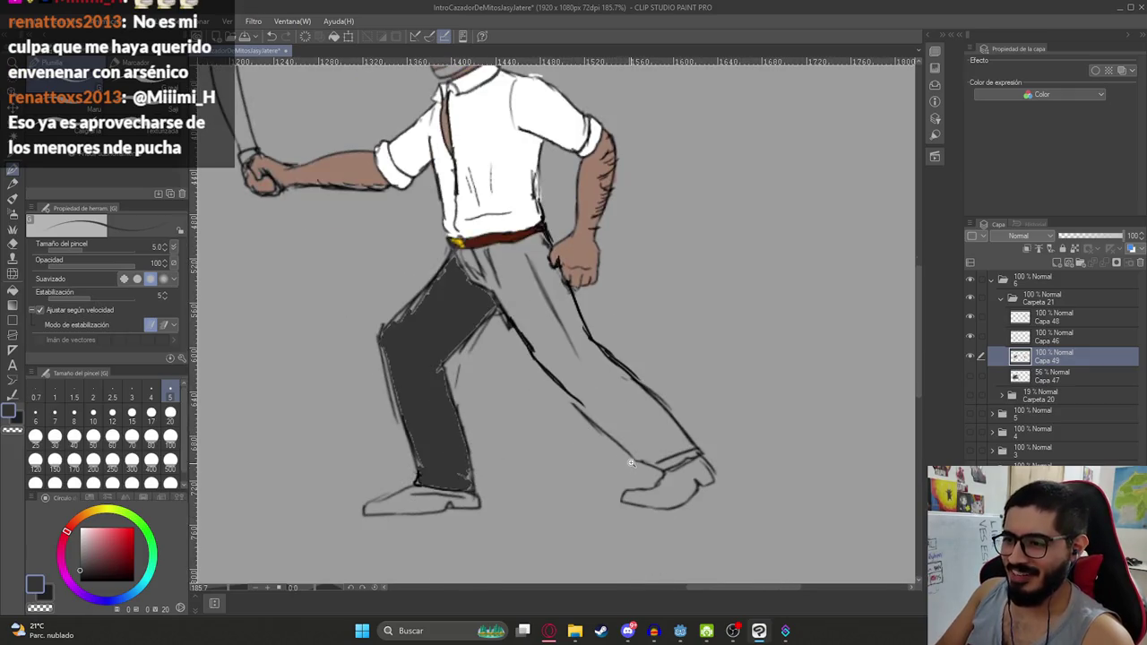
scroll(631, 463, up, 3)
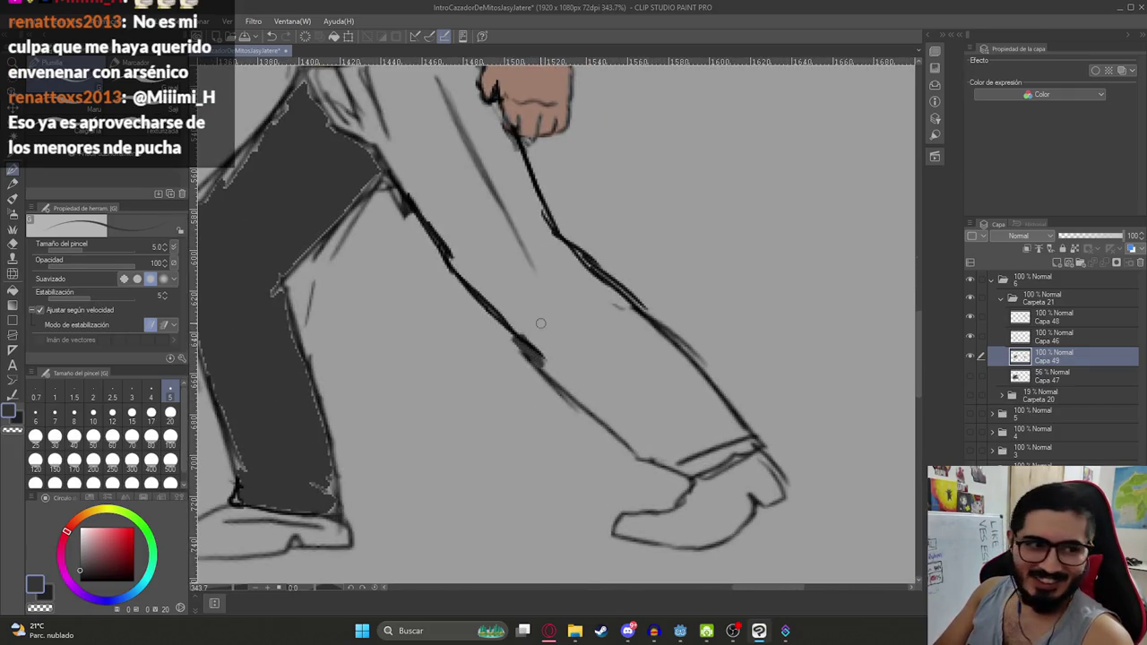
drag(586, 340, 634, 384)
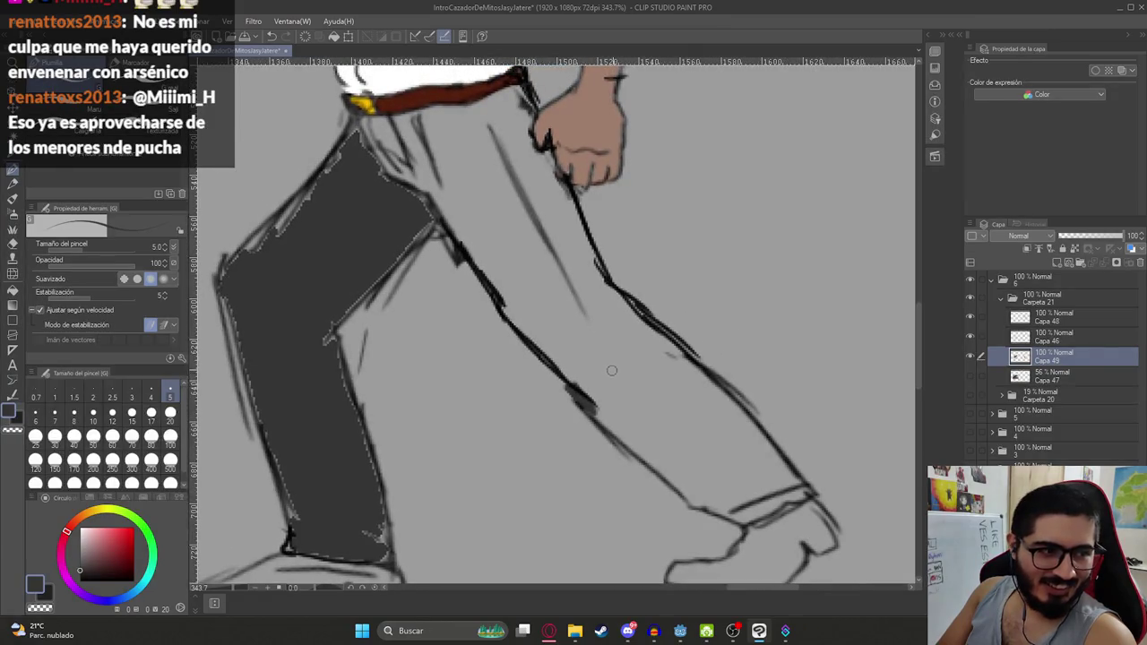
Fill the front trouser leg and belt gap dark grey, then darken edge lines with a size 17 brush
key(g)
click(661, 387)
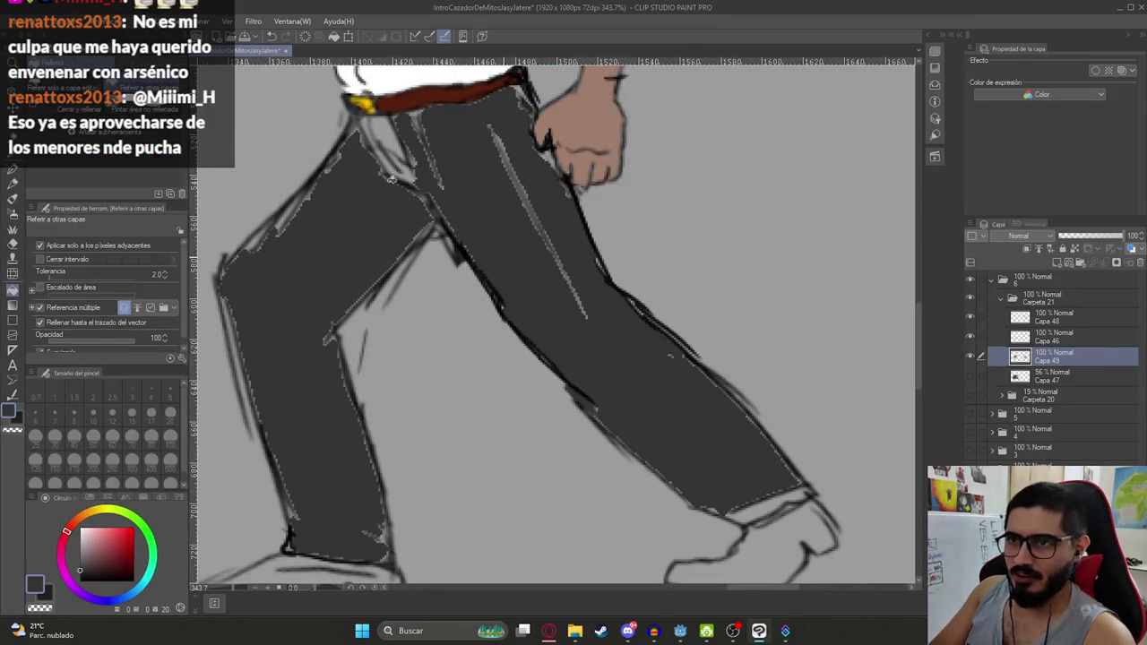
click(387, 136)
key(p)
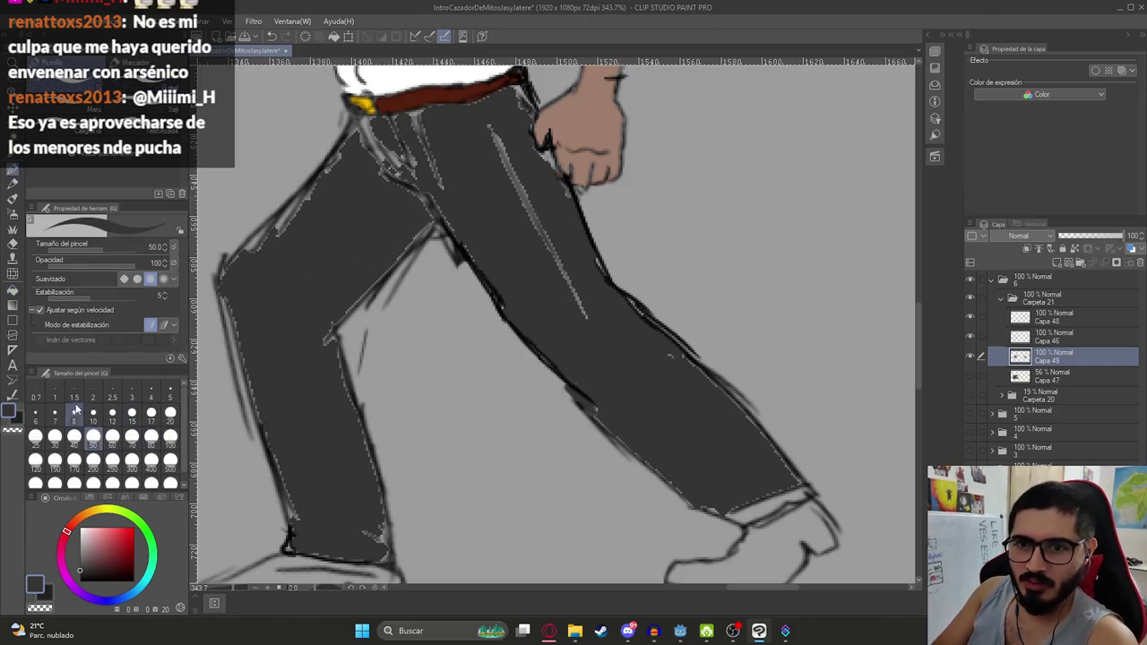
click(151, 413)
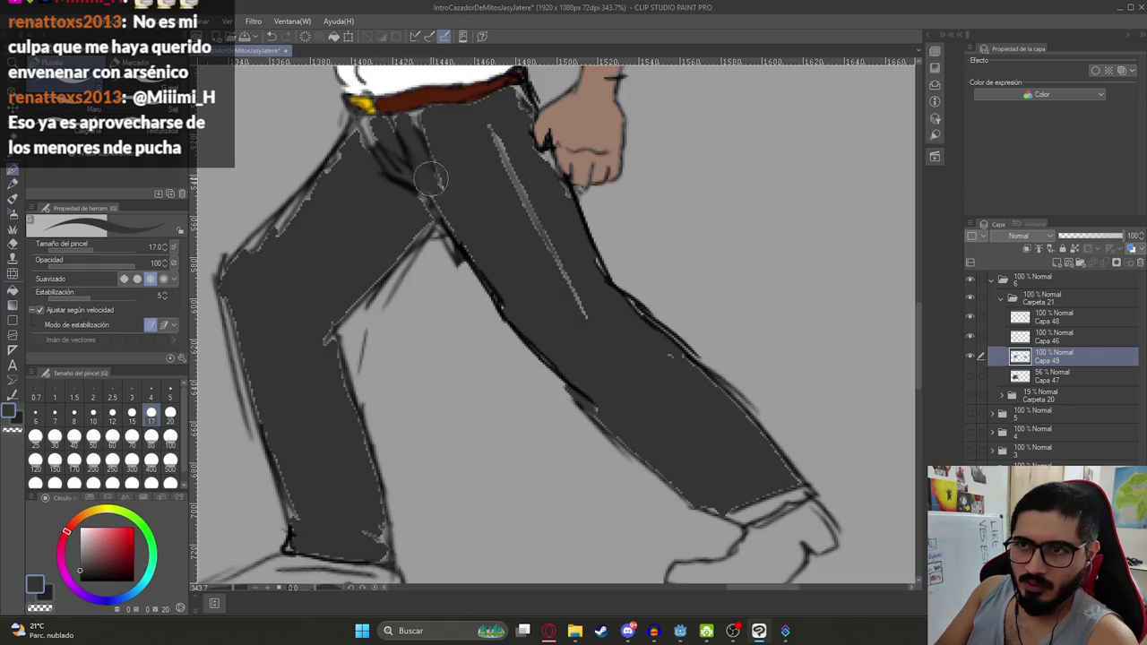
drag(412, 126, 369, 135)
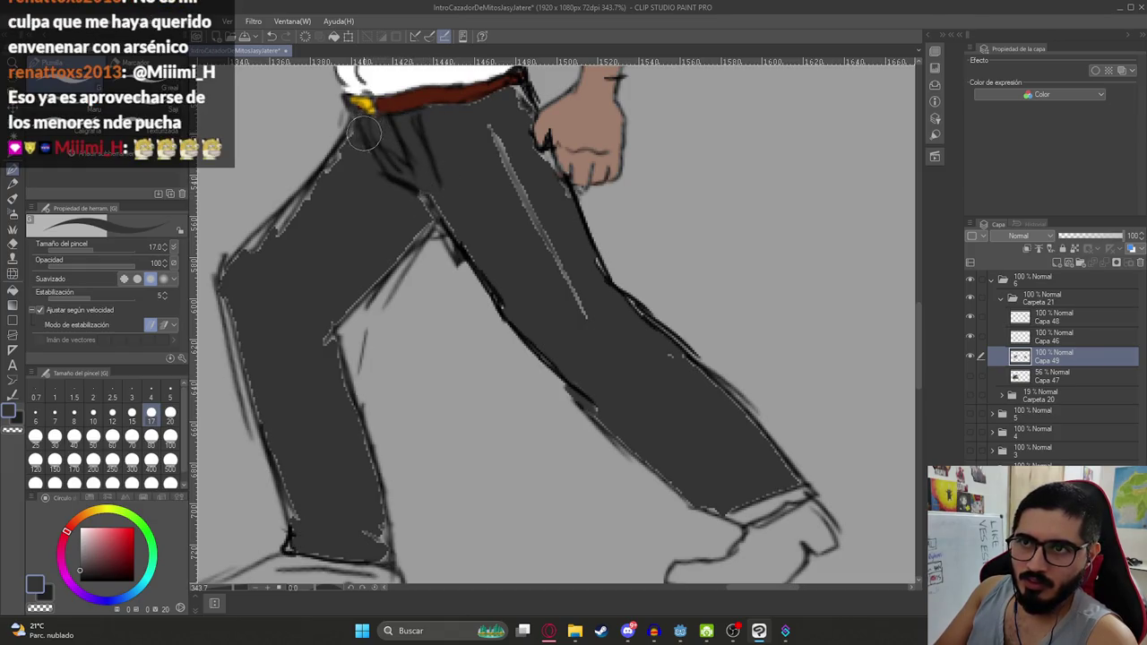
mouse_move(318, 194)
mouse_down()
mouse_move(263, 256)
mouse_move(269, 247)
mouse_up()
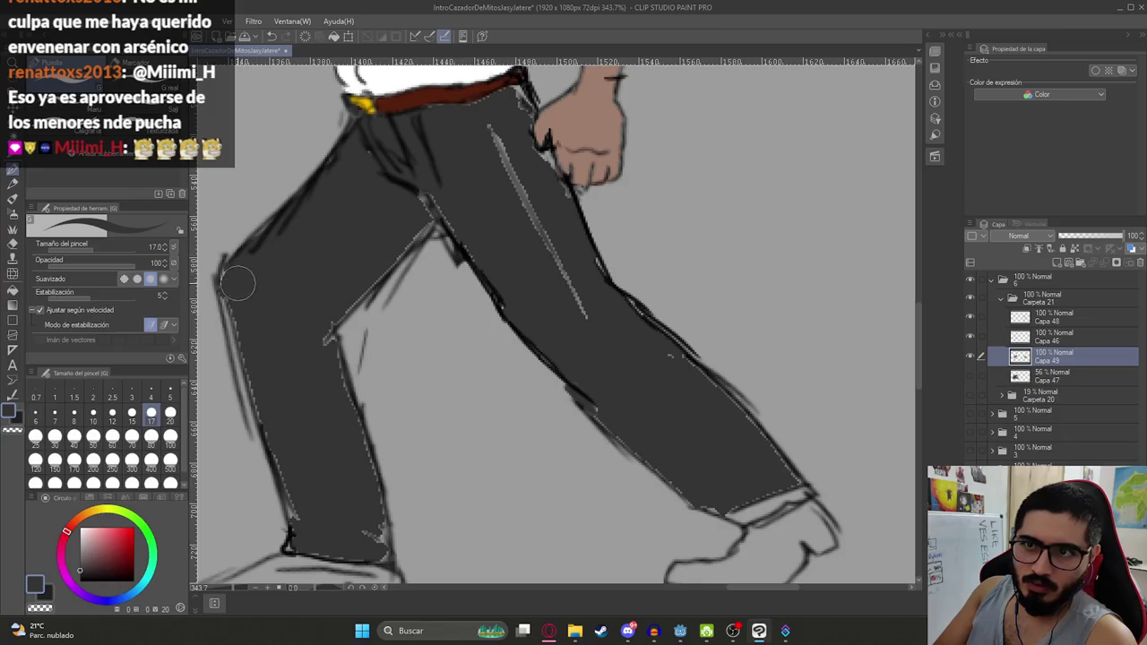
drag(231, 293, 287, 489)
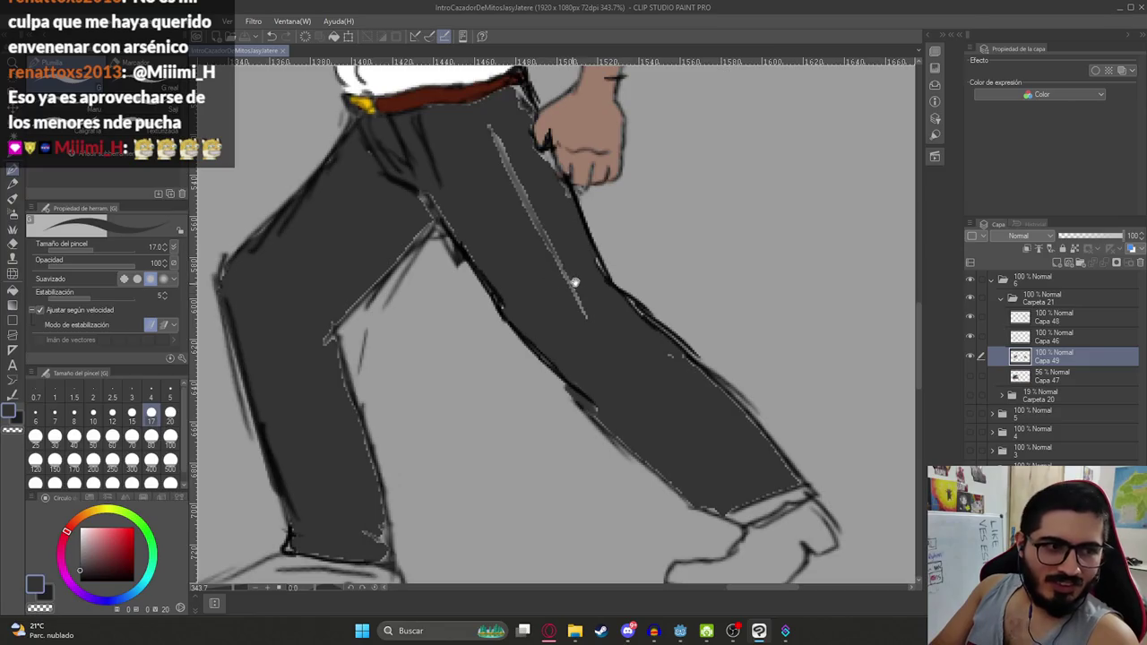
drag(574, 284, 557, 324)
mouse_move(570, 368)
mouse_down()
mouse_move(475, 175)
mouse_move(524, 211)
mouse_up()
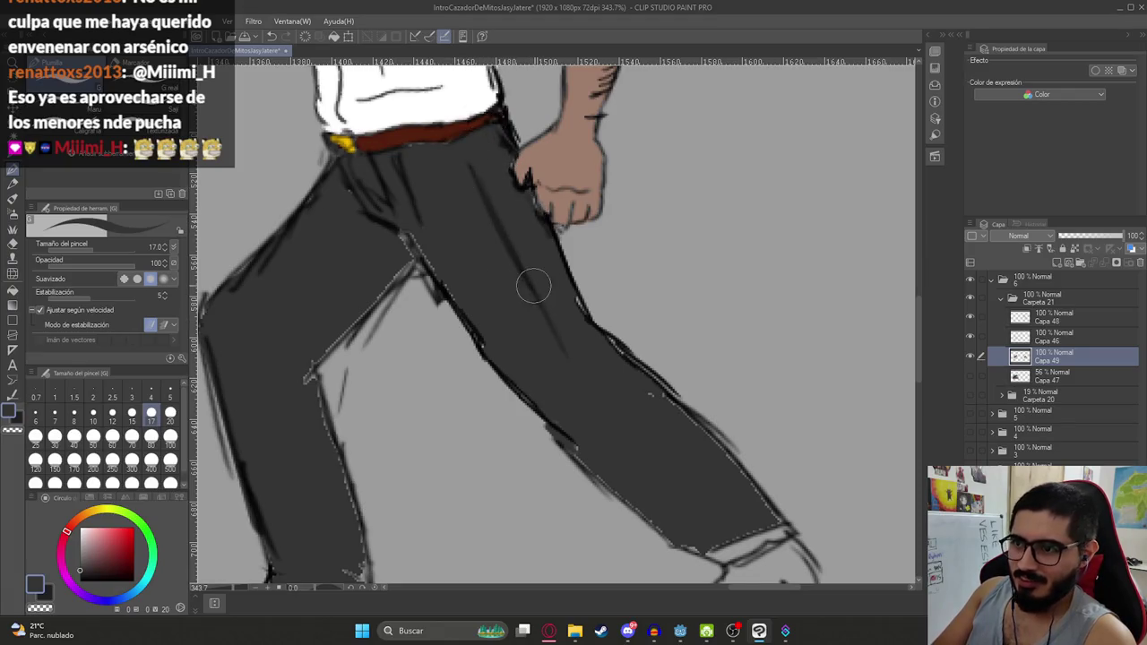
Paint dark grey over the thigh highlights, the inner knee edge and both trouser hems
drag(377, 210, 405, 239)
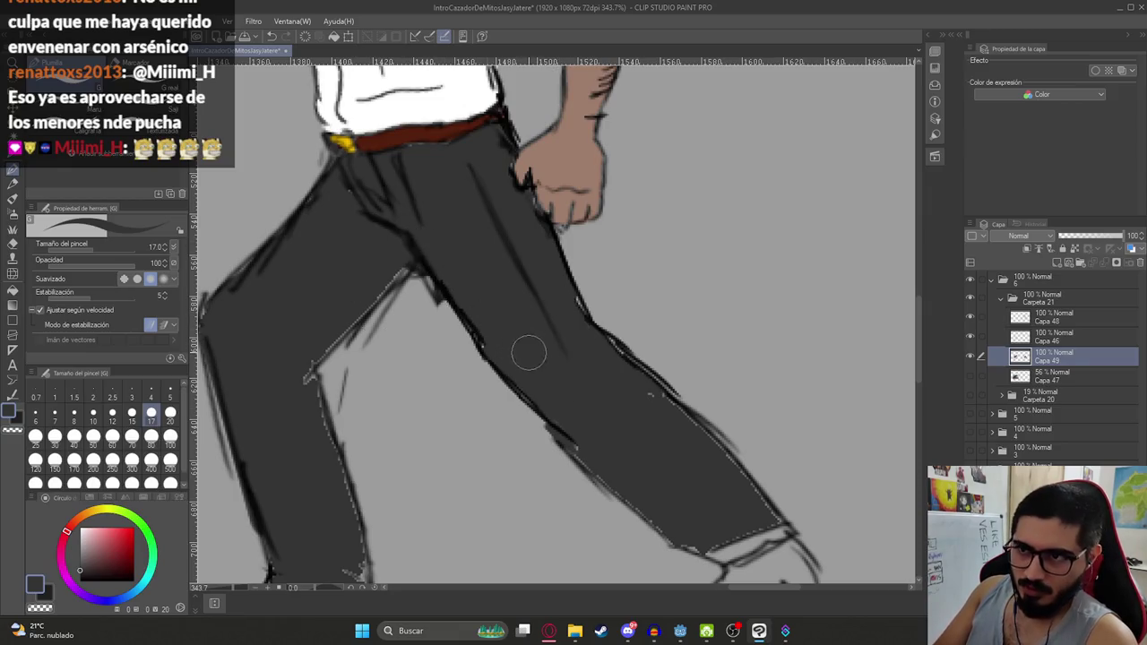
scroll(529, 354, down, 5)
scroll(507, 440, up, 6)
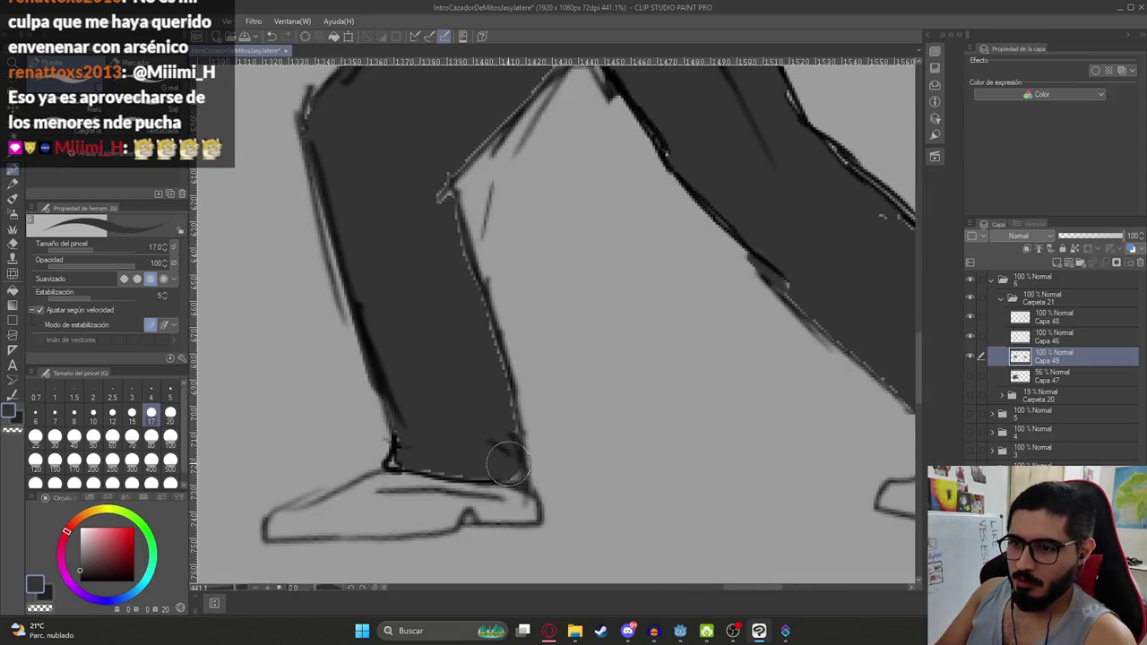
mouse_move(421, 457)
mouse_down()
mouse_move(409, 455)
mouse_move(499, 463)
mouse_up()
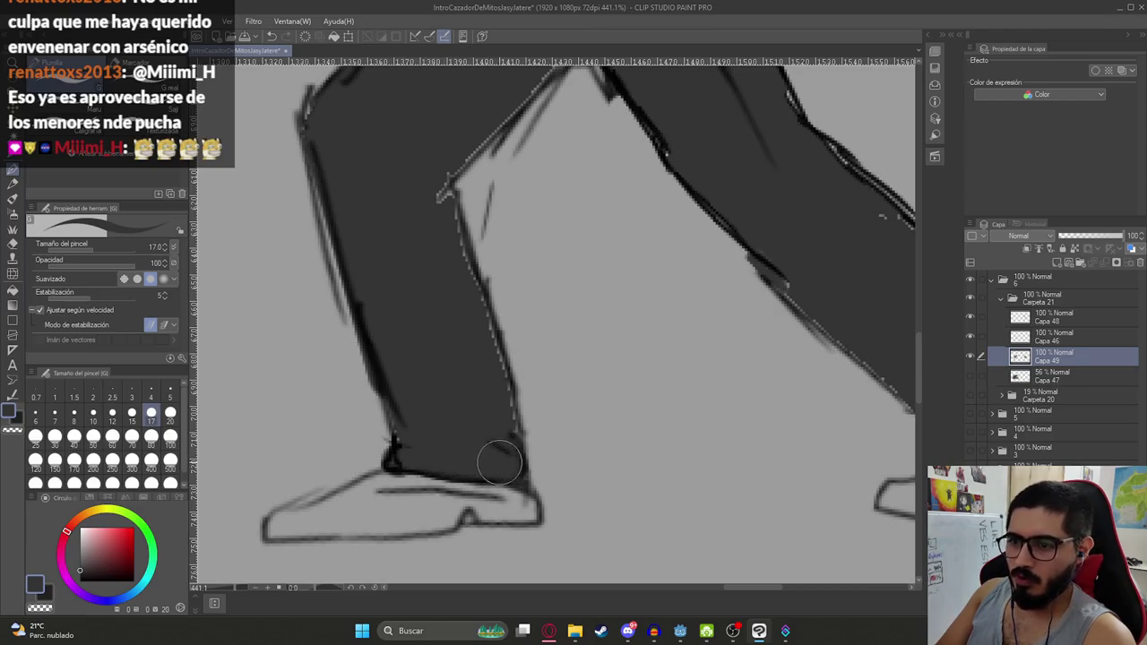
mouse_move(488, 401)
mouse_down()
mouse_move(436, 167)
mouse_move(445, 285)
mouse_move(576, 167)
mouse_move(573, 149)
mouse_move(411, 321)
mouse_up()
scroll(523, 218, up, 3)
scroll(522, 218, up, 2)
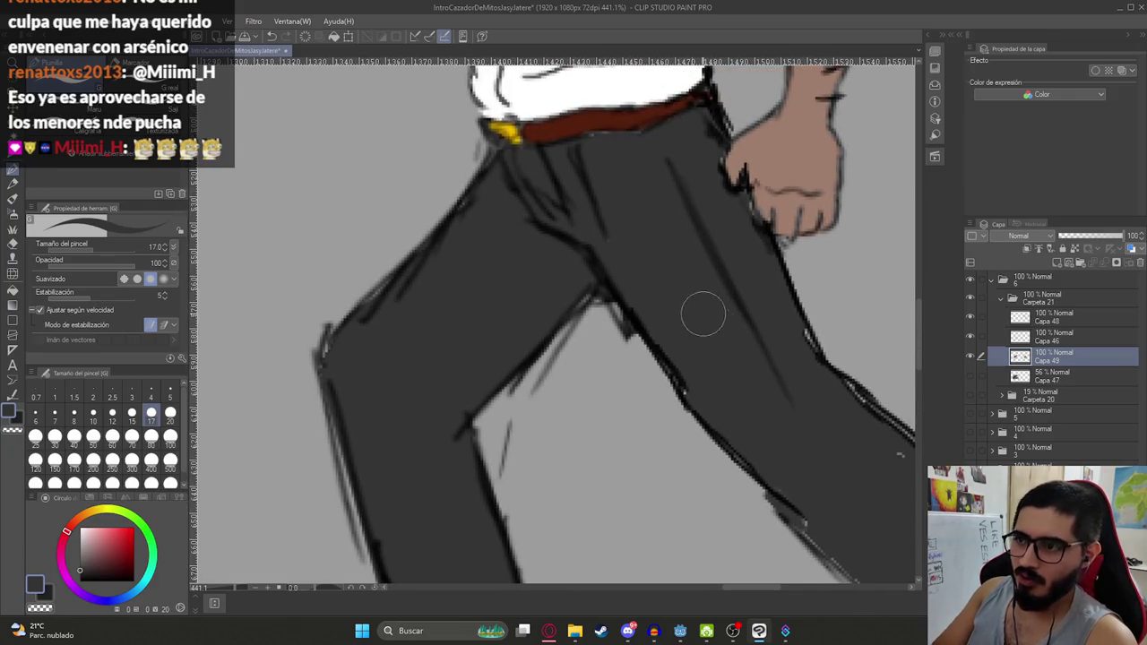
scroll(752, 376, down, 1)
scroll(717, 376, down, 1)
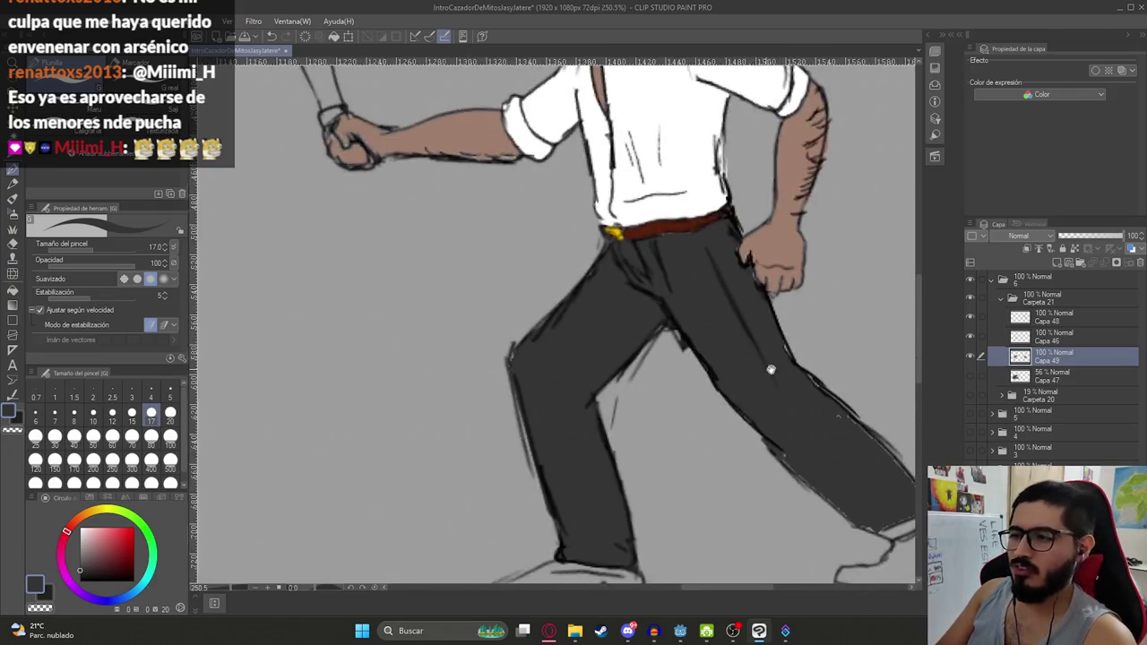
scroll(681, 374, down, 1)
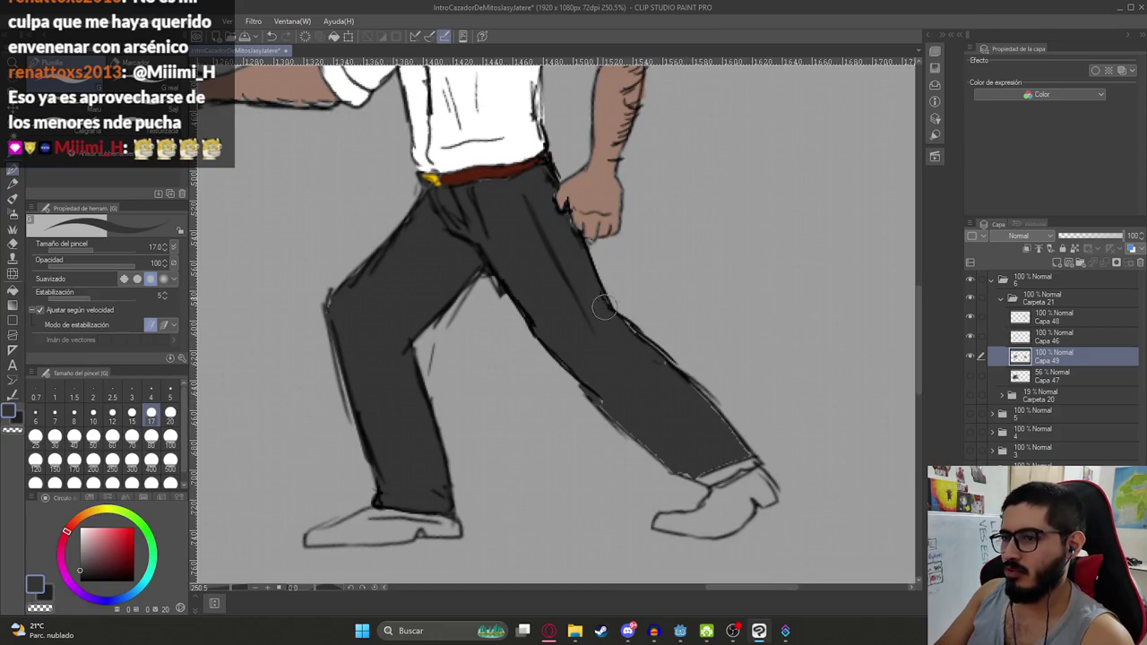
mouse_move(634, 436)
mouse_down()
mouse_move(724, 479)
mouse_move(749, 462)
mouse_up()
scroll(684, 414, down, 5)
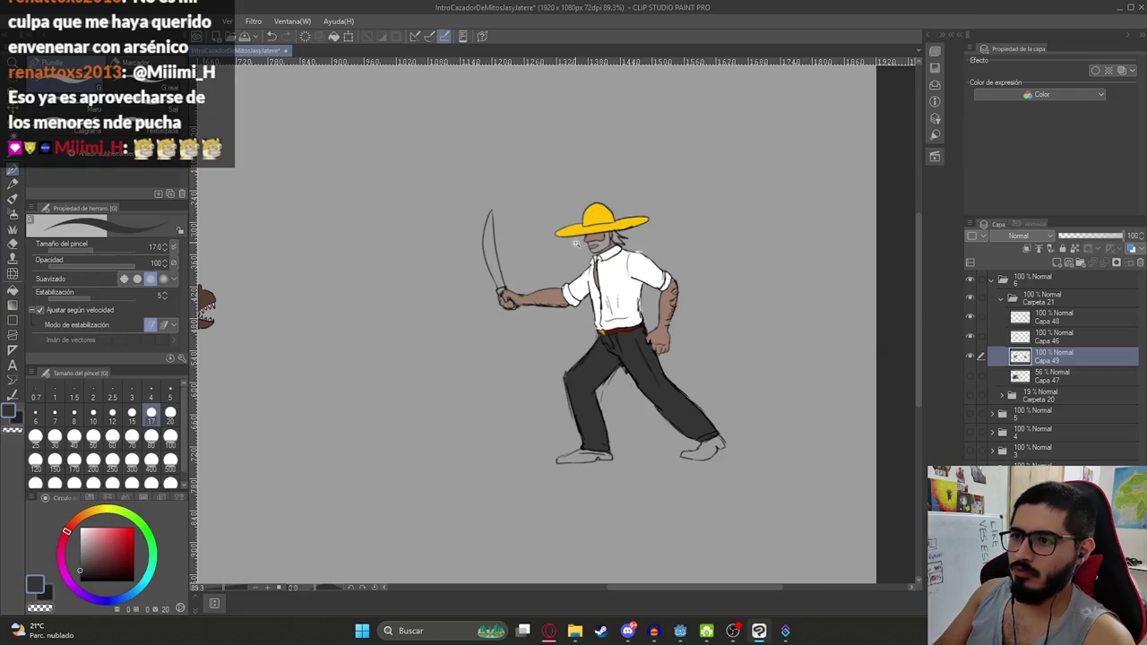
Preview the background layers, then set the pen brush size to 5
click(970, 450)
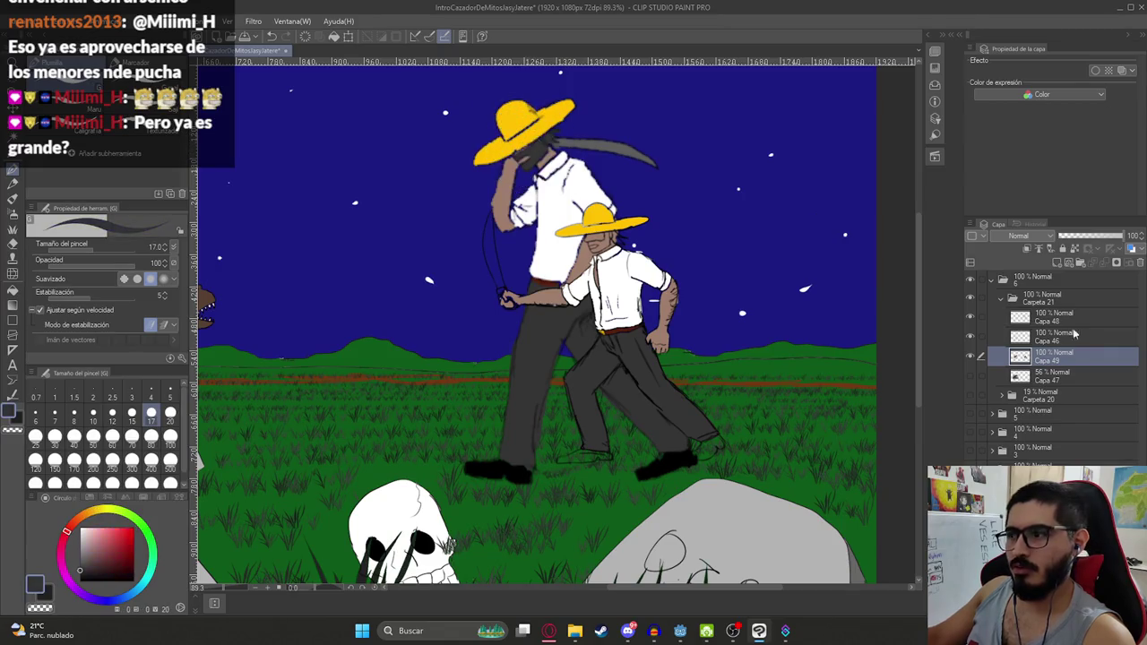
click(971, 451)
scroll(657, 215, up, 5)
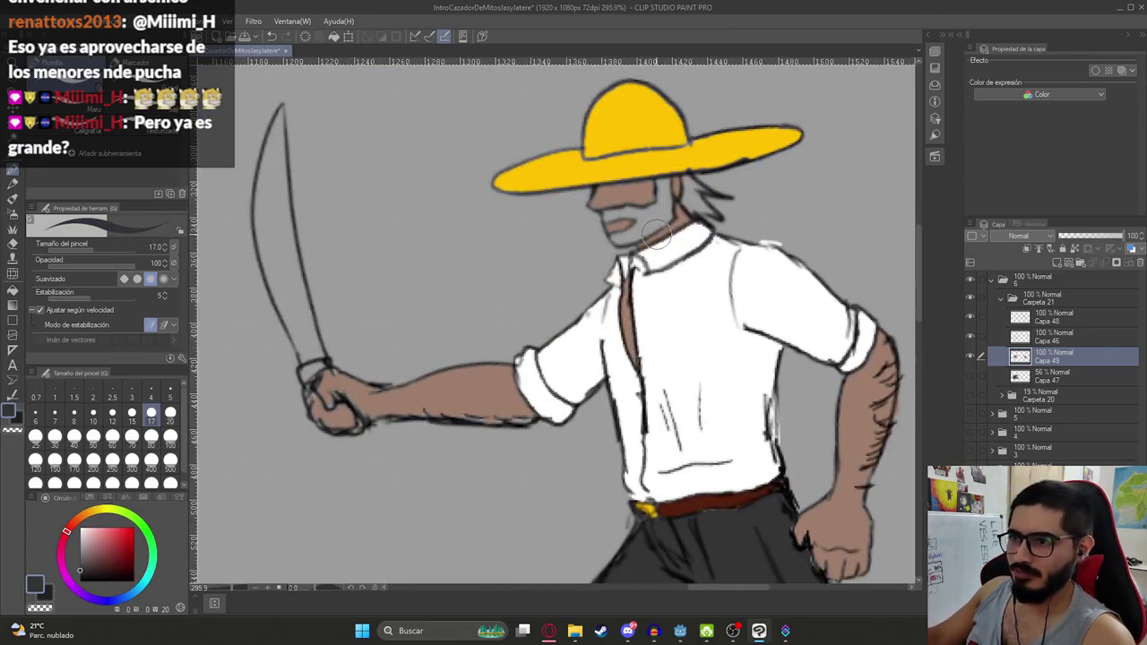
key(g)
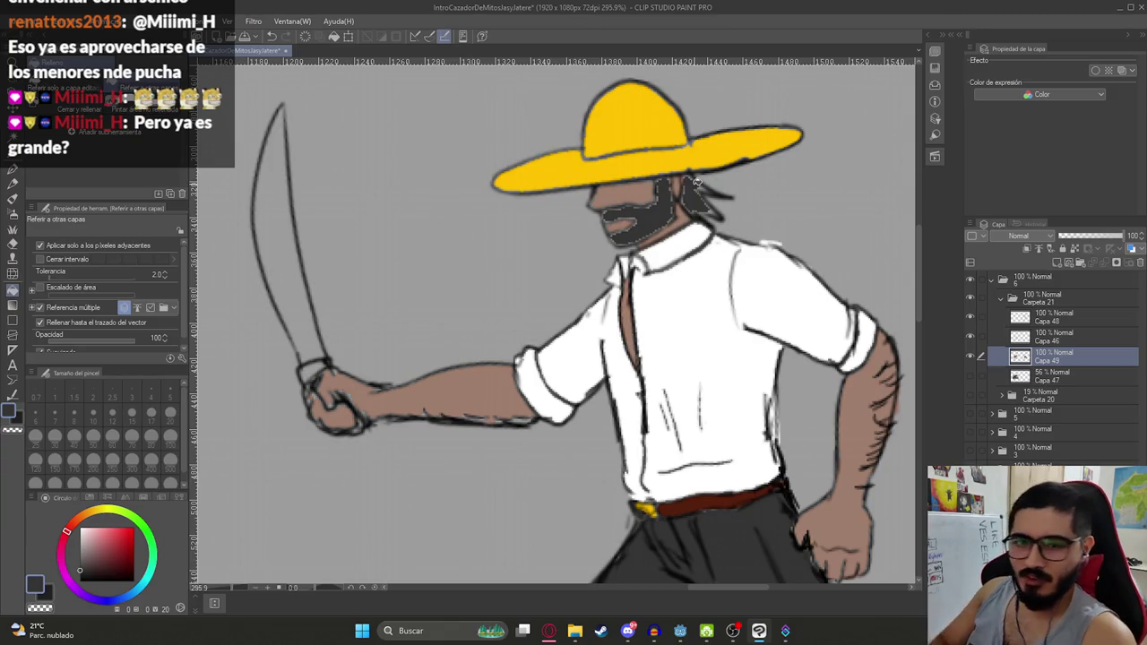
key(p)
click(170, 395)
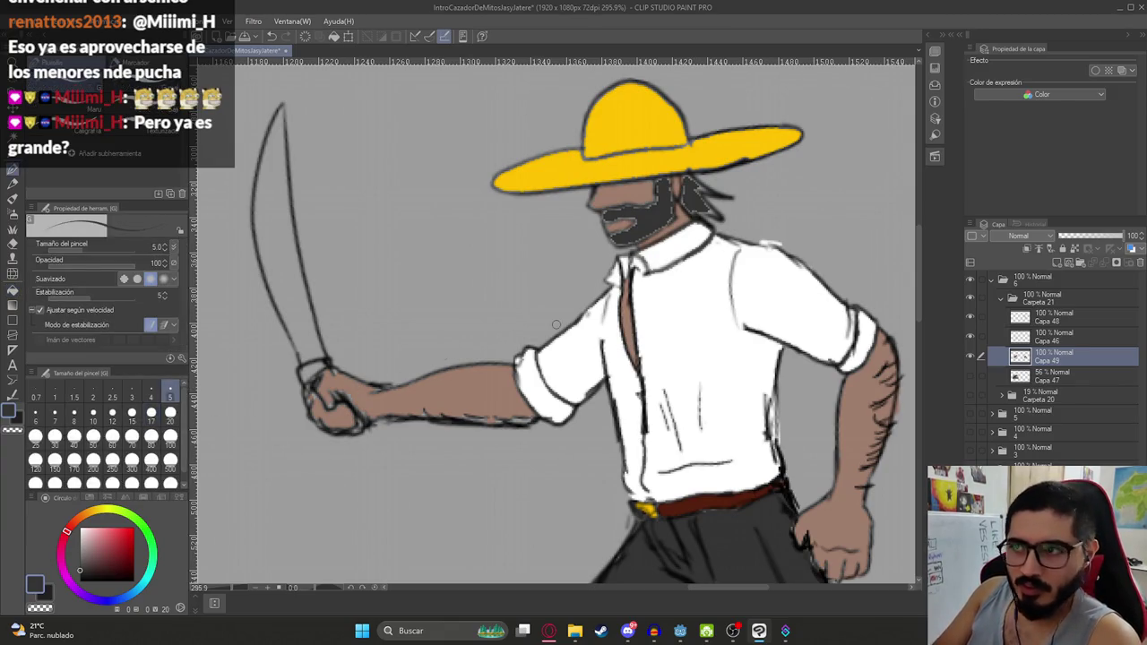
scroll(648, 184, up, 2)
scroll(648, 184, up, 2)
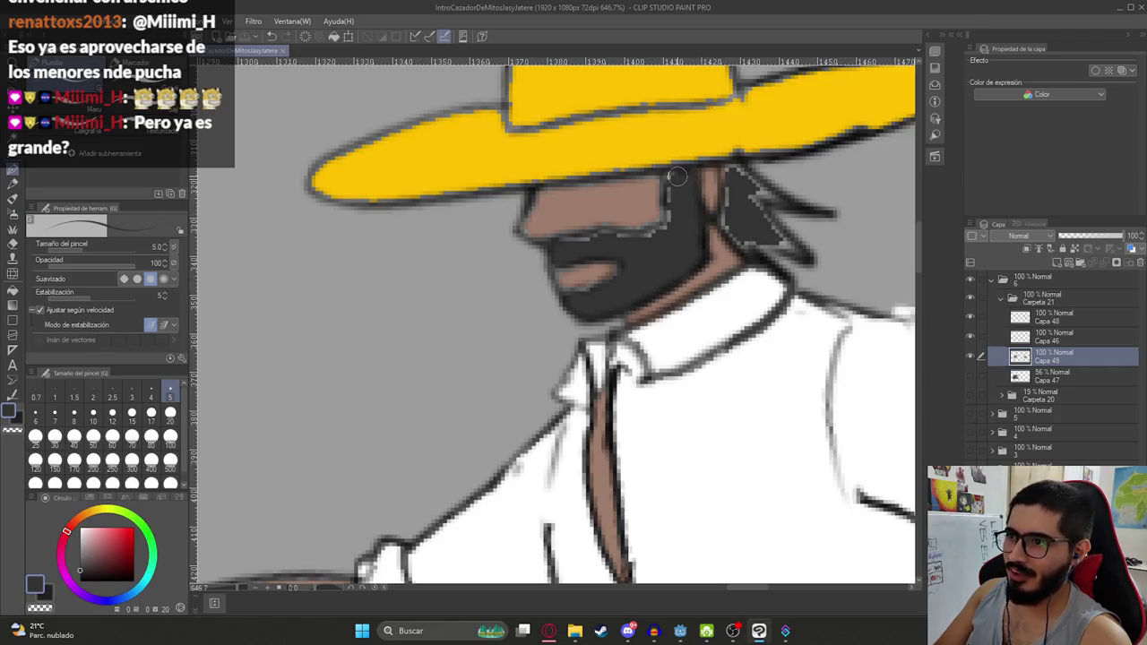
Paint the hunter's beard and the hair below the hat brim dark grey
drag(608, 244, 570, 289)
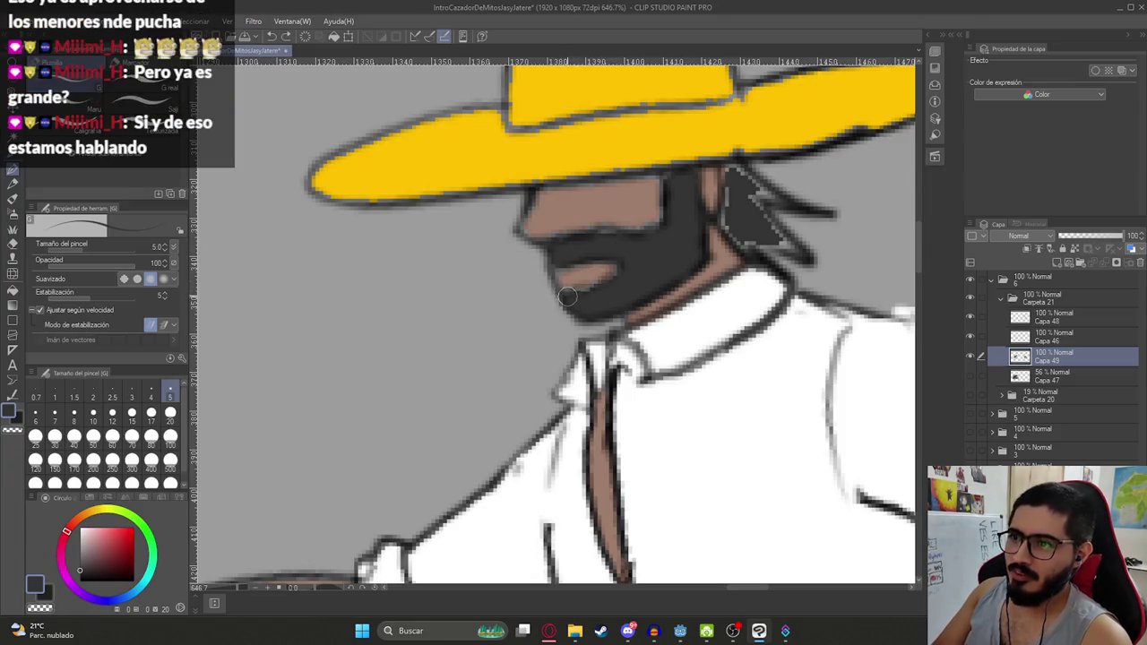
drag(679, 237, 570, 264)
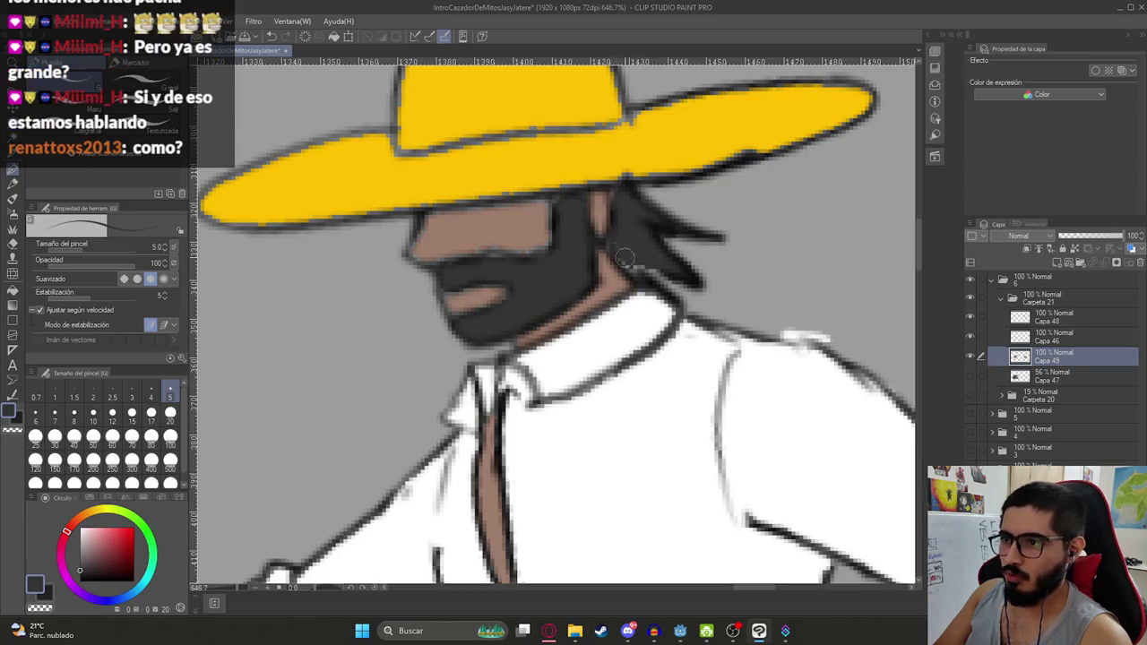
mouse_move(645, 261)
mouse_down()
mouse_move(633, 195)
mouse_move(642, 229)
mouse_up()
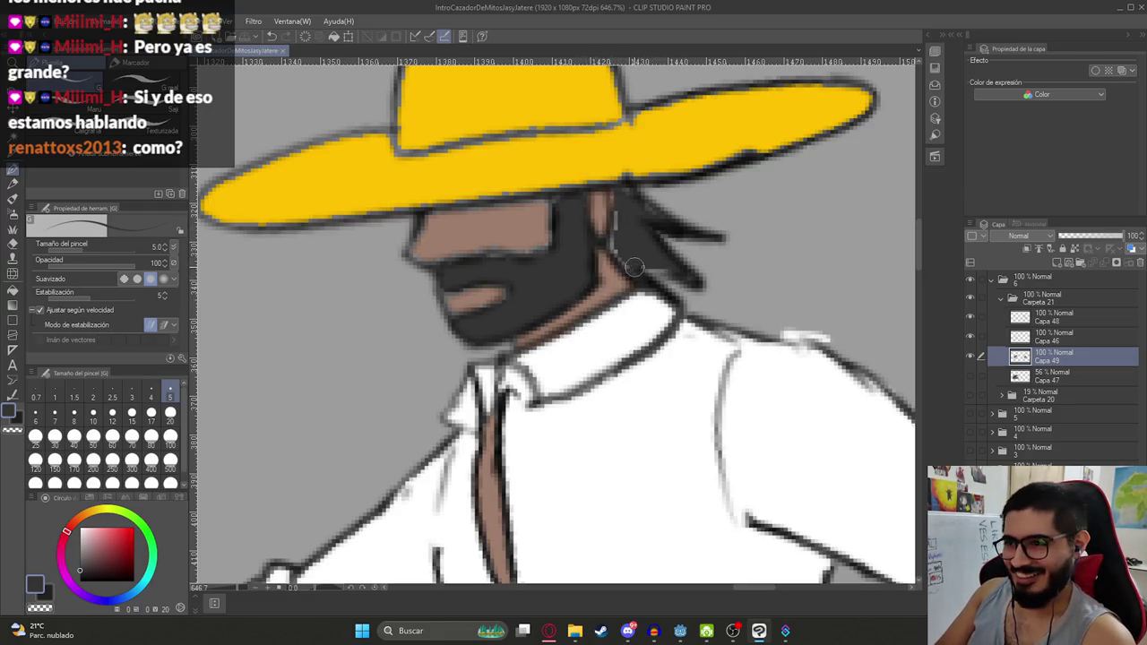
drag(679, 270, 618, 246)
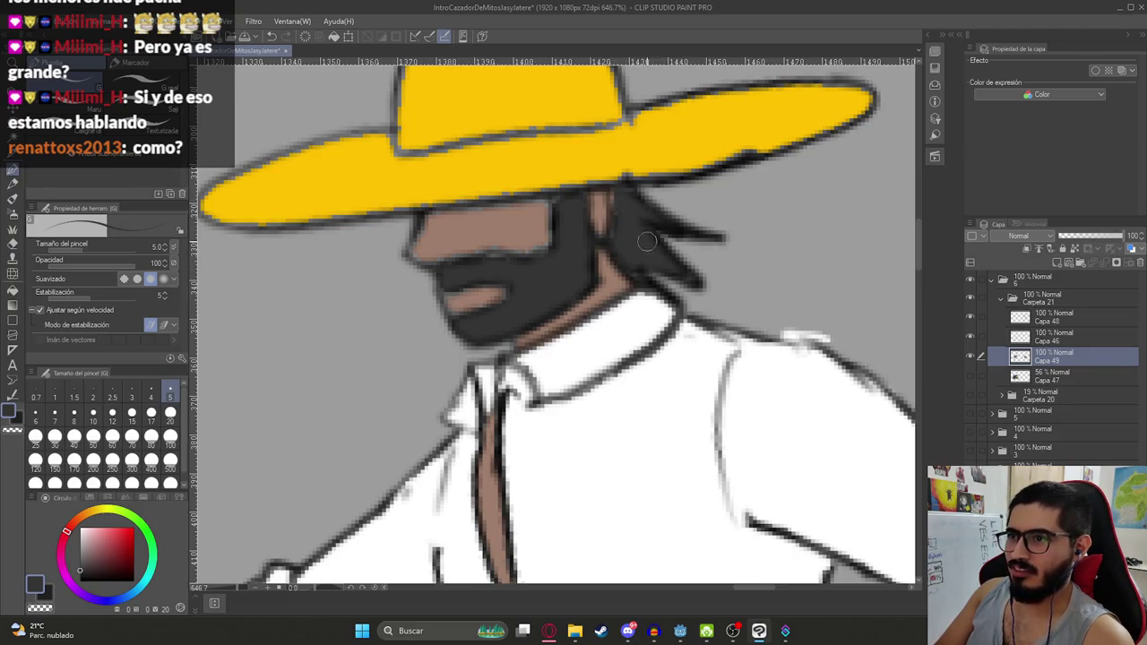
scroll(647, 240, down, 5)
scroll(647, 240, up, 5)
drag(587, 288, 657, 281)
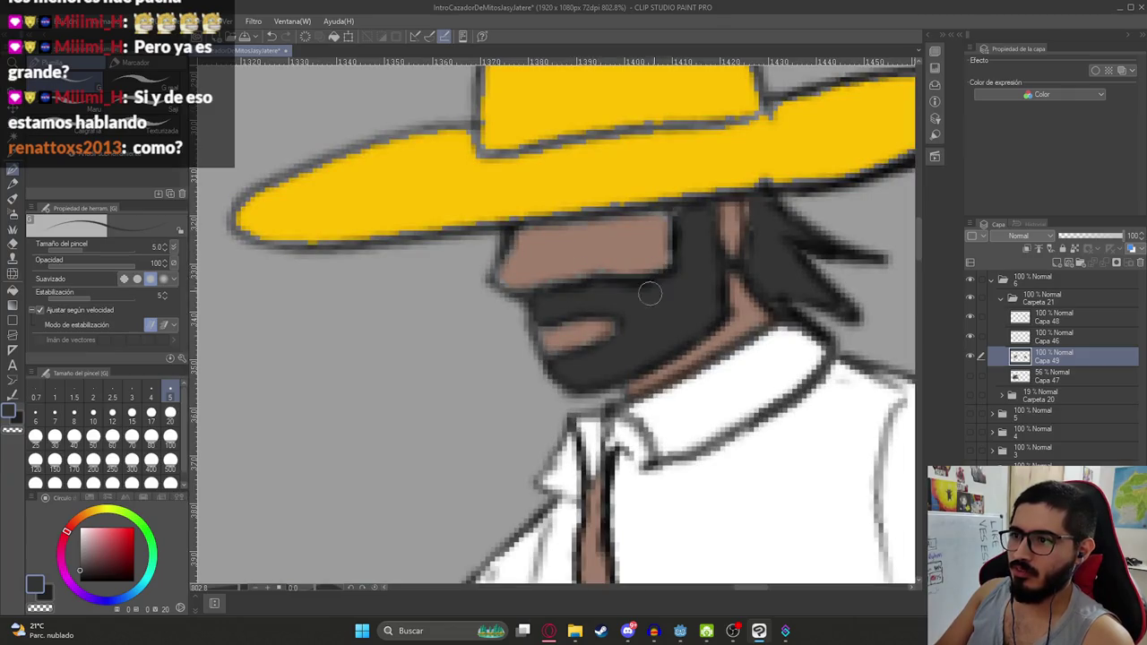
scroll(650, 293, down, 5)
scroll(650, 293, down, 1)
scroll(650, 293, up, 1)
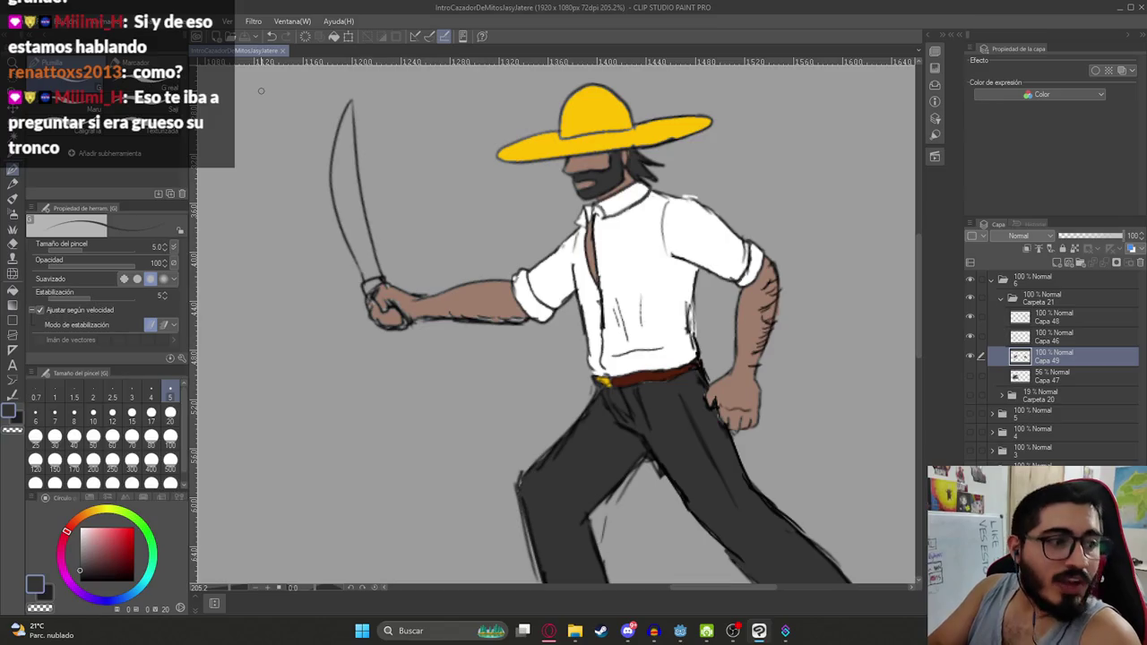
scroll(589, 246, down, 3)
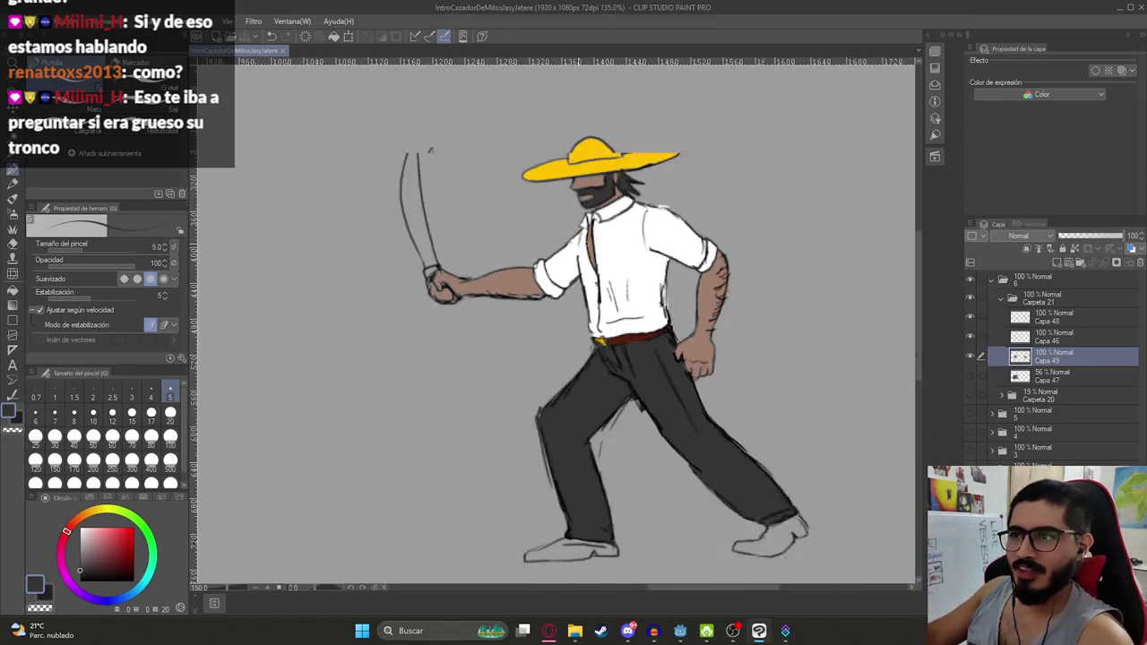
click(556, 636)
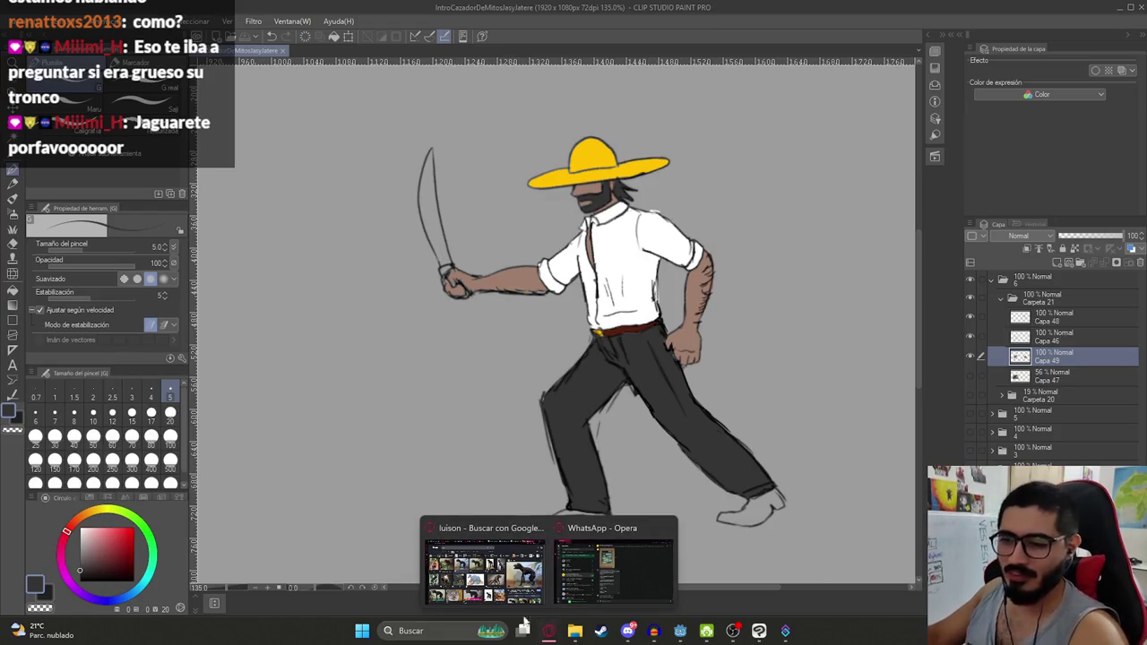
Switch from the Luison image search to Latin Shadows - The Visitor and play its trailer louder
click(488, 547)
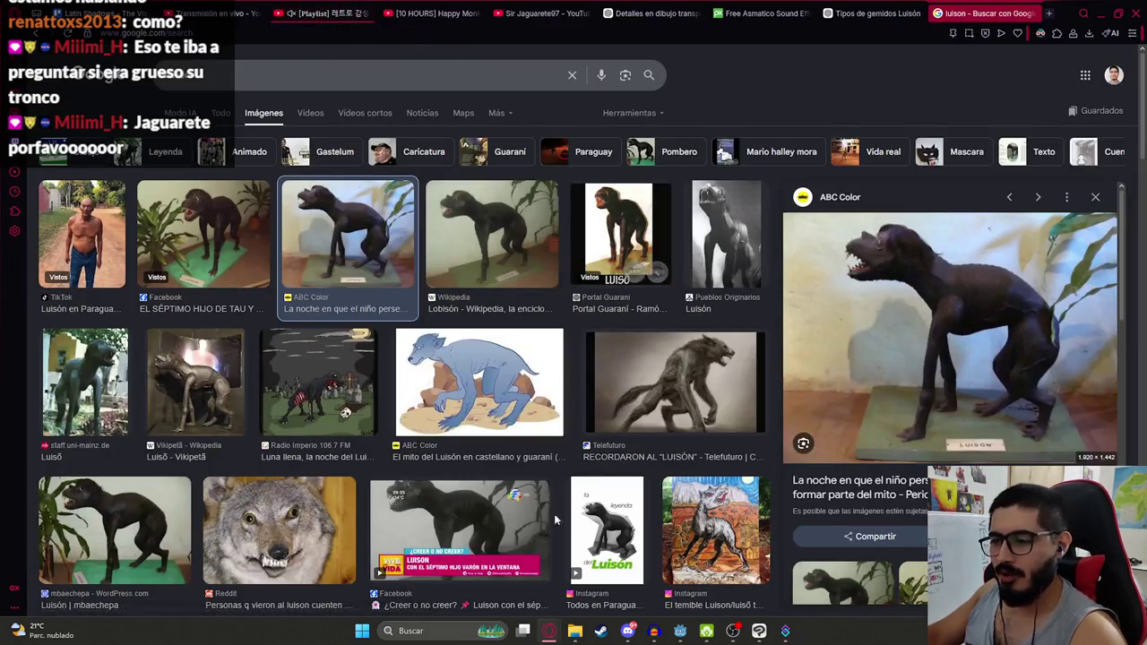
click(600, 631)
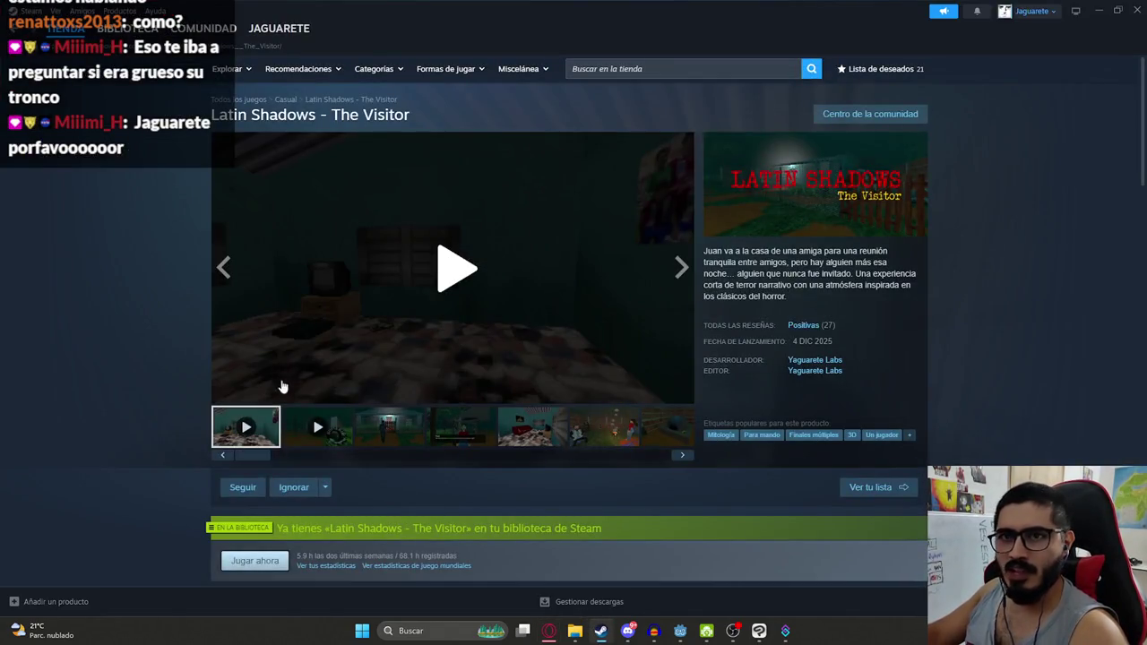
click(404, 307)
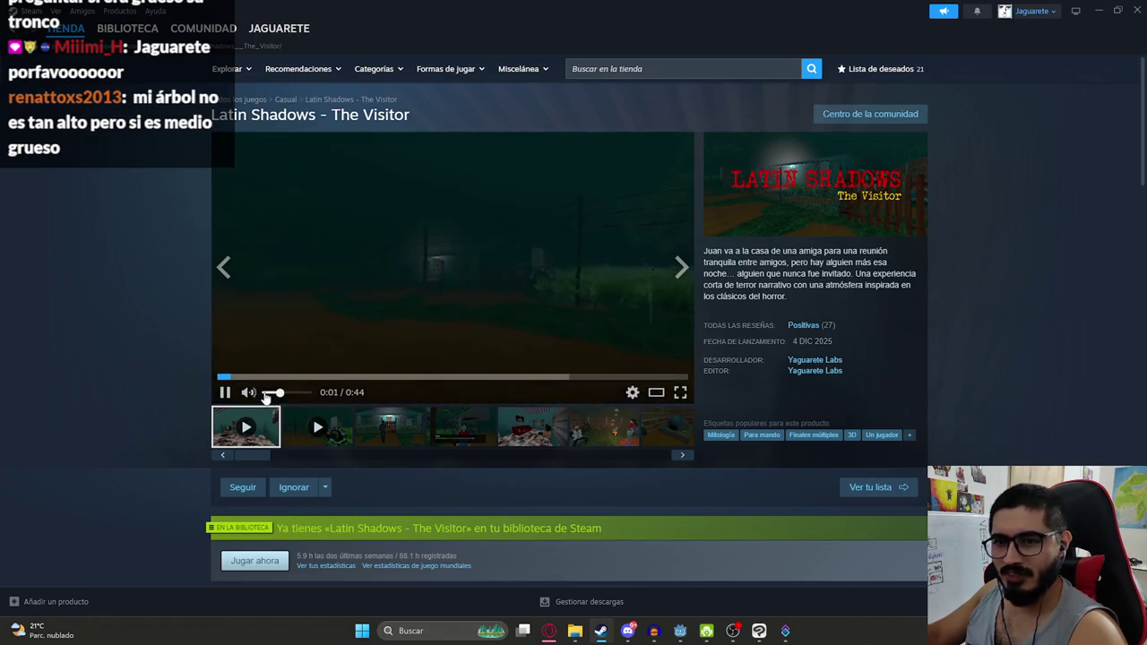
drag(267, 392, 296, 392)
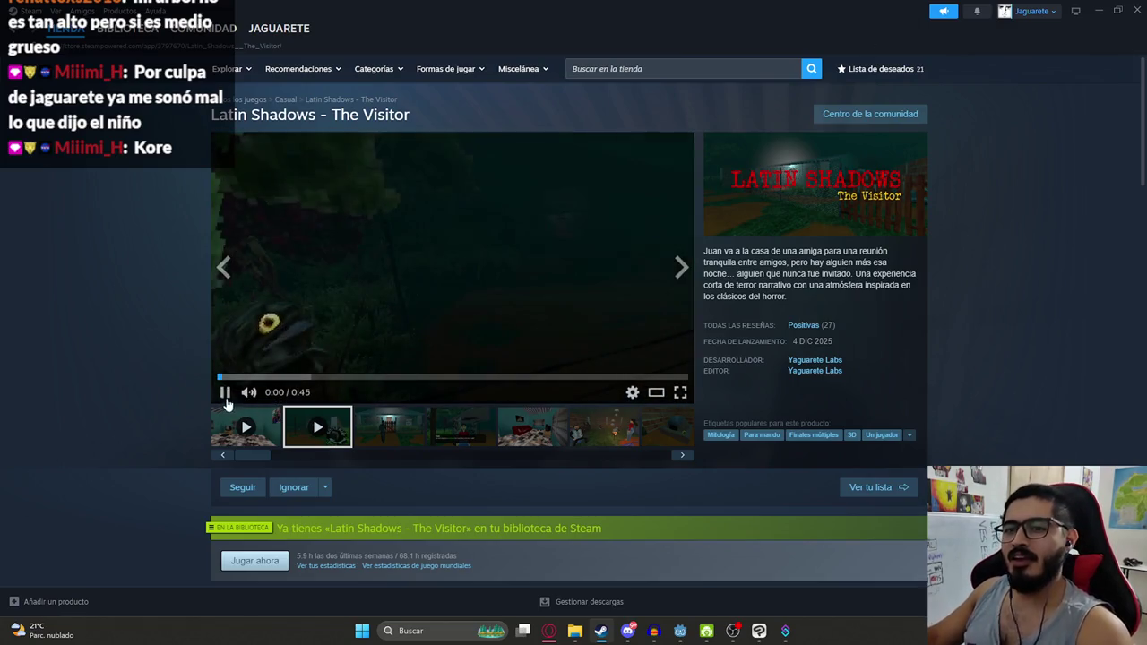
Return to Godot and zoom the 2D viewport on the LevelMythsHunterIntroLuison scene
click(689, 639)
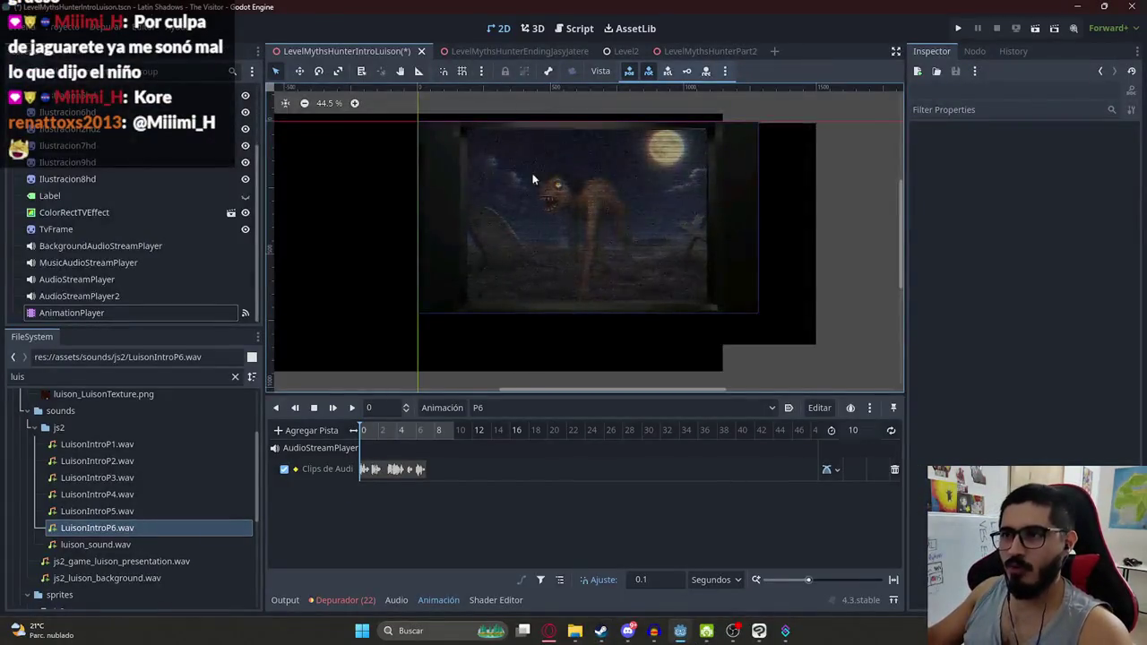
scroll(532, 179, up, 8)
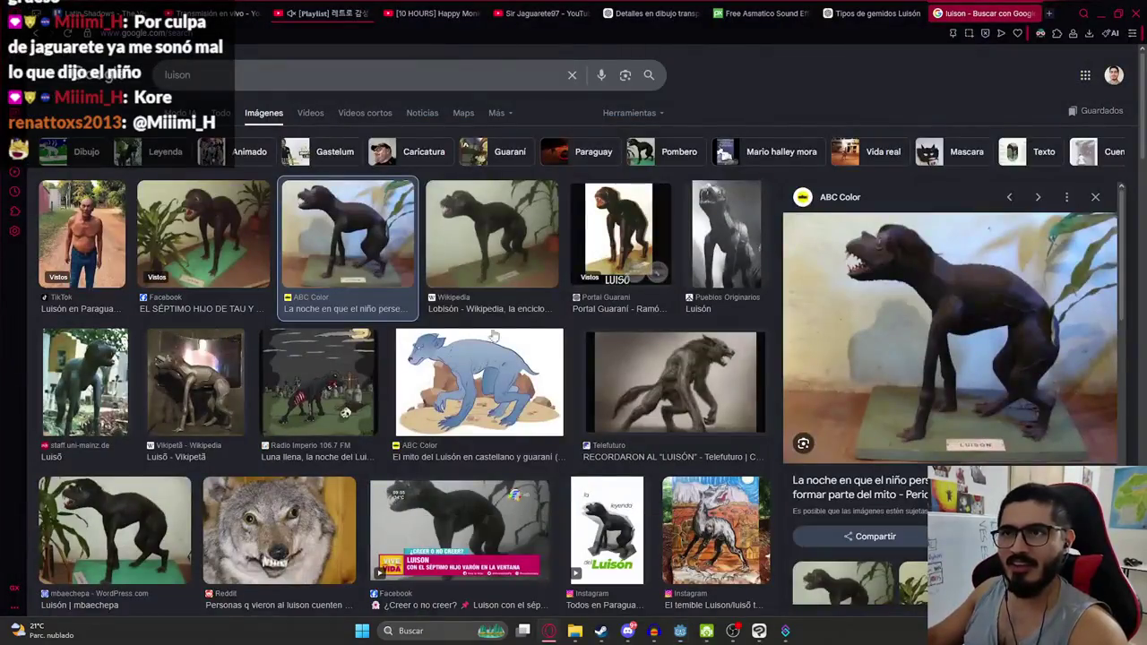
Scroll through the YouTube channel's video list, then move to the graveyard image tab
click(484, 565)
click(548, 13)
scroll(383, 368, down, 2)
scroll(99, 359, down, 1)
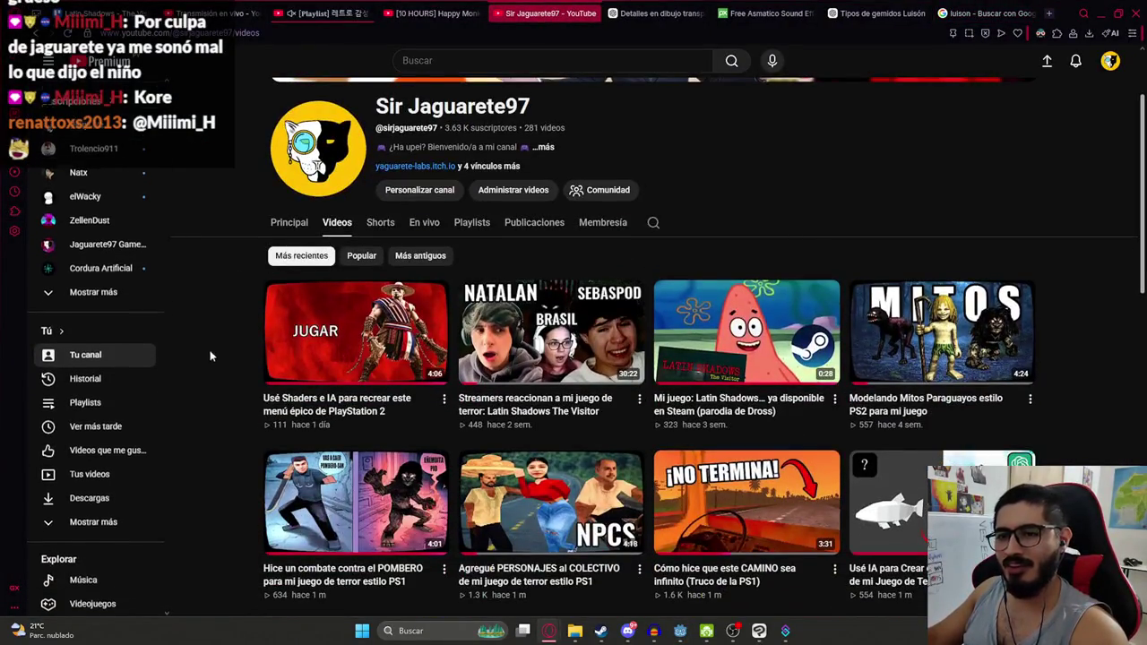
scroll(316, 260, down, 1)
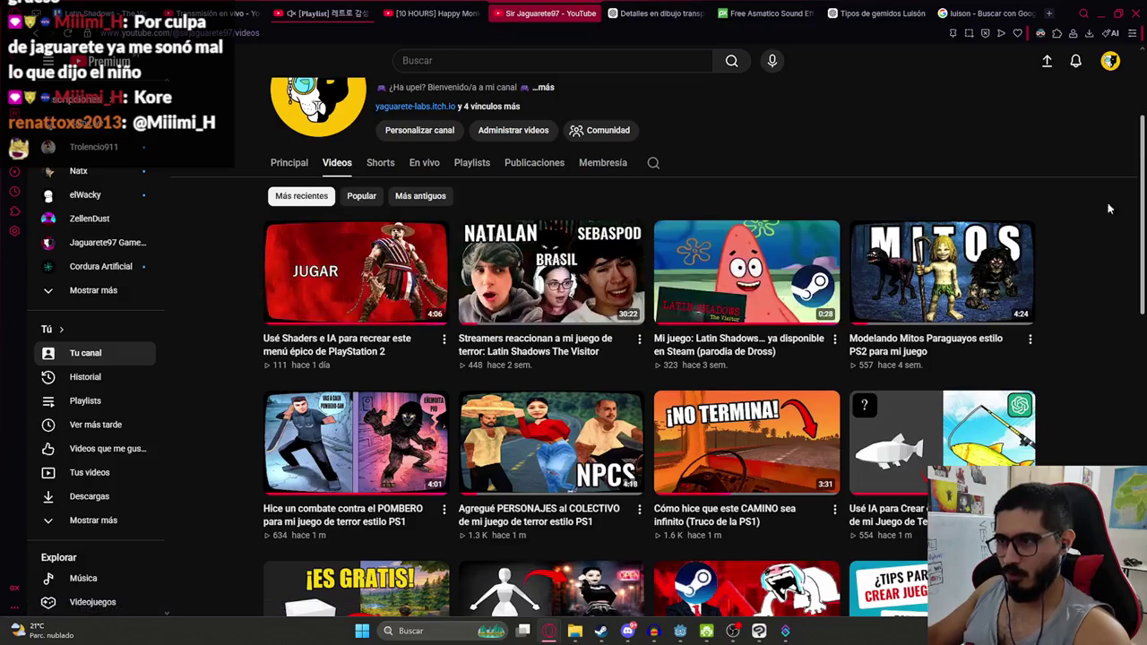
mouse_move(550, 329)
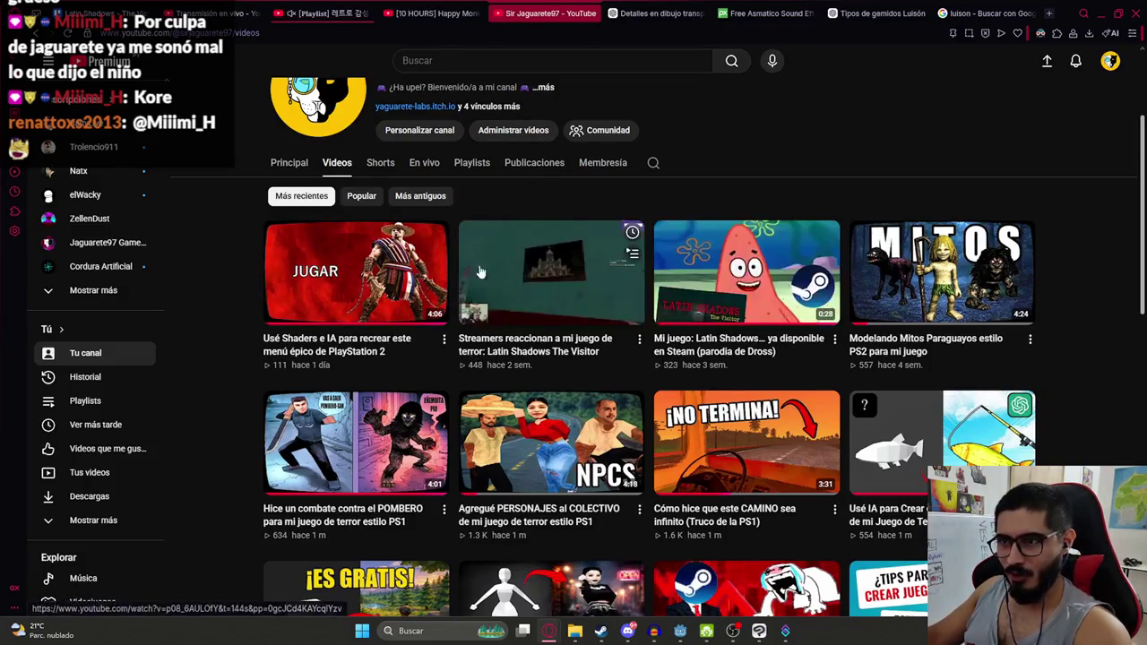
scroll(902, 180, down, 2)
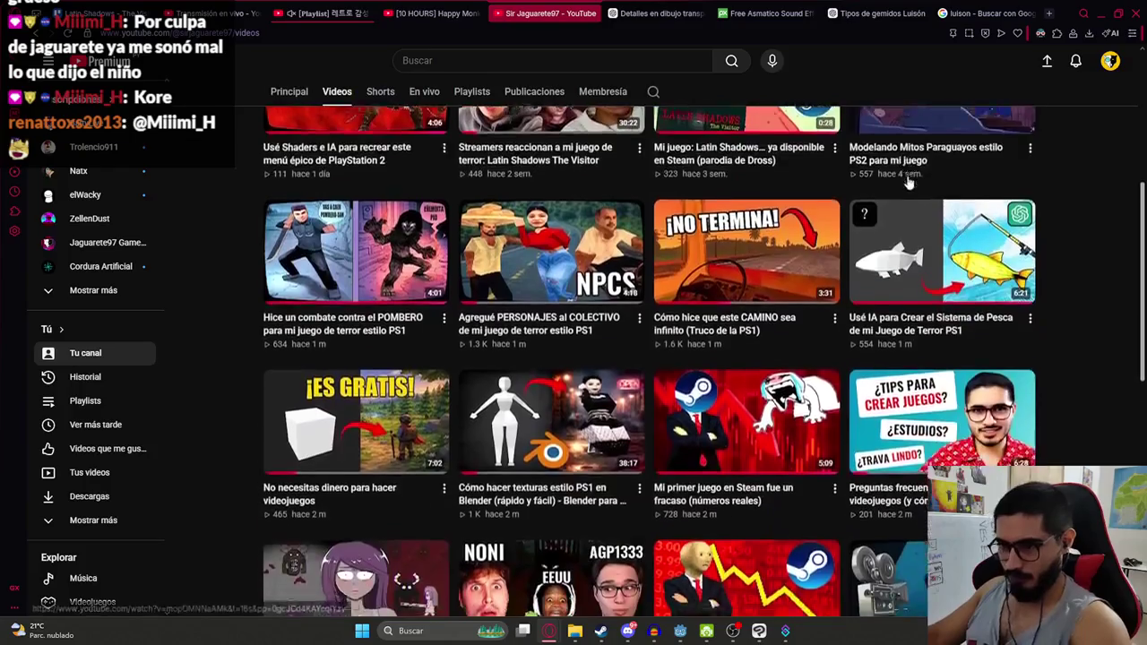
scroll(659, 472, down, 2)
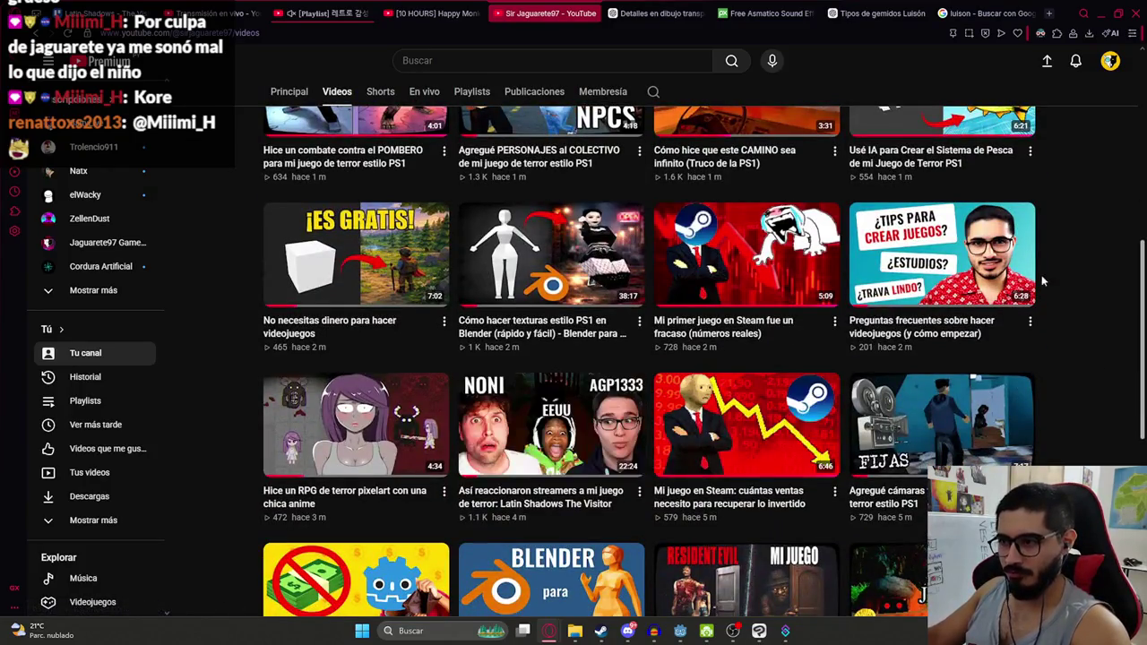
scroll(619, 420, up, 4)
scroll(1112, 170, down, 1)
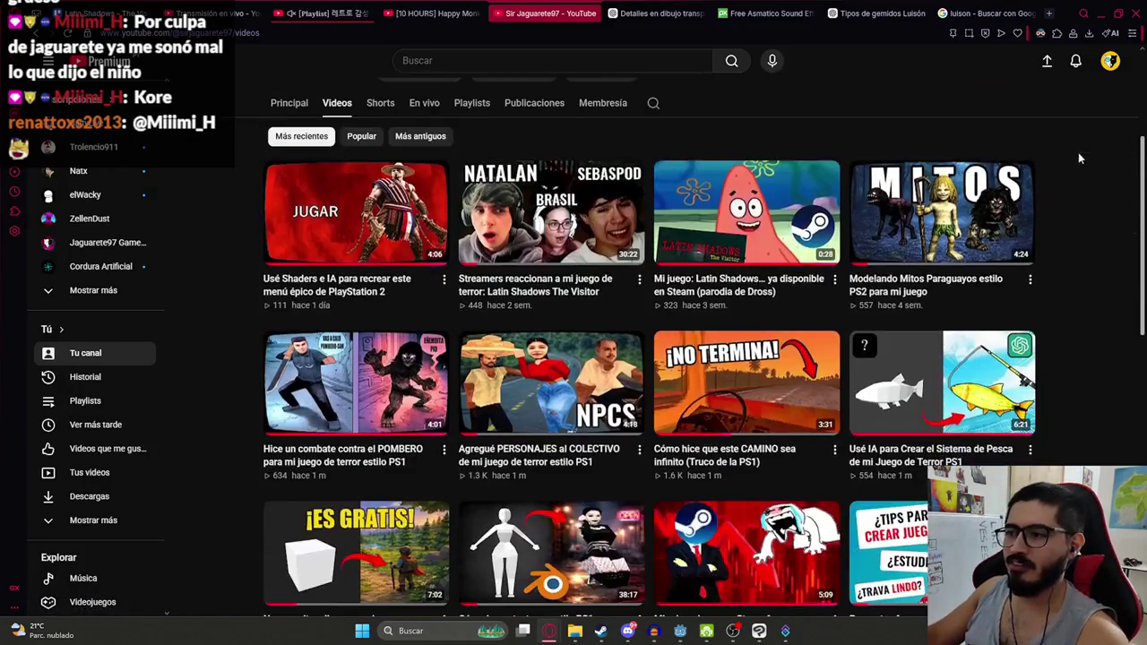
scroll(1117, 190, down, 1)
scroll(1096, 287, up, 2)
scroll(1100, 283, up, 1)
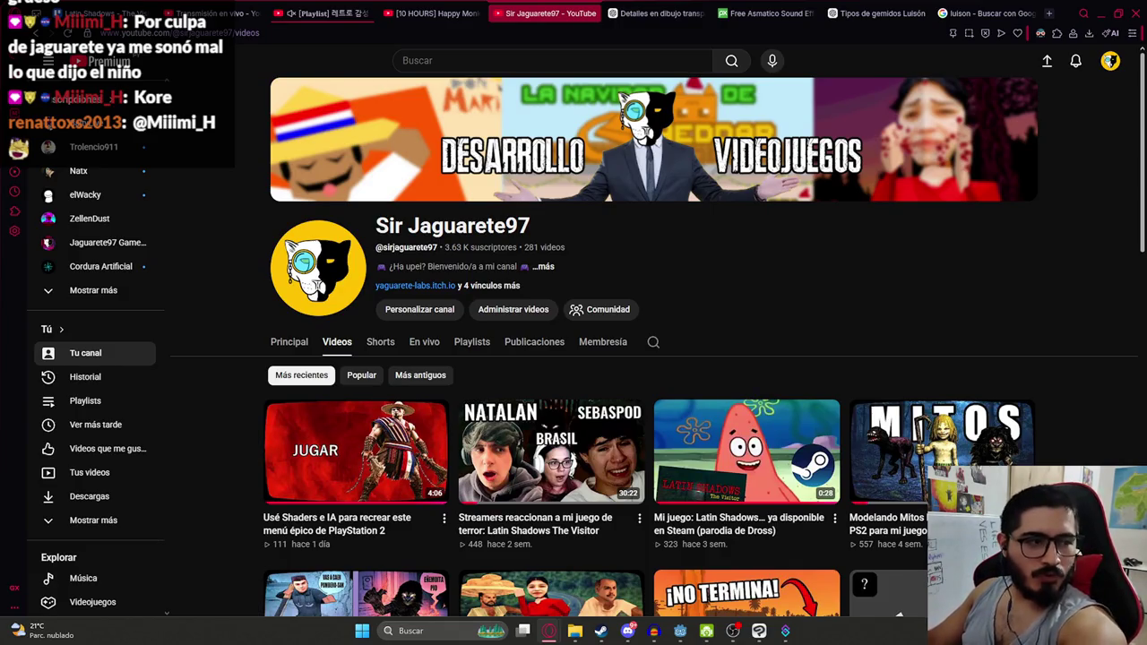
key(ctrl+Tab)
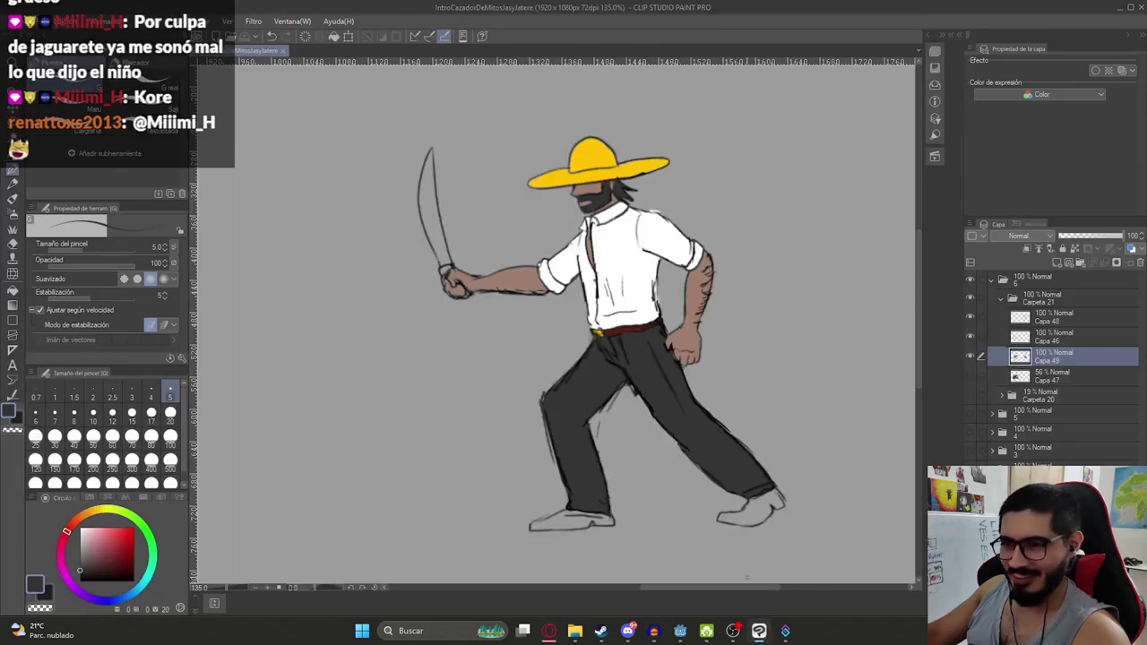
Return briefly to the sombrero hunter drawing in Clip Studio Paint
click(759, 631)
scroll(593, 264, down, 1)
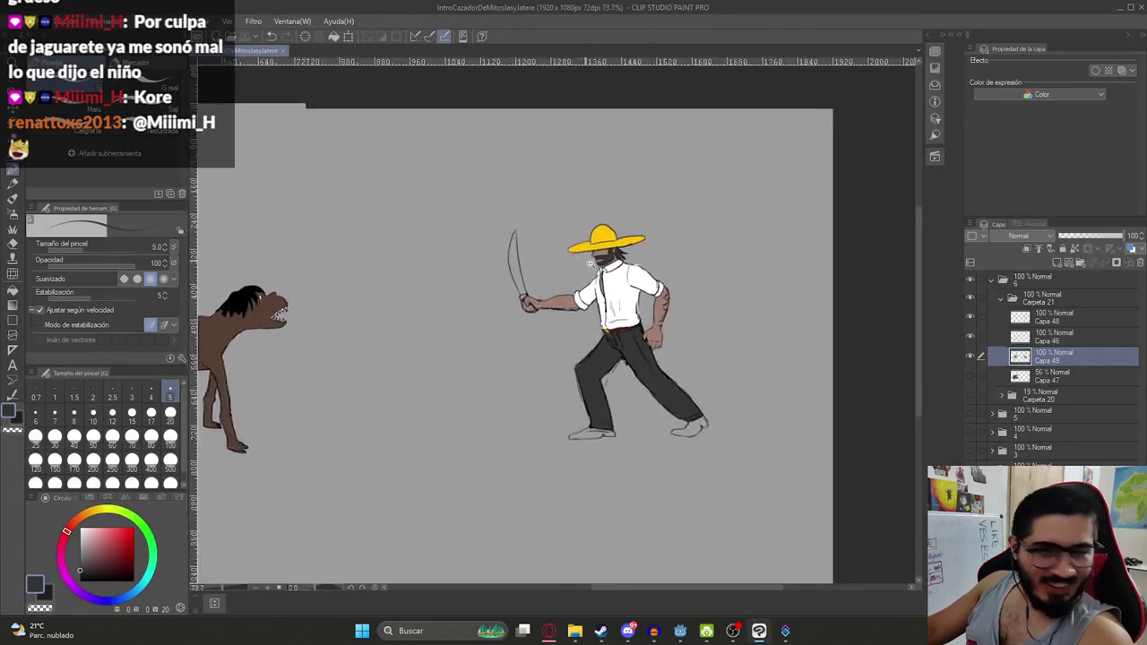
scroll(655, 306, up, 3)
In Godot, save the LevelMythsHunterIntroLuison scene
click(680, 630)
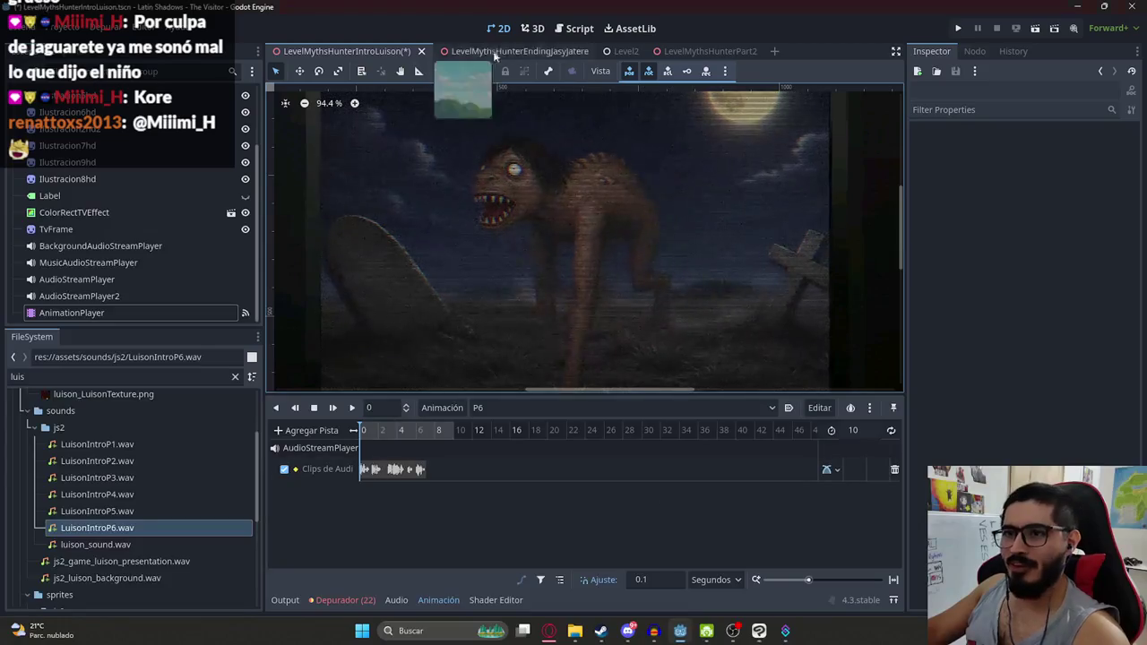
click(616, 51)
right_click(619, 51)
click(632, 153)
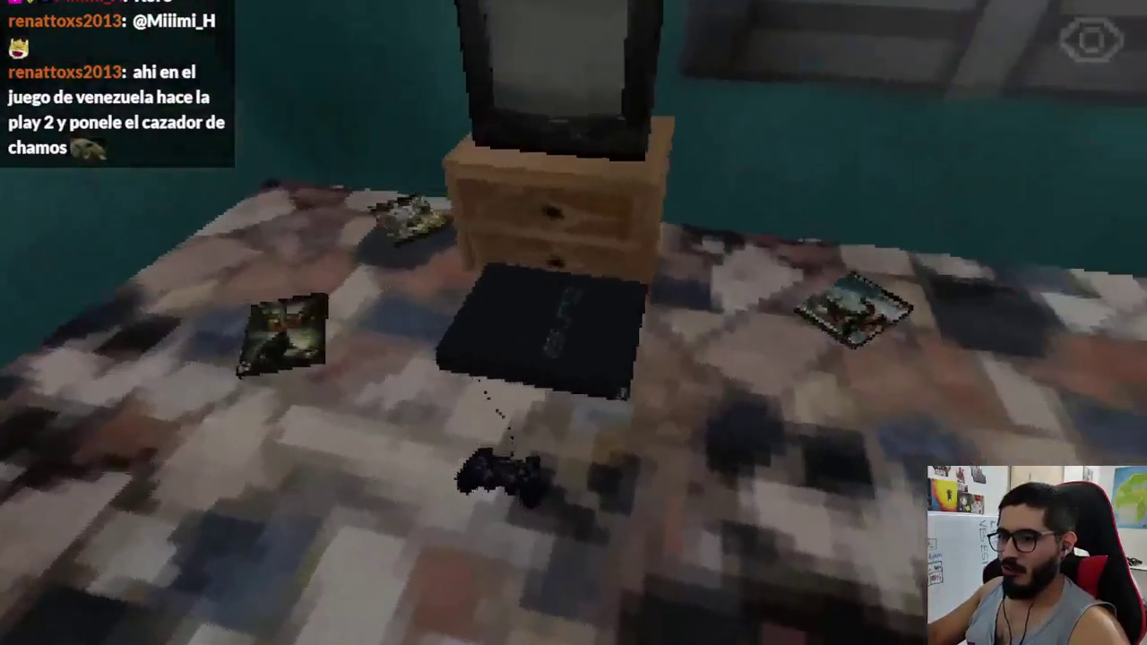
Use the Jolystation 2, choose Jugar, watch the intro cutscene, then stop the game
key(e)
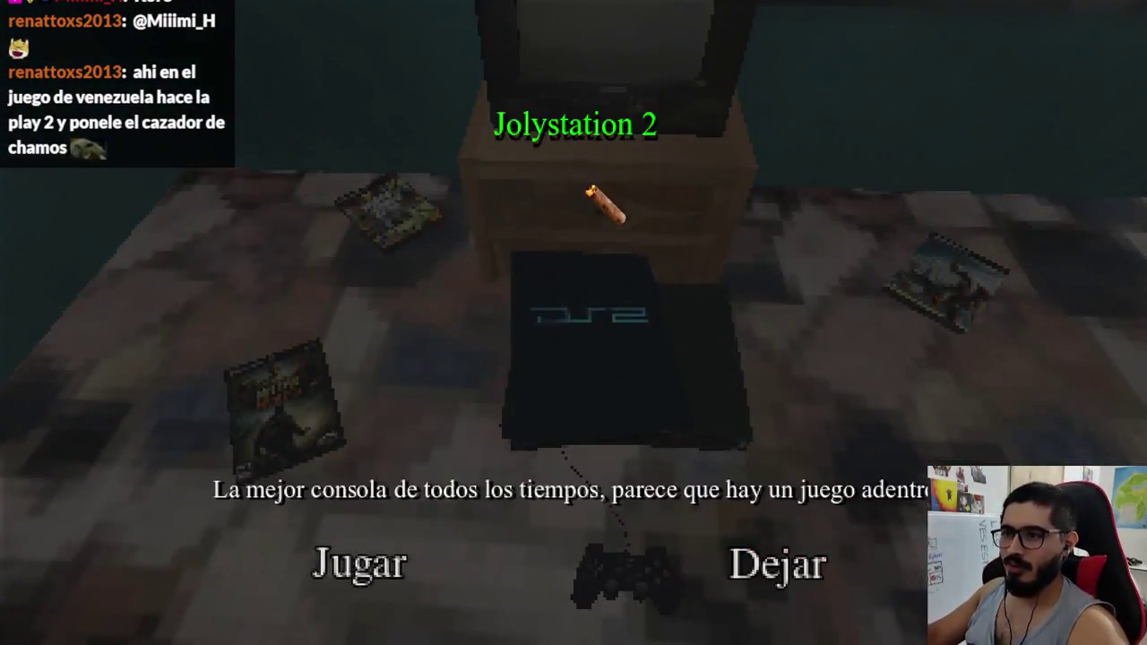
click(338, 587)
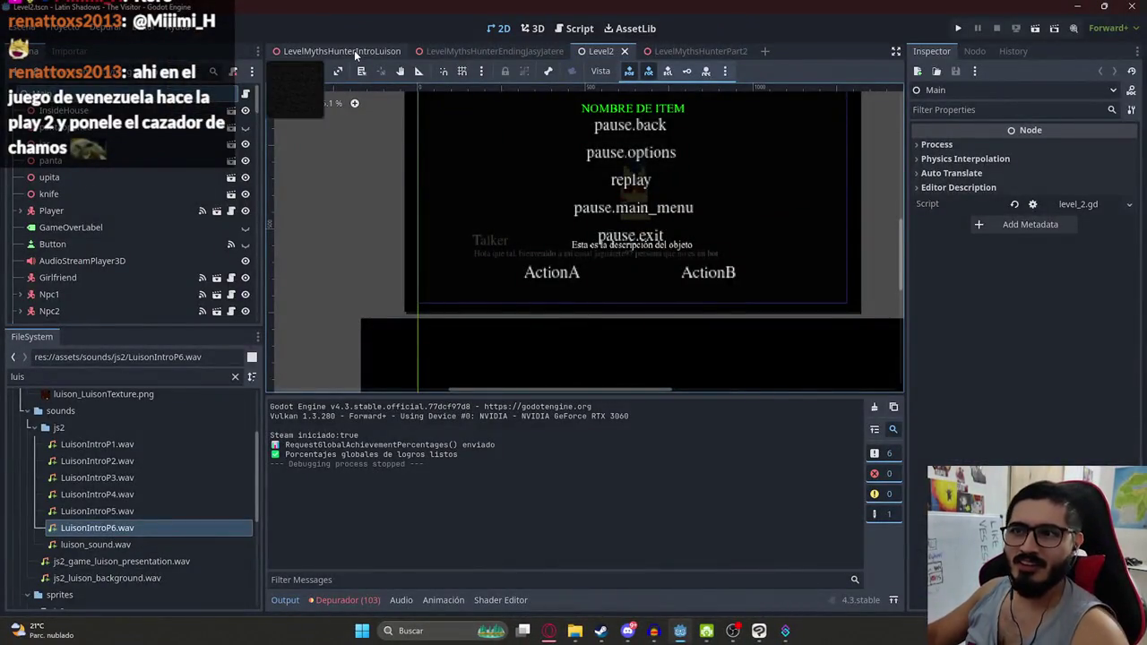
click(355, 52)
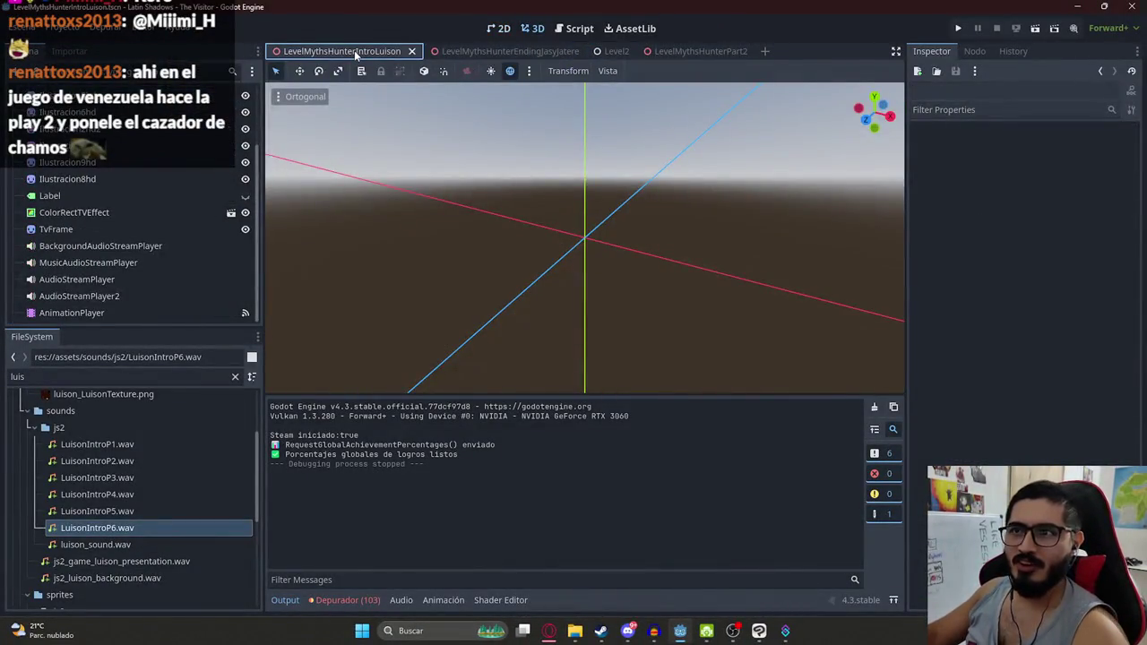
Switch Godot to the 2D view and zoom around the moonlit graveyard creature image
click(499, 28)
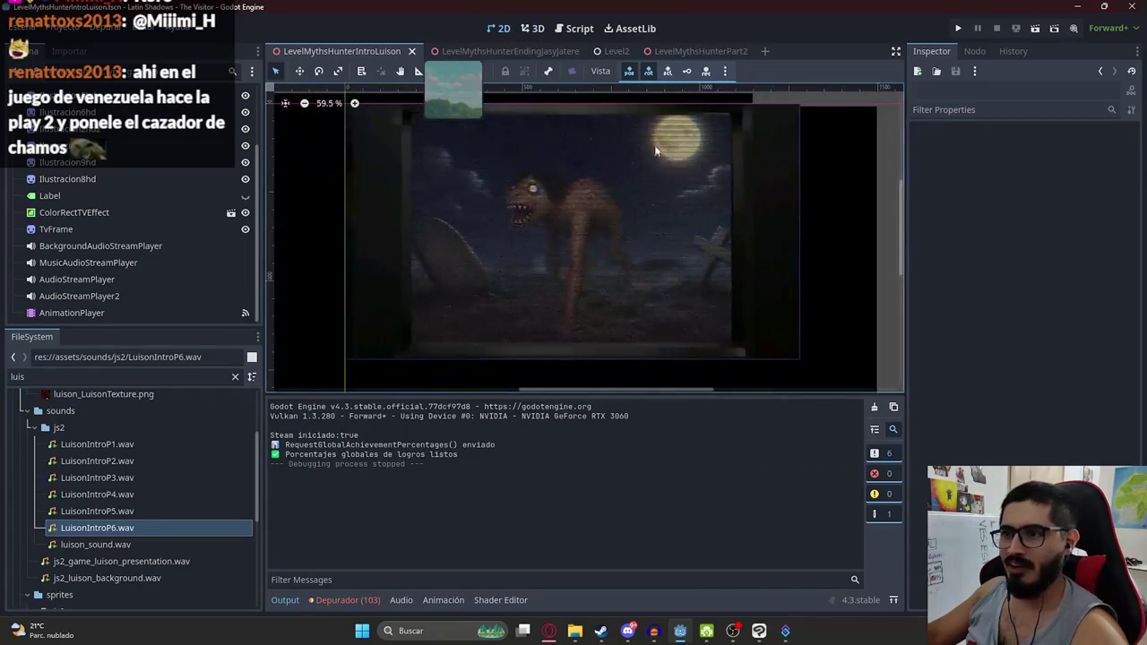
scroll(453, 275, down, 1)
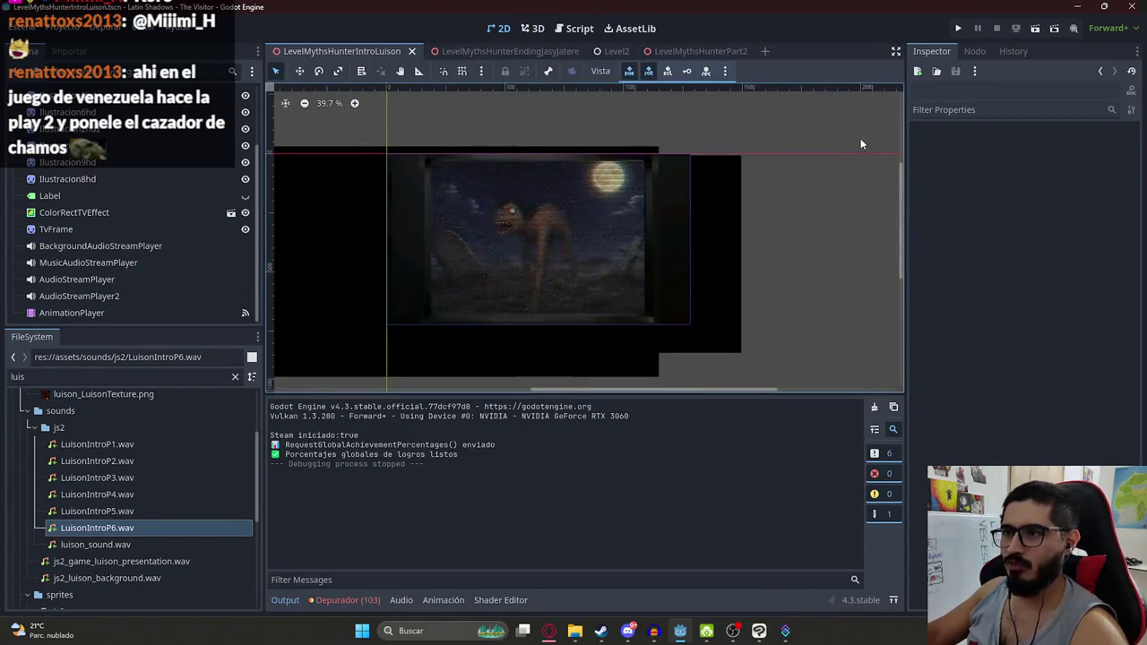
scroll(499, 193, up, 5)
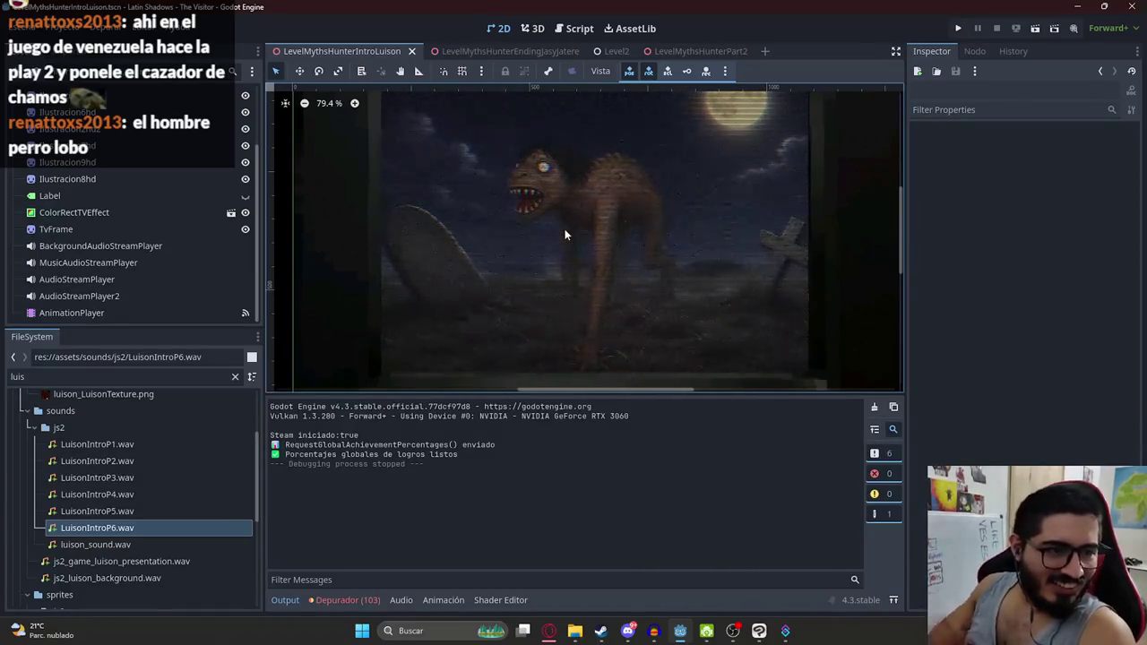
scroll(564, 235, down, 3)
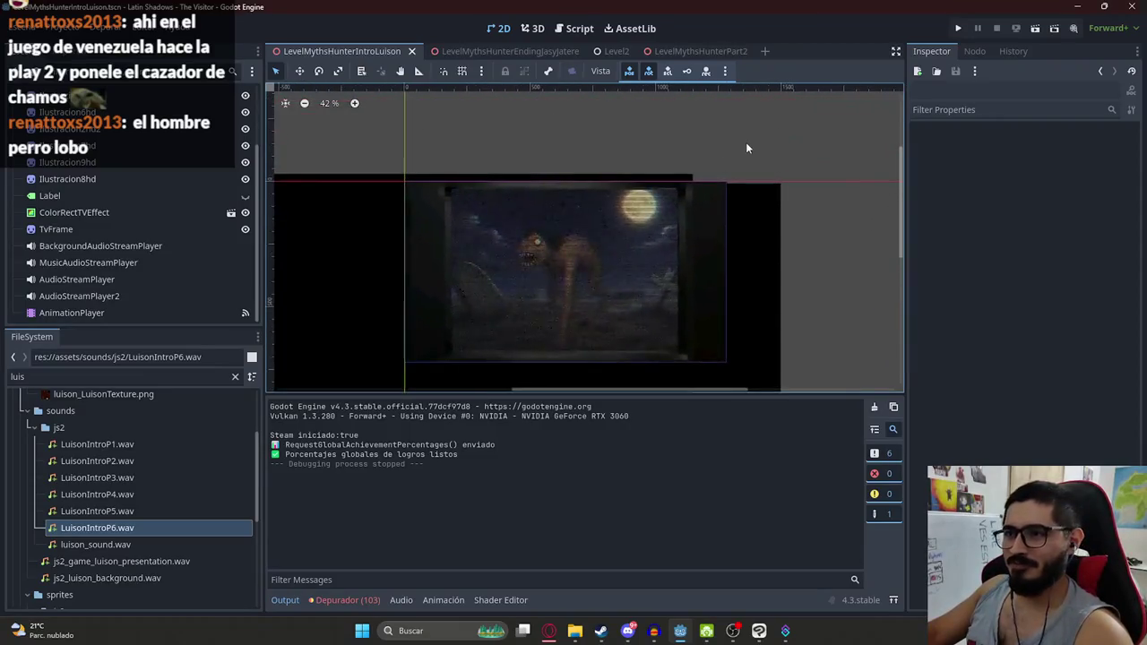
scroll(538, 245, up, 3)
scroll(534, 282, up, 3)
scroll(541, 266, down, 3)
scroll(542, 266, up, 2)
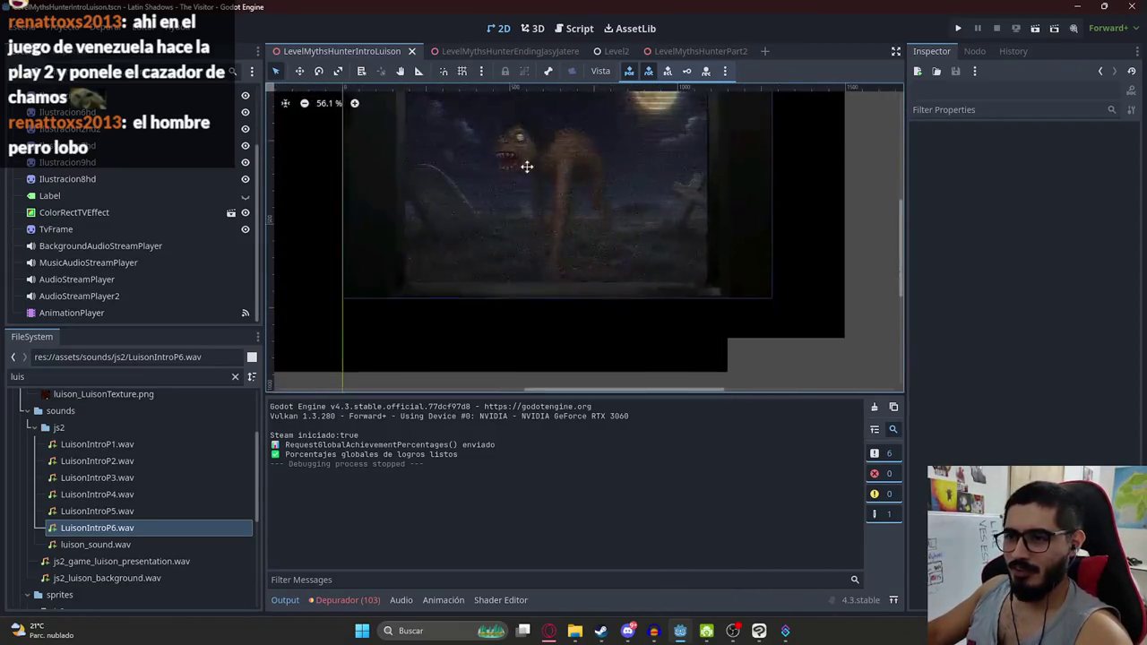
scroll(529, 170, down, 2)
scroll(546, 240, up, 2)
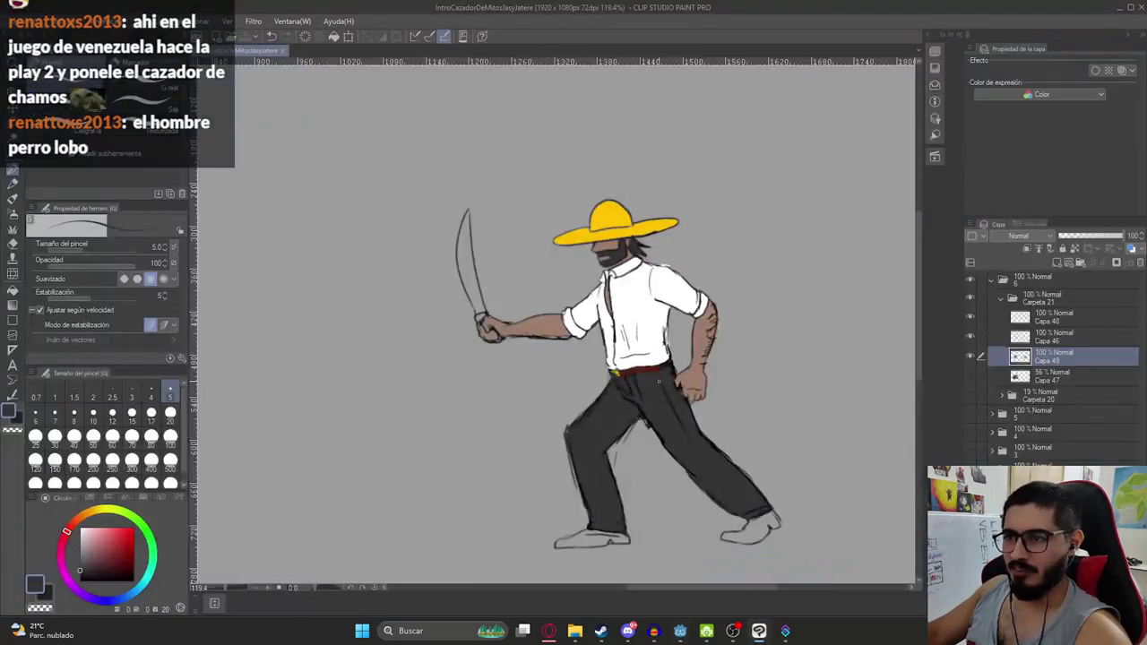
Toggle the rough sketch layer on to check it, then hide it again
click(968, 436)
click(972, 435)
click(970, 452)
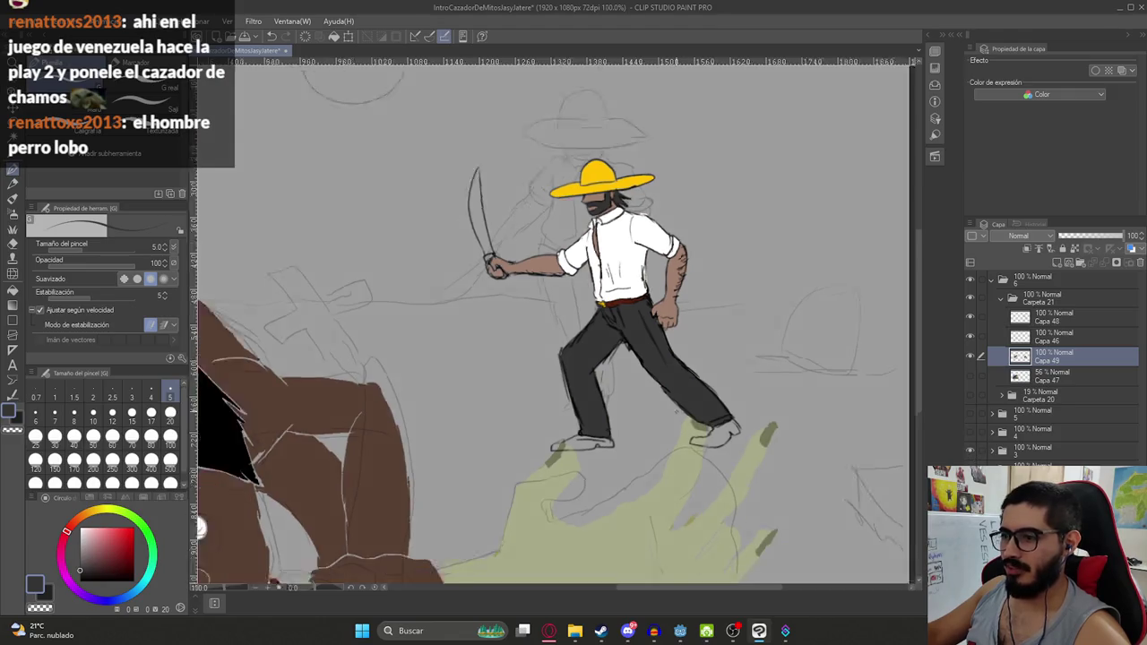
click(970, 452)
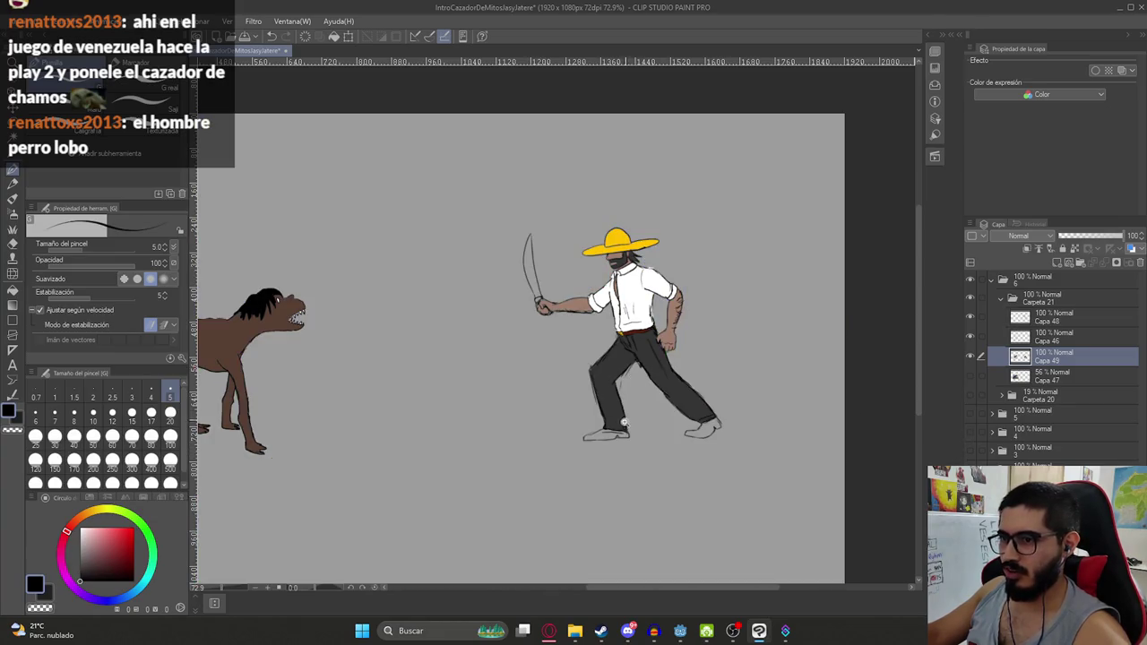
Fill the front and back shoes solid black with the Fill tool
scroll(625, 423, up, 5)
key(g)
scroll(583, 459, up, 5)
key(g)
key(g)
key(g)
click(605, 428)
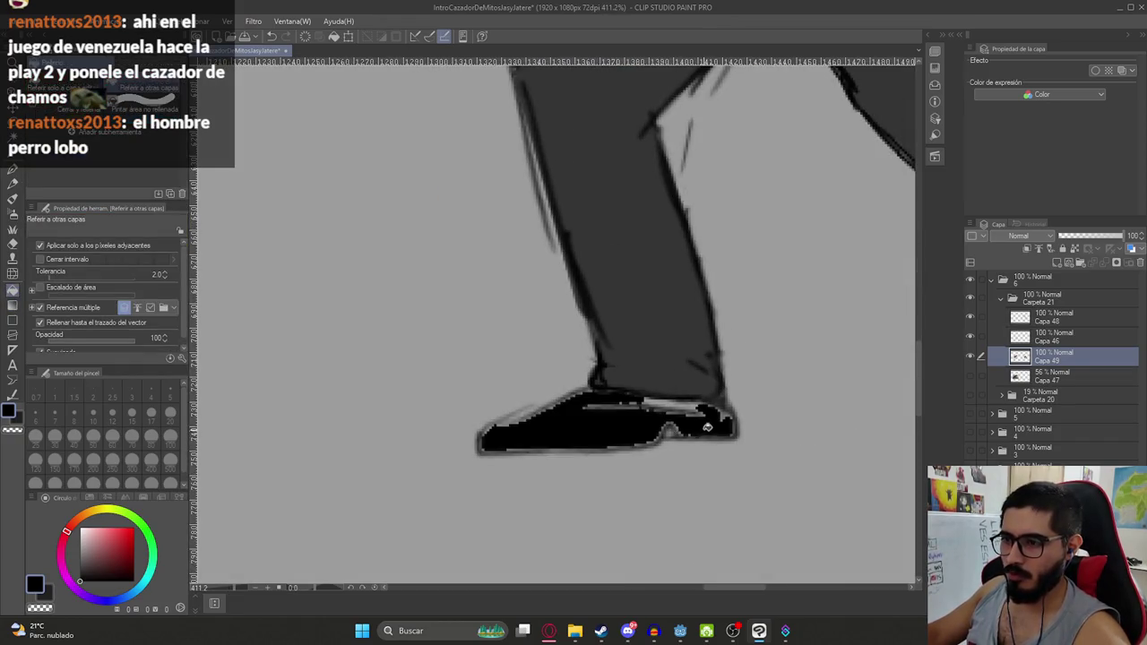
scroll(605, 428, down, 8)
scroll(681, 403, up, 3)
scroll(698, 395, up, 2)
click(698, 395)
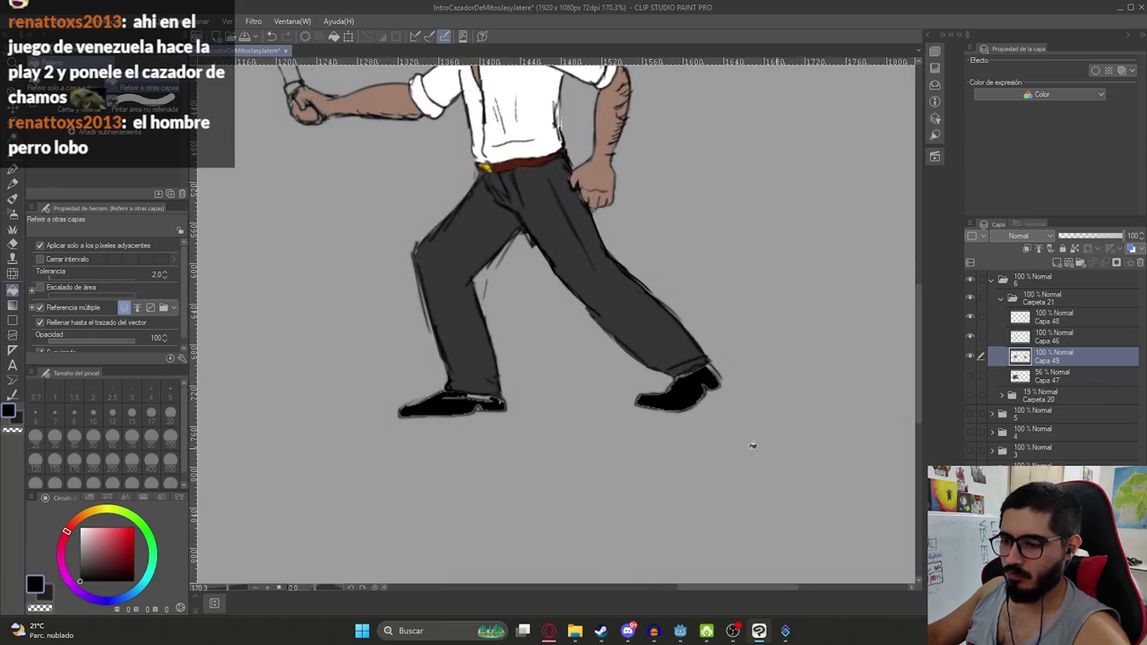
Ink over the front shoe's light spots, heel, toe and bottom edge in black
key(p)
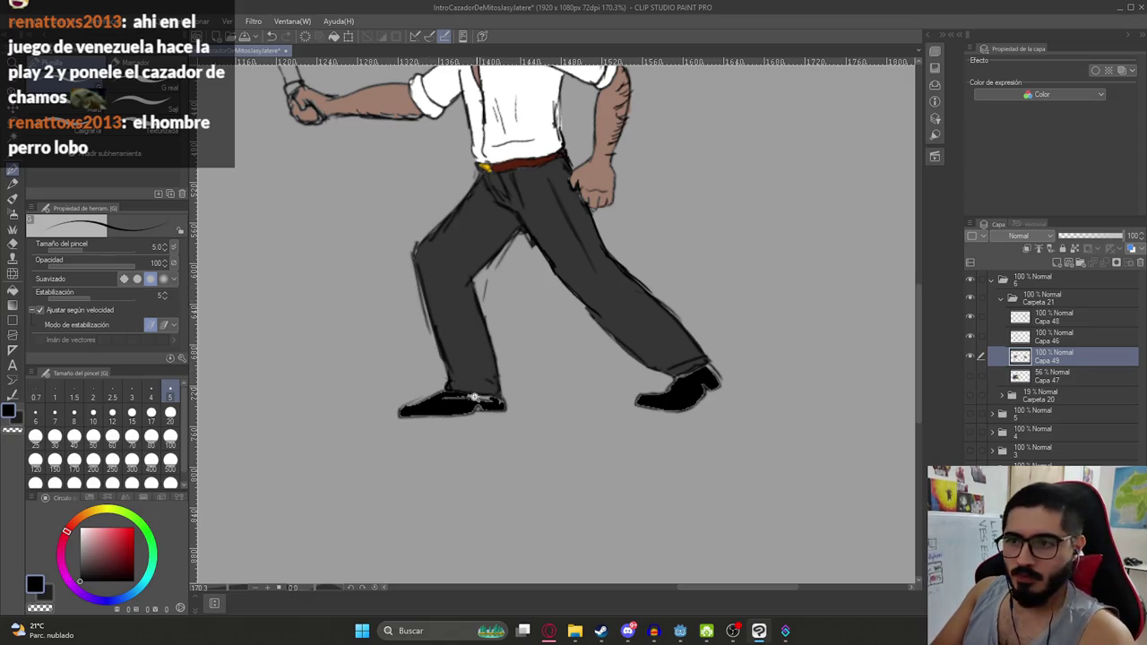
scroll(475, 398, up, 8)
drag(592, 376, 362, 376)
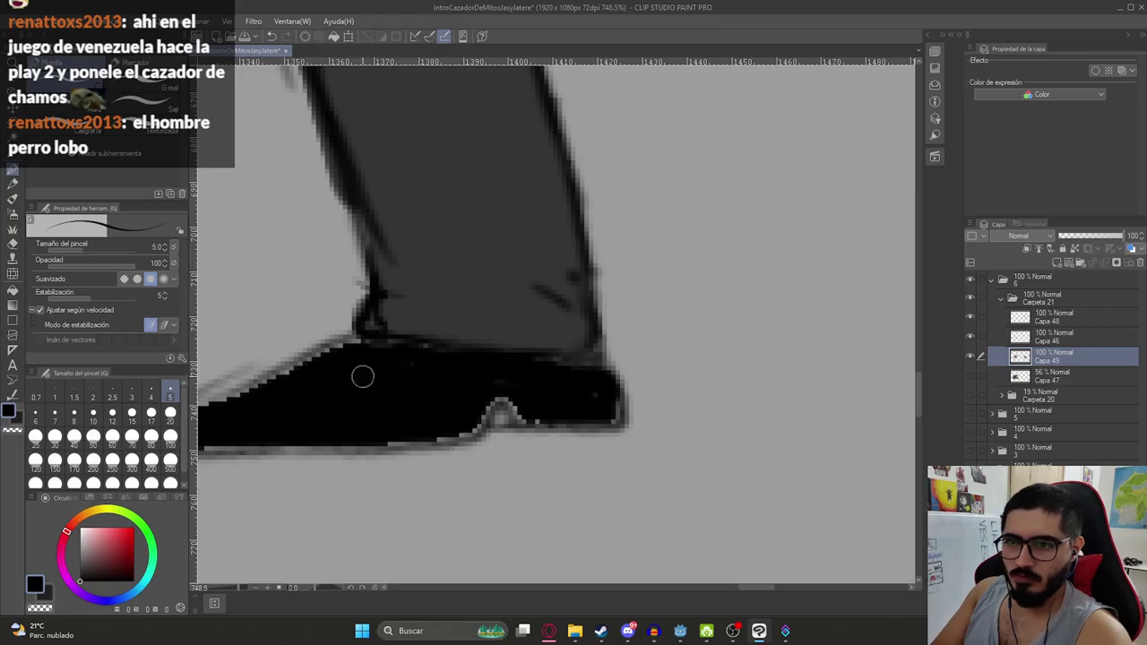
mouse_move(500, 383)
mouse_down()
mouse_move(478, 418)
mouse_move(500, 397)
mouse_up()
mouse_move(569, 411)
mouse_down()
mouse_move(594, 418)
mouse_move(609, 397)
mouse_move(551, 374)
mouse_move(591, 372)
mouse_up()
mouse_move(440, 415)
mouse_down()
mouse_move(556, 411)
mouse_move(475, 439)
mouse_move(335, 430)
mouse_move(474, 415)
mouse_move(288, 415)
mouse_move(278, 434)
mouse_move(282, 409)
mouse_move(397, 371)
mouse_up()
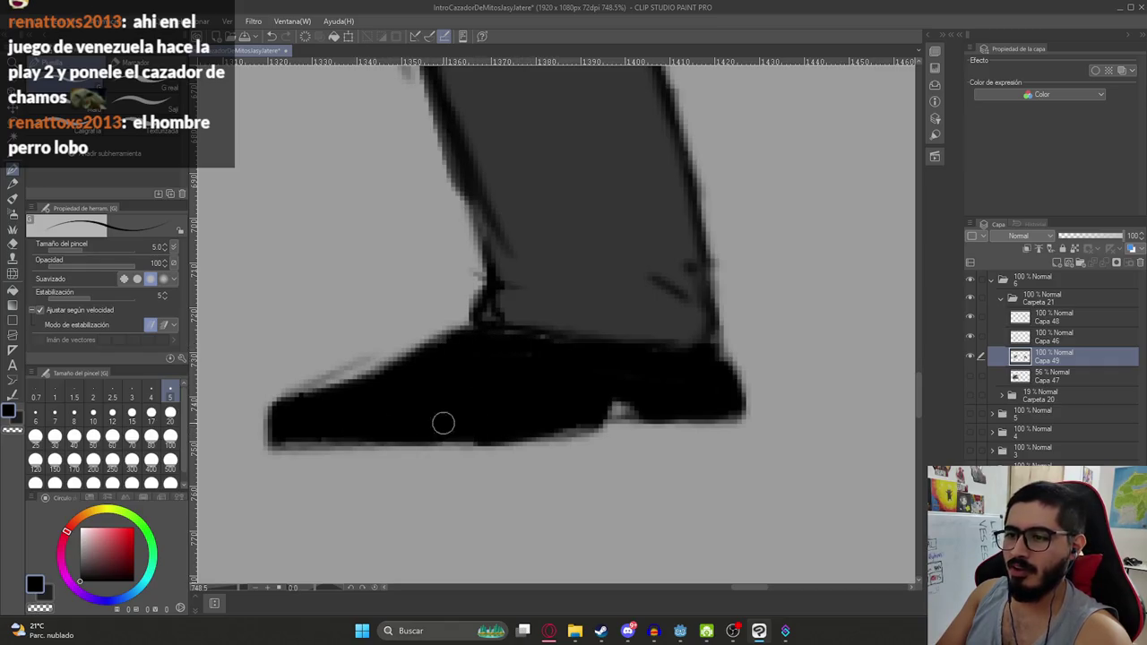
drag(317, 438, 440, 445)
drag(289, 453, 494, 428)
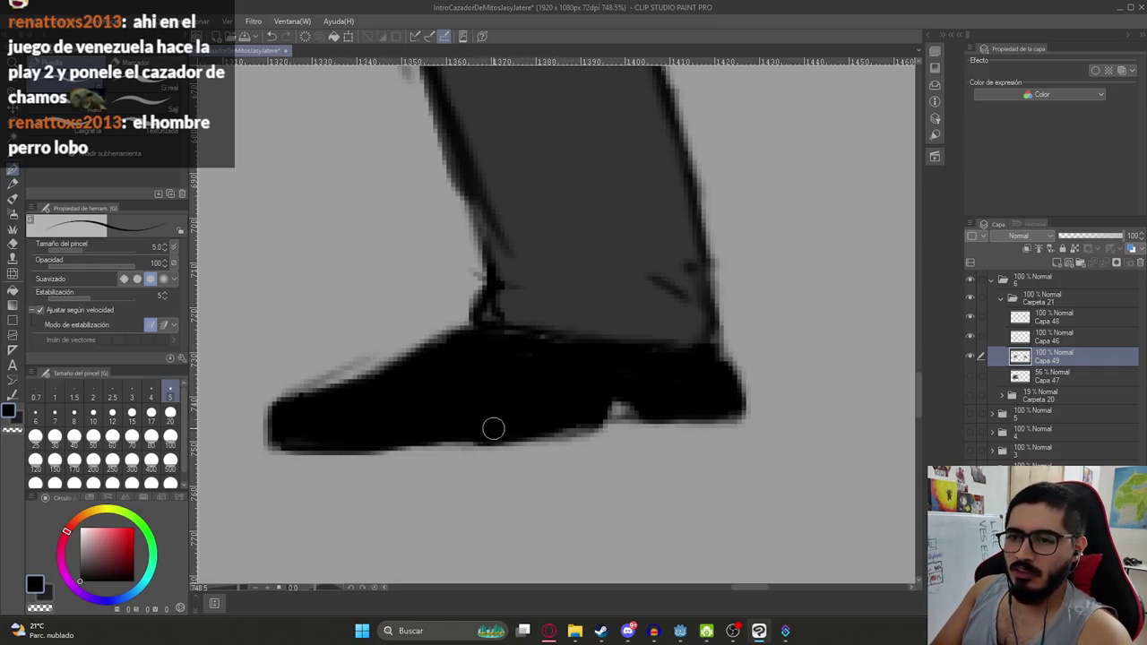
Blacken the right shoe's edge from sole to heel and toward the toe
scroll(508, 408, down, 5)
scroll(702, 388, up, 4)
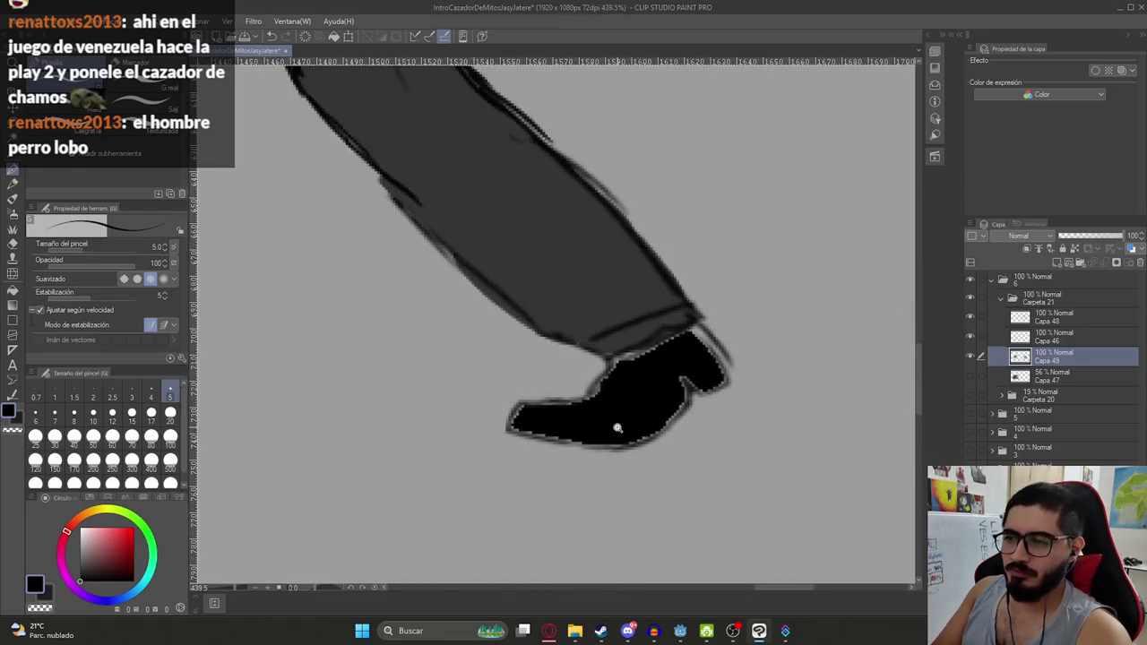
scroll(600, 386, up, 2)
mouse_move(614, 383)
mouse_down()
mouse_move(553, 425)
mouse_move(491, 427)
mouse_move(468, 460)
mouse_move(622, 485)
mouse_up()
mouse_move(569, 487)
mouse_down()
mouse_move(764, 387)
mouse_move(809, 380)
mouse_move(757, 315)
mouse_move(691, 320)
mouse_move(640, 350)
mouse_move(614, 386)
mouse_move(646, 346)
mouse_move(690, 369)
mouse_up()
Zoom out to the whole illustration and save it with Ctrl+S
key(ctrl+0)
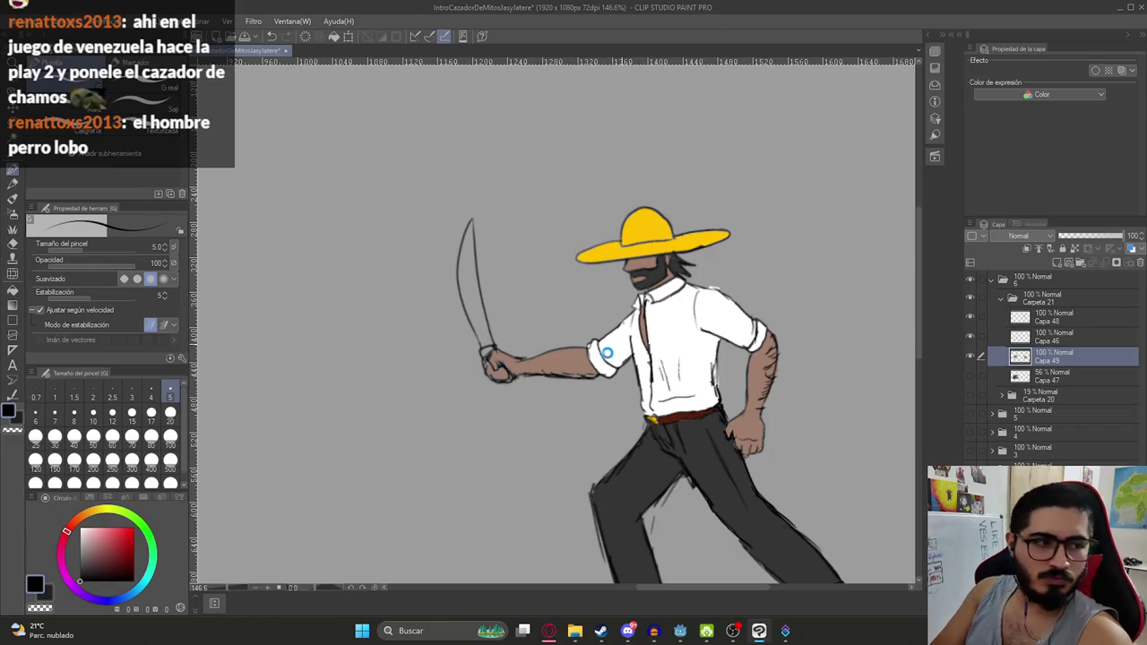
key(ctrl+s)
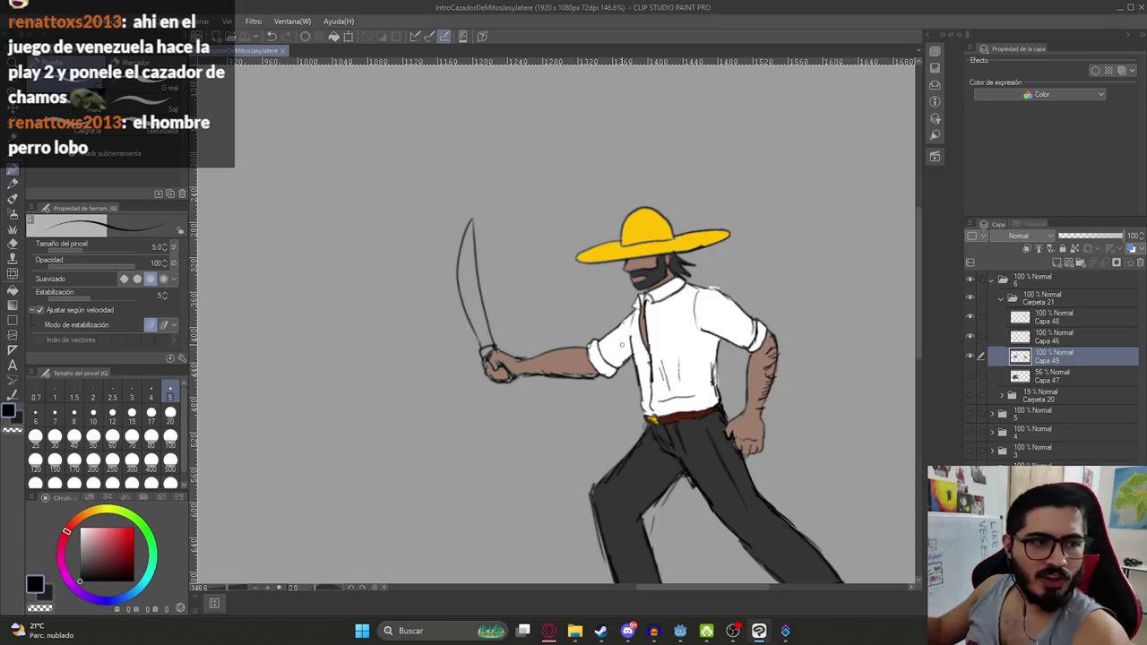
key(ctrl+minus)
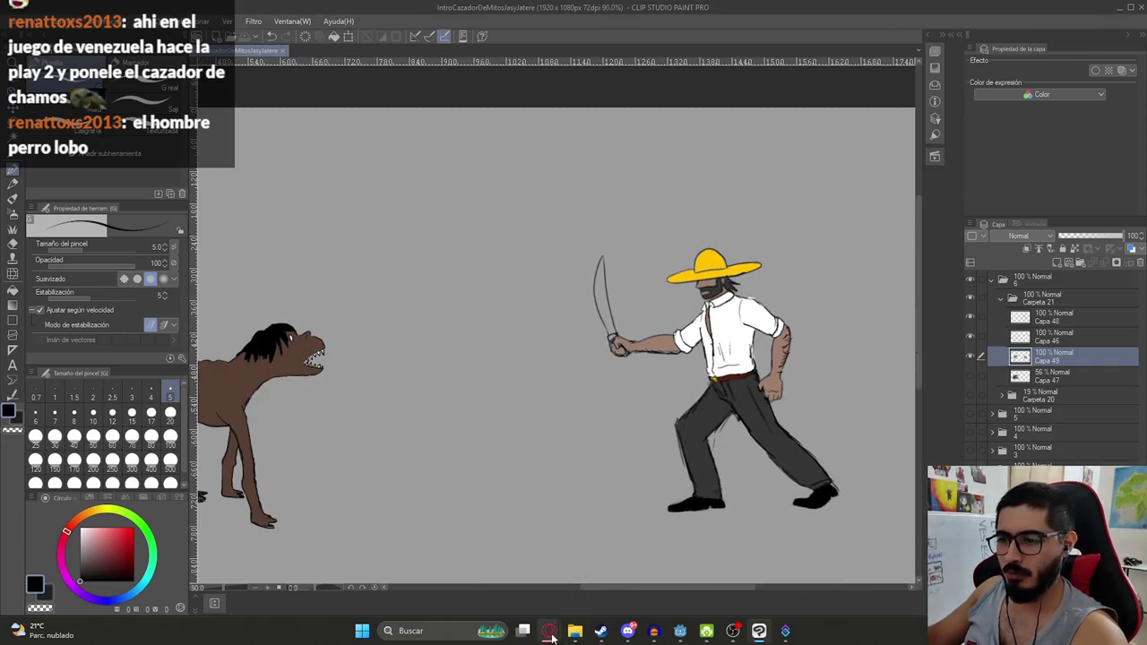
mouse_move(549, 631)
click(510, 578)
Search Google Images for 'silbon', then 'pombero', then 'el silbon'
click(1044, 13)
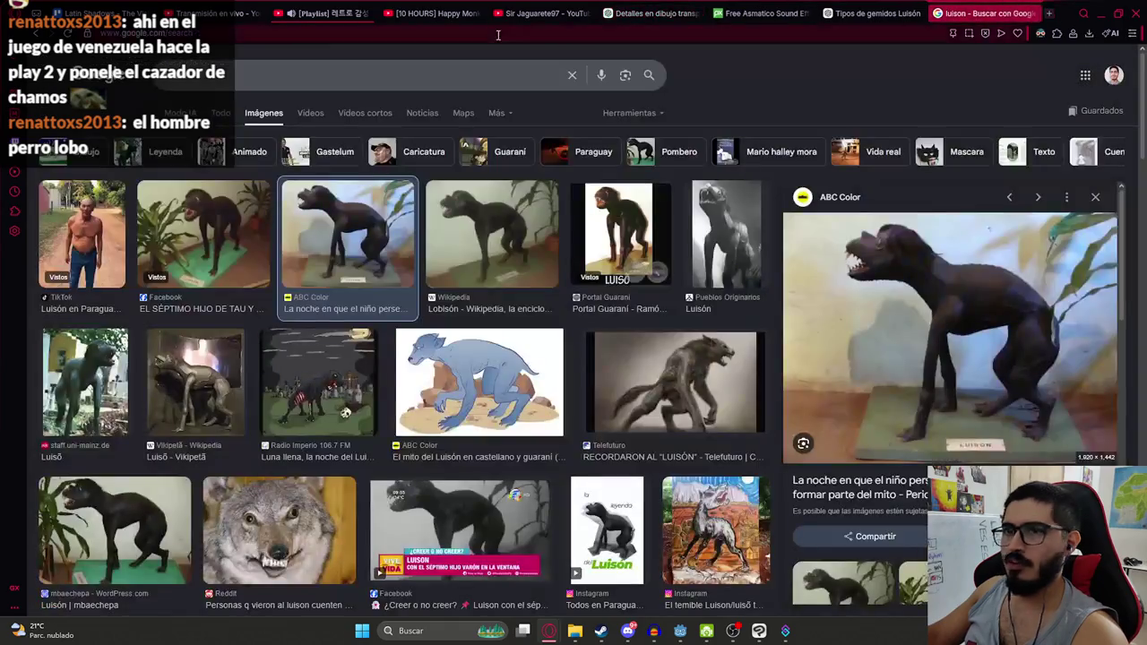
click(400, 80)
text(silbon)
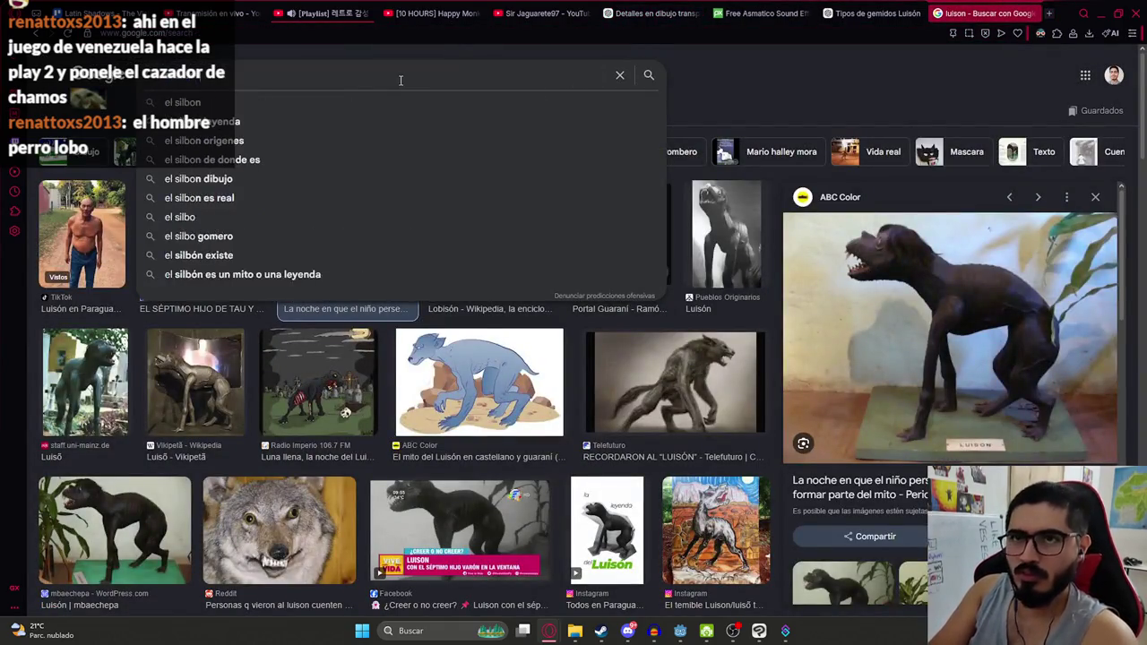
key(Return)
click(359, 75)
key(BackSpace)
key(BackSpace)
key(BackSpace)
text(pombero)
key(Return)
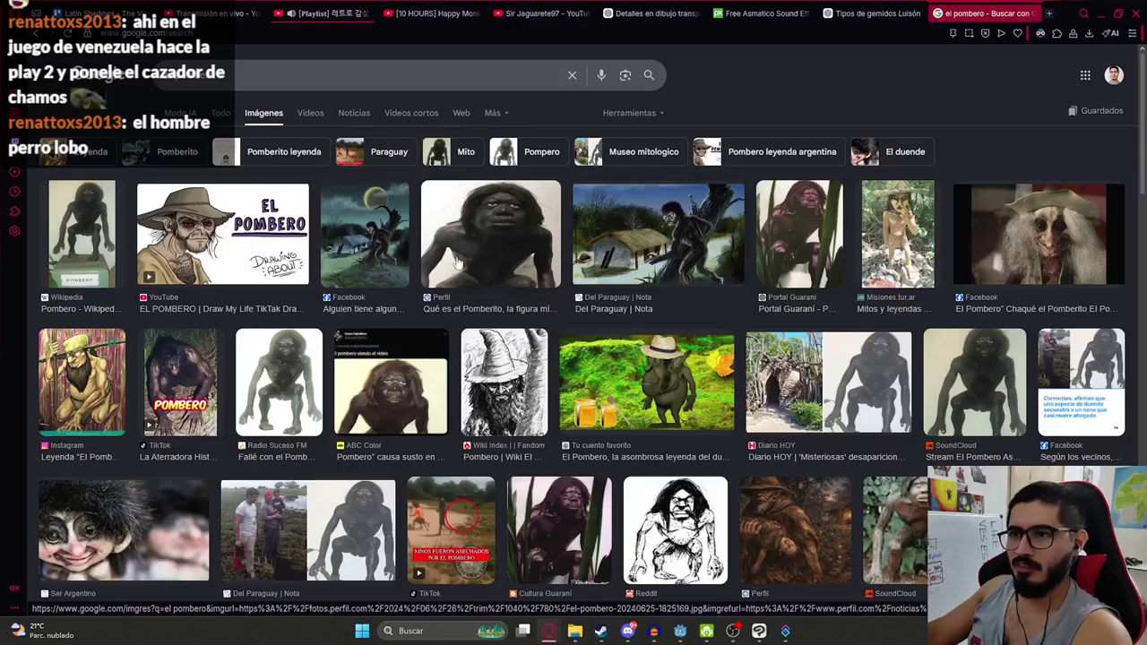
text(el silbon)
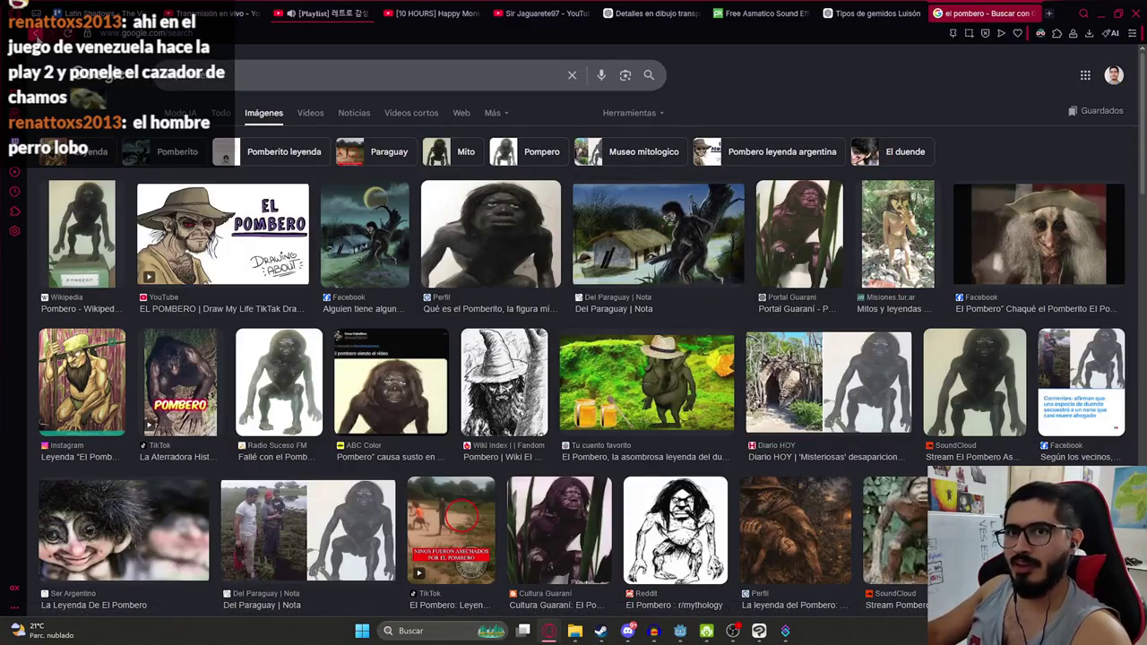
key(Return)
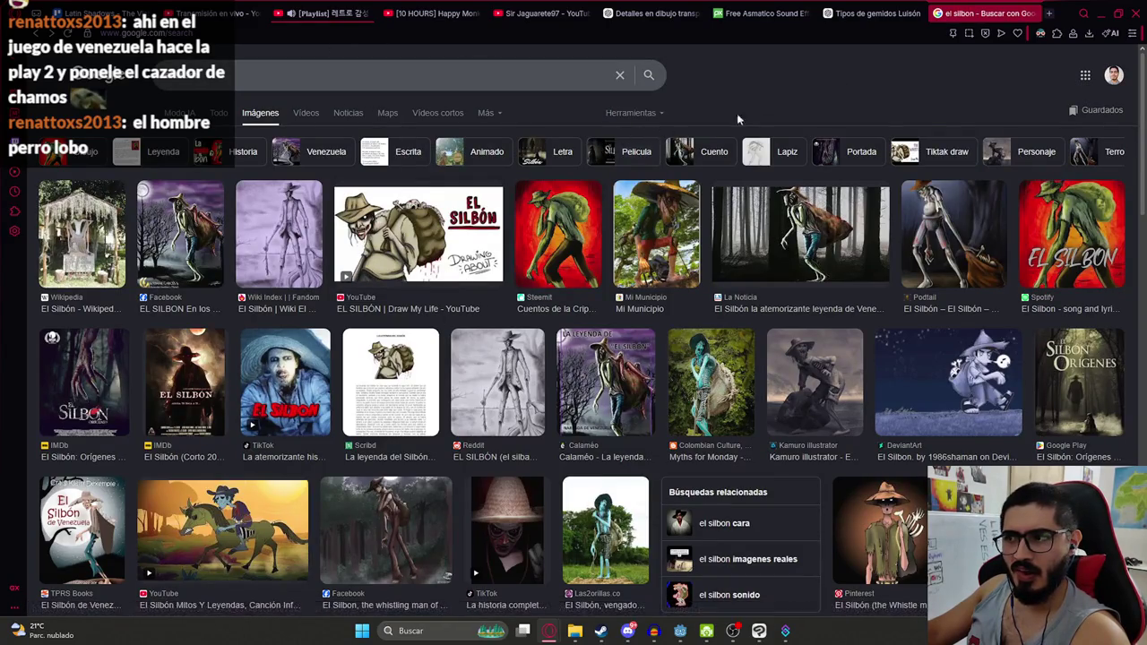
Preview the La Noticia, TikTok and Facebook El Silbón images, then switch to Godot
click(820, 230)
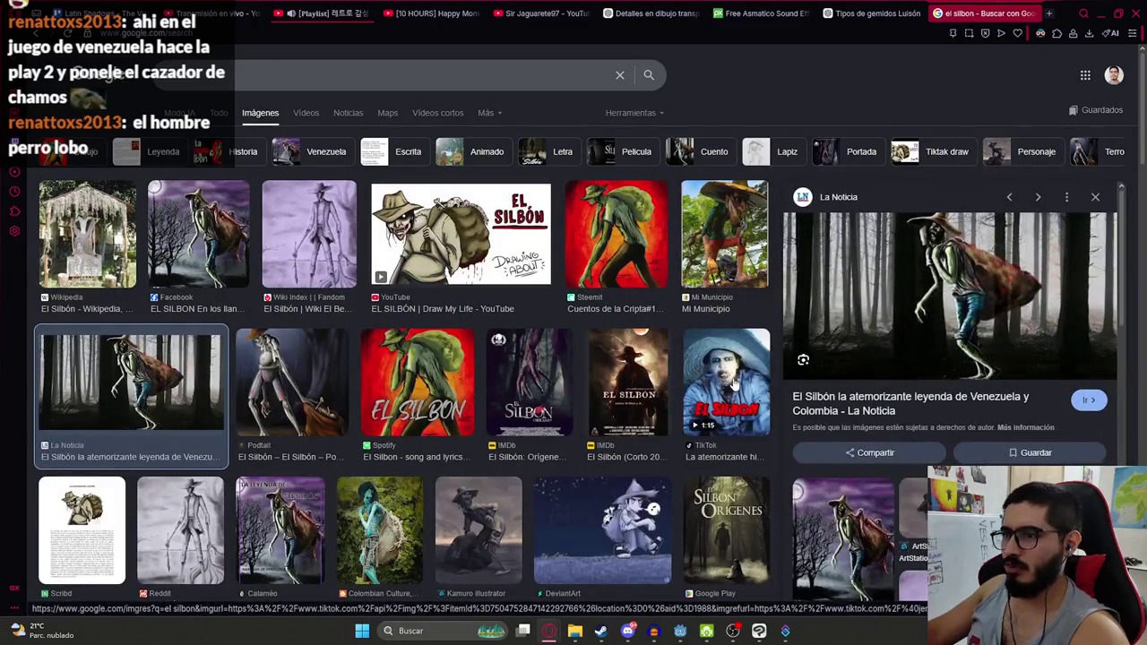
click(734, 380)
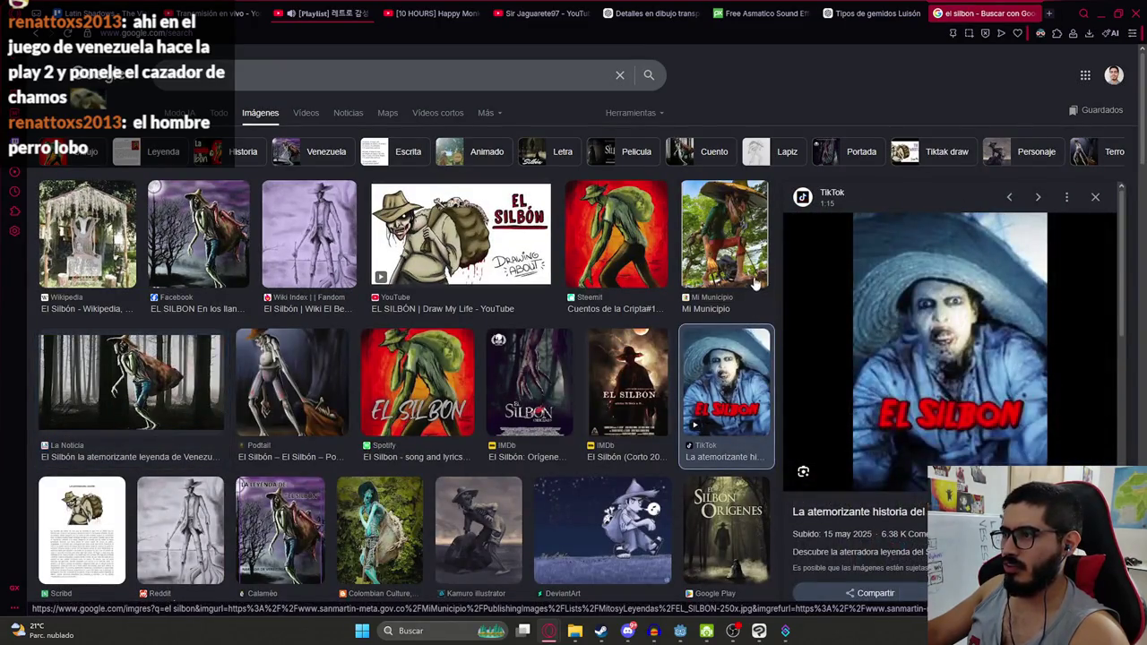
click(1093, 200)
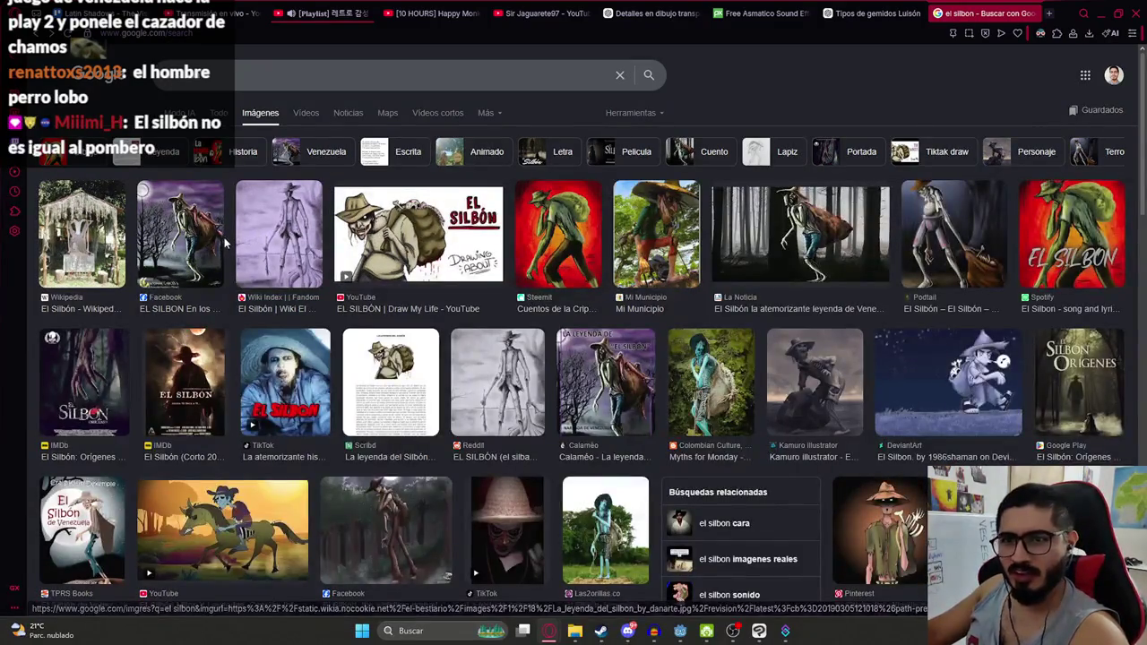
click(197, 235)
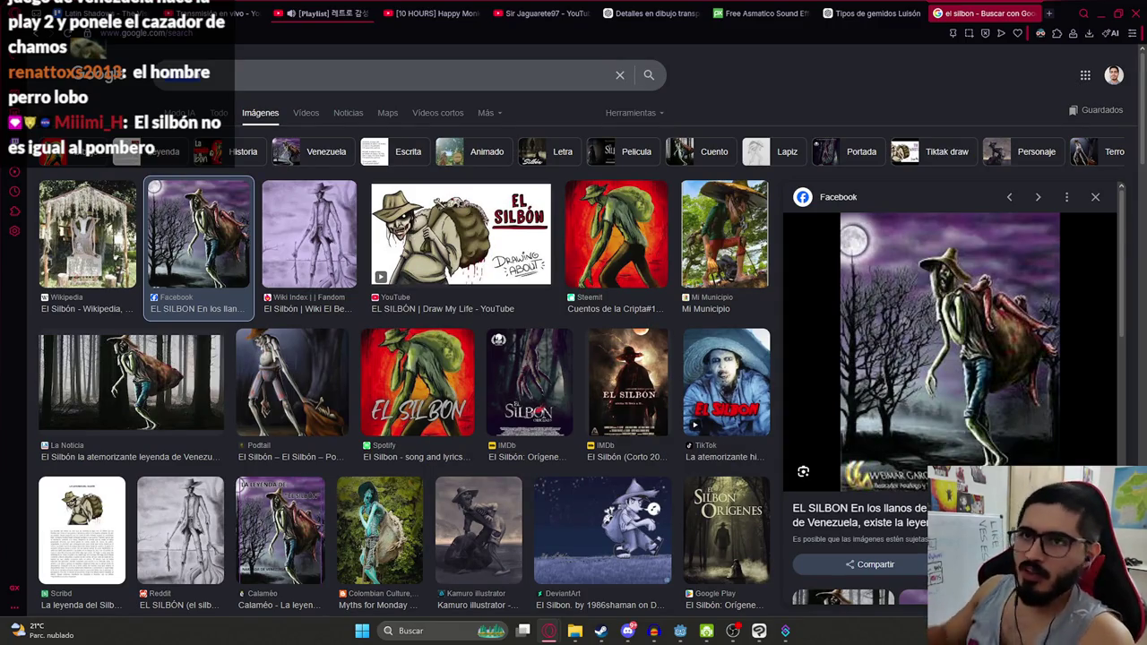
click(199, 36)
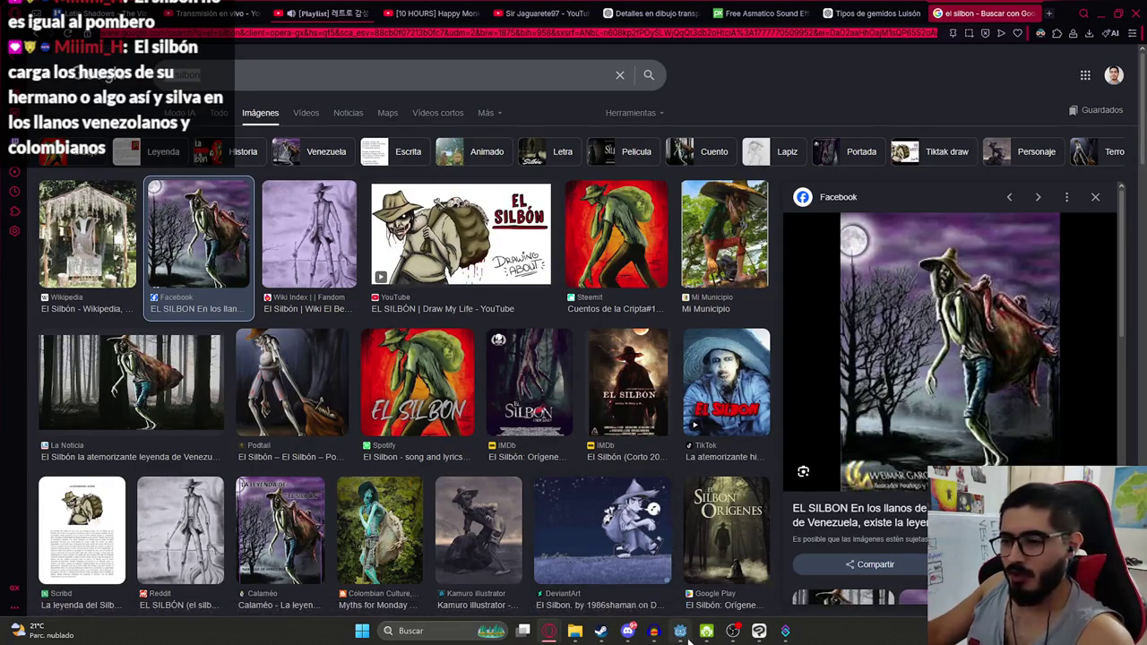
click(680, 631)
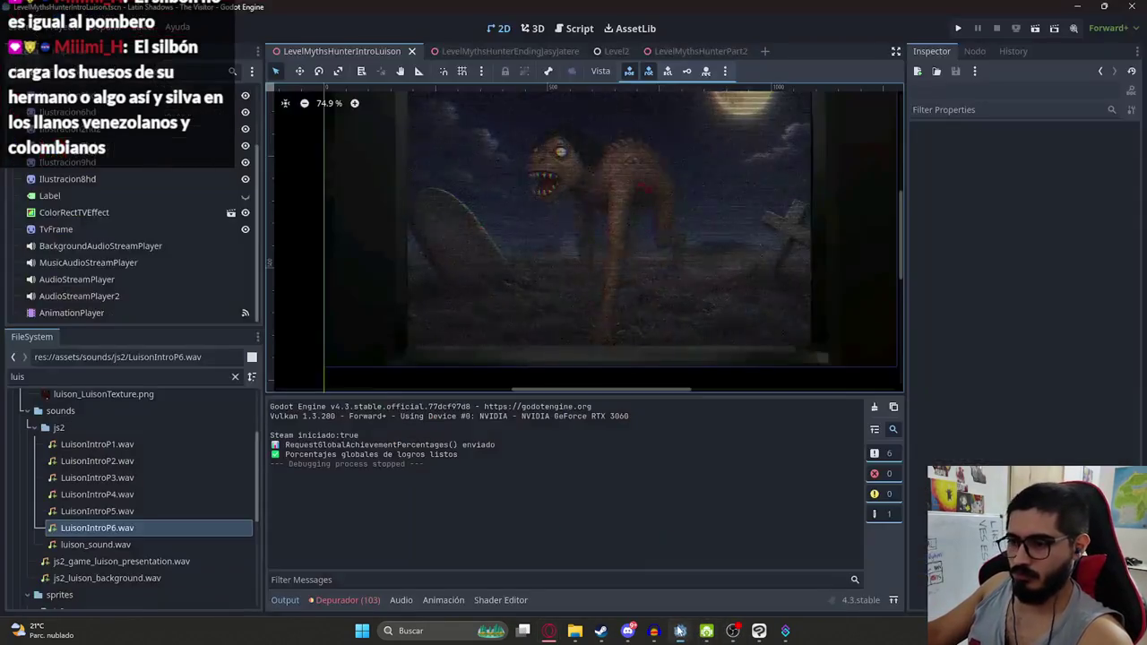
Return to Clip Studio Paint and draw a test stroke beside the hunter, then undo it
click(759, 631)
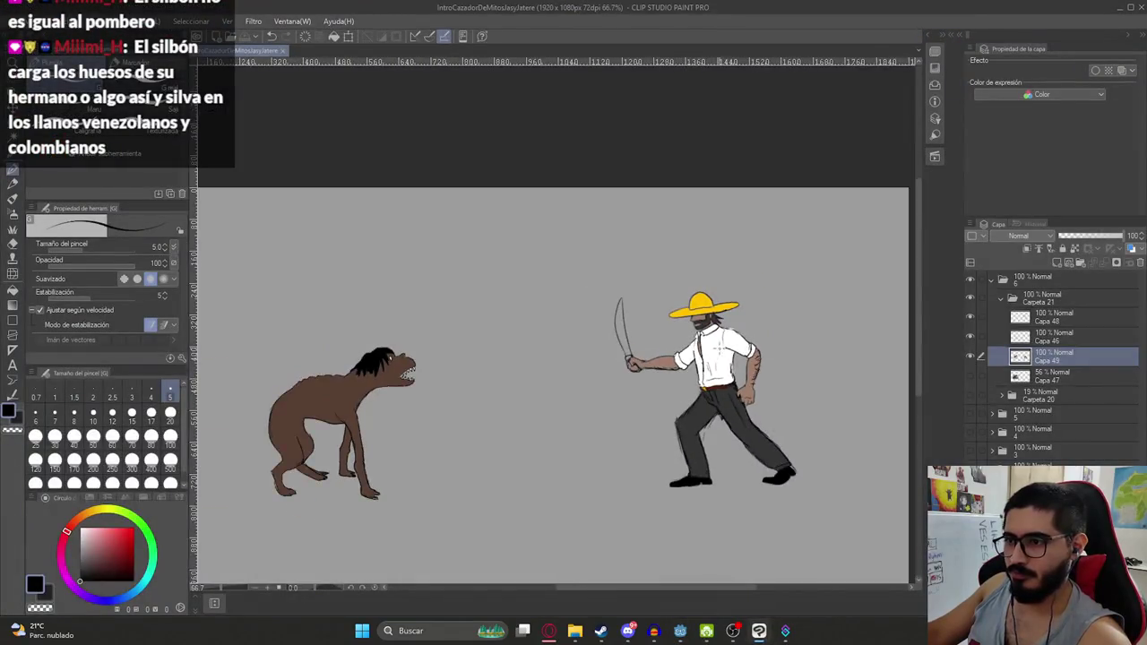
scroll(734, 353, up, 3)
drag(404, 267, 400, 360)
key(ctrl+z)
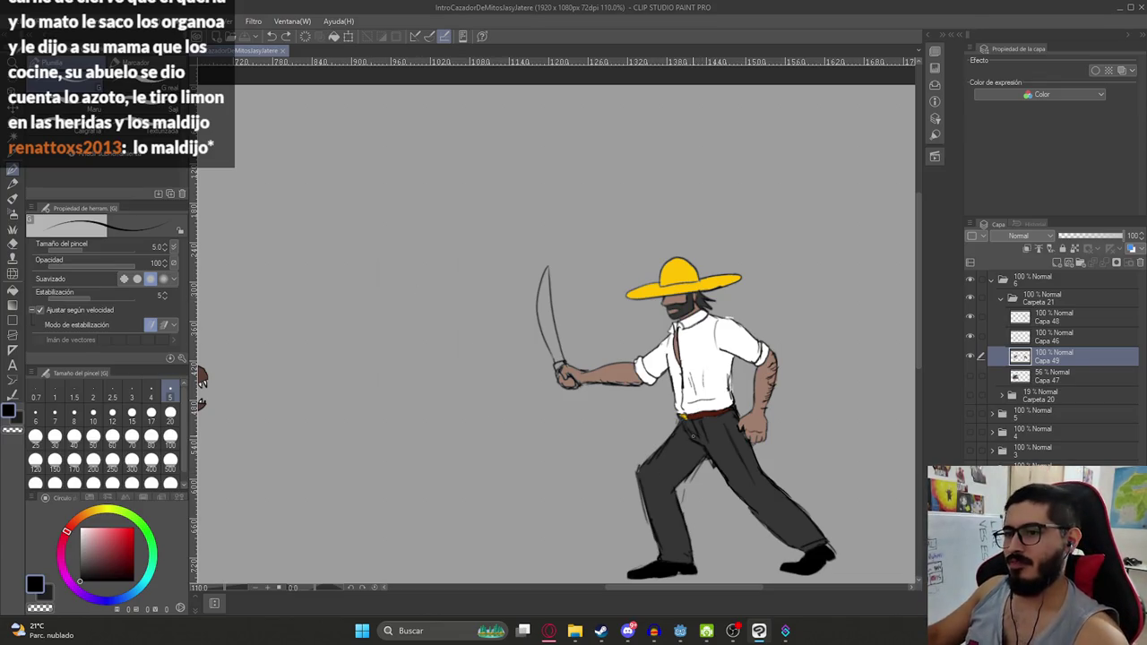
Zoom in and out around the hunter's machete arm, then reset the view to 100%
scroll(555, 328, up, 1)
scroll(555, 328, up, 1)
scroll(555, 328, up, 2)
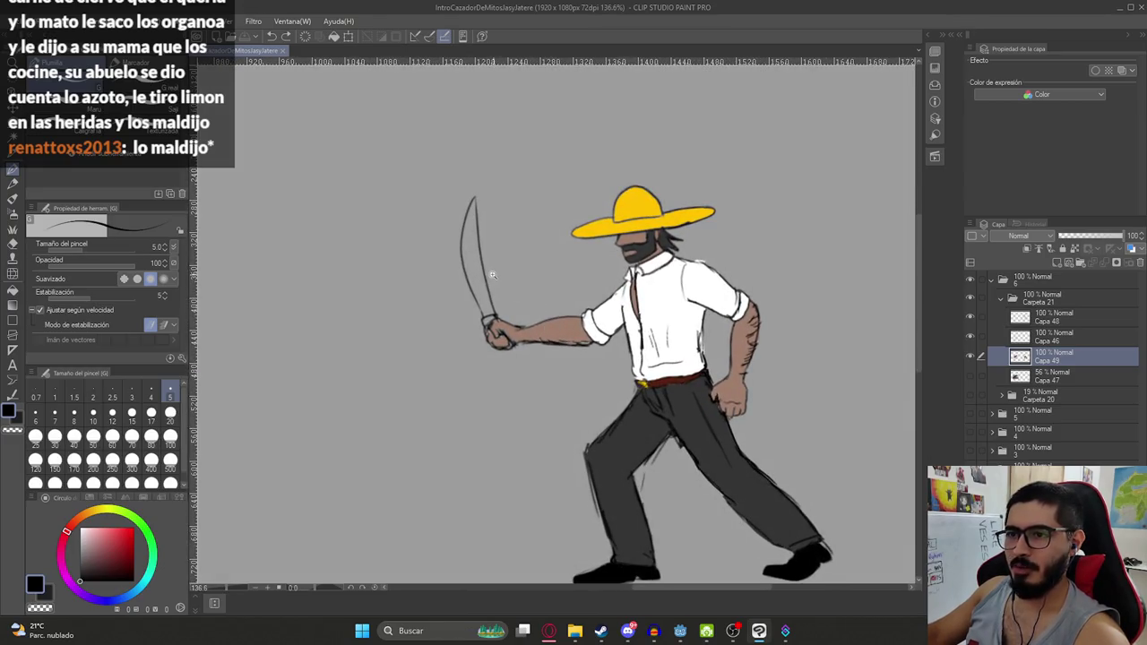
scroll(492, 276, up, 3)
scroll(515, 351, down, 1)
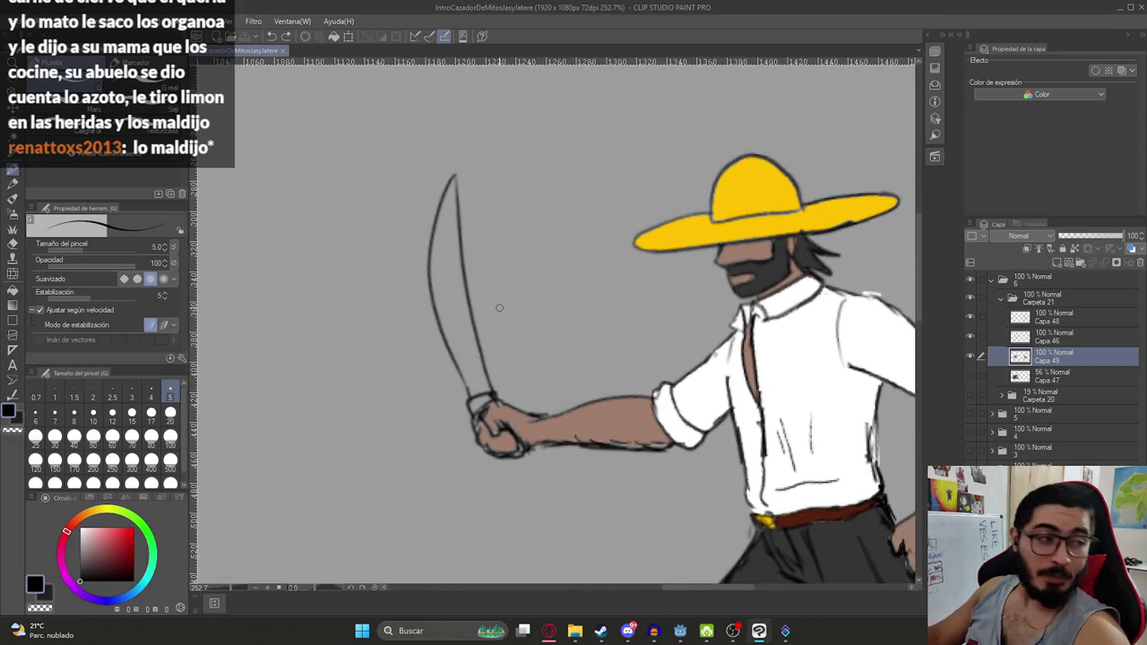
scroll(499, 307, down, 2)
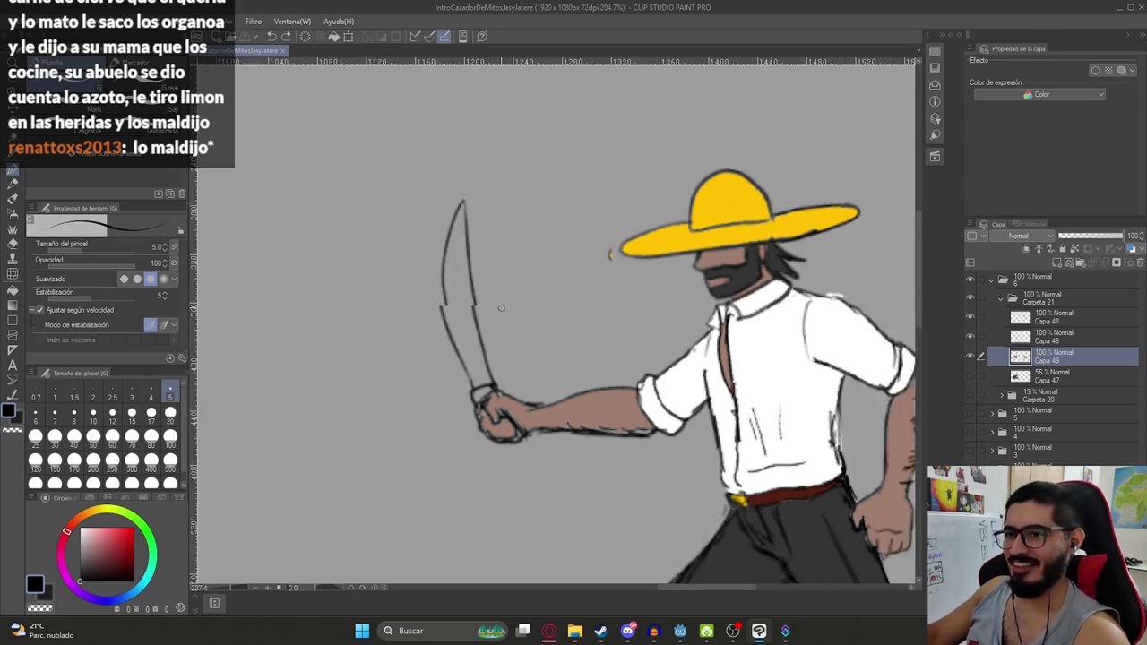
scroll(499, 307, down, 2)
scroll(492, 306, down, 2)
scroll(482, 306, up, 3)
scroll(482, 306, up, 2)
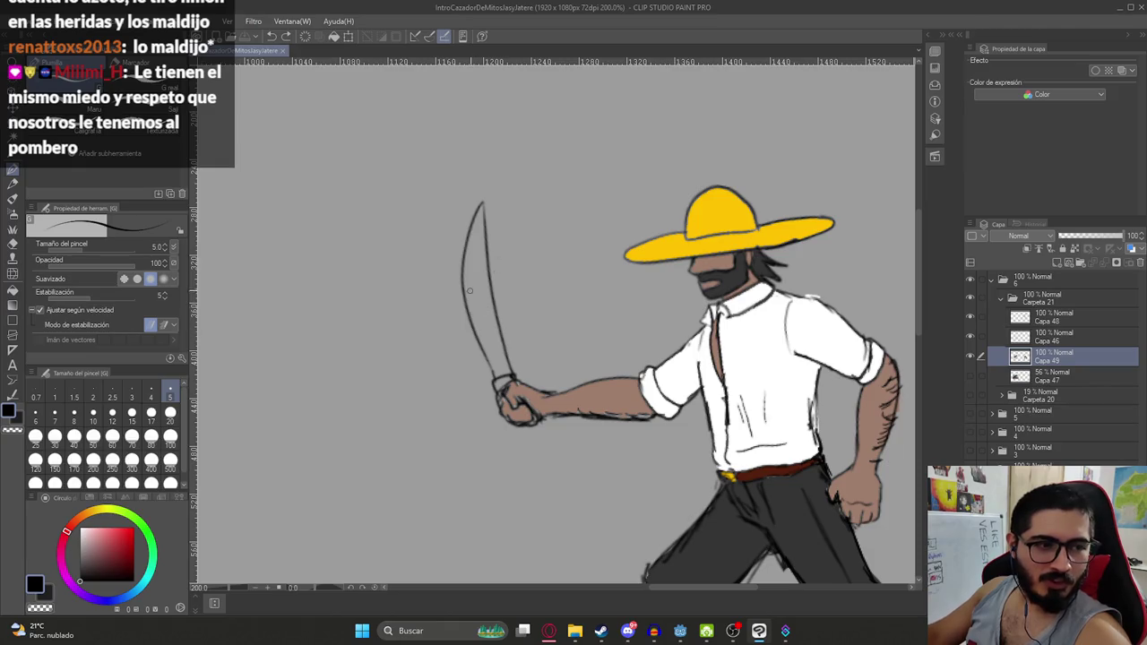
scroll(527, 322, down, 3)
scroll(448, 287, up, 3)
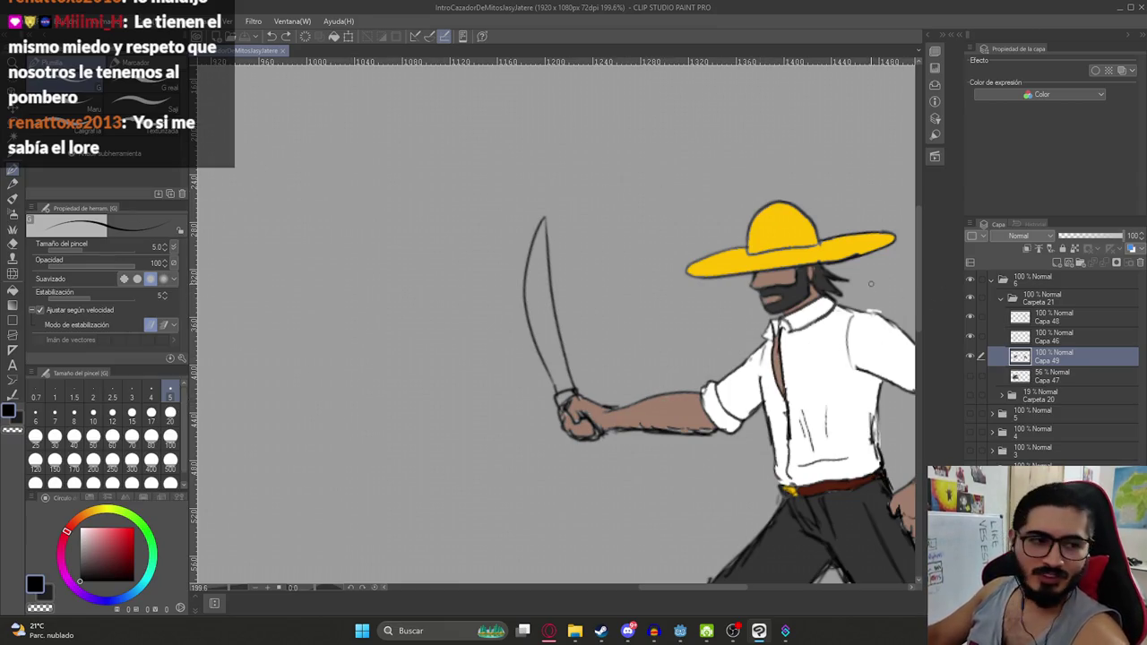
key(ctrl+alt+0)
click(16, 21)
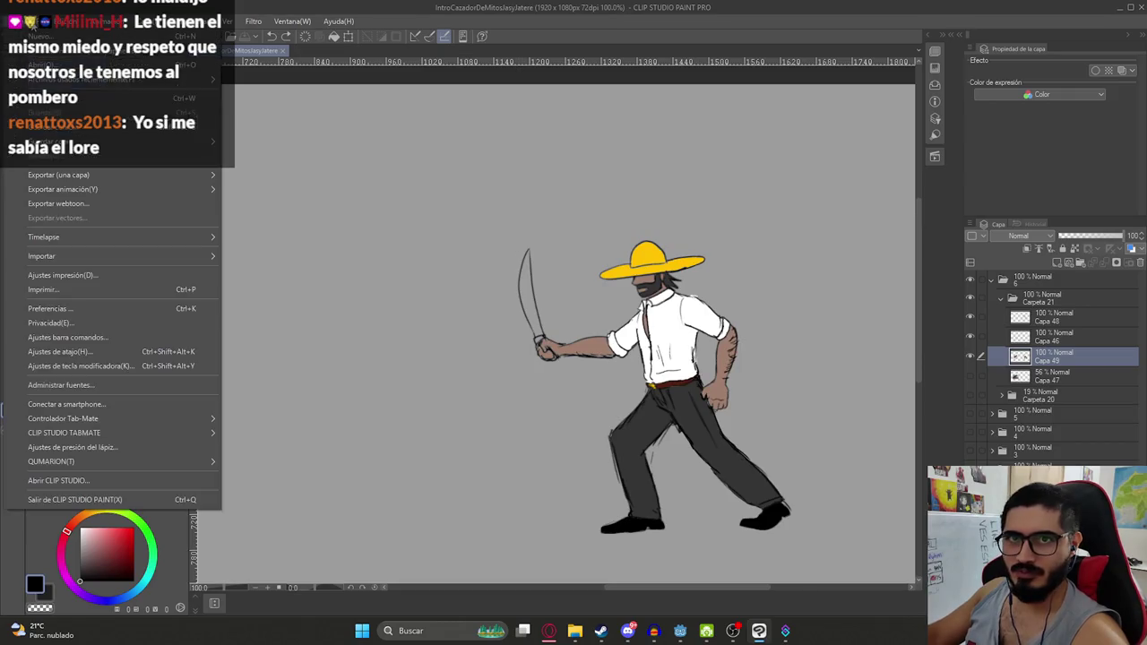
mouse_move(98, 78)
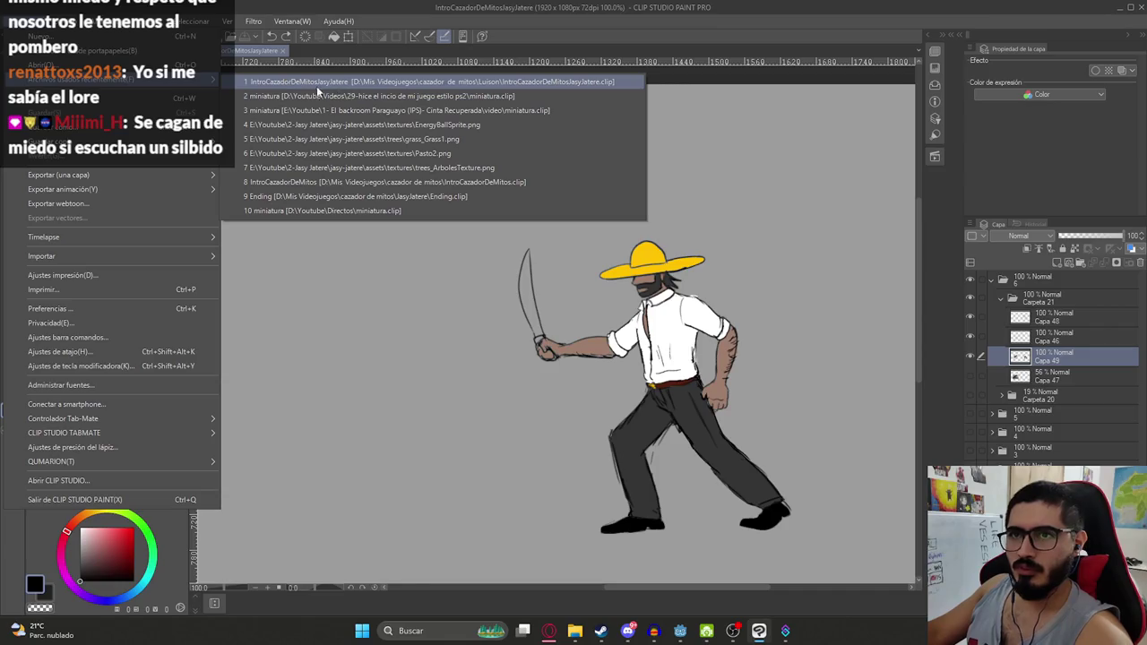
click(292, 81)
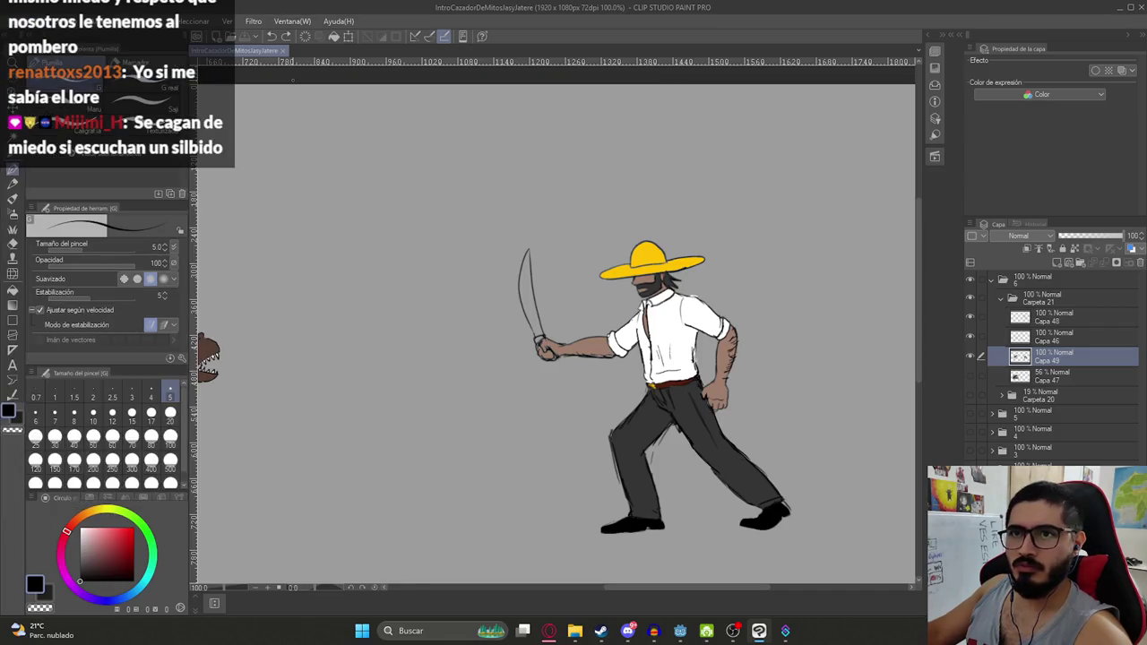
Zoom out to show the whole scene at about 54%, then bring up File Explorer
scroll(552, 304, down, 3)
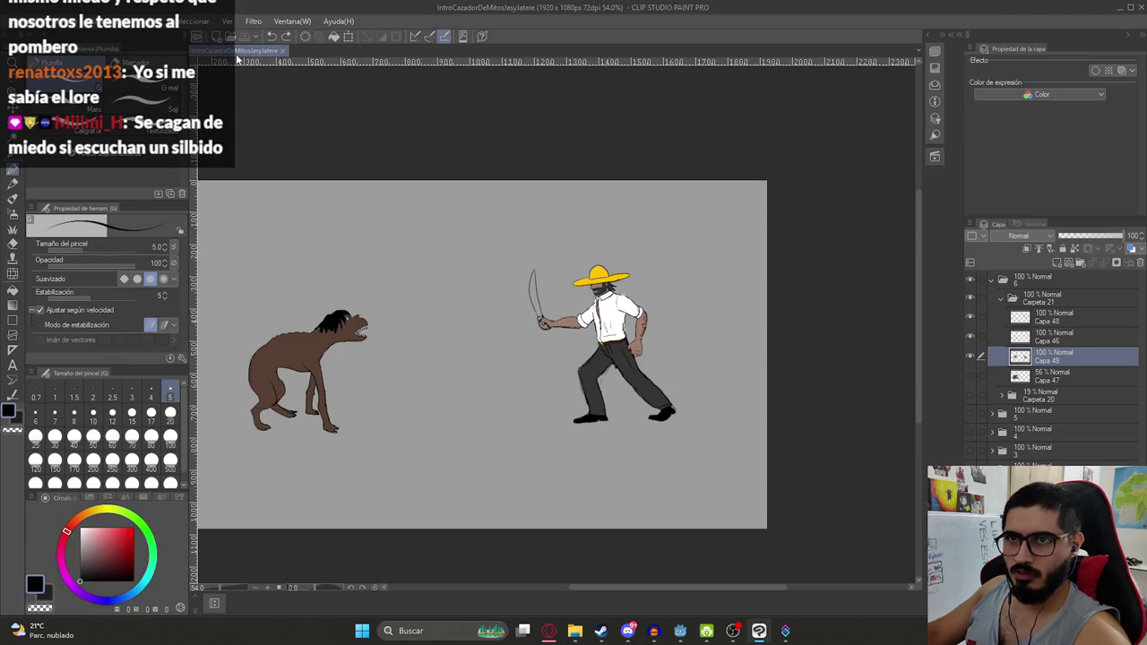
click(575, 631)
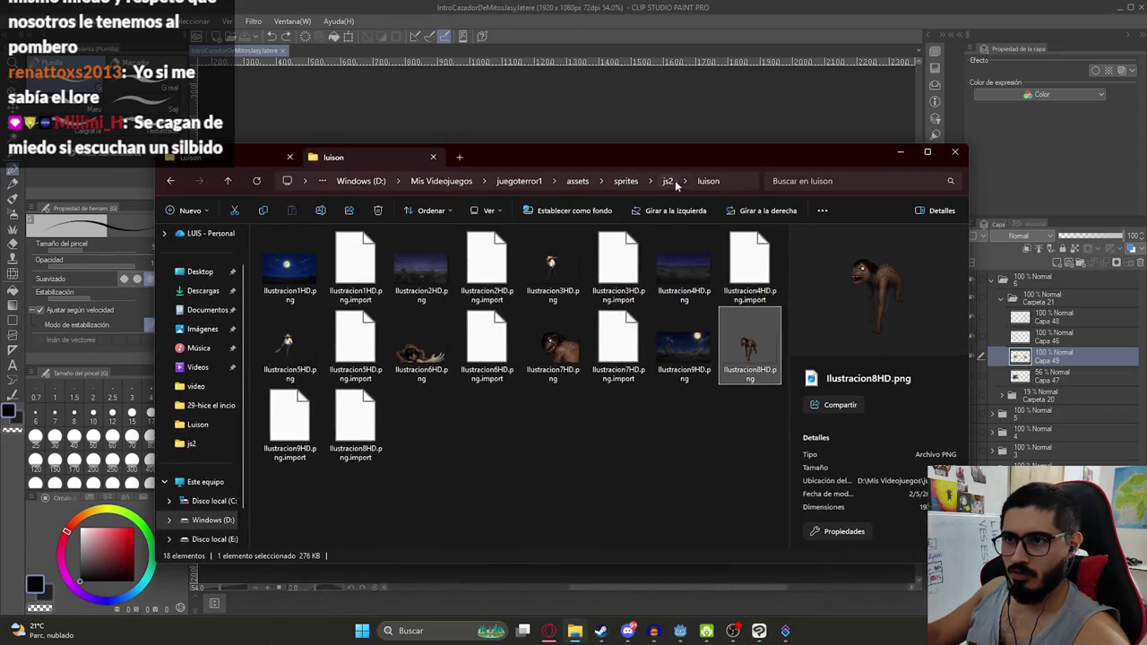
Navigate to D:\Mis Videojuegos\cazador de mitos and open Ending.clip
click(267, 164)
click(421, 367)
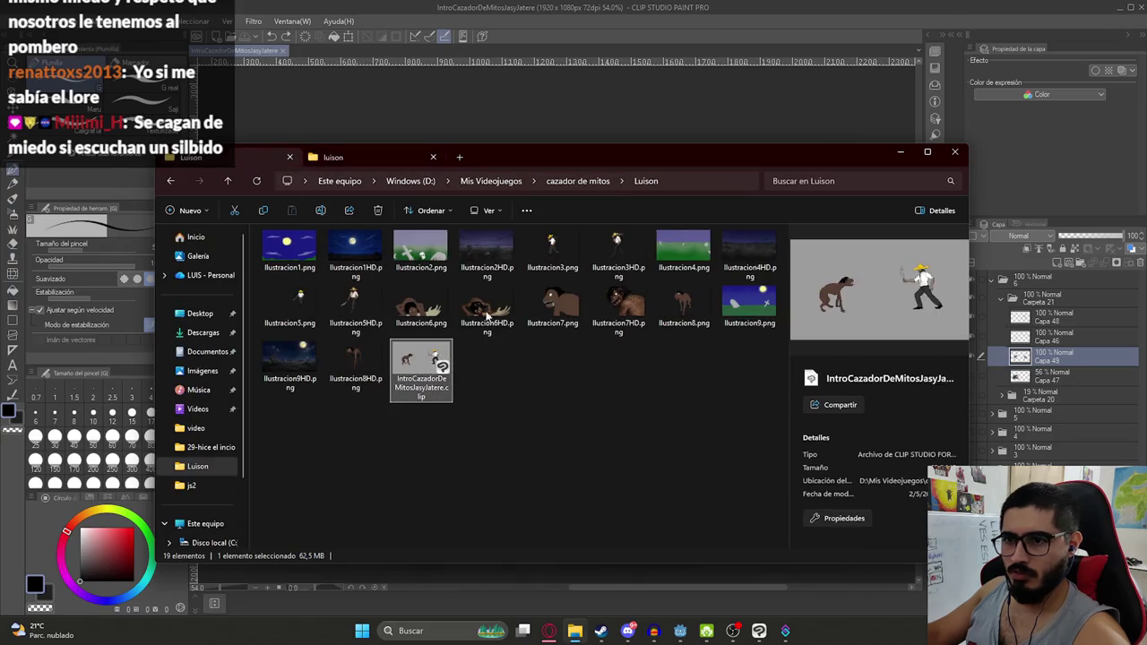
click(577, 180)
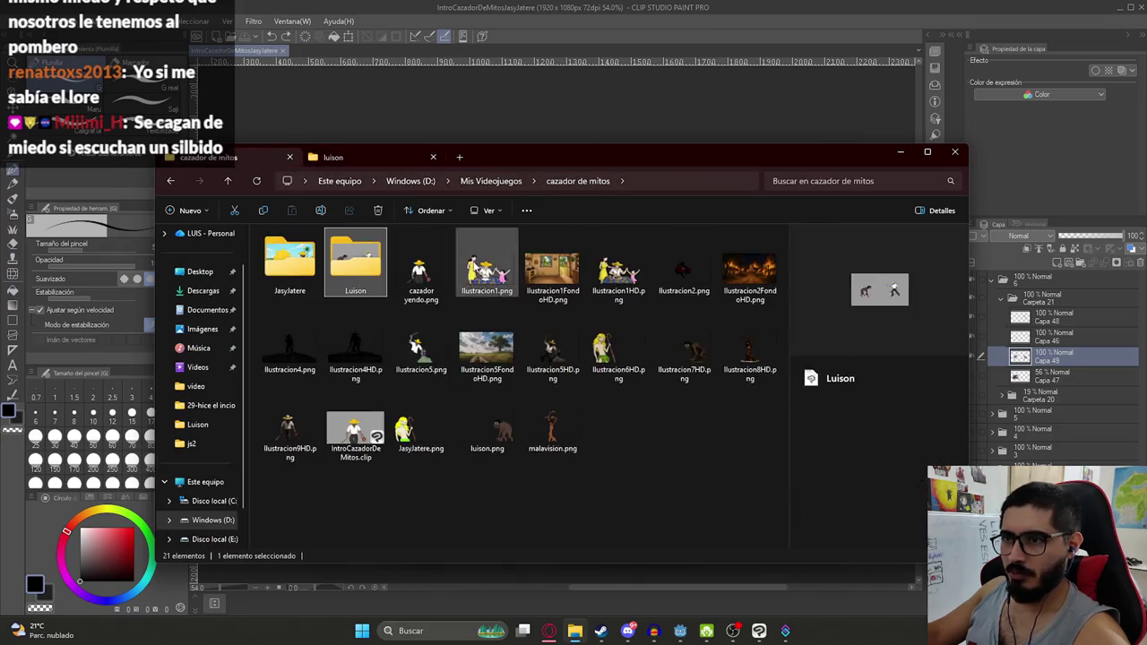
double_click(299, 279)
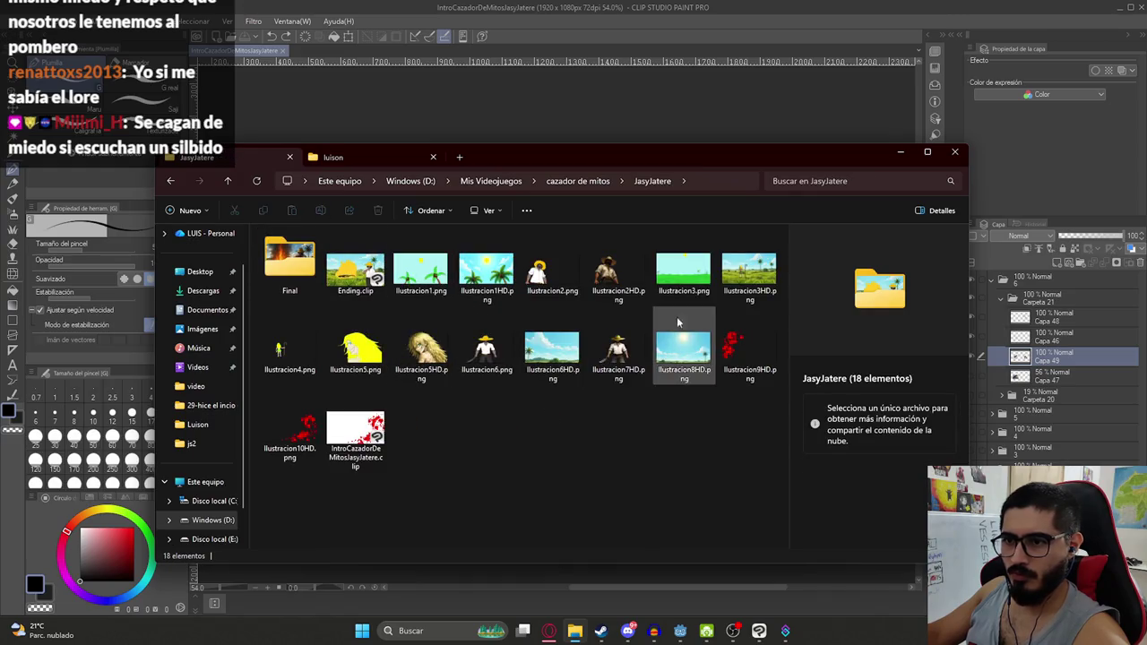
double_click(375, 278)
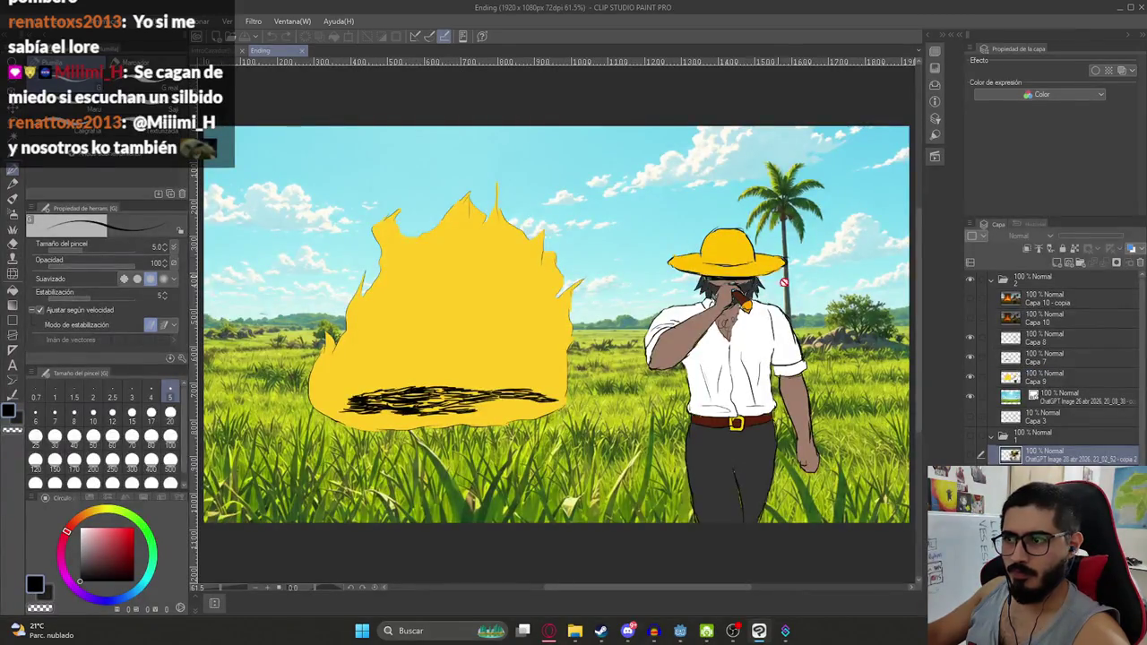
Close Ending.clip, then open IntroCazadorDeMitos.clip from the cazador de mitos folder
click(220, 50)
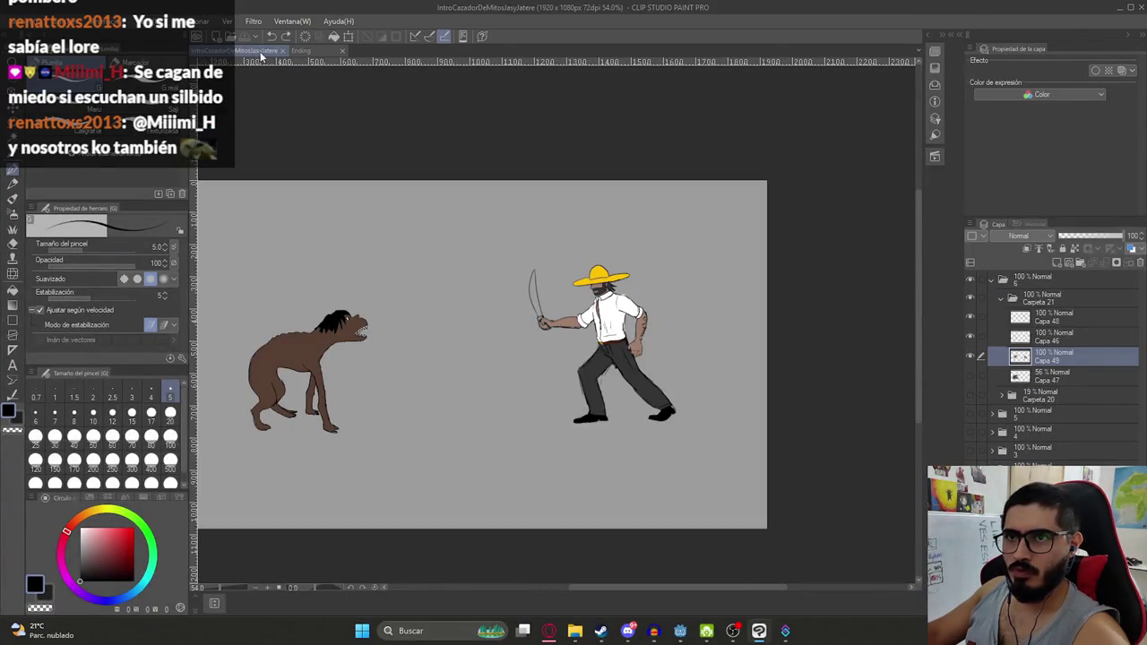
click(296, 54)
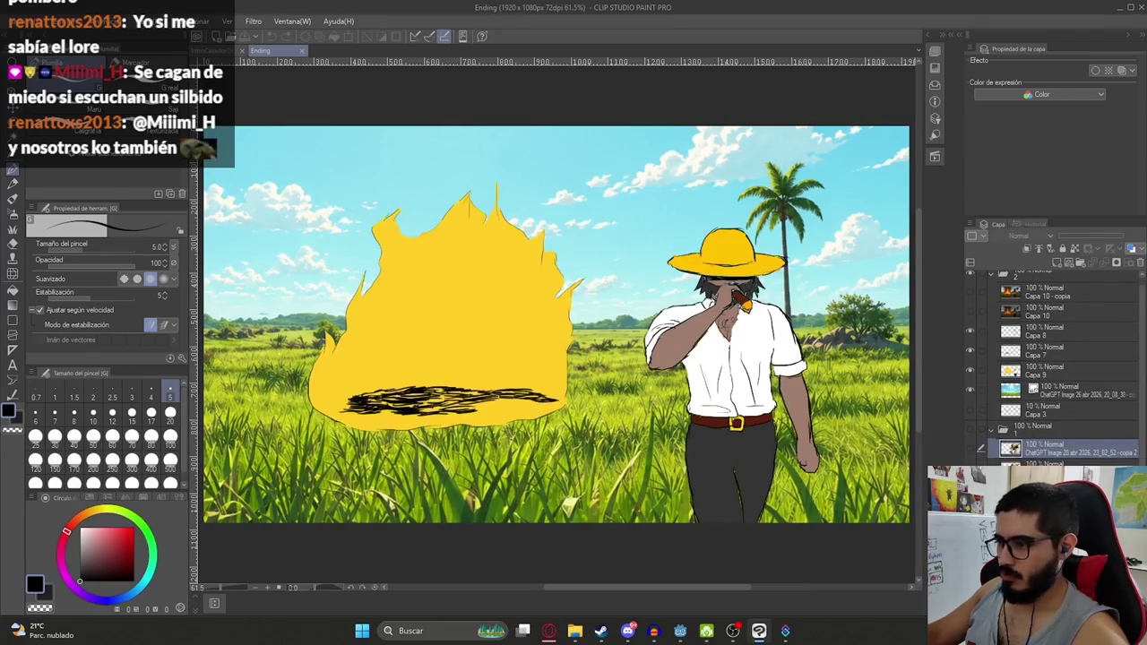
click(302, 50)
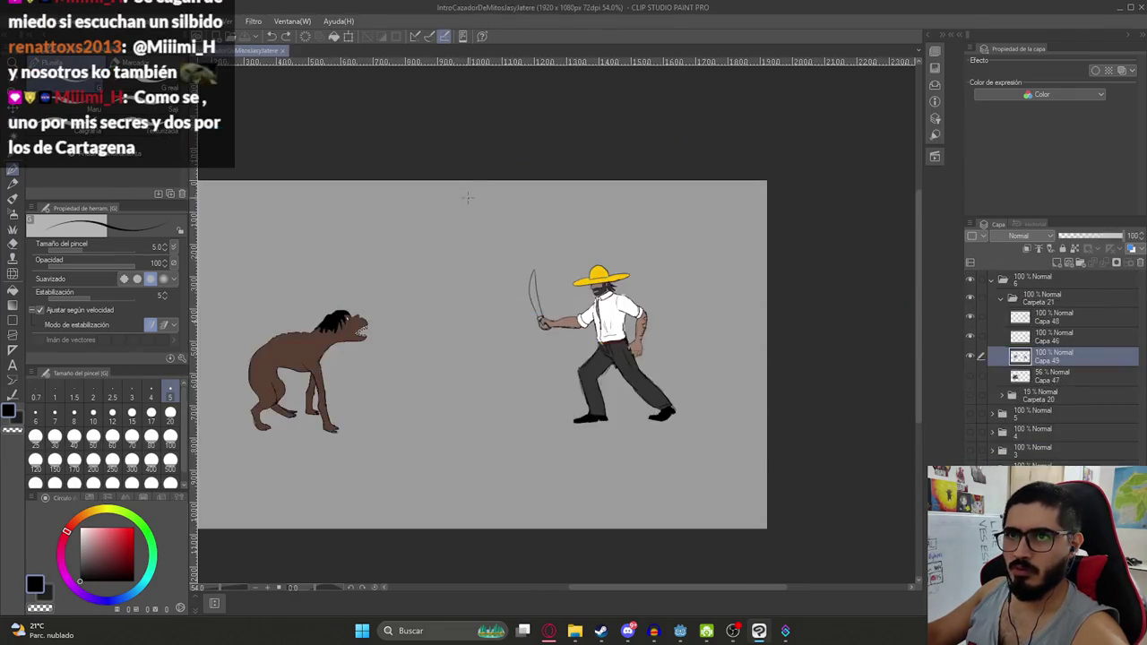
key(alt+Tab)
click(564, 181)
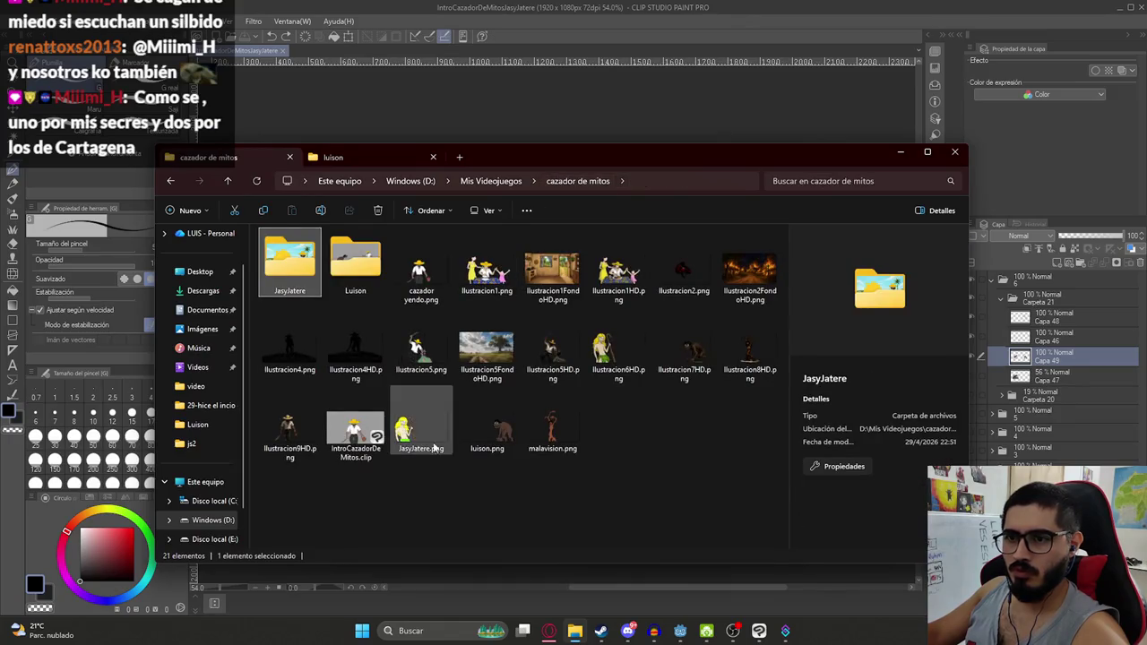
double_click(368, 432)
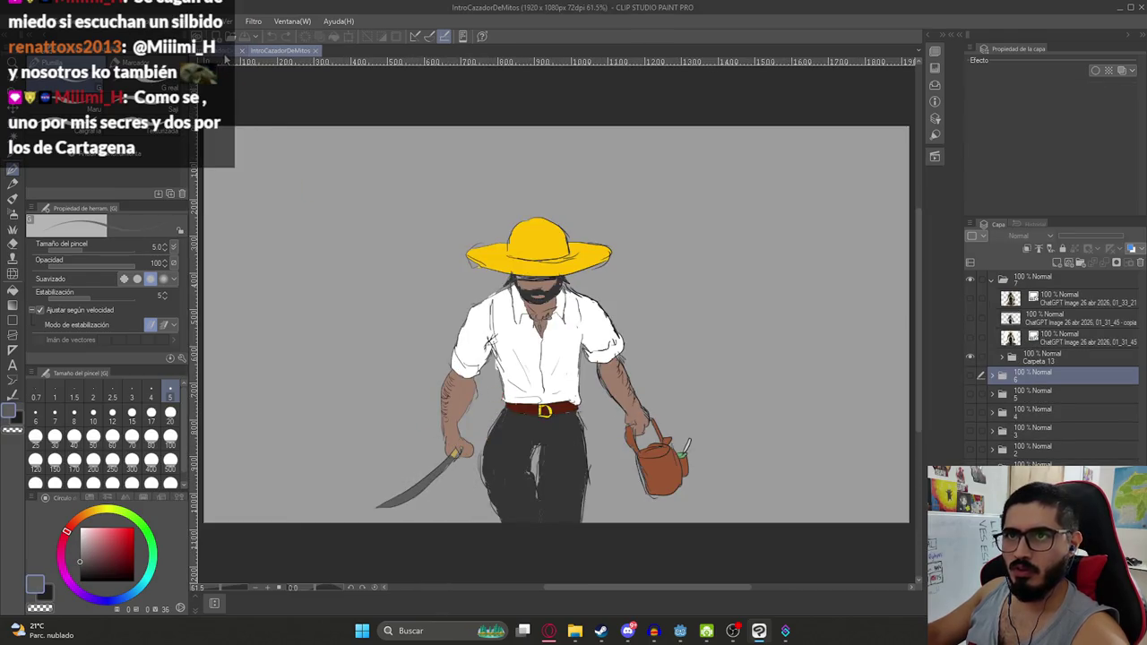
Fill the machete outline grey and sample the hilt's tan colour from IntroCazadorDeMitos
click(225, 55)
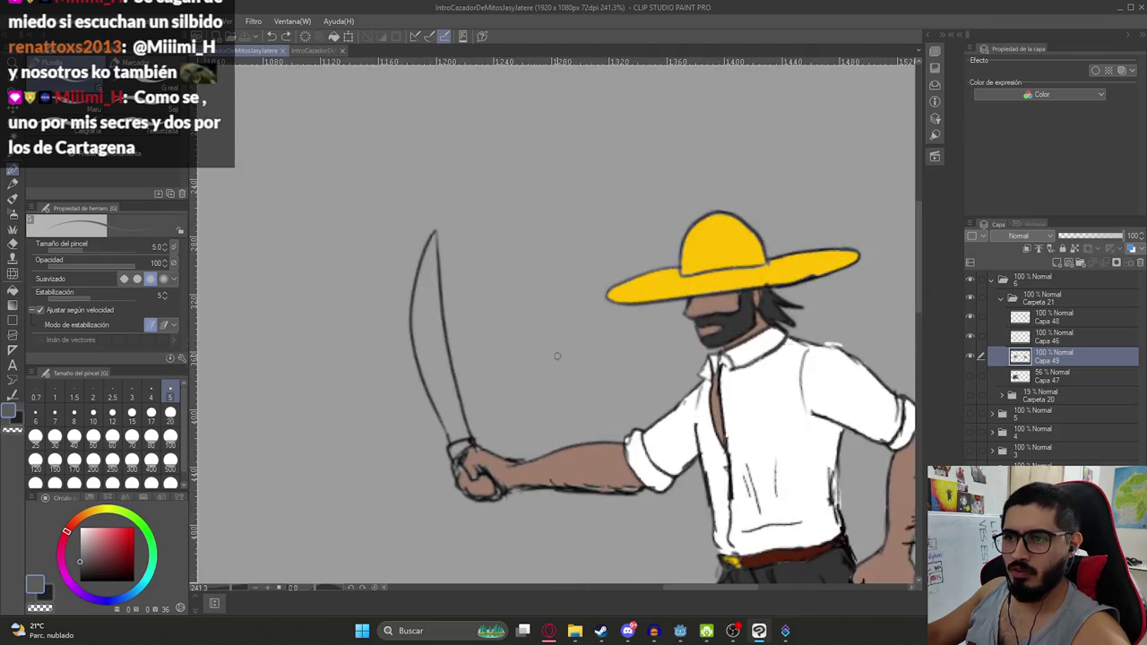
key(g)
click(460, 408)
key(ctrl+w)
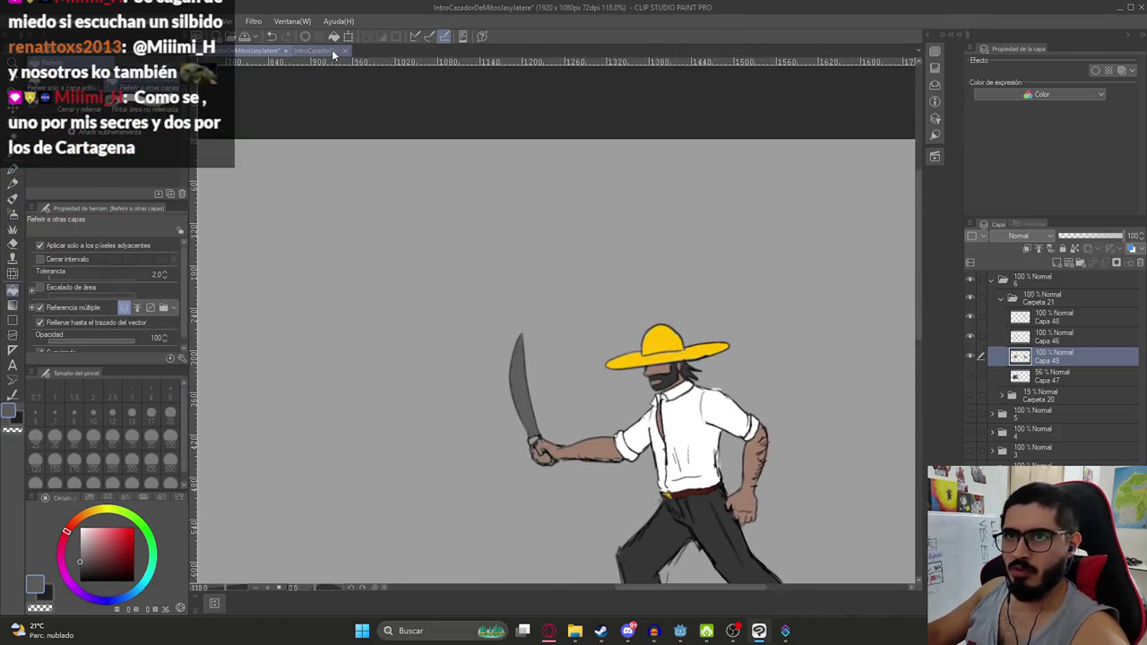
alt+click(457, 453)
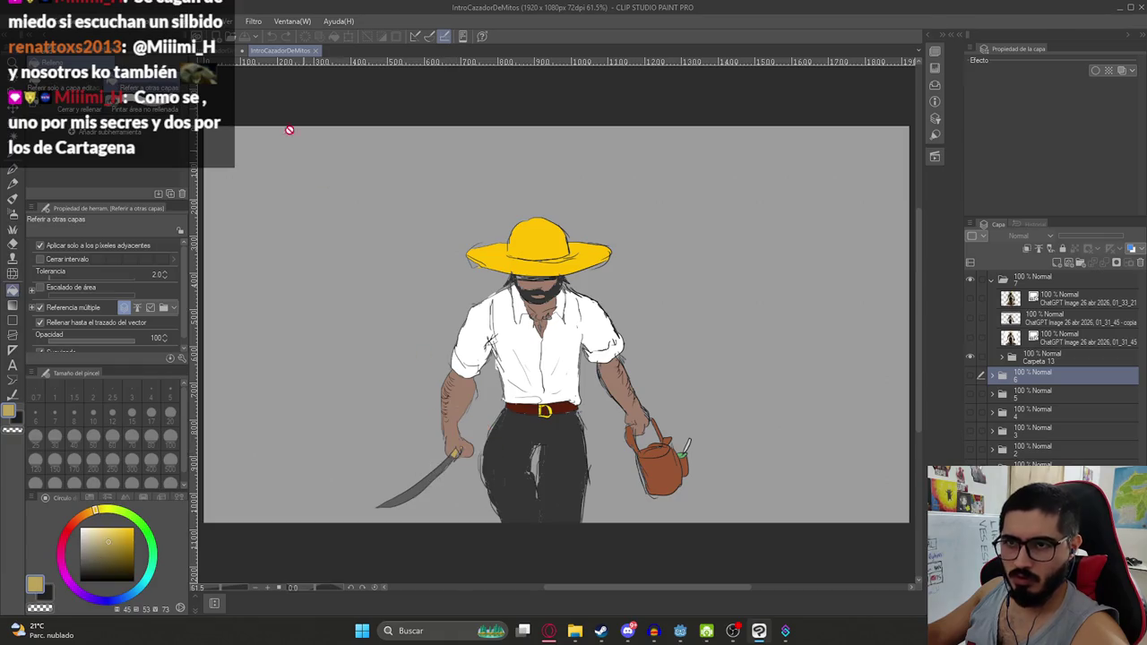
key(ctrl+Tab)
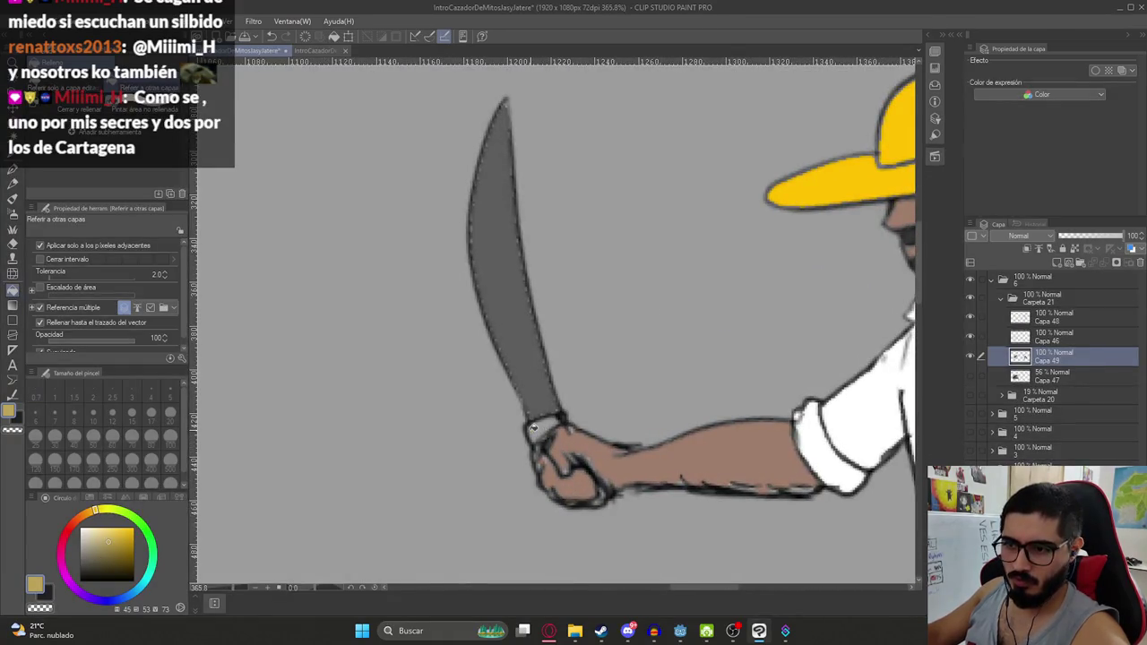
Brush yellow over the machete guard at the hand, then sample the blade's grey
key(p)
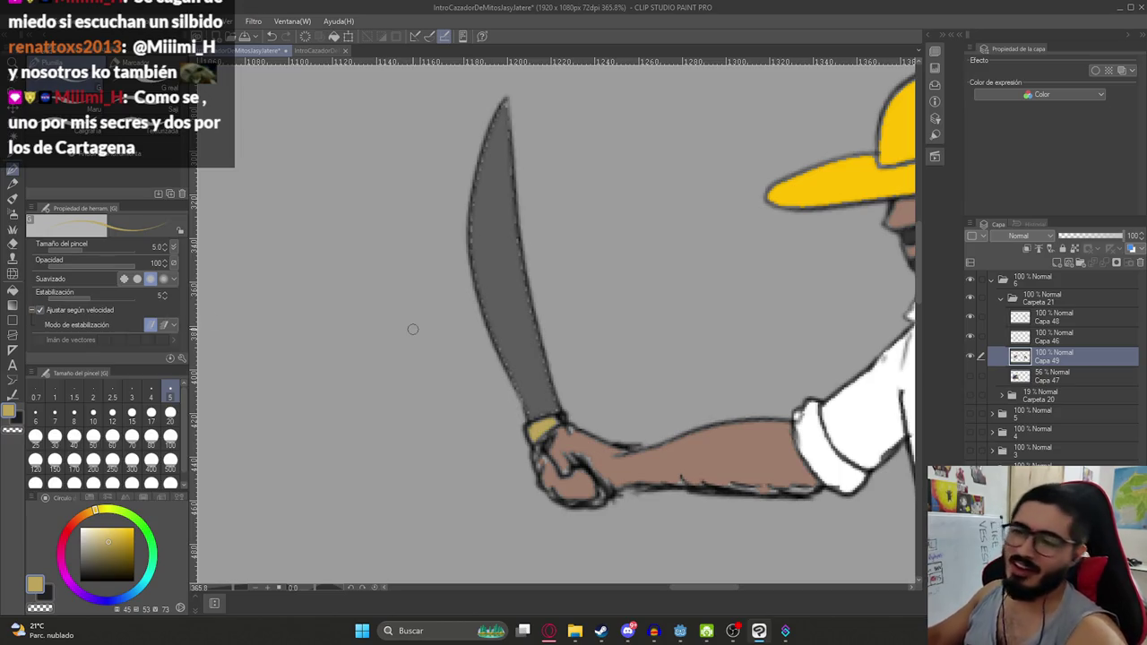
scroll(542, 439, up, 3)
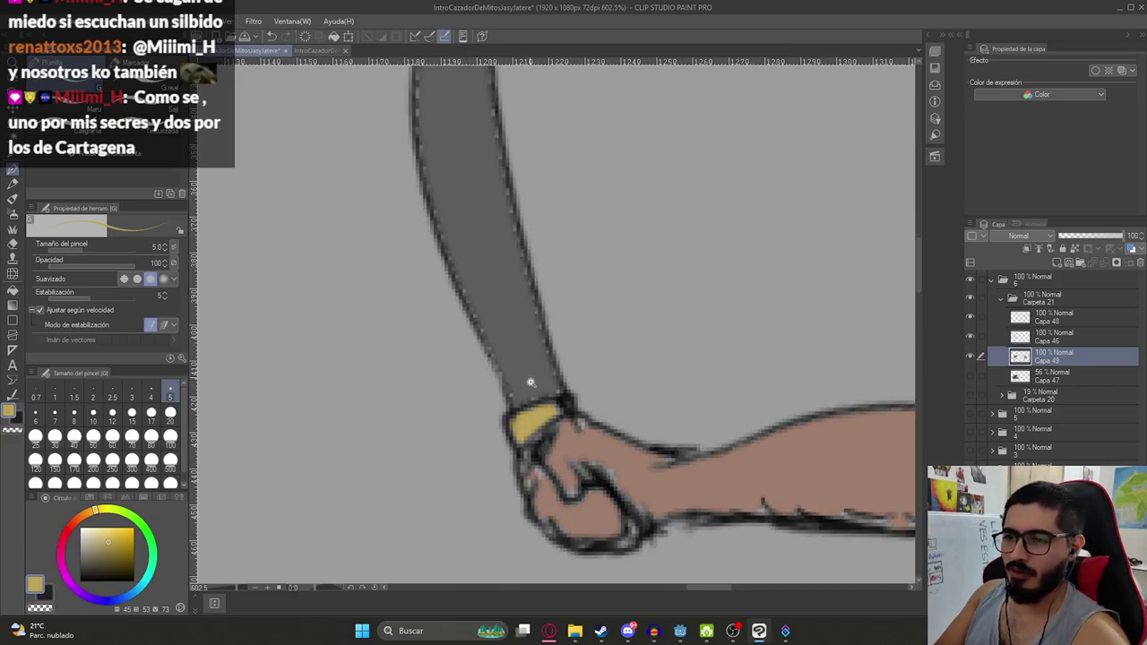
drag(520, 419, 563, 405)
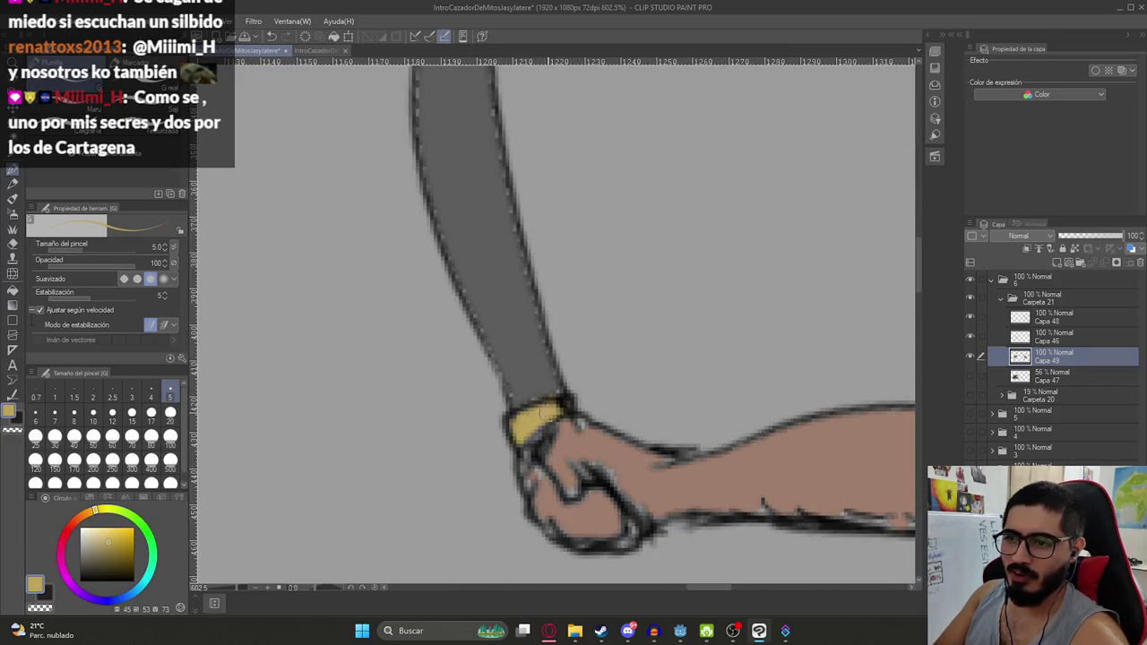
scroll(529, 422, down, 2)
scroll(537, 395, down, 1)
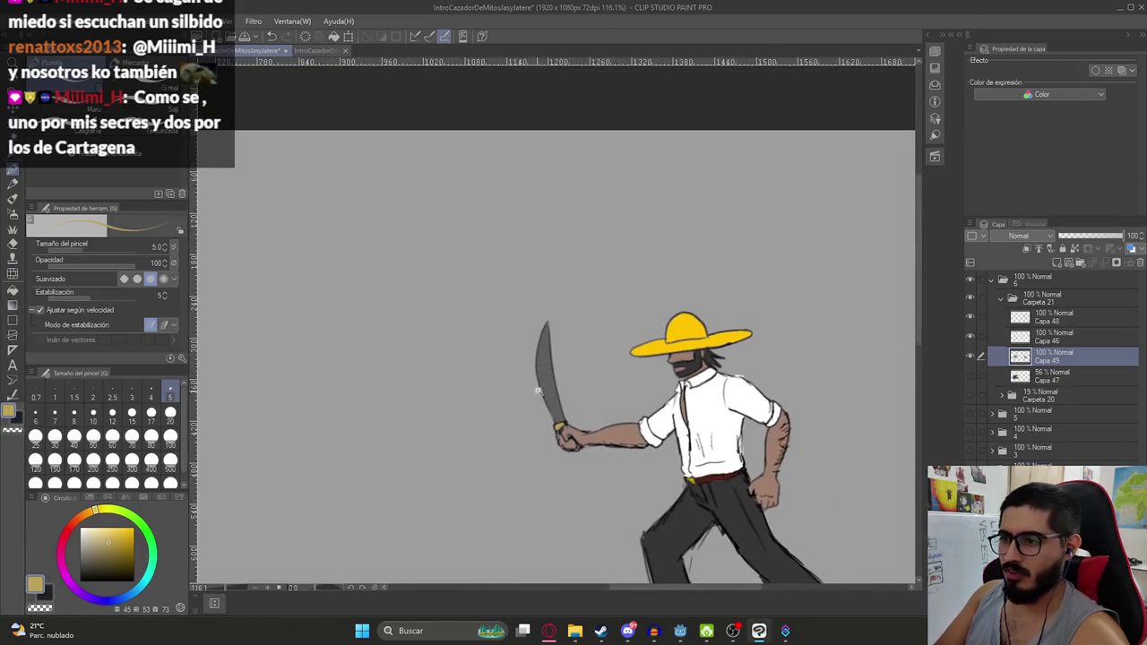
scroll(554, 376, up, 2)
alt+click(533, 377)
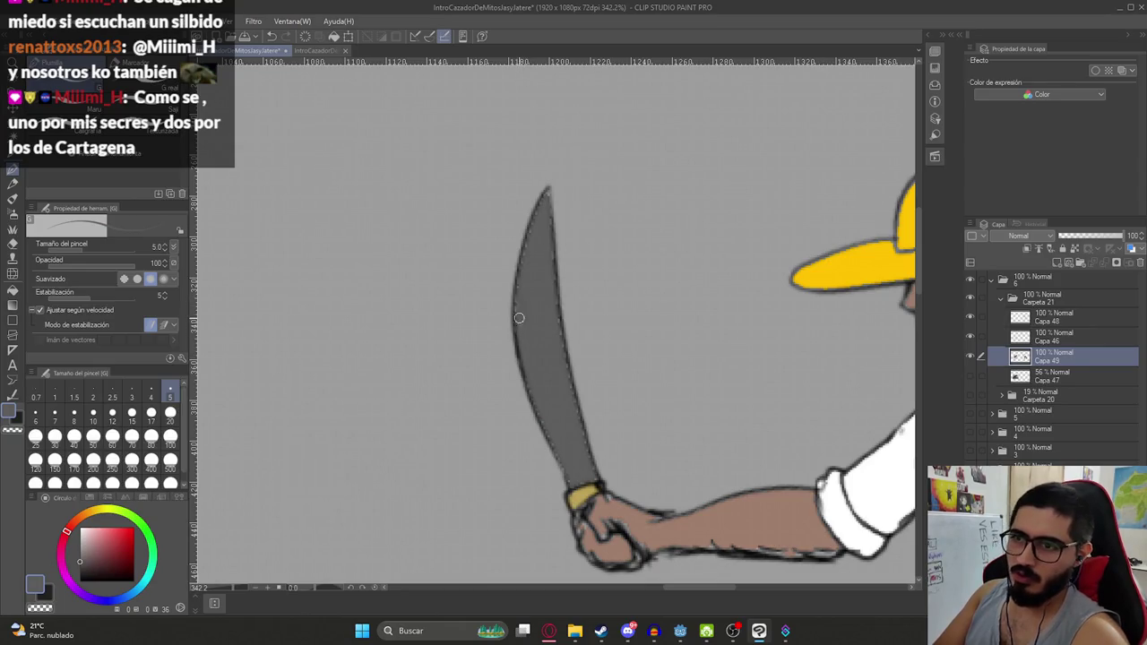
Touch up the machete blade's edges with grey brush strokes
mouse_move(531, 243)
mouse_down()
mouse_move(517, 288)
mouse_move(541, 193)
mouse_move(568, 401)
mouse_up()
mouse_move(557, 349)
mouse_down()
mouse_move(536, 279)
mouse_move(555, 345)
mouse_up()
mouse_move(575, 408)
mouse_down()
mouse_move(568, 386)
mouse_move(550, 412)
mouse_up()
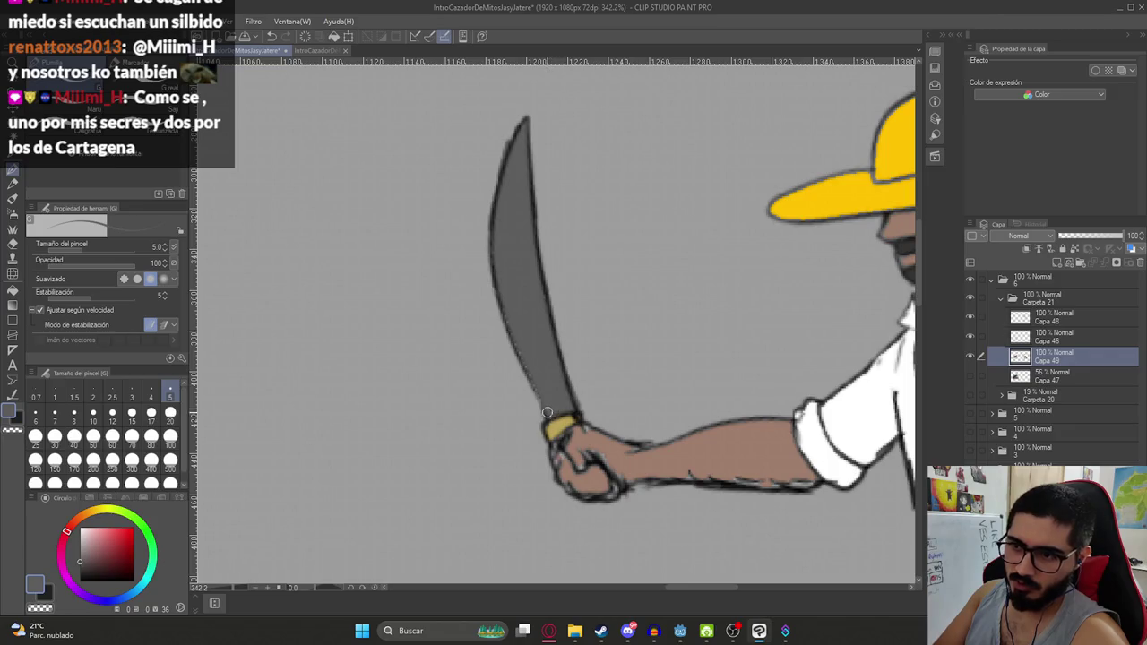
drag(503, 309, 535, 383)
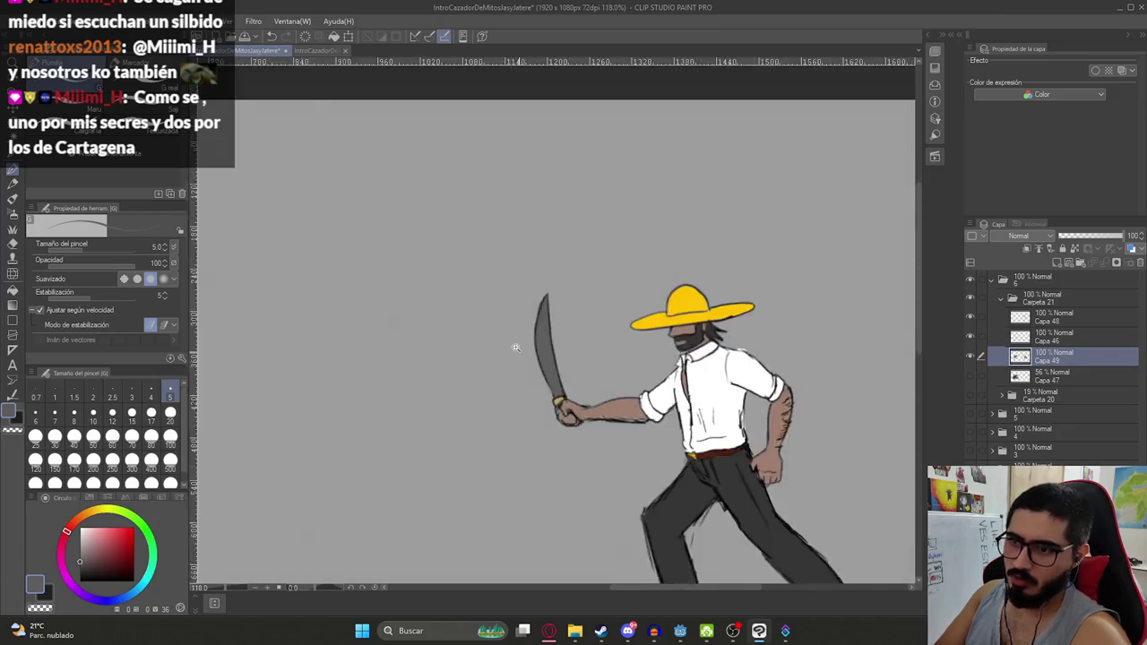
Zoom out to the whole frame and hide the paper layer to show transparency
scroll(517, 340, down, 5)
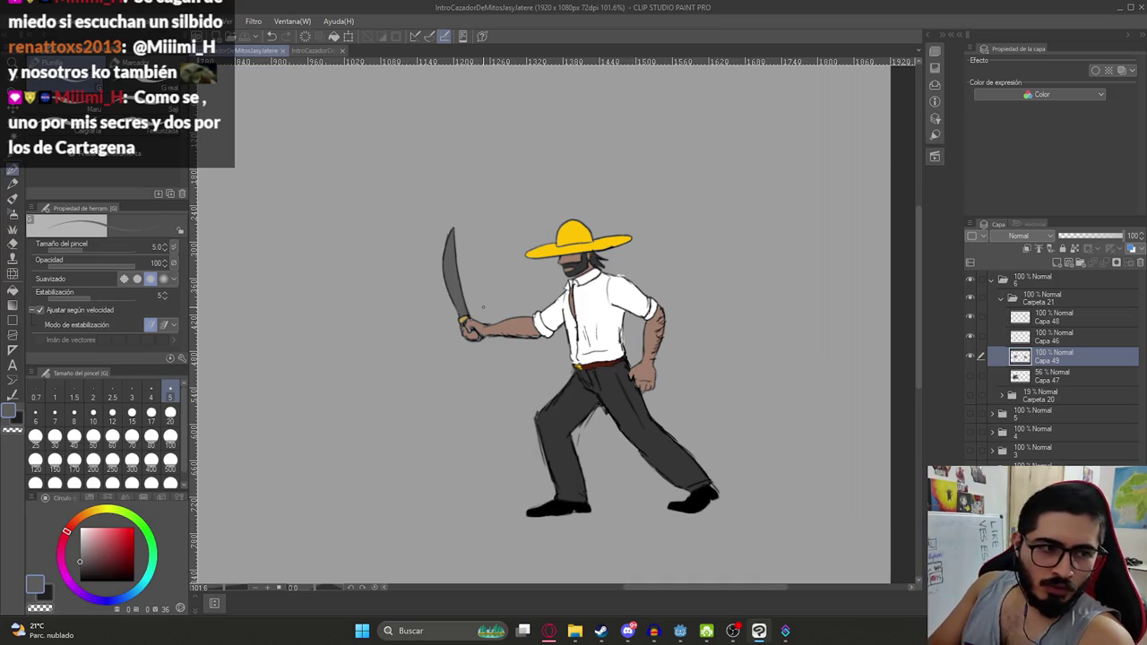
scroll(663, 250, down, 1)
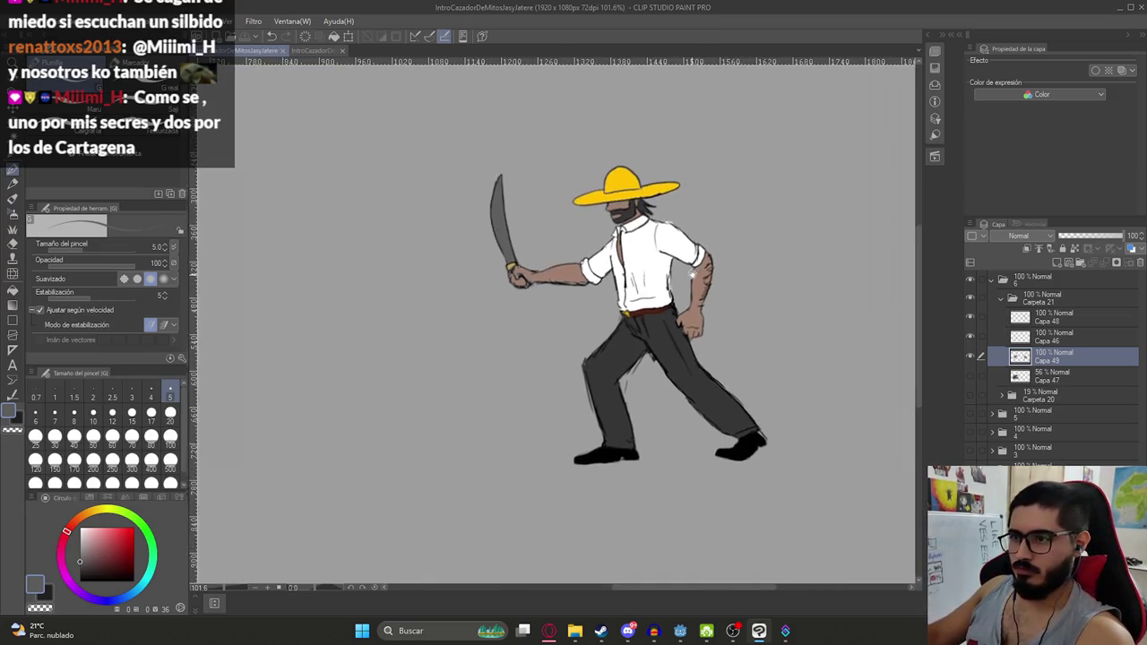
scroll(663, 250, down, 2)
scroll(663, 250, down, 1)
drag(704, 317, 714, 330)
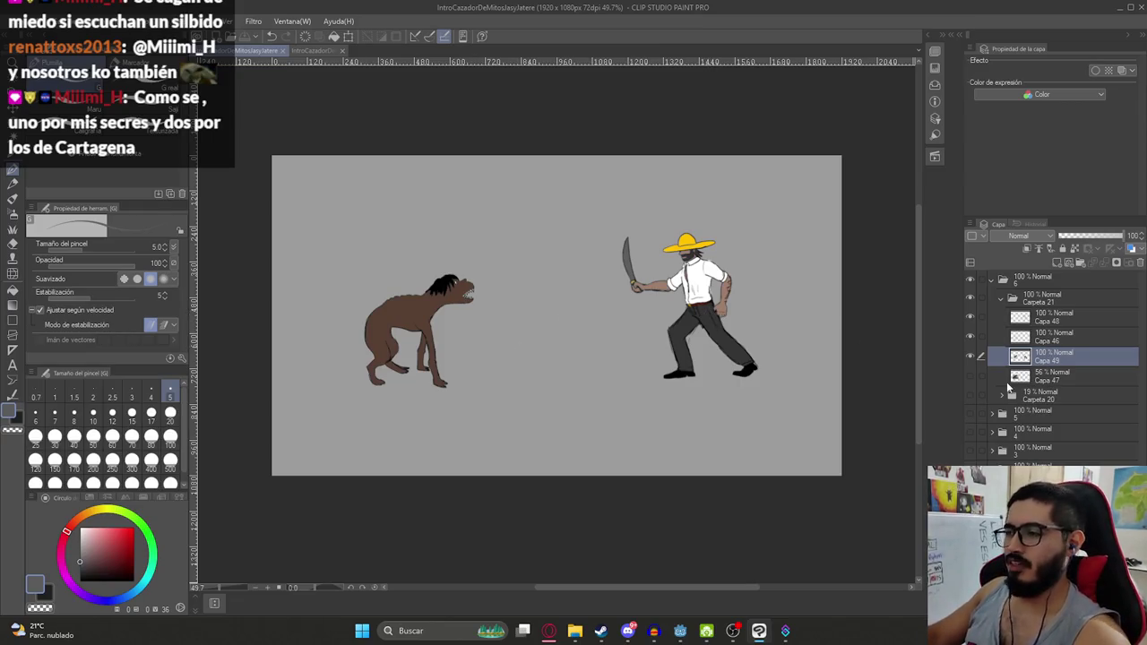
key(ctrl+z)
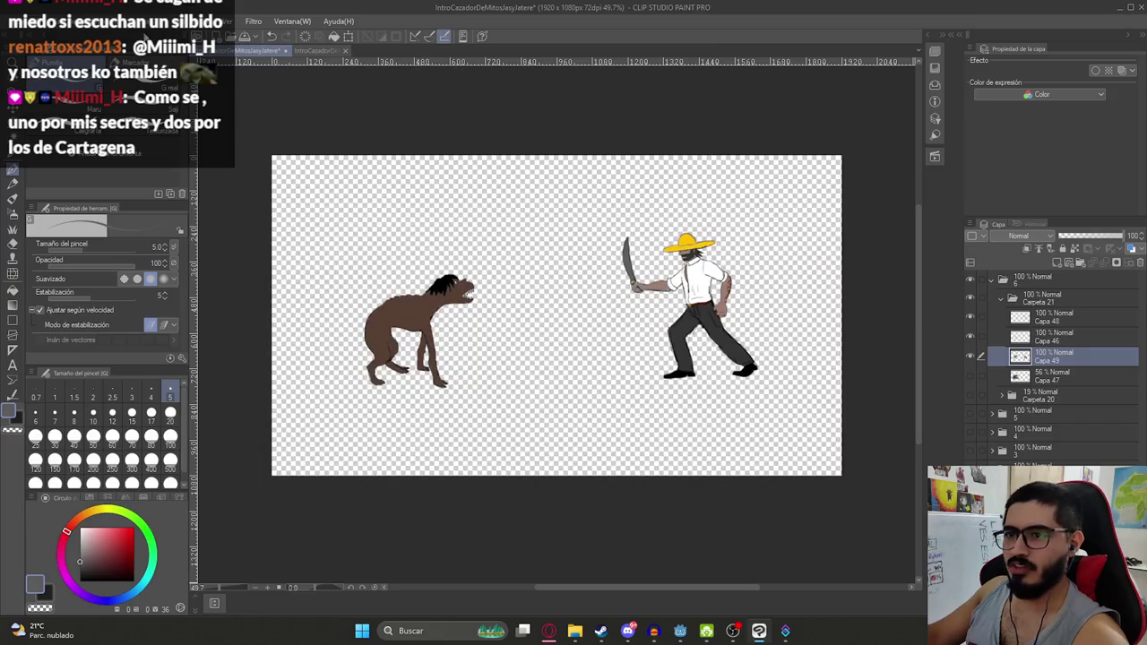
Export the frame as a PNG named Ilustracion10.png
click(18, 20)
click(242, 213)
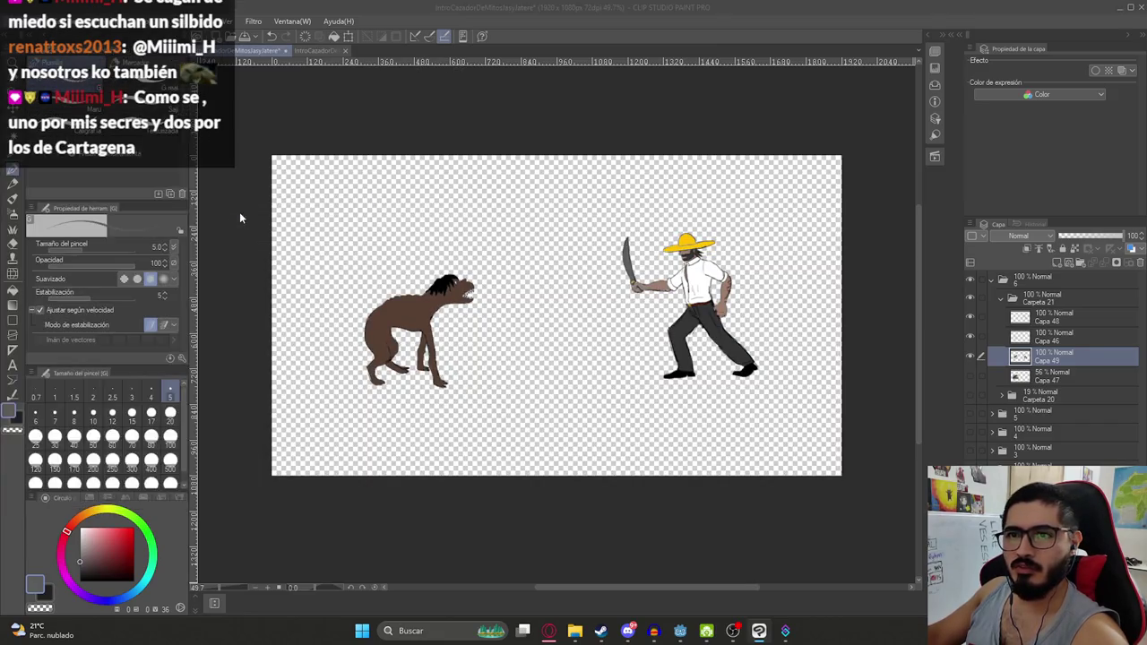
click(356, 313)
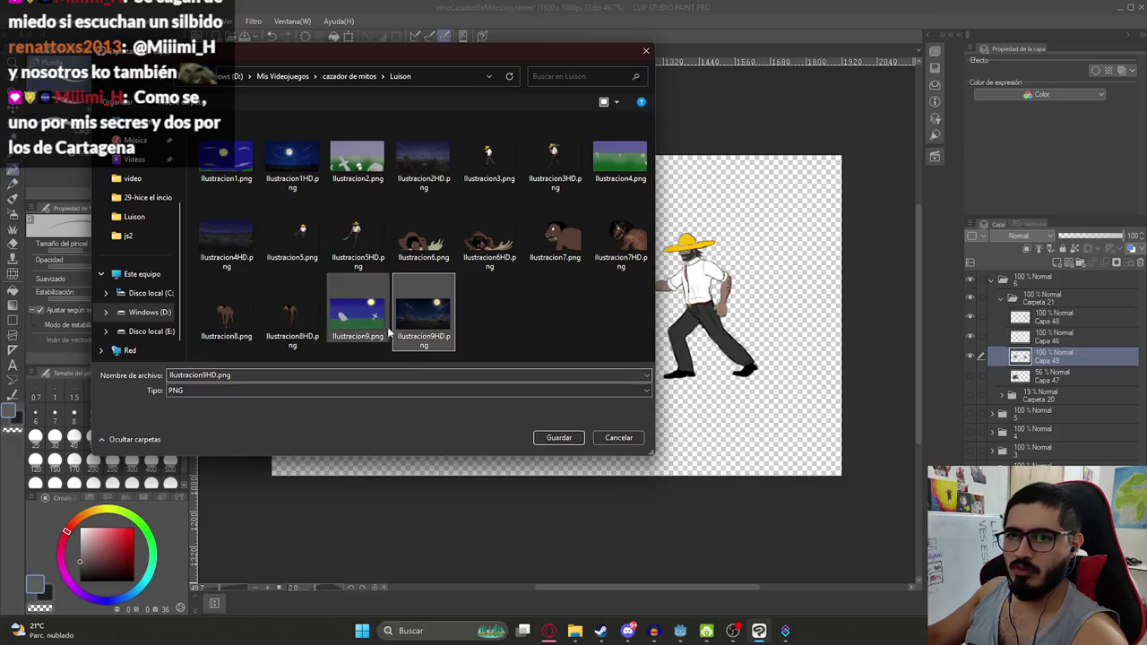
click(251, 375)
key(Left)
key(Left)
key(Left)
key(BackSpace)
text(10)
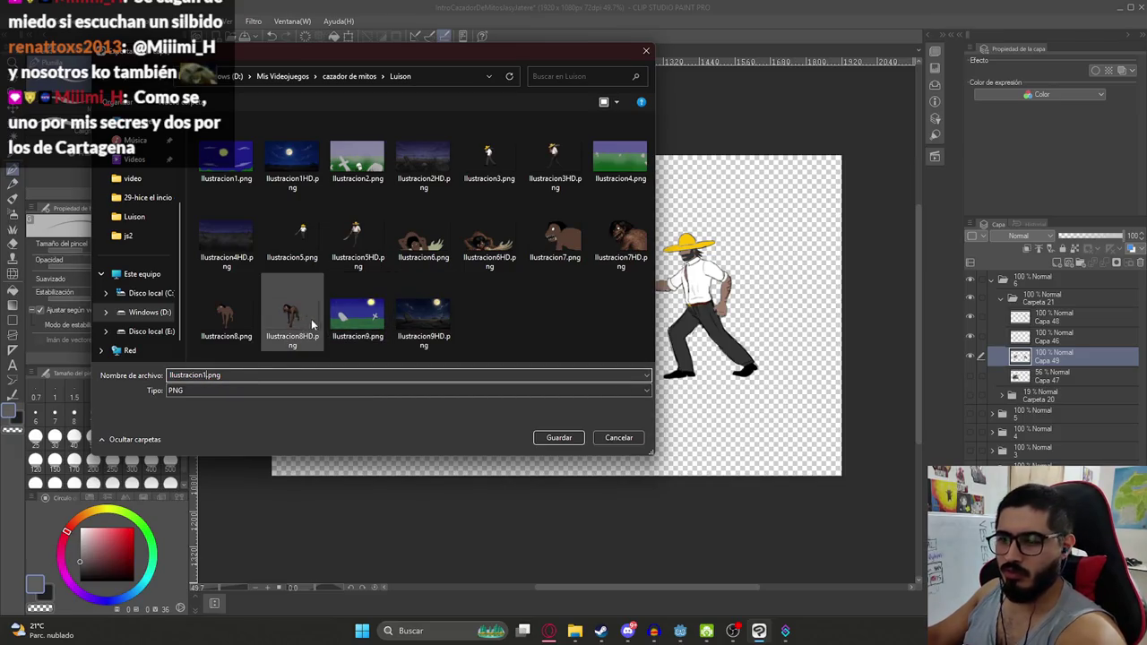
key(Return)
Open the Luison folder in File Explorer to check Ilustracion10.png
click(575, 631)
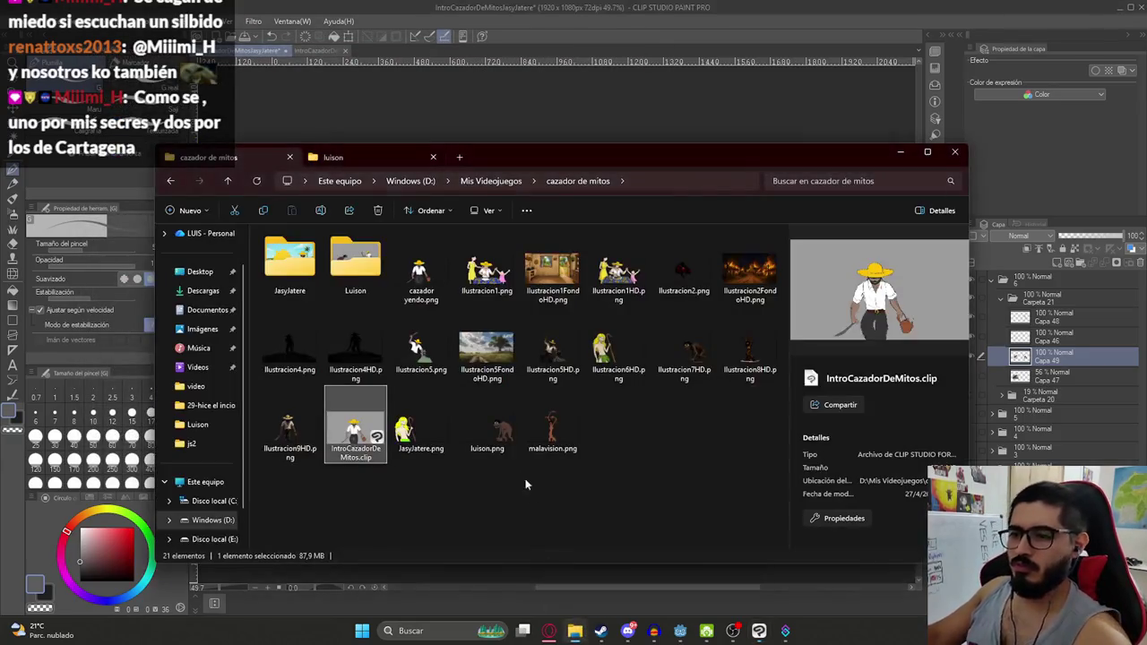
double_click(355, 265)
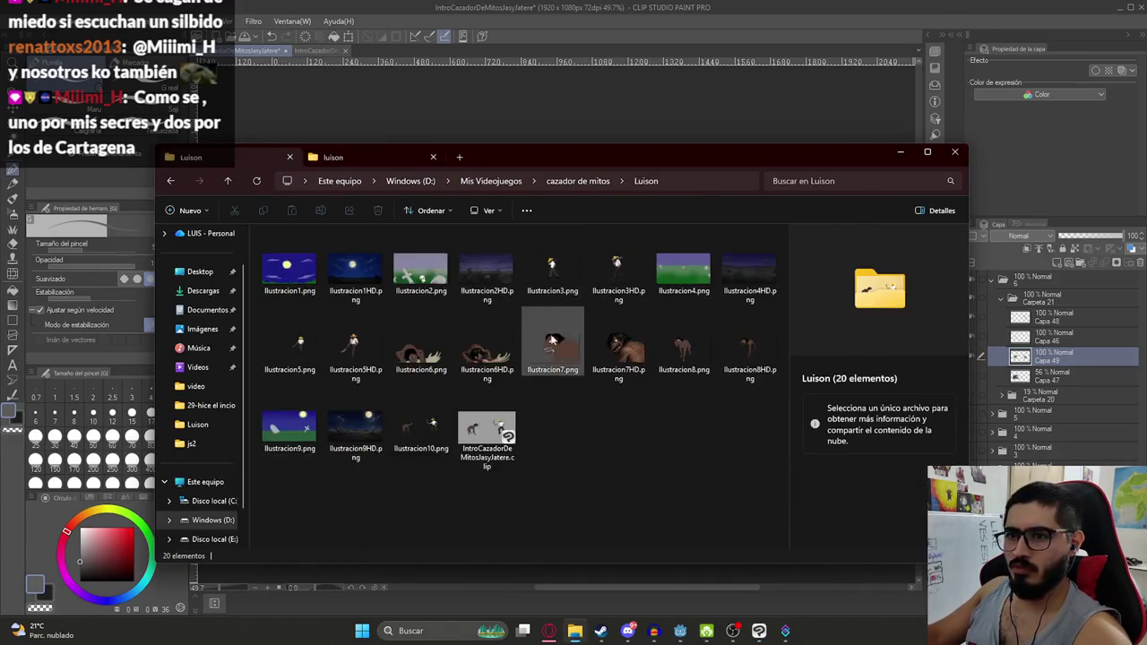
click(415, 431)
click(483, 578)
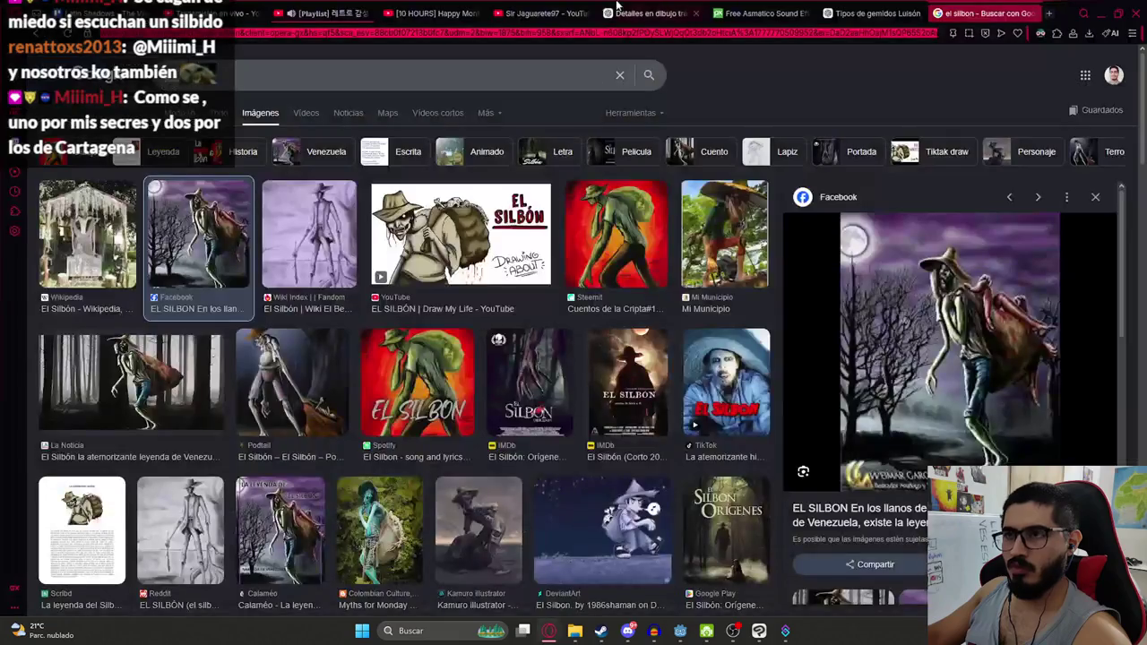
Paste the exported sketch into the drawing-details ChatGPT conversation
click(650, 13)
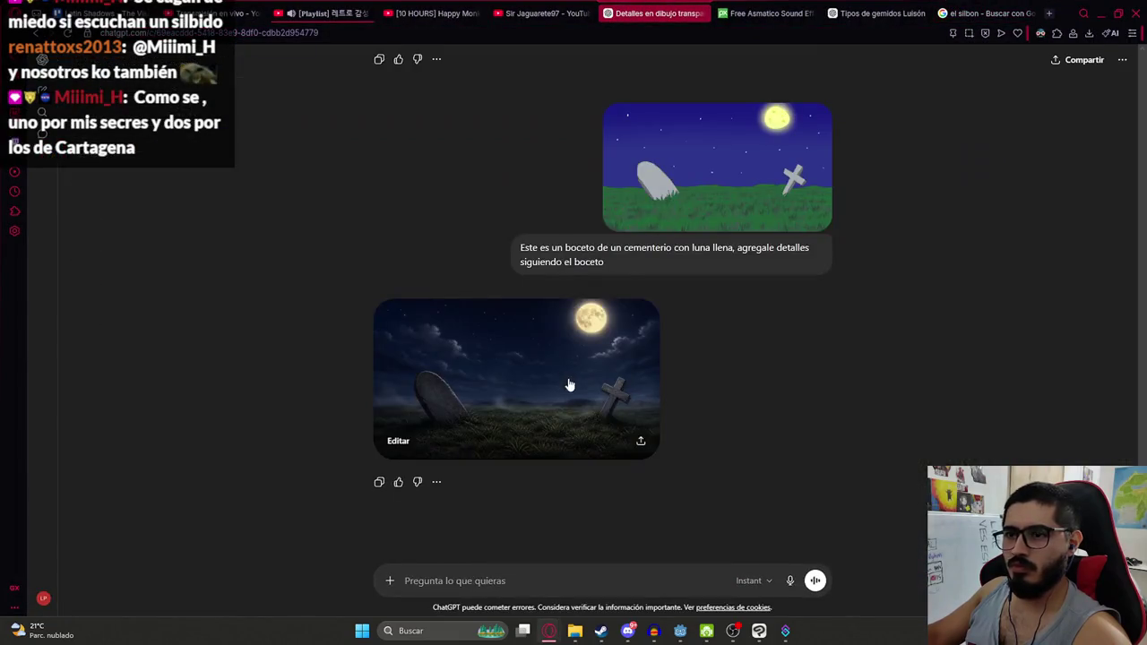
key(ctrl+v)
scroll(699, 318, up, 15)
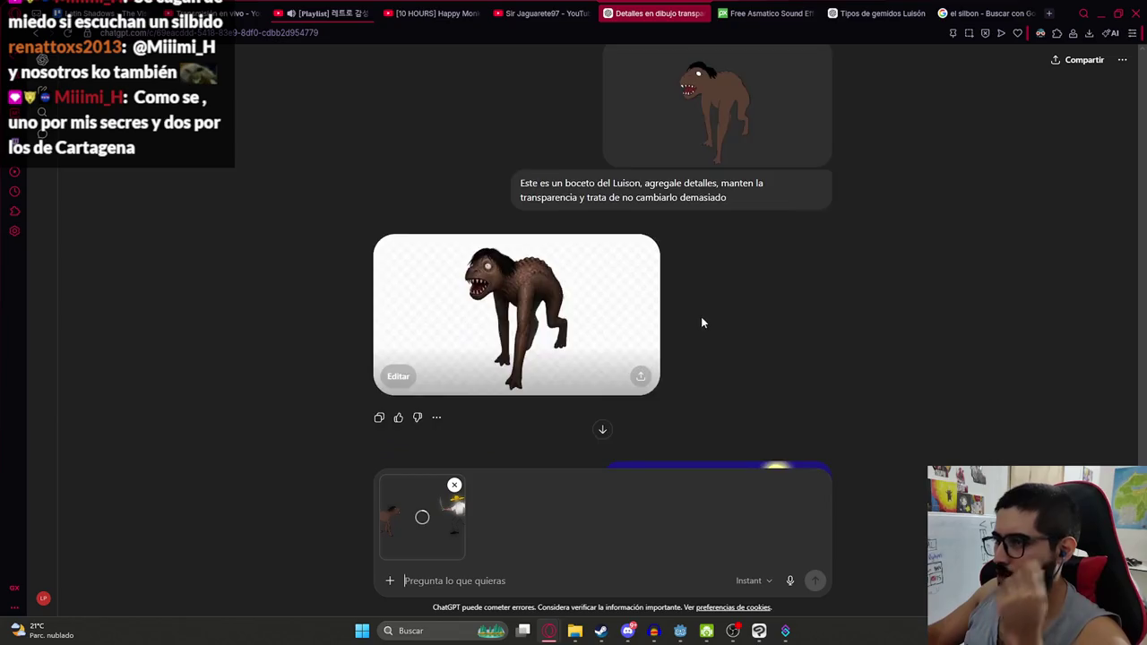
scroll(701, 324, up, 5)
scroll(691, 324, up, 5)
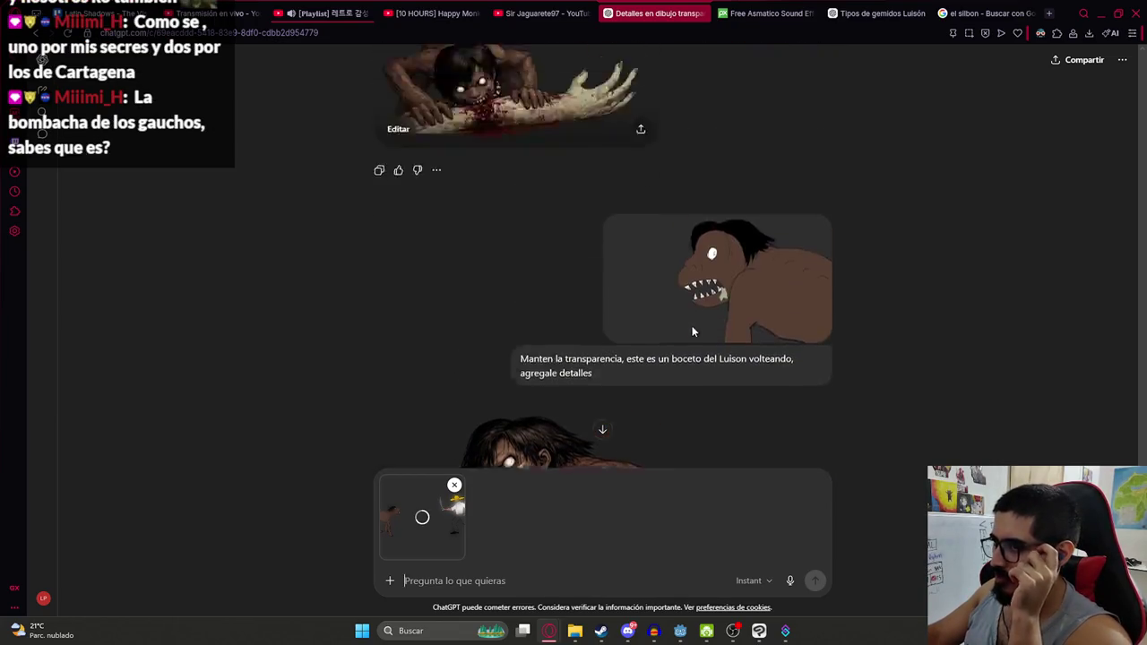
scroll(692, 325, up, 5)
scroll(695, 310, up, 5)
scroll(708, 268, down, 5)
scroll(655, 327, down, 5)
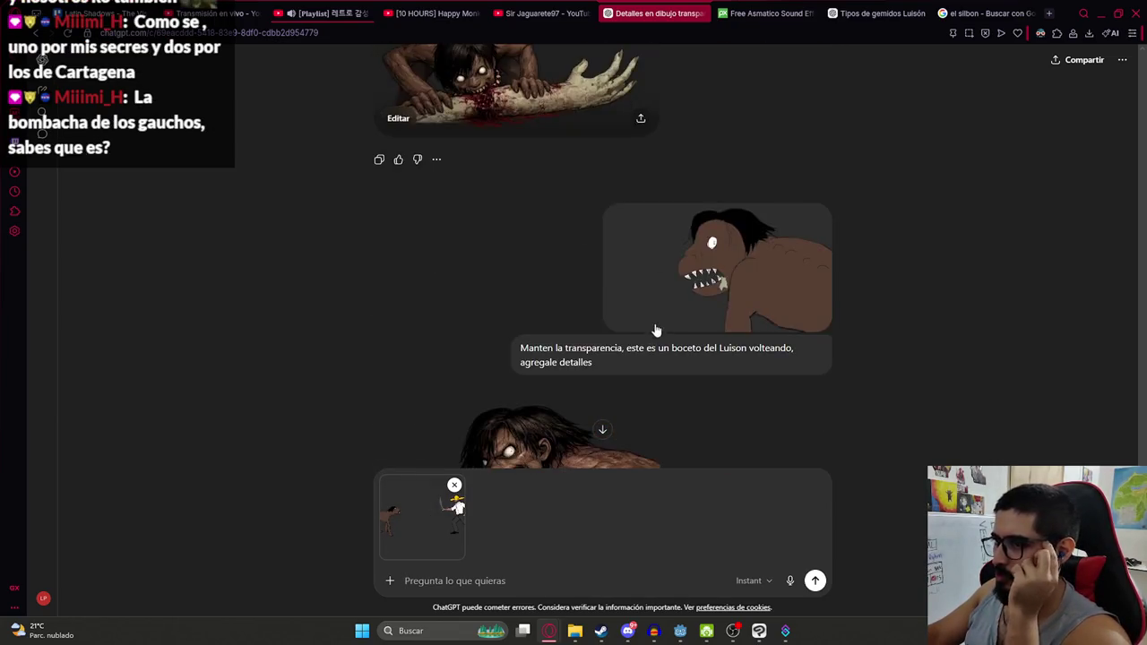
scroll(657, 326, down, 5)
scroll(656, 327, down, 5)
scroll(602, 269, down, 10)
Write 'Este es un boceto del Luison y el cazado…', append the earlier instructions, and send
text(Este es un boce)
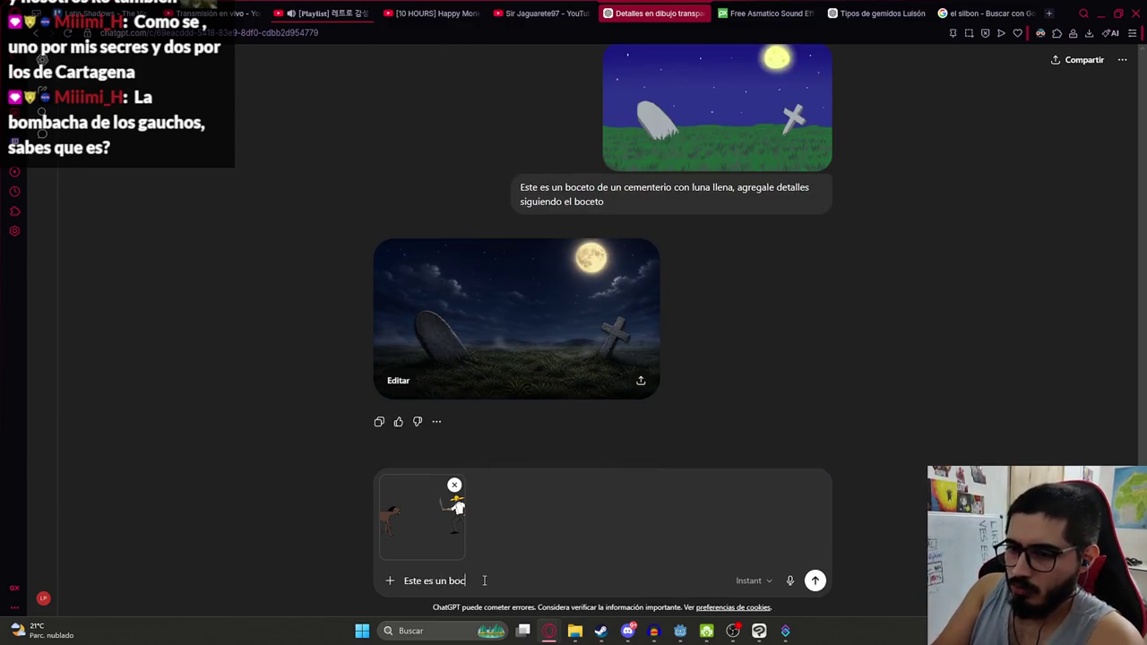
text(to del Luison y)
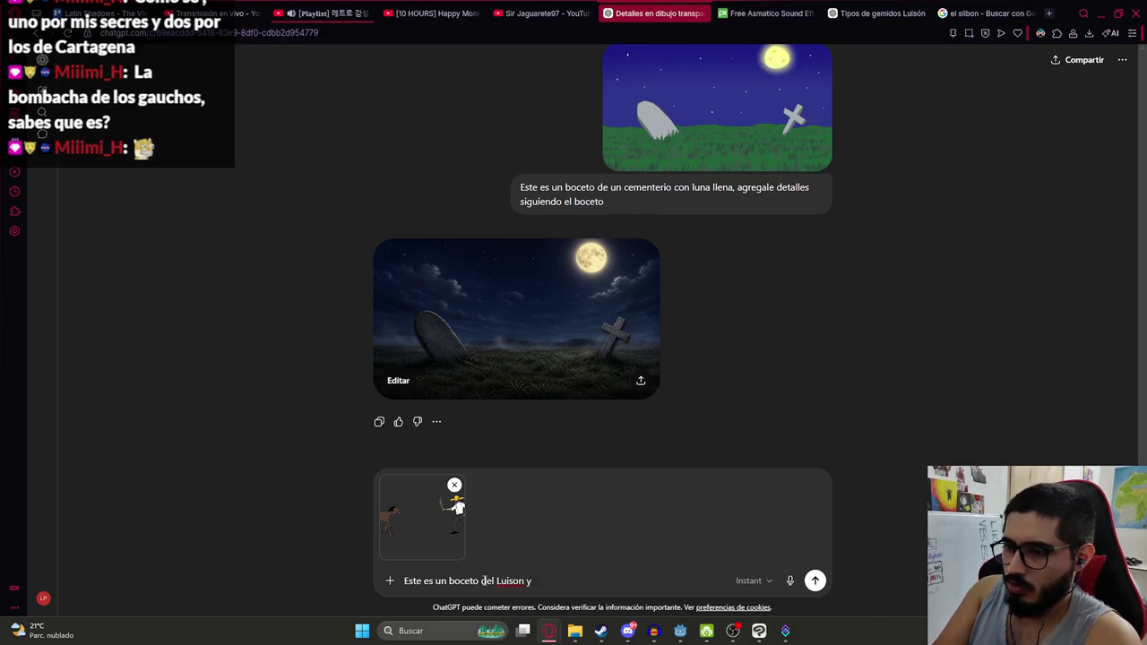
text( el cazador,)
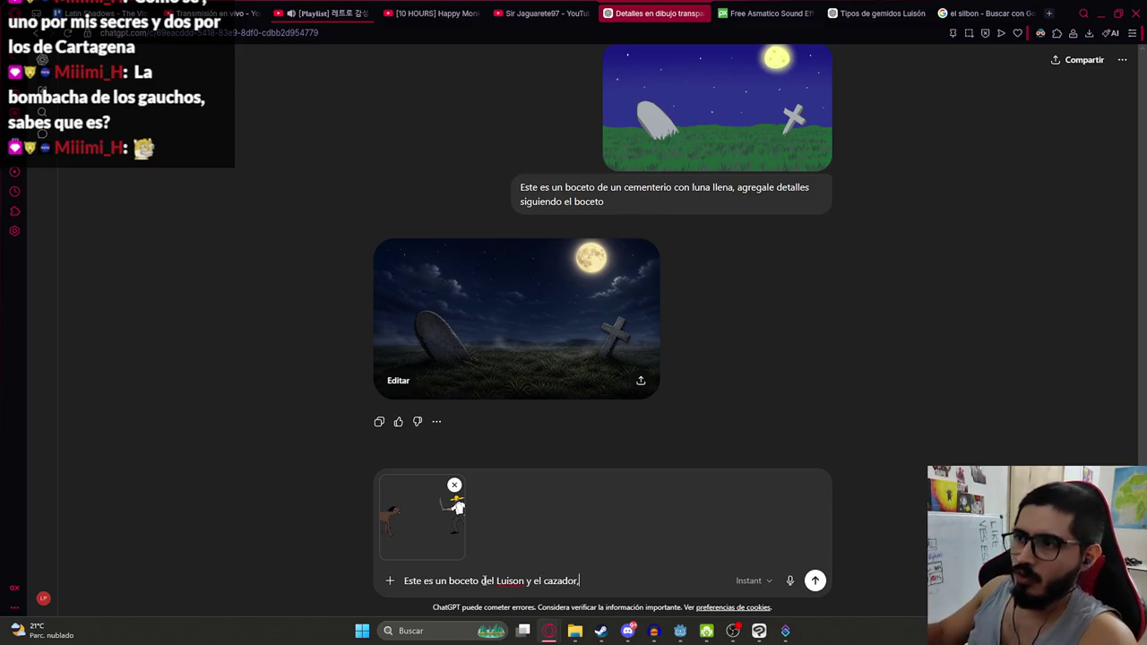
scroll(627, 313, up, 3)
scroll(703, 244, up, 3)
drag(745, 258, 658, 242)
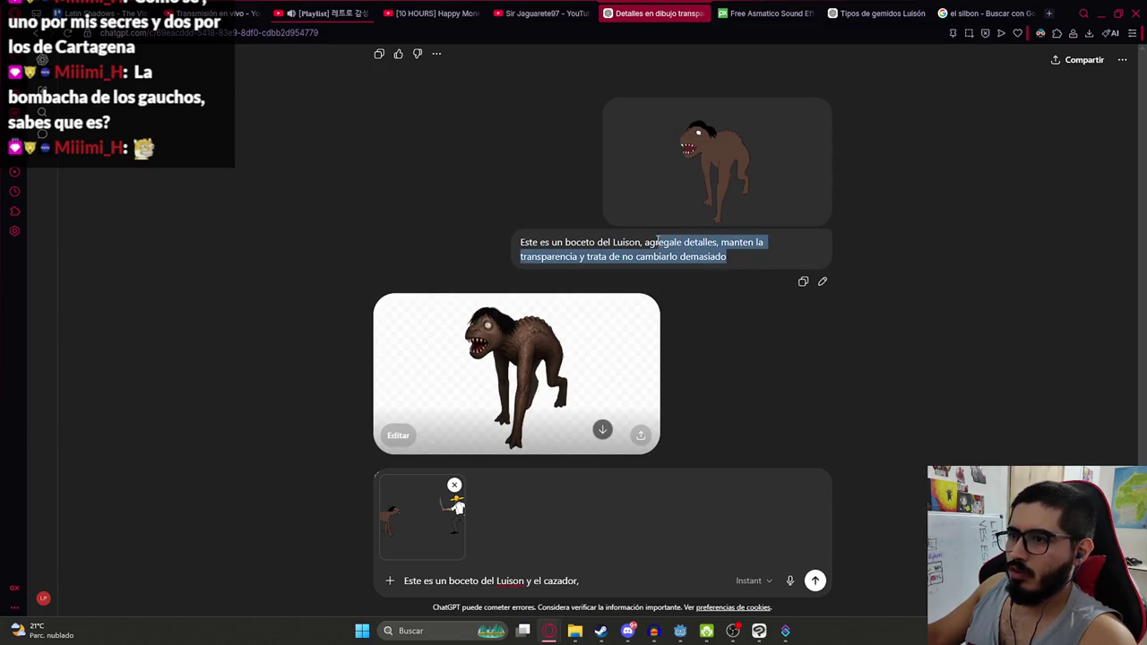
key(ctrl+c)
key(ctrl+v)
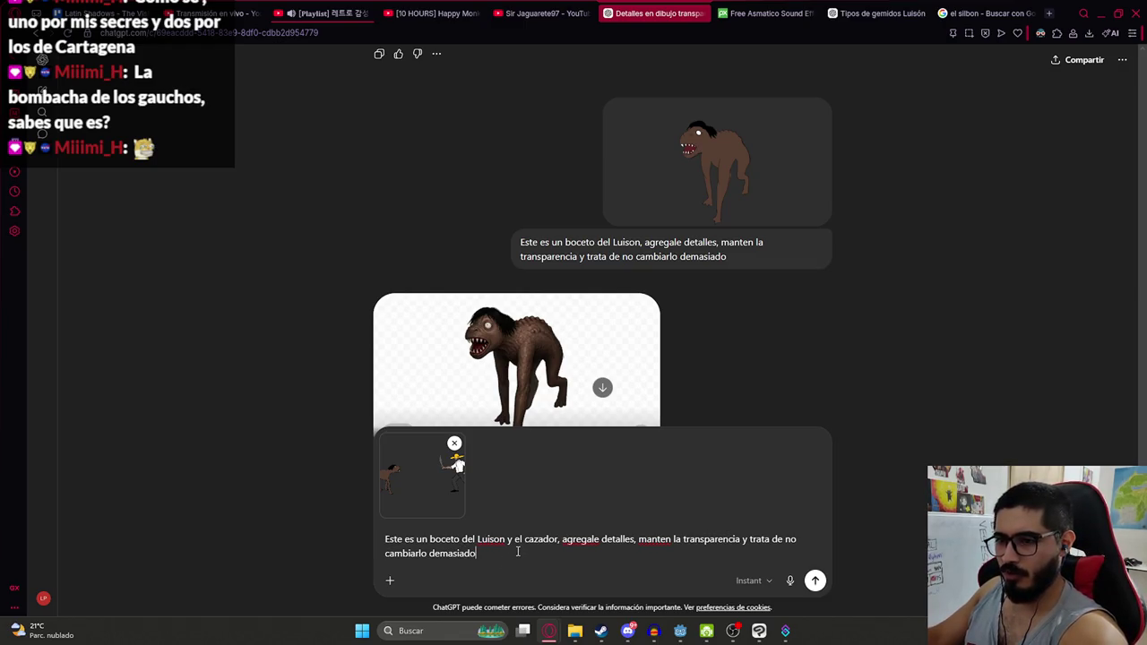
key(Return)
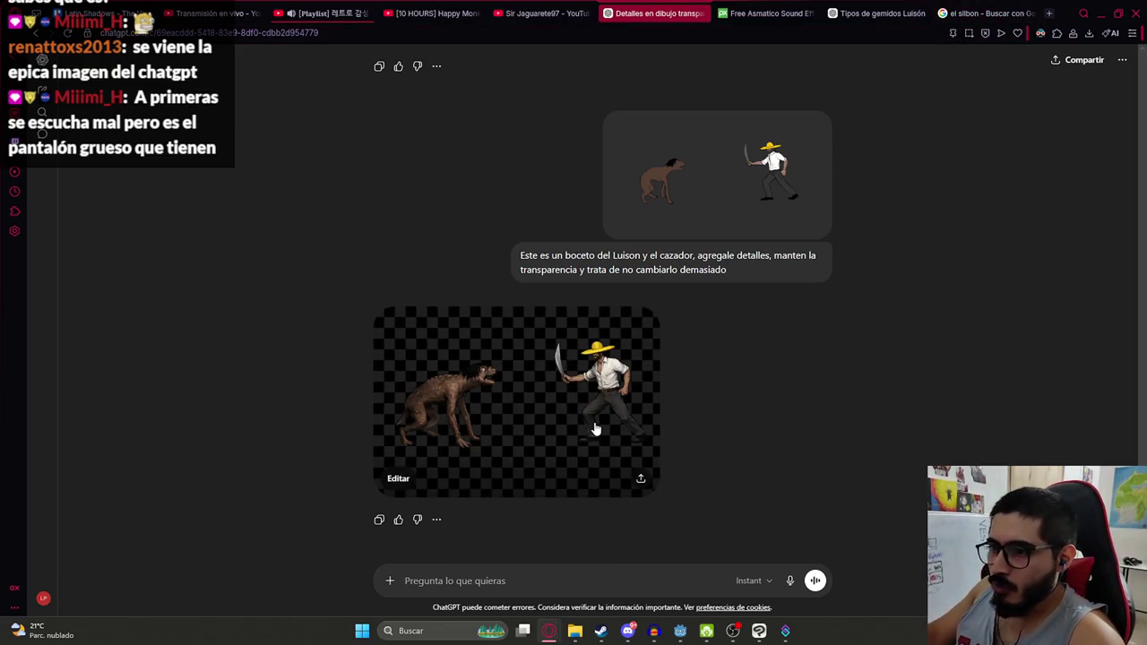
Download the generated image and drop it into Clip Studio's Layer panel as a new layer
click(554, 369)
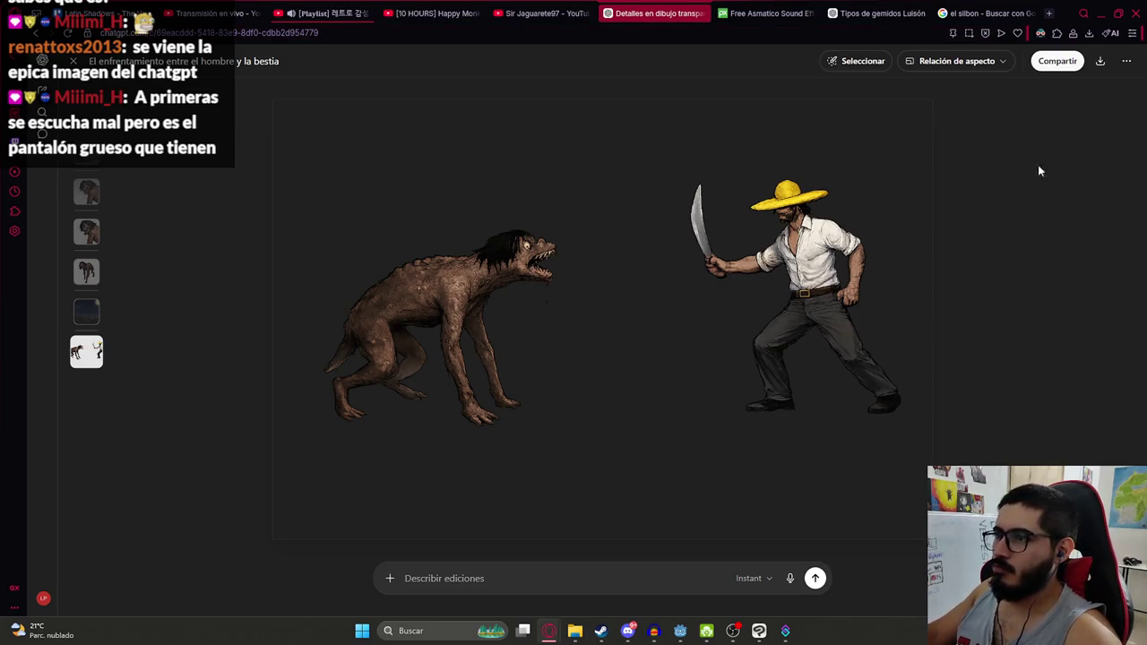
mouse_move(948, 80)
mouse_down()
mouse_move(757, 638)
mouse_move(995, 383)
mouse_up()
drag(1038, 307, 1039, 308)
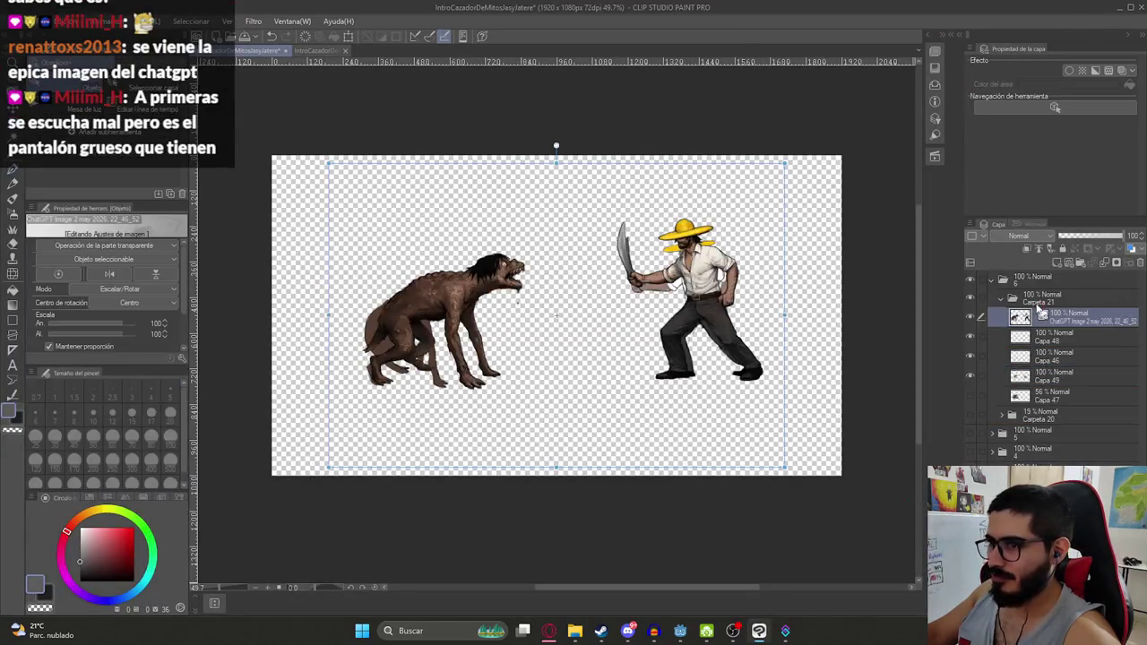
key(alt+Tab)
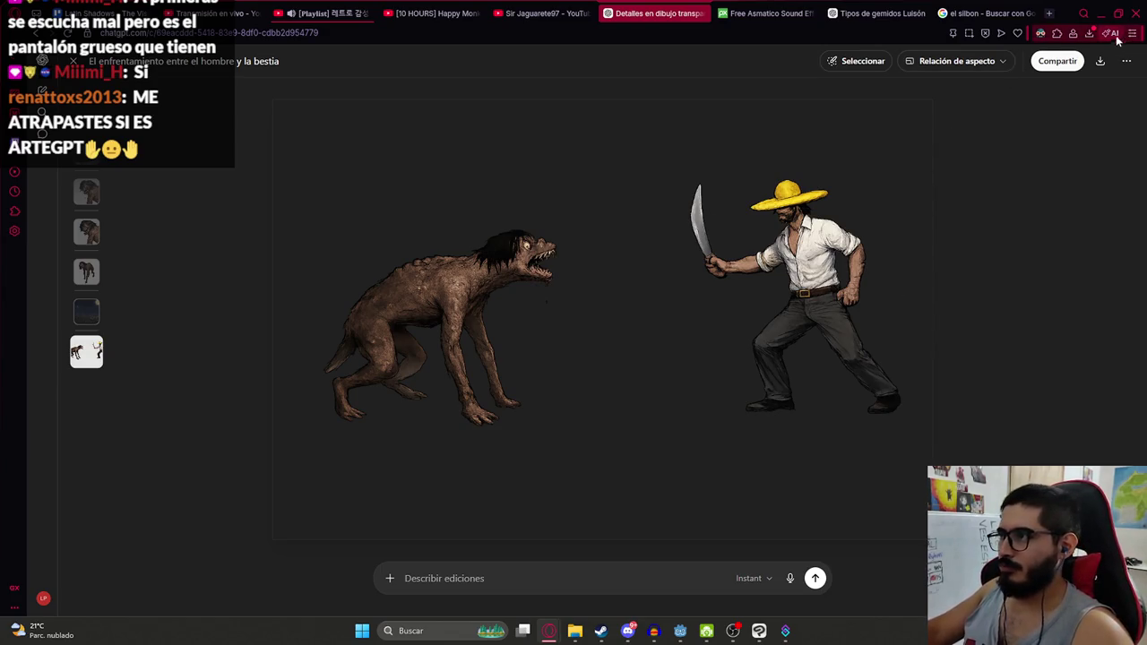
Switch from the browser back to the Clip Studio canvas with Alt+Tab
key(alt+Tab)
scroll(711, 520, up, 3)
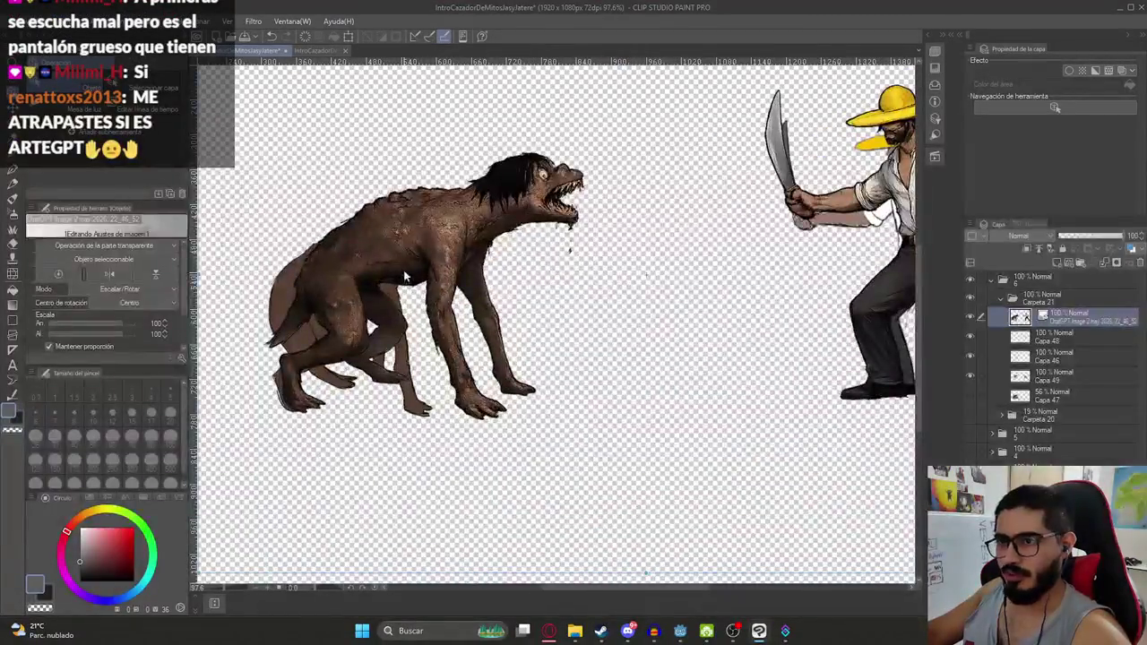
Scale the imported characters up slightly and duplicate the image layer
scroll(711, 519, down, 2)
scroll(665, 269, down, 3)
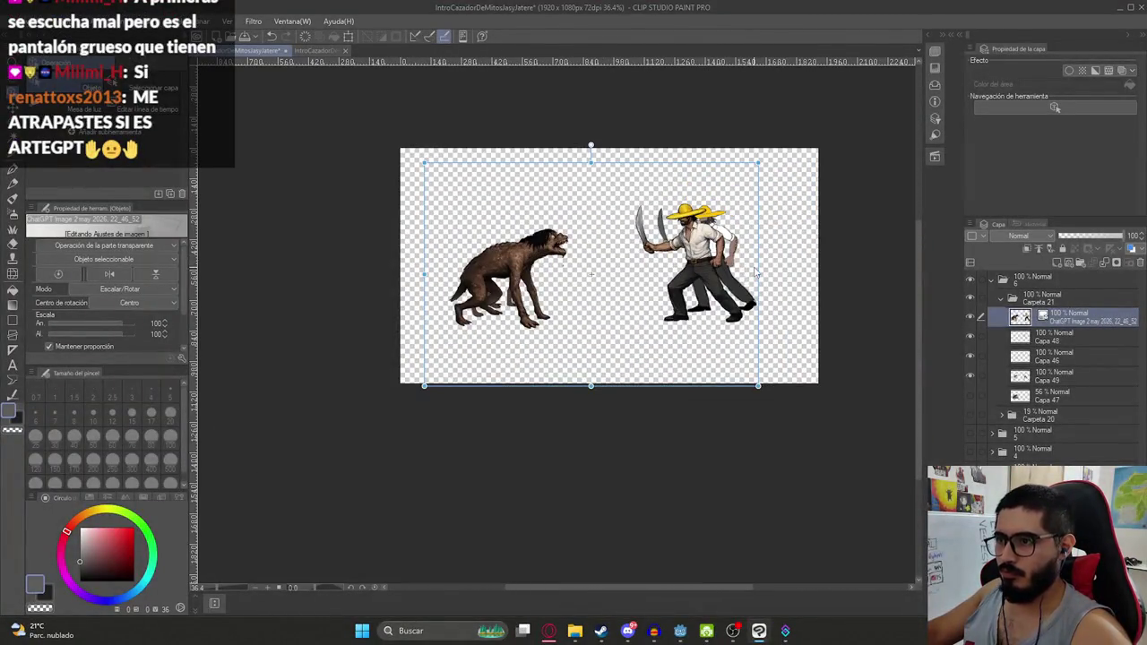
drag(754, 272, 775, 274)
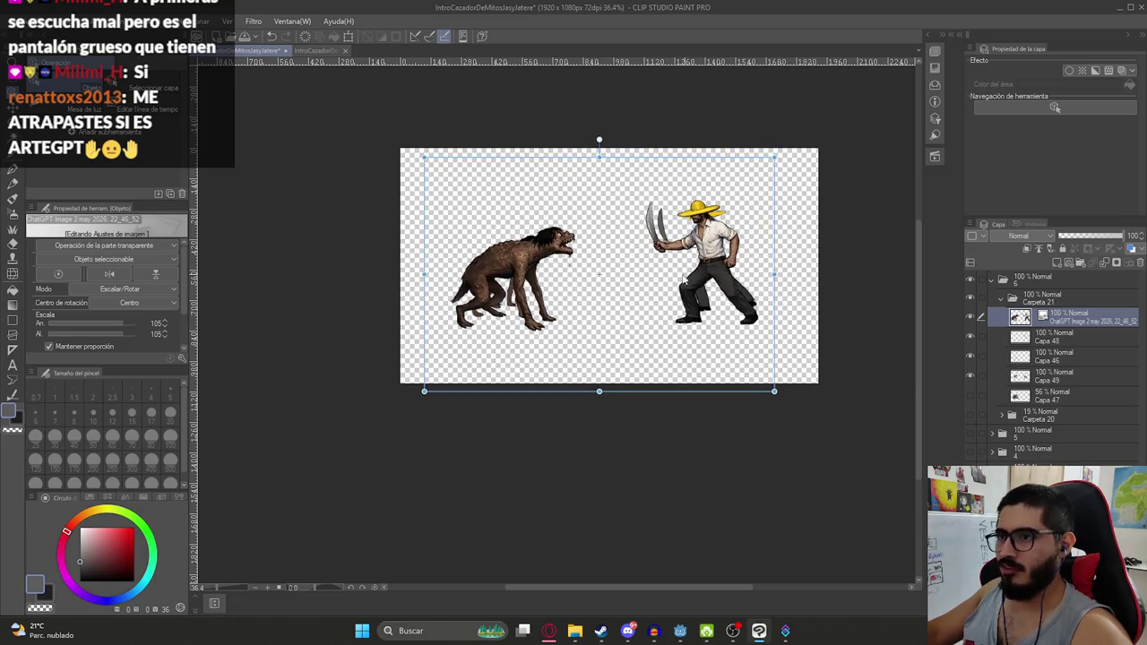
right_click(1035, 323)
click(1057, 209)
scroll(668, 267, up, 2)
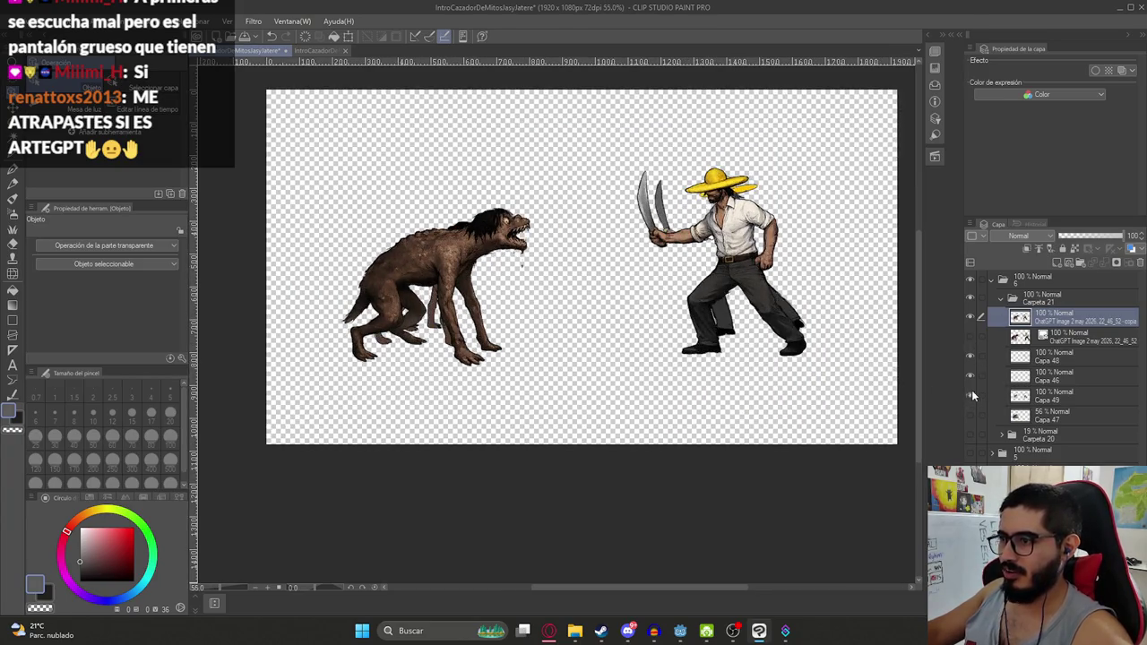
Move both image layers above Carpeta 21 and hide that folder
click(1039, 356)
click(1065, 318)
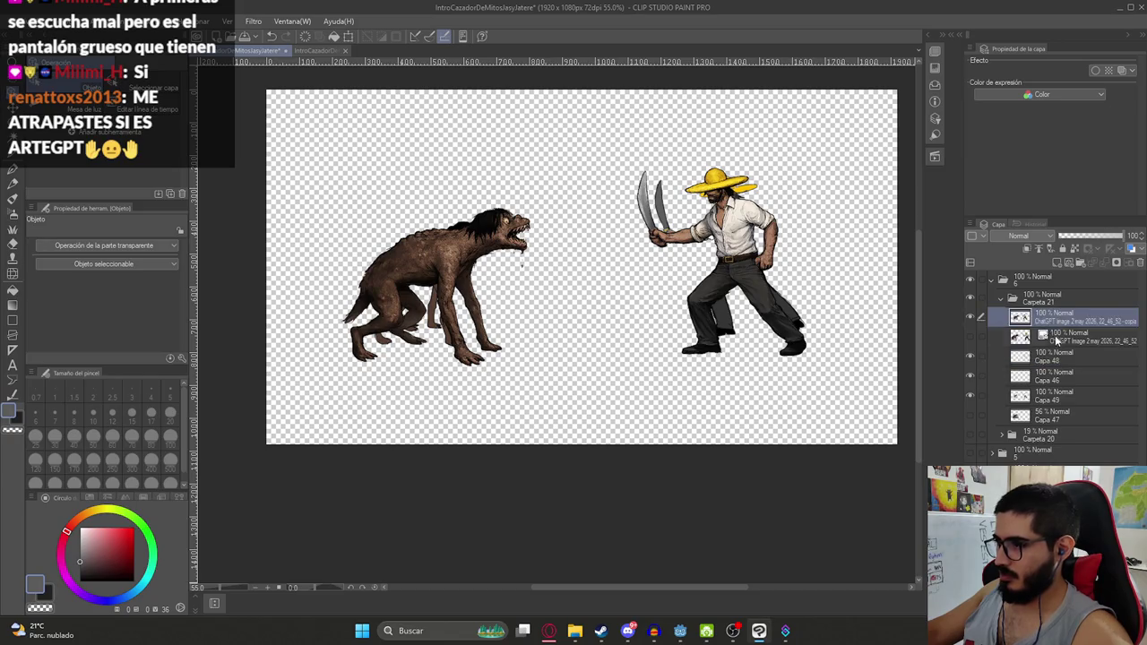
shift+click(1057, 337)
drag(1057, 337, 1018, 316)
click(1002, 338)
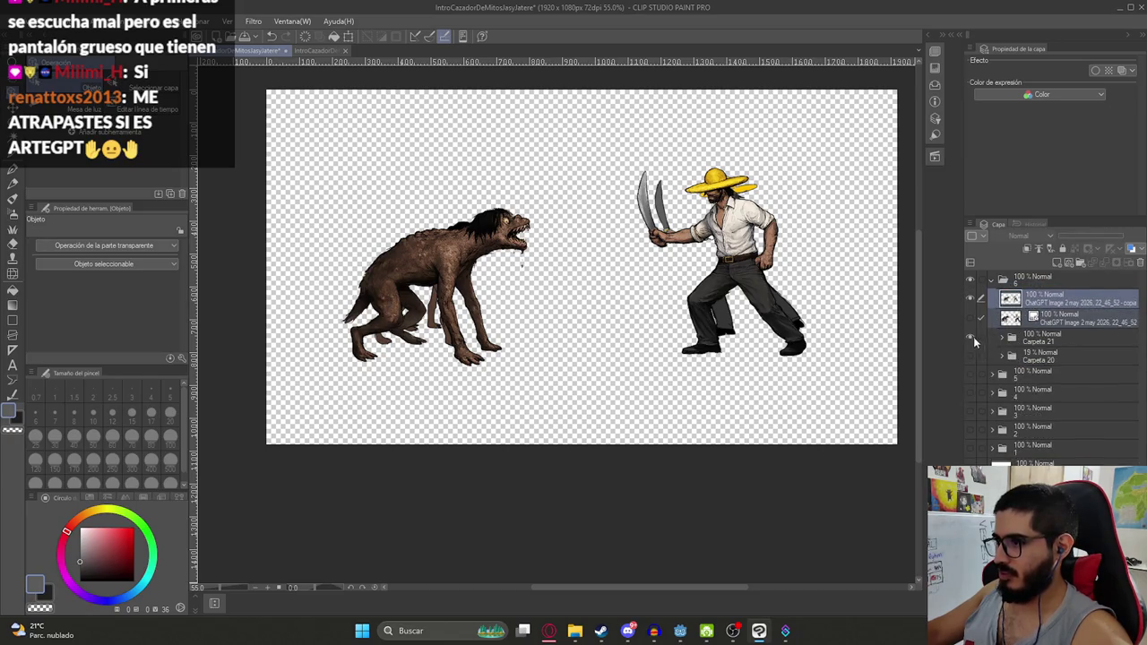
click(973, 337)
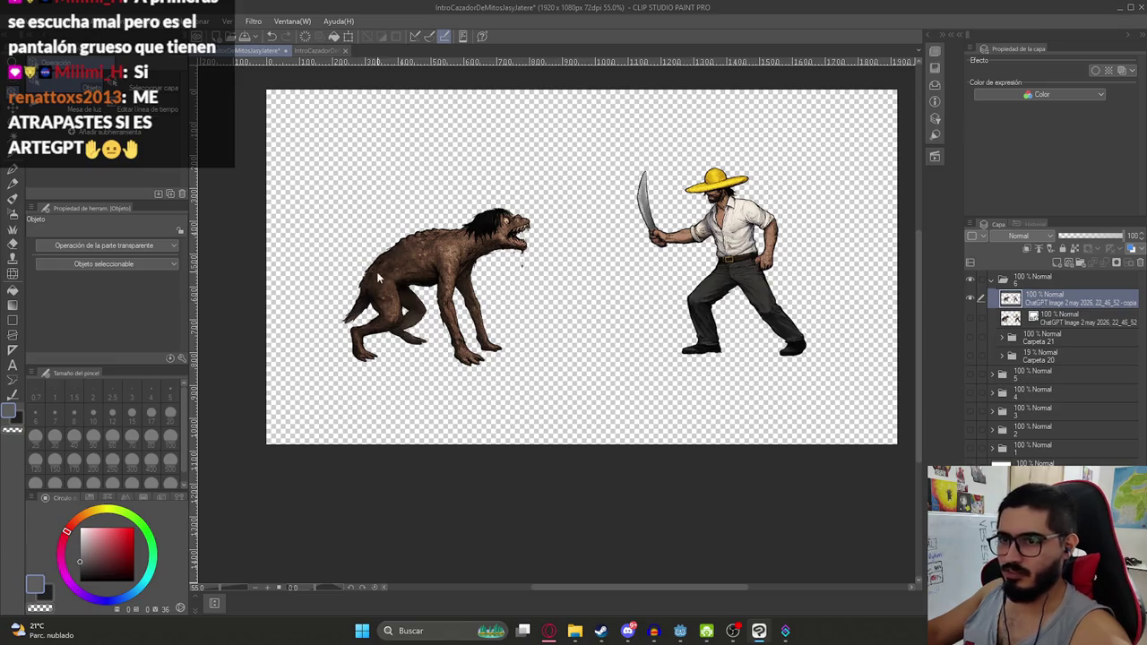
Switch the selection tool from freehand lasso to Polyline
scroll(403, 339, up, 5)
key(m)
scroll(402, 338, up, 3)
key(m)
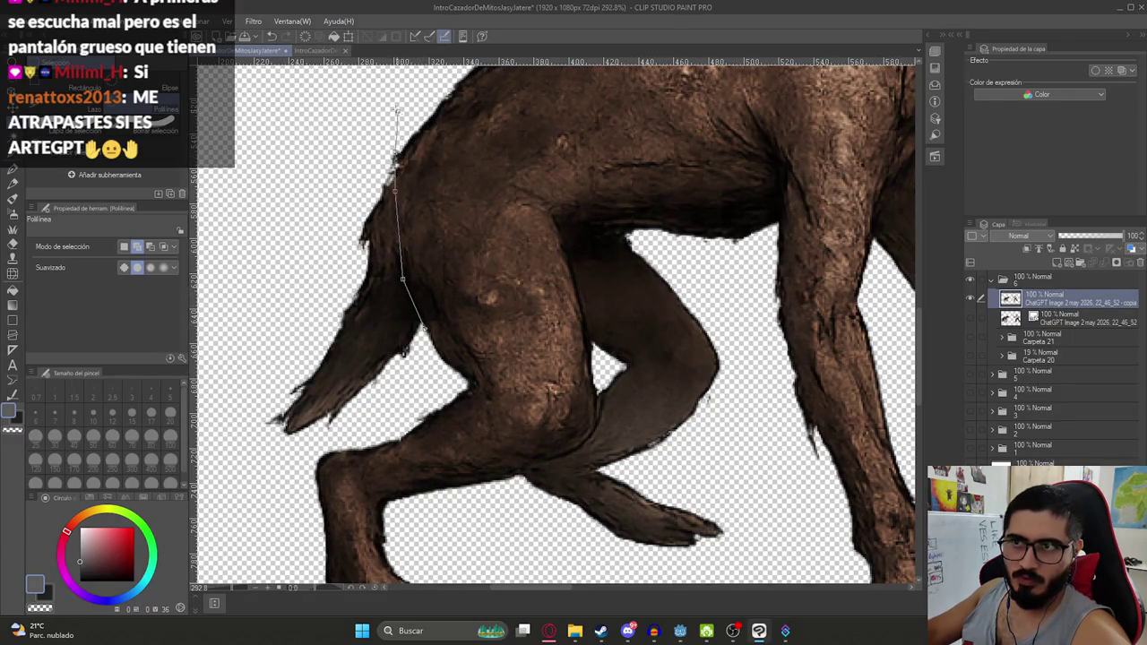
Select the Luisón's tail with a polyline outline and delete it
scroll(322, 260, down, 5)
scroll(296, 358, up, 5)
click(318, 339)
click(406, 299)
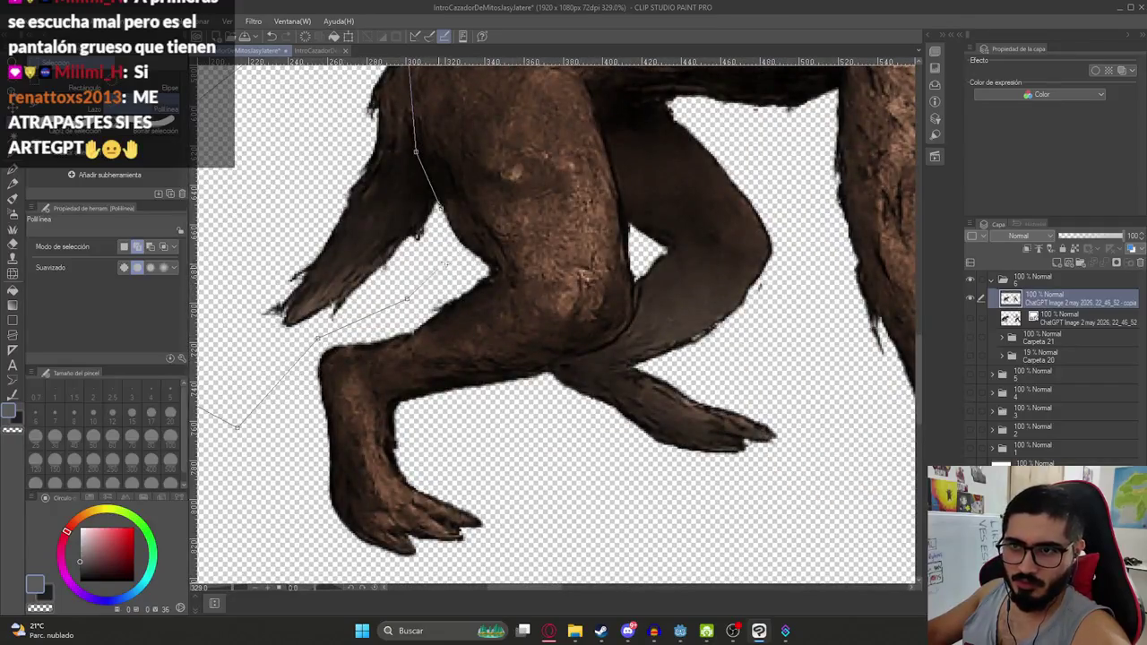
double_click(448, 215)
key(Delete)
Deselect, then bring Godot forward and focus its file filter
key(ctrl+d)
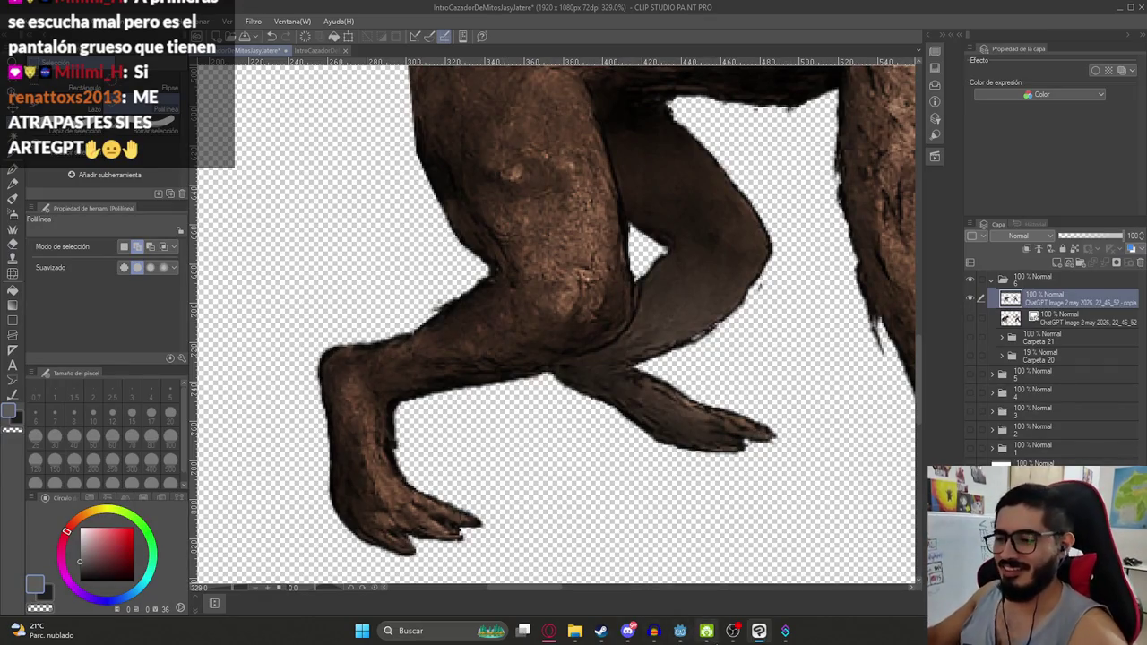
click(680, 631)
click(96, 377)
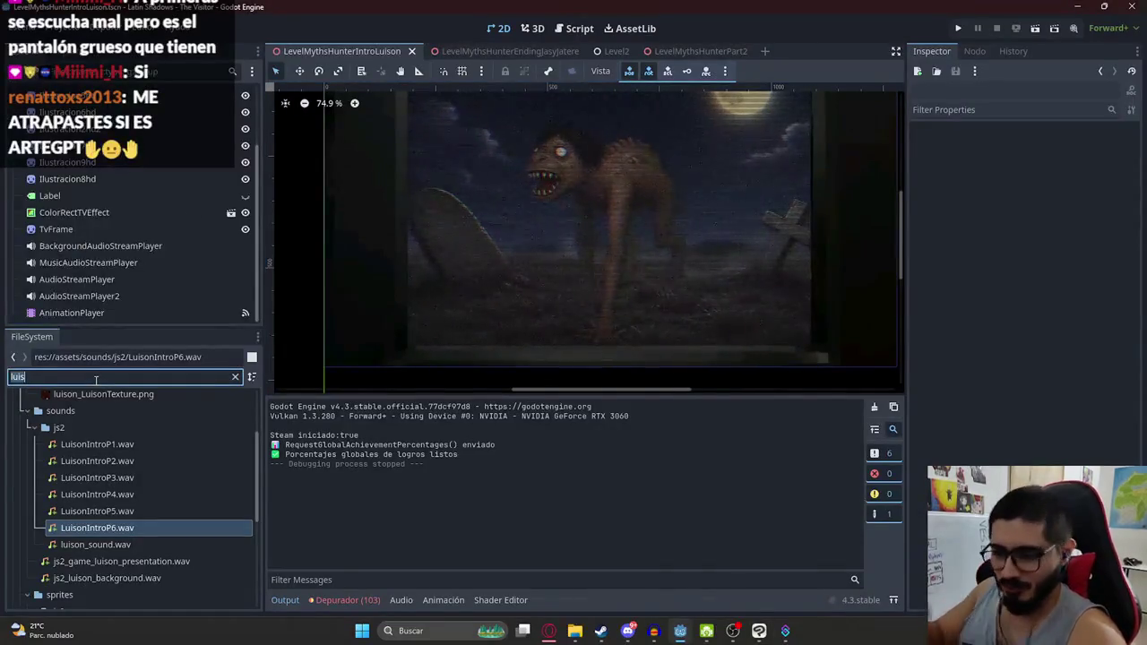
Filter for level0, open Level0.tscn, and run it with Play This Scene
text(level0)
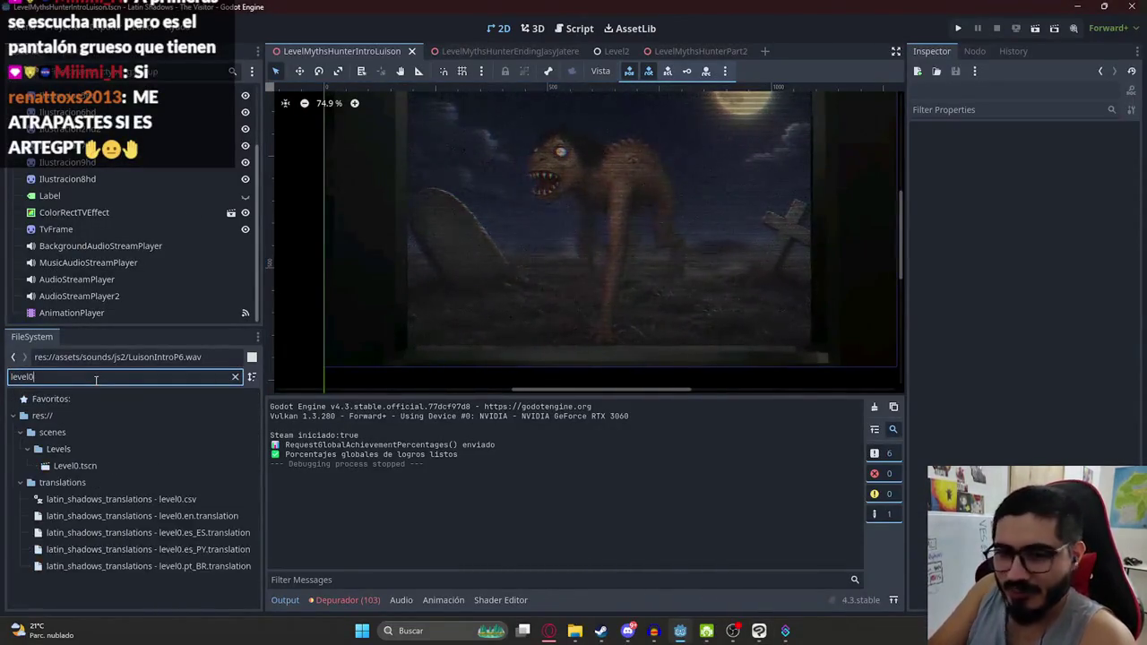
double_click(63, 466)
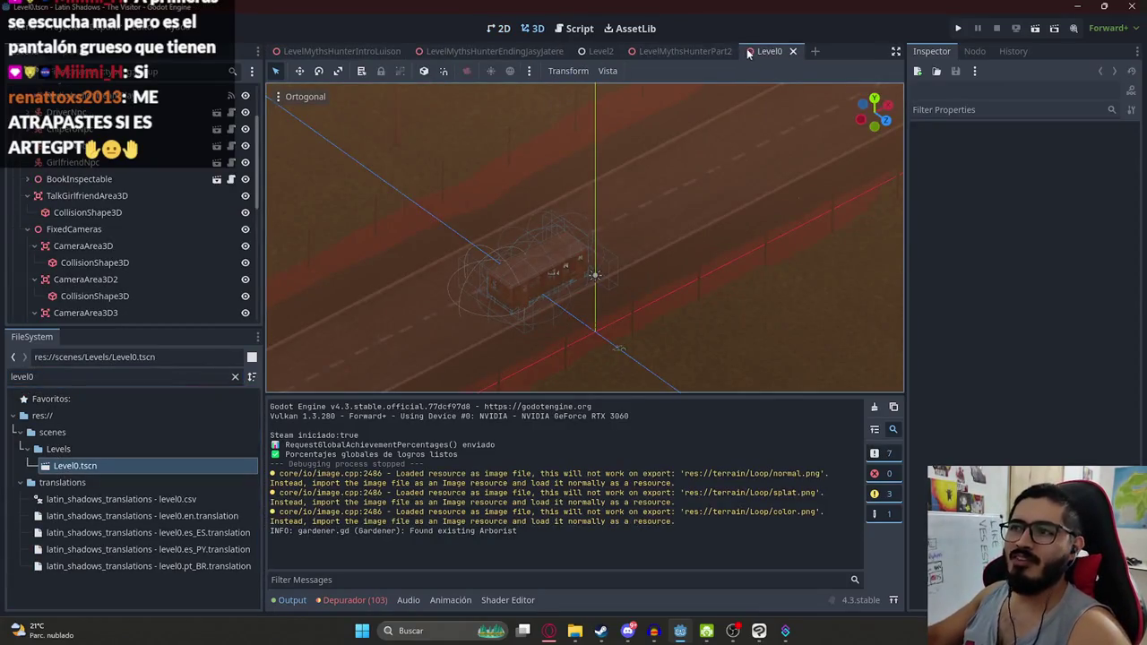
right_click(749, 52)
click(821, 147)
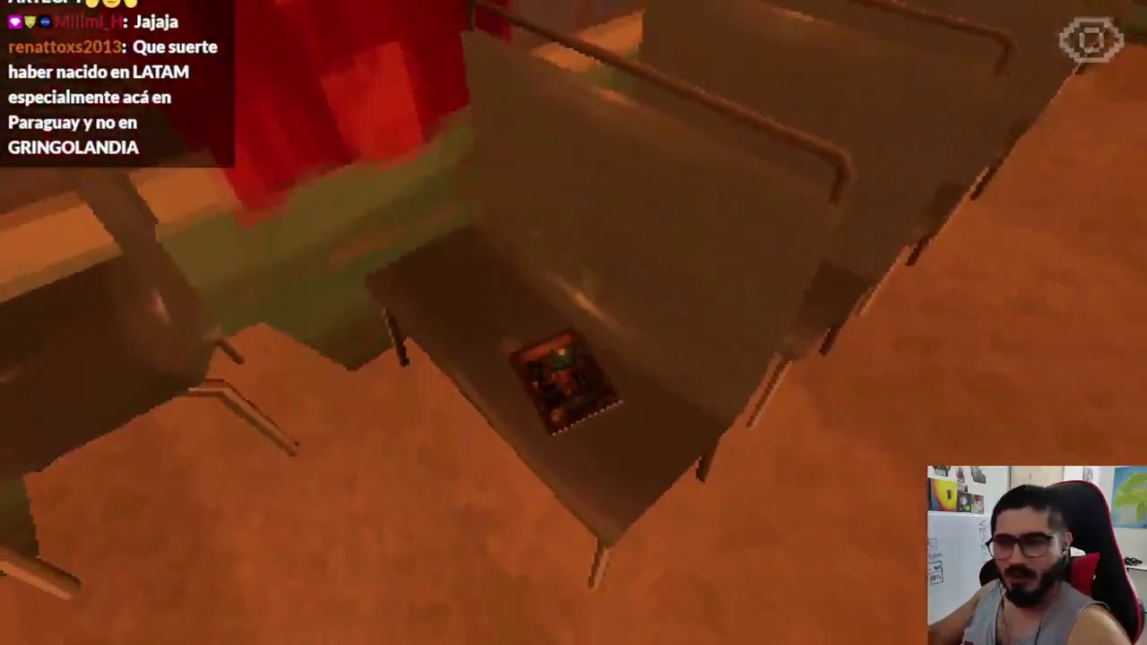
Read the book's Luisón, Malavisión and Pombero pages in-game, then close the game
click(574, 323)
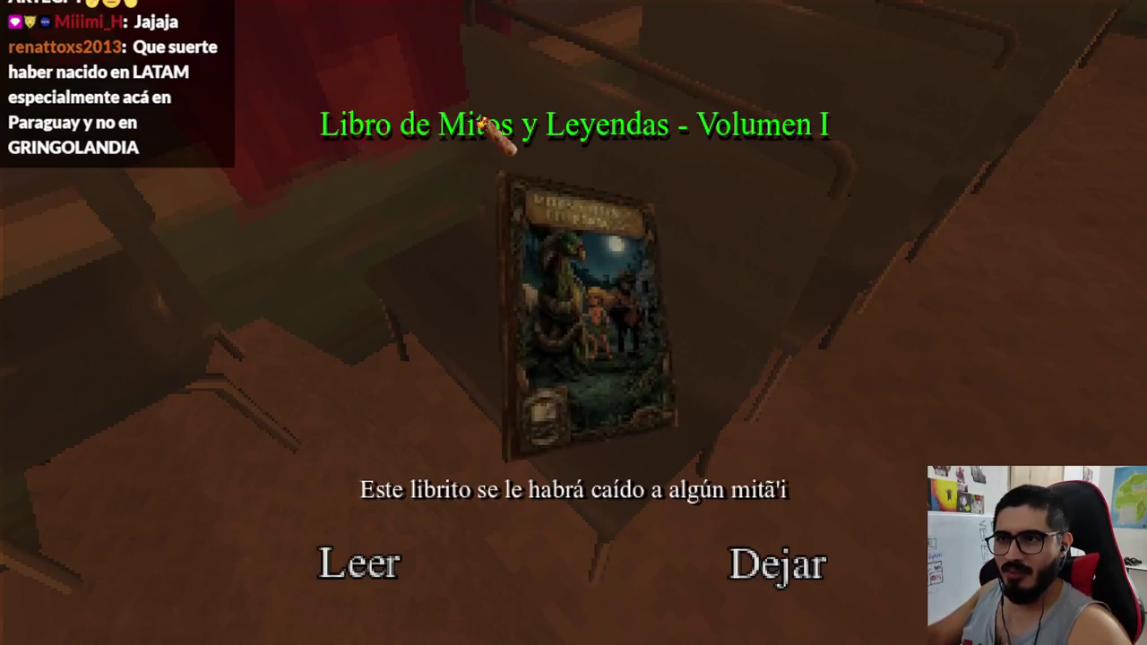
click(364, 573)
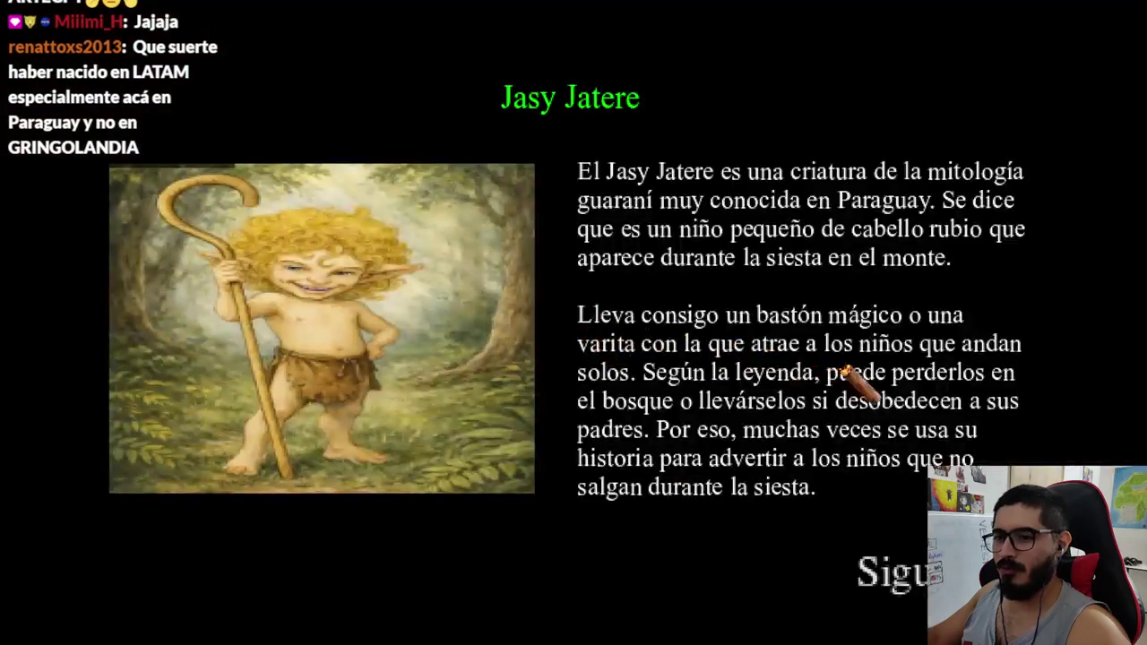
click(892, 589)
click(867, 569)
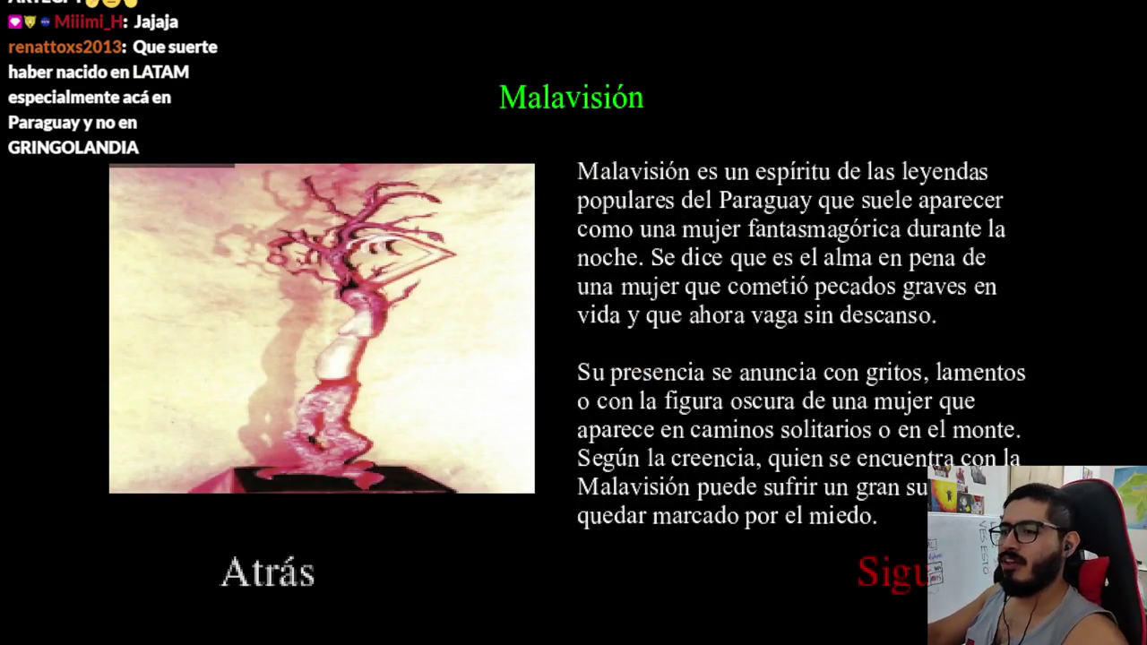
click(887, 571)
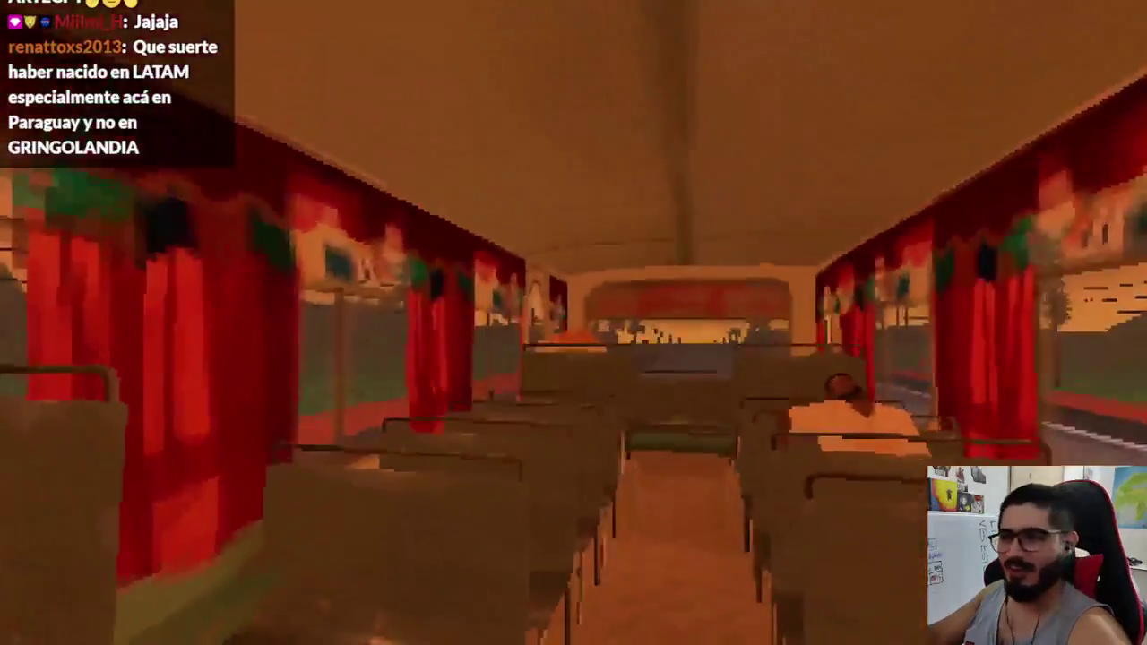
key(alt+F4)
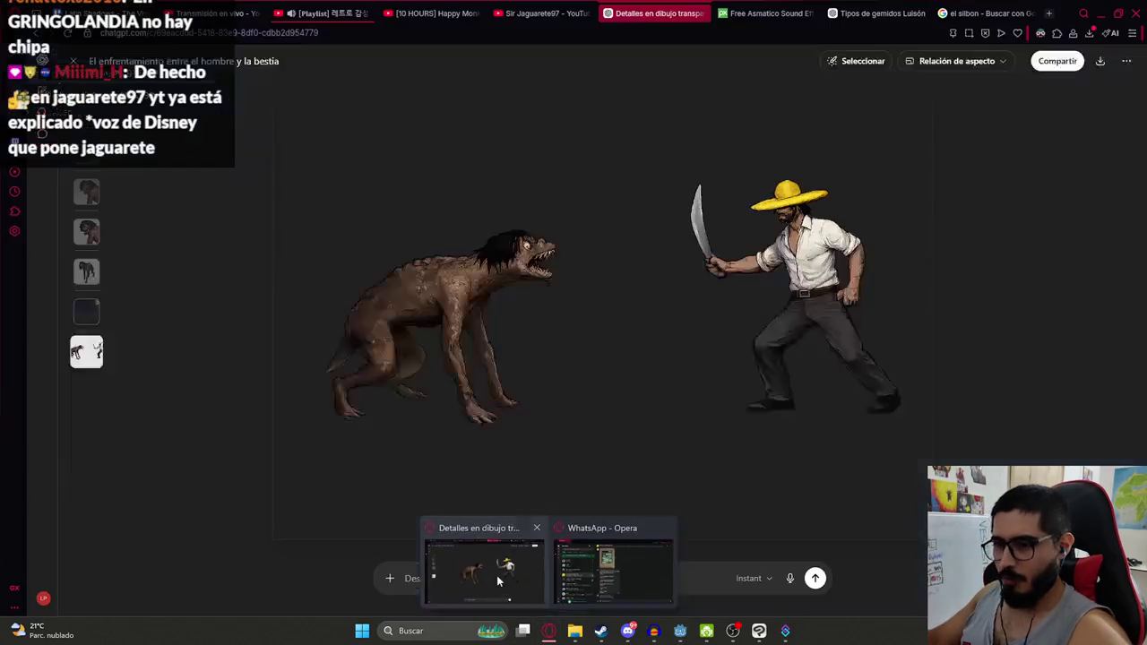
Bring up the YouTube channel and scroll through its live streams
click(479, 573)
click(548, 13)
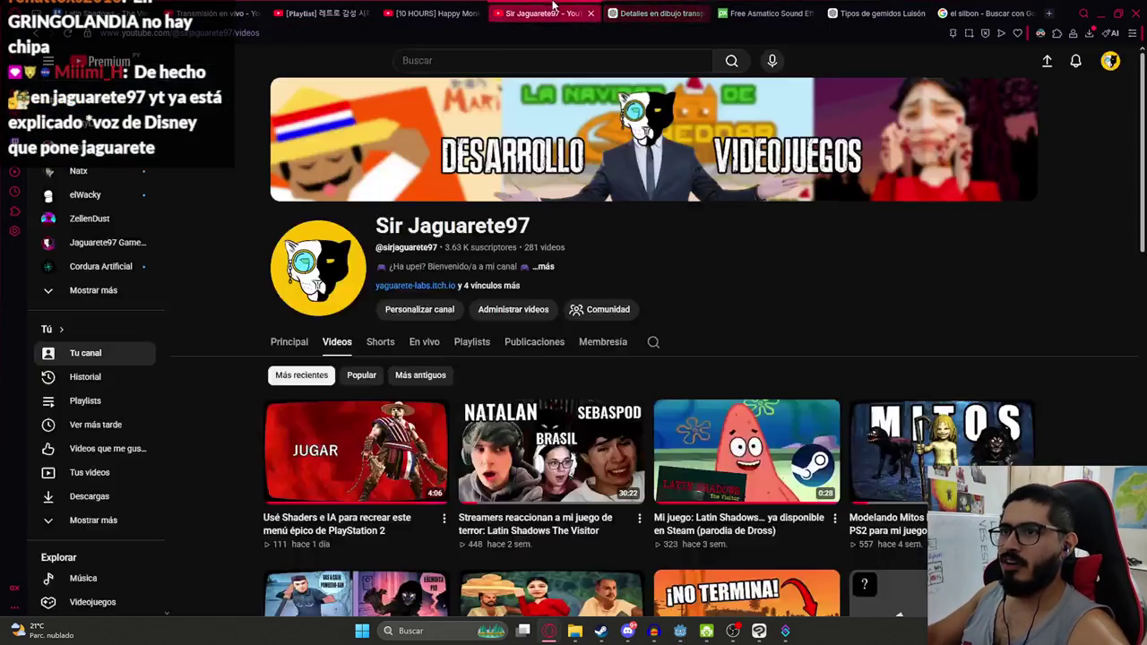
click(411, 349)
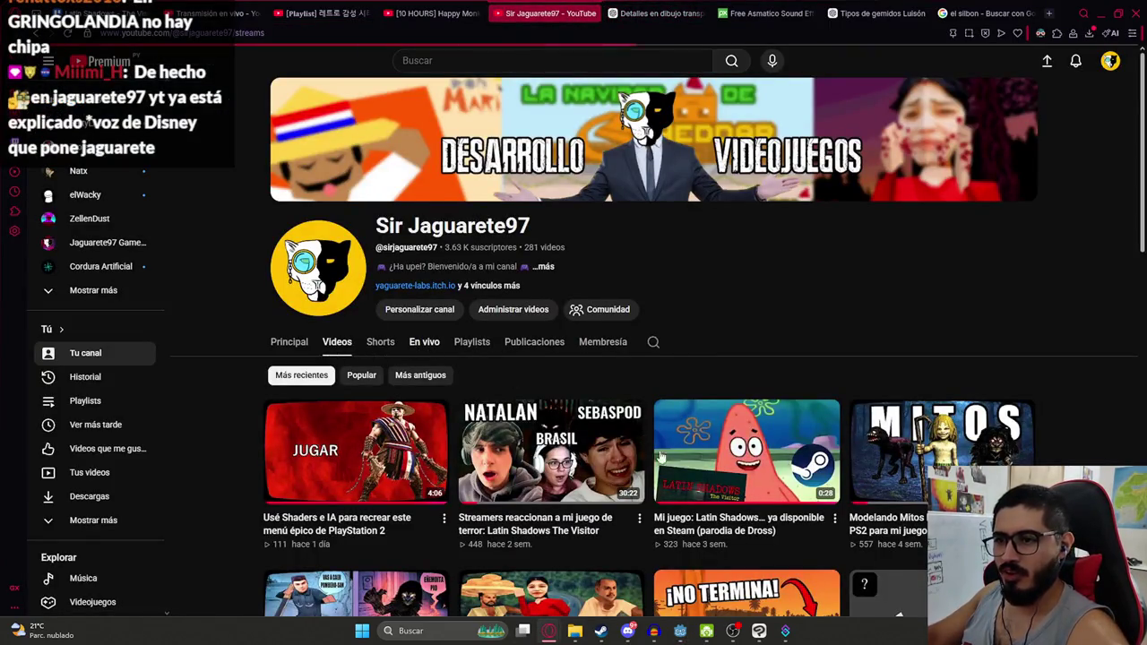
scroll(751, 145, down, 3)
scroll(751, 145, down, 3)
scroll(751, 145, down, 3)
scroll(538, 269, up, 6)
scroll(377, 310, up, 5)
scroll(376, 310, up, 2)
Browse the channel's uploaded videos list
click(337, 341)
scroll(666, 352, down, 3)
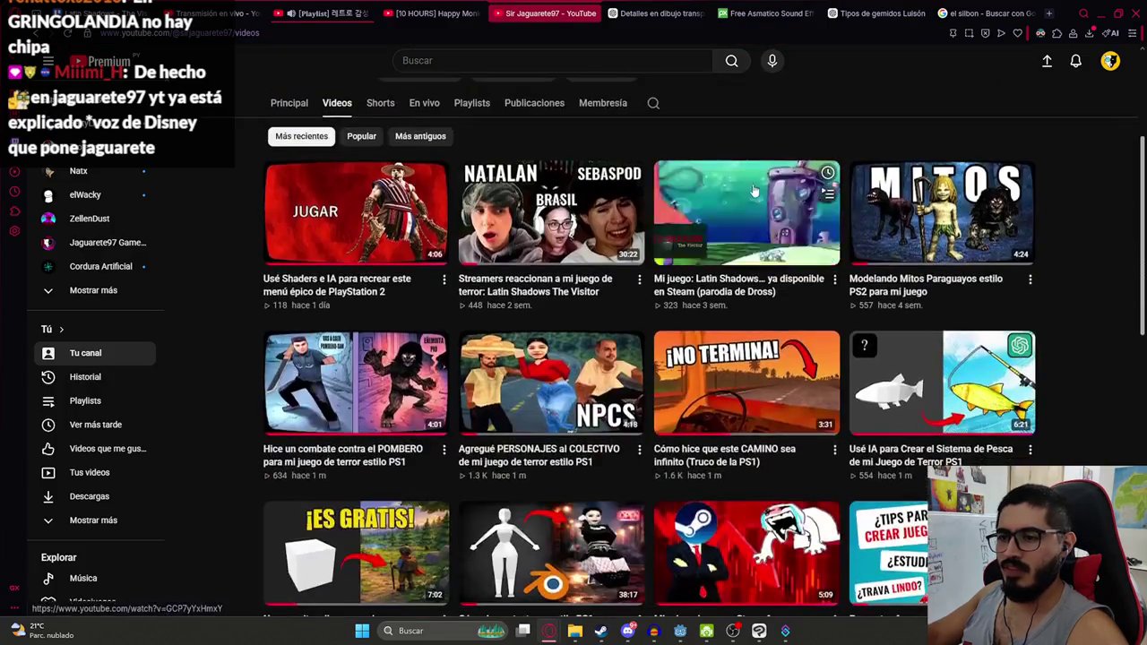
scroll(262, 357, down, 2)
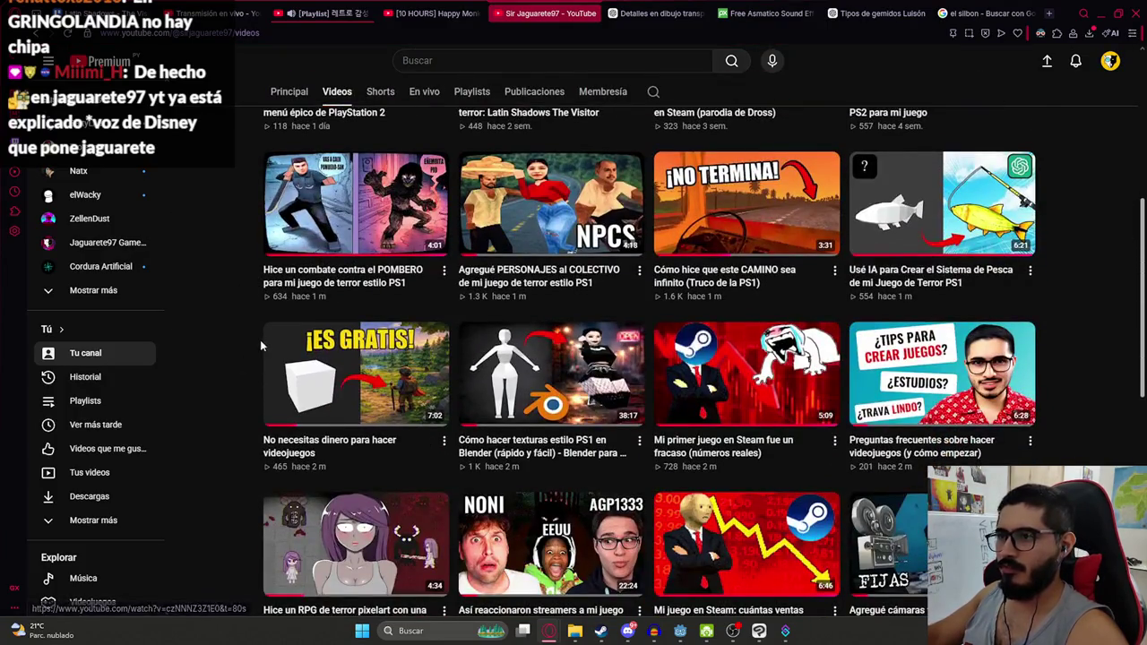
scroll(260, 340, up, 1)
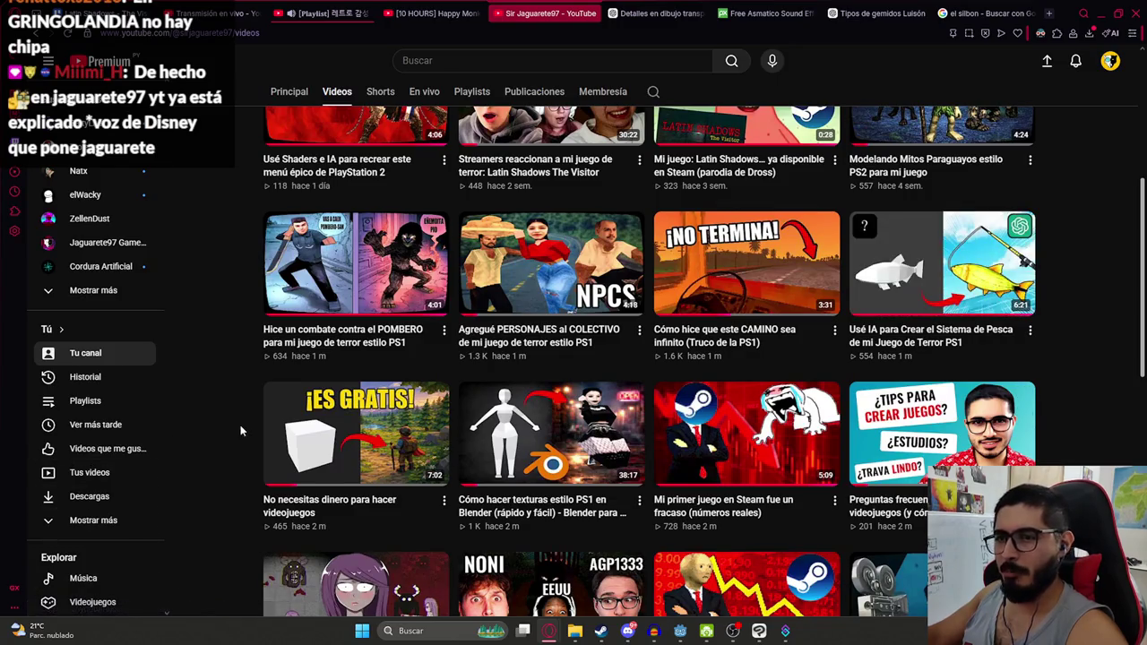
scroll(241, 350, up, 1)
scroll(240, 350, up, 1)
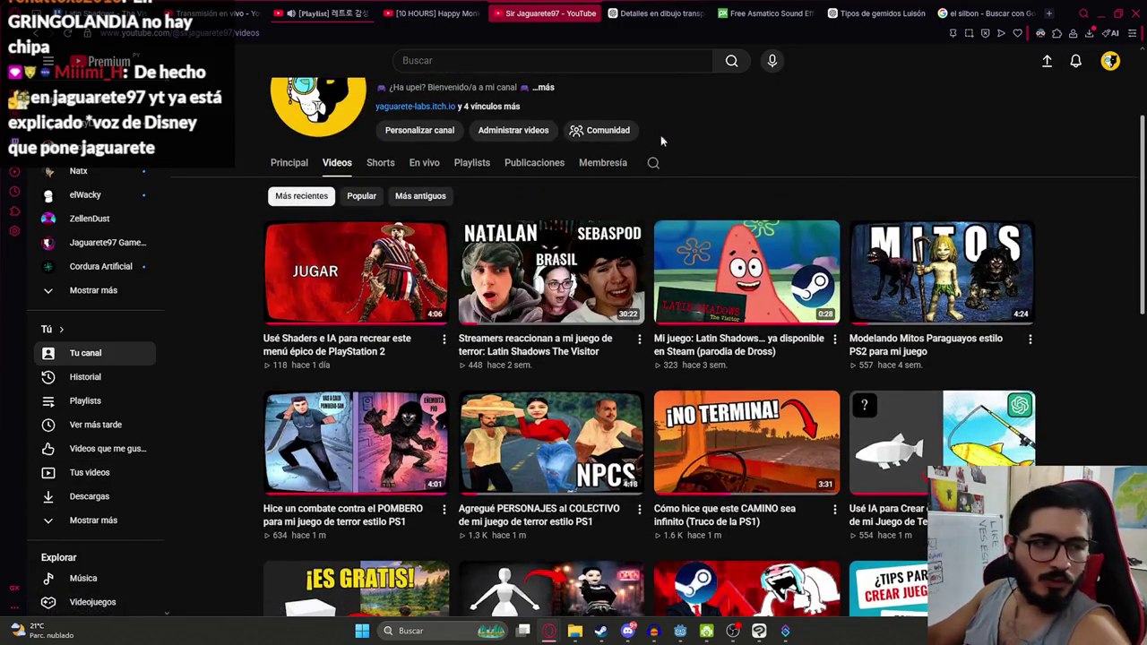
mouse_move(941, 271)
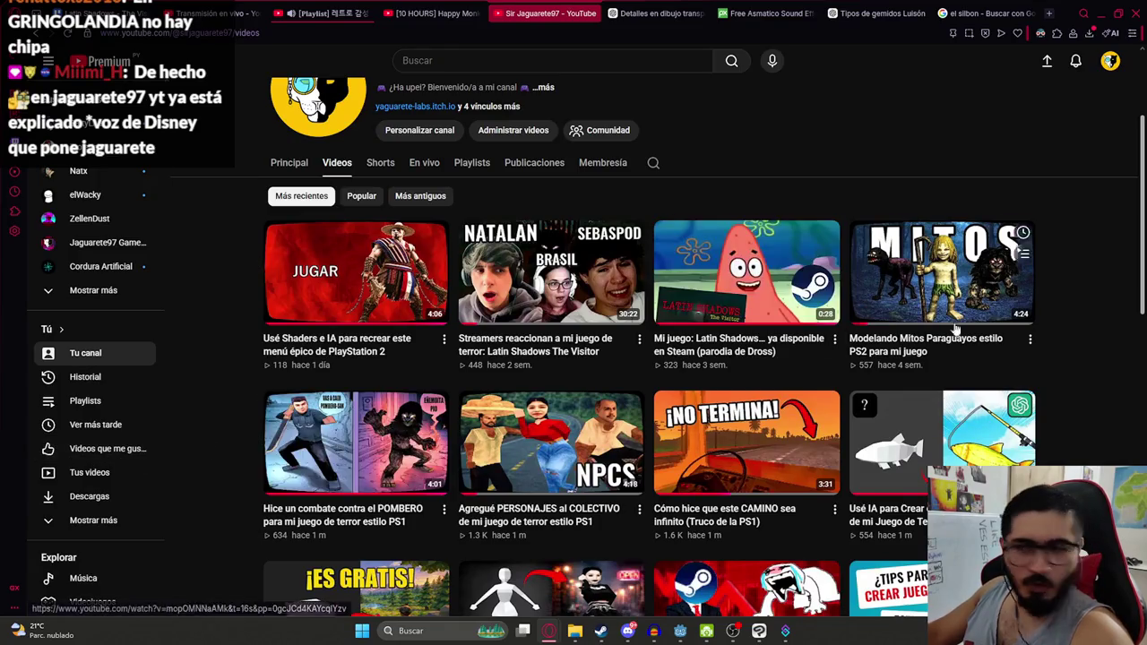
right_click(813, 165)
click(764, 163)
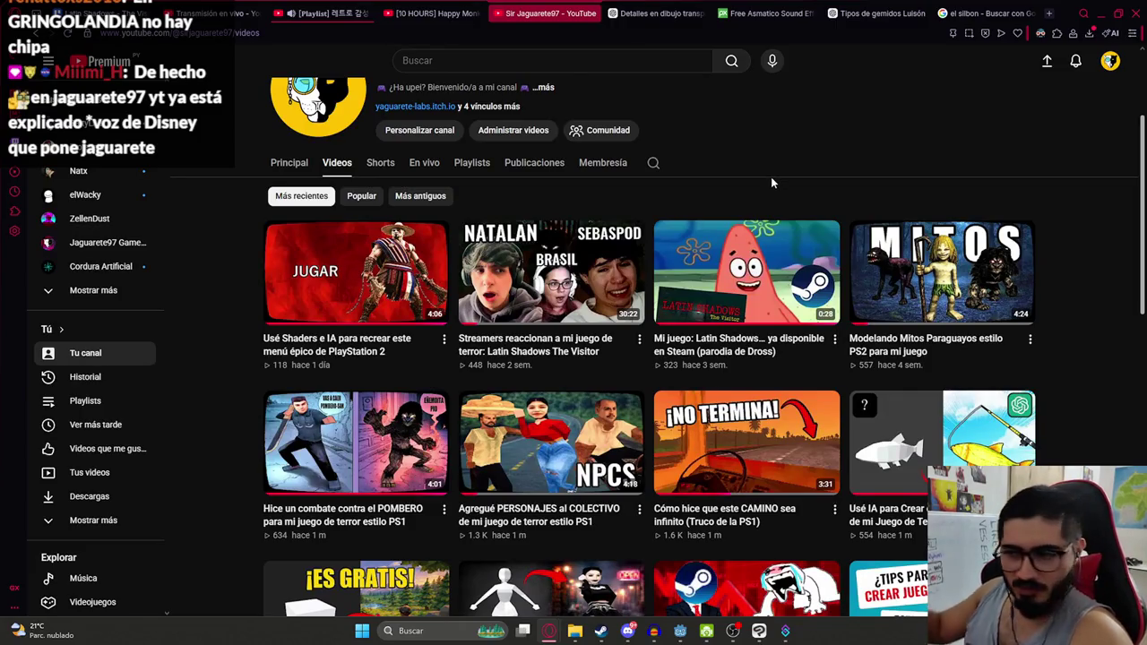
Go through Godot back to the Clip Studio Paint illustration
click(681, 631)
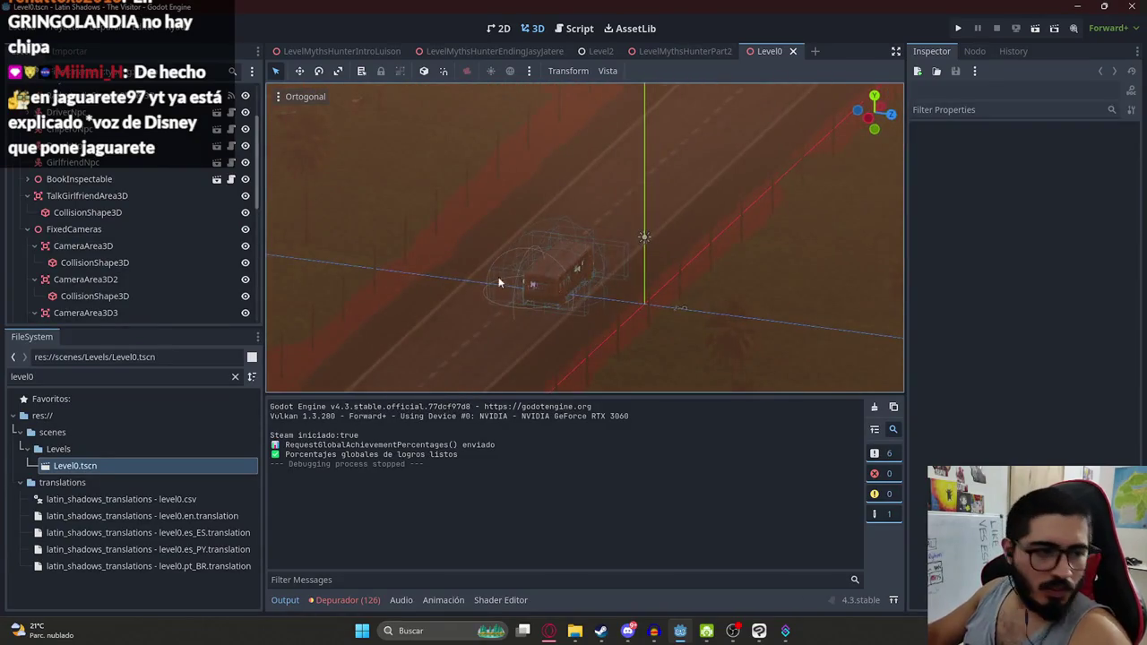
key(alt+Tab)
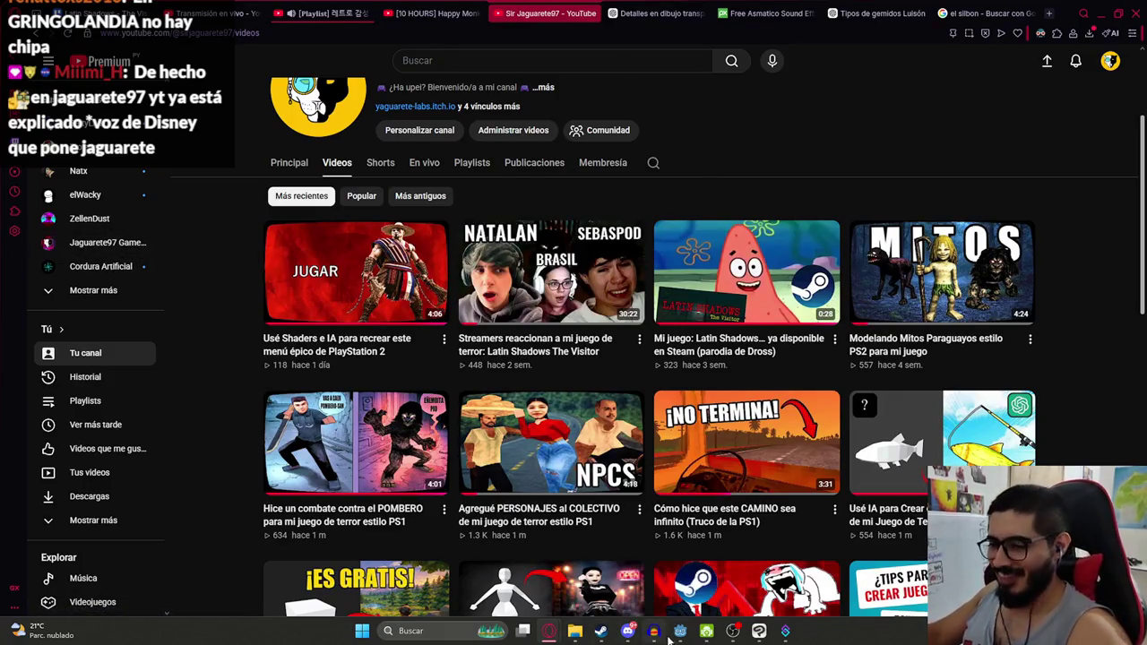
click(680, 631)
click(759, 631)
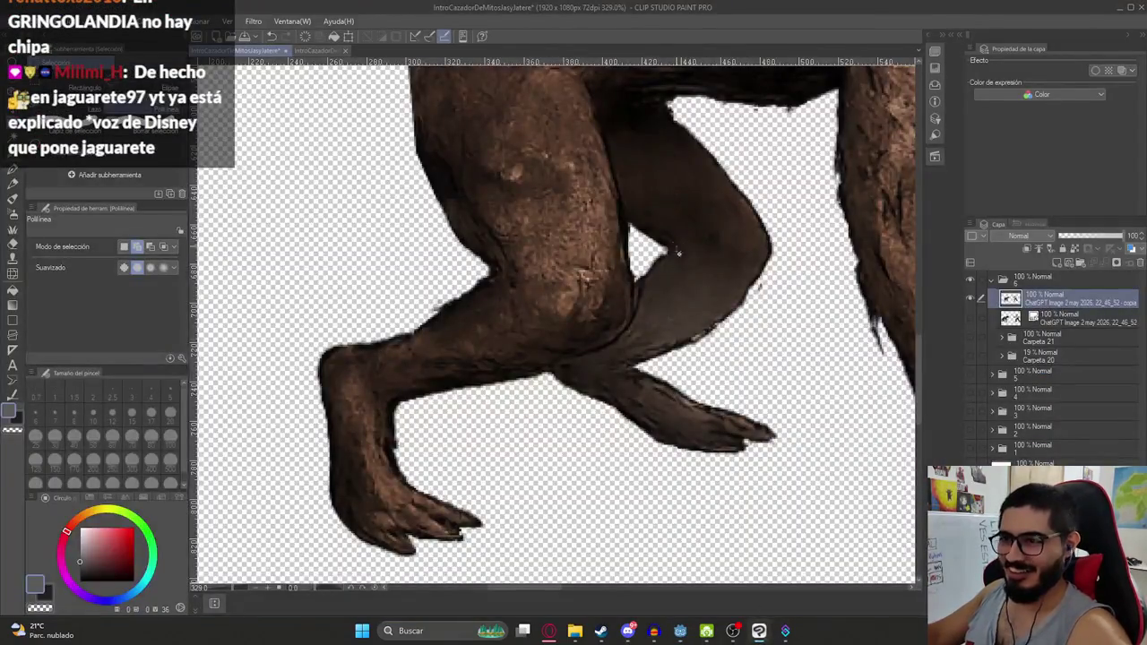
Duplicate the selected figures image layer with copy and paste
scroll(556, 322, down, 3)
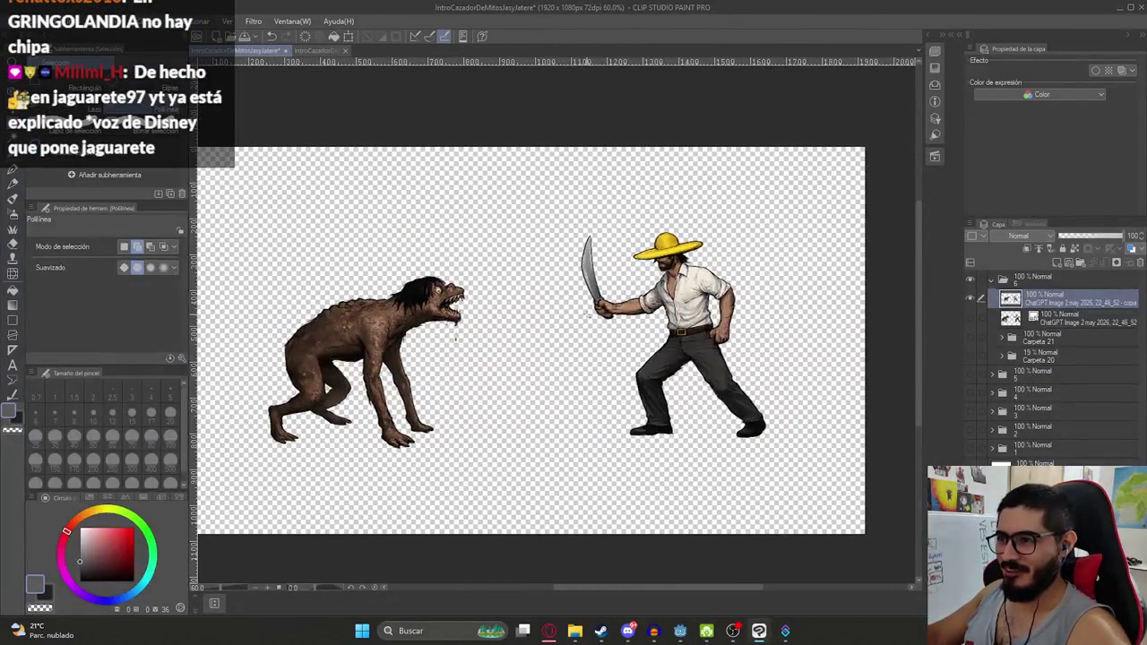
scroll(636, 292, up, 1)
scroll(703, 332, up, 1)
scroll(692, 323, down, 1)
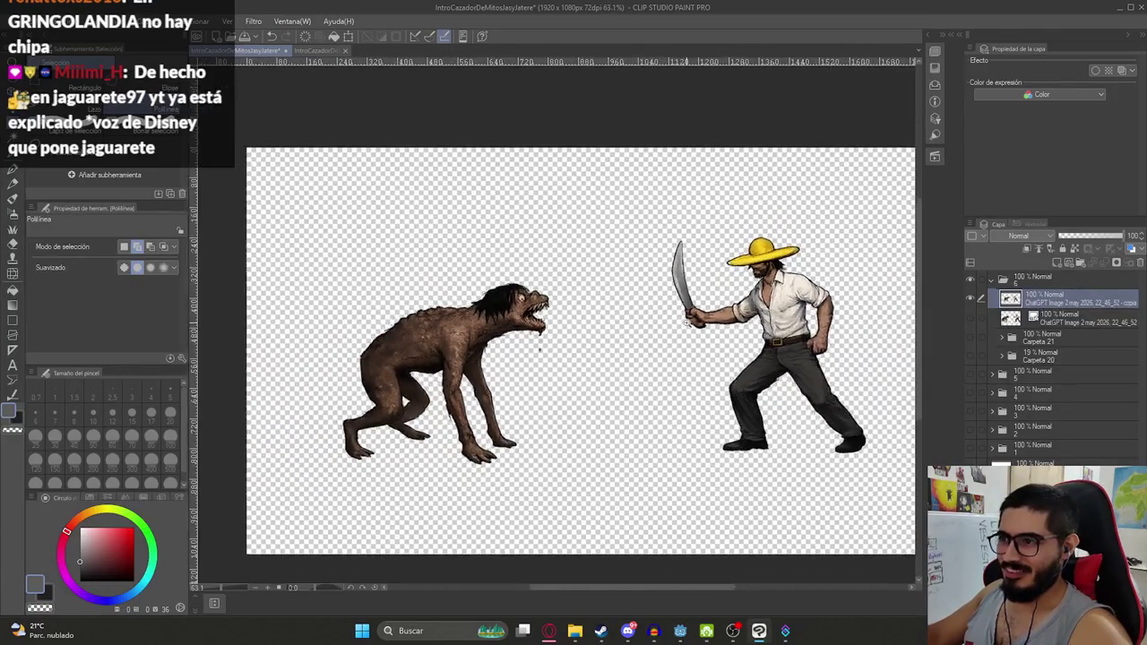
scroll(825, 269, up, 3)
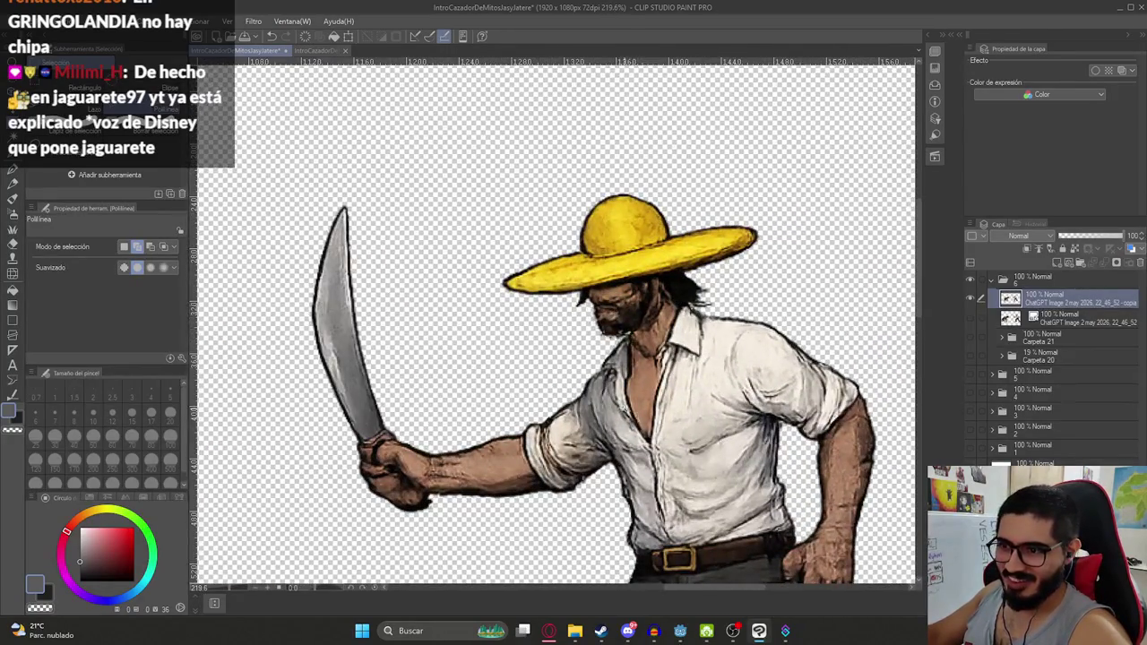
scroll(580, 284, down, 4)
scroll(581, 284, up, 1)
scroll(581, 283, up, 1)
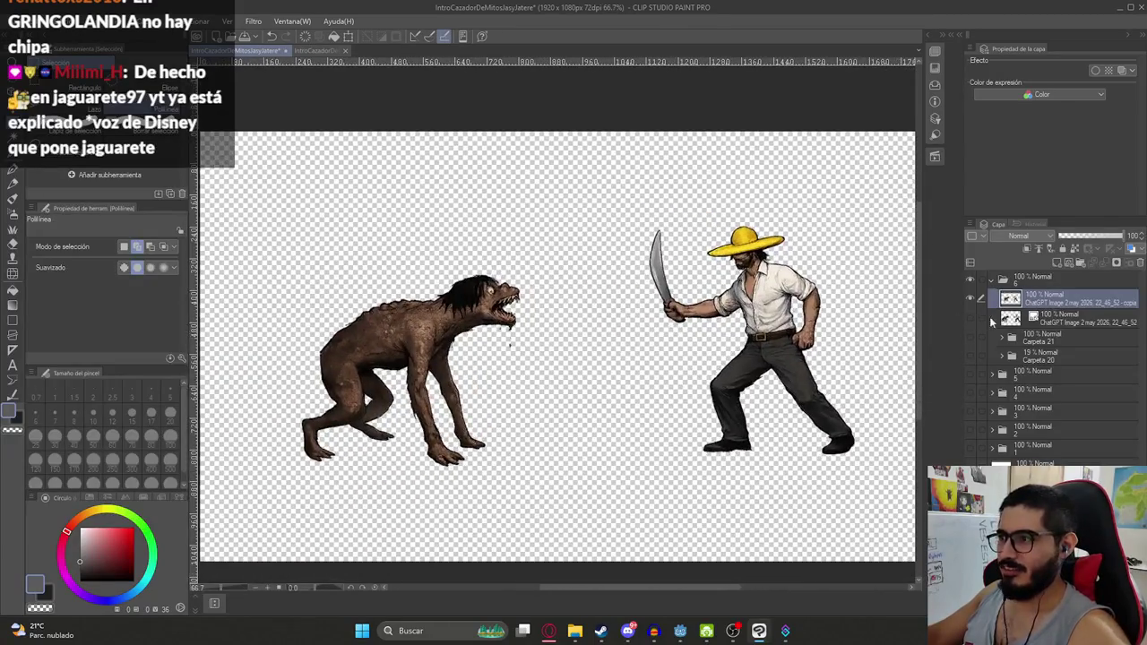
key(ctrl+c)
key(ctrl+v)
Apply the Pictorizar effect to the copy with adjusted line thickness
click(254, 20)
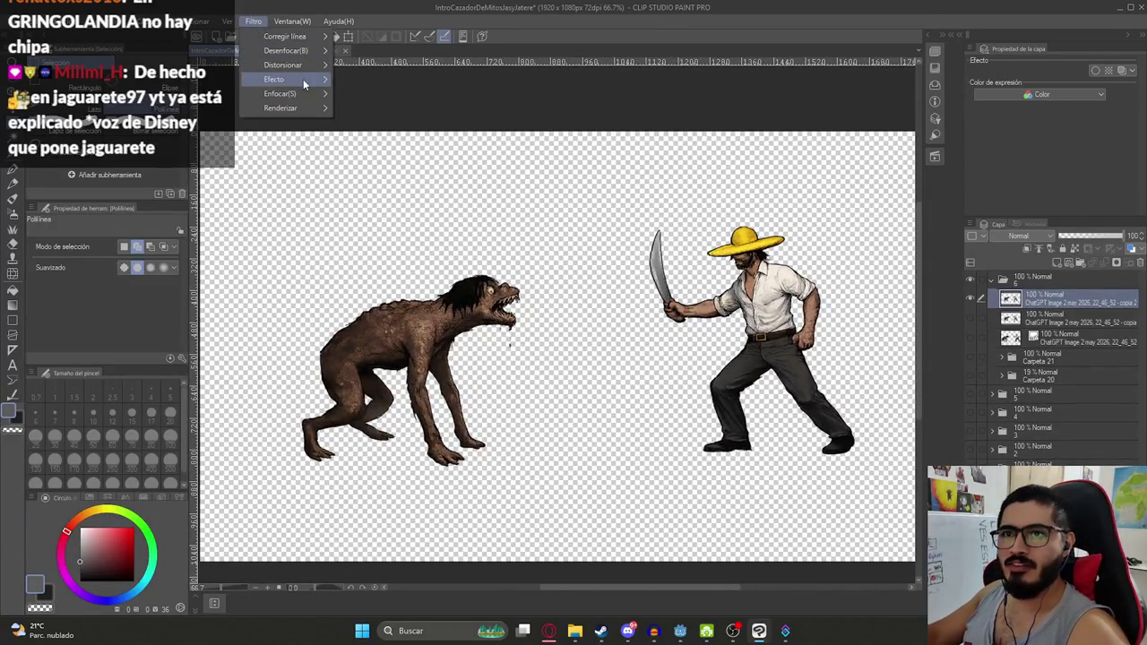
click(387, 109)
scroll(822, 313, up, 2)
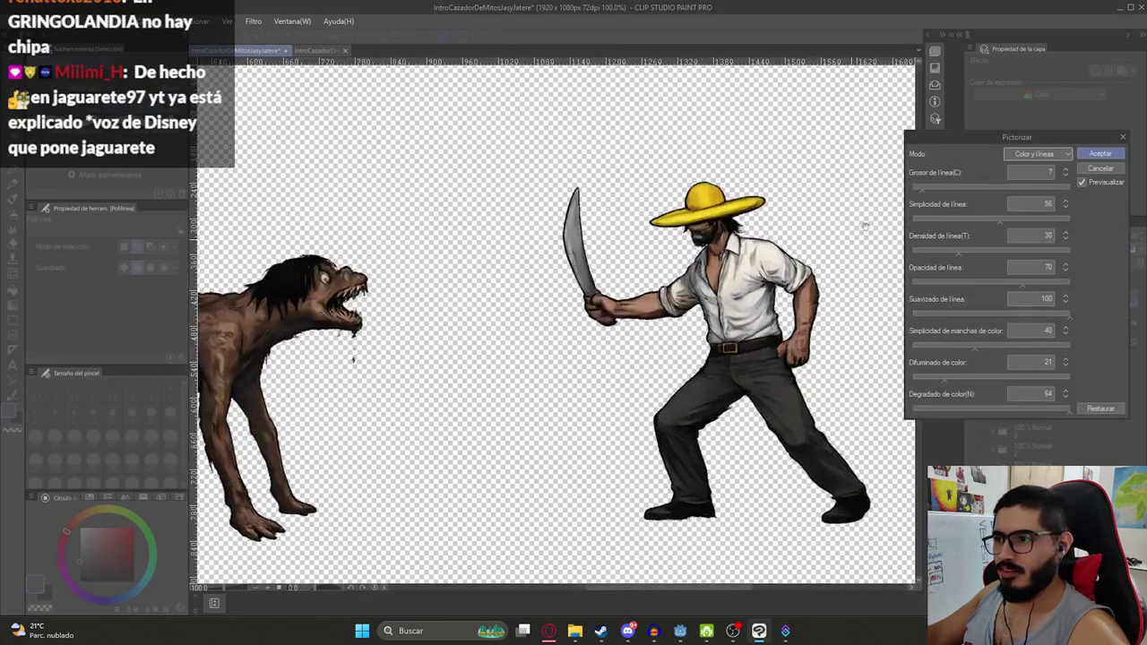
click(1066, 174)
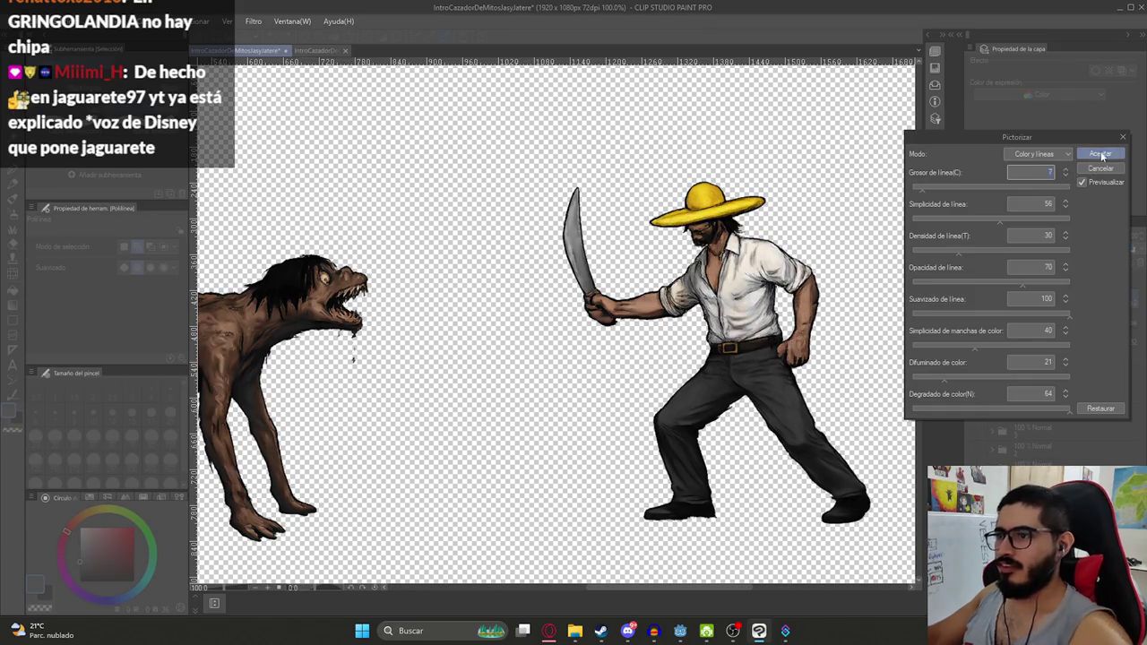
click(1100, 155)
scroll(511, 267, down, 2)
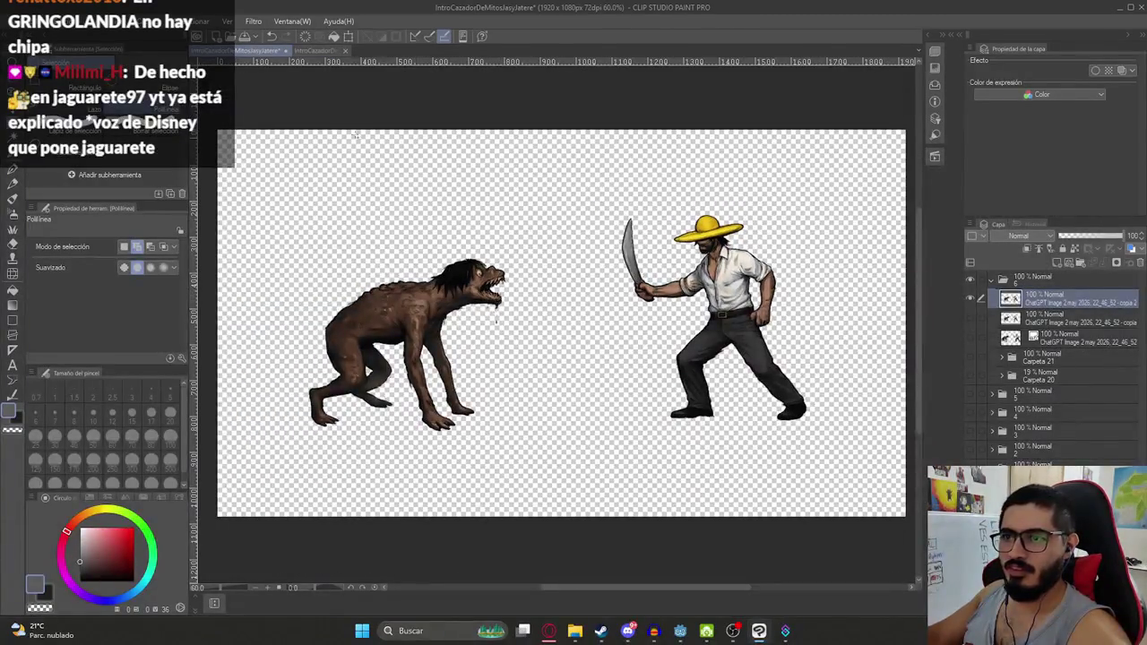
Start exporting the layer as a PNG named Ilustracion10.png
click(21, 21)
click(269, 213)
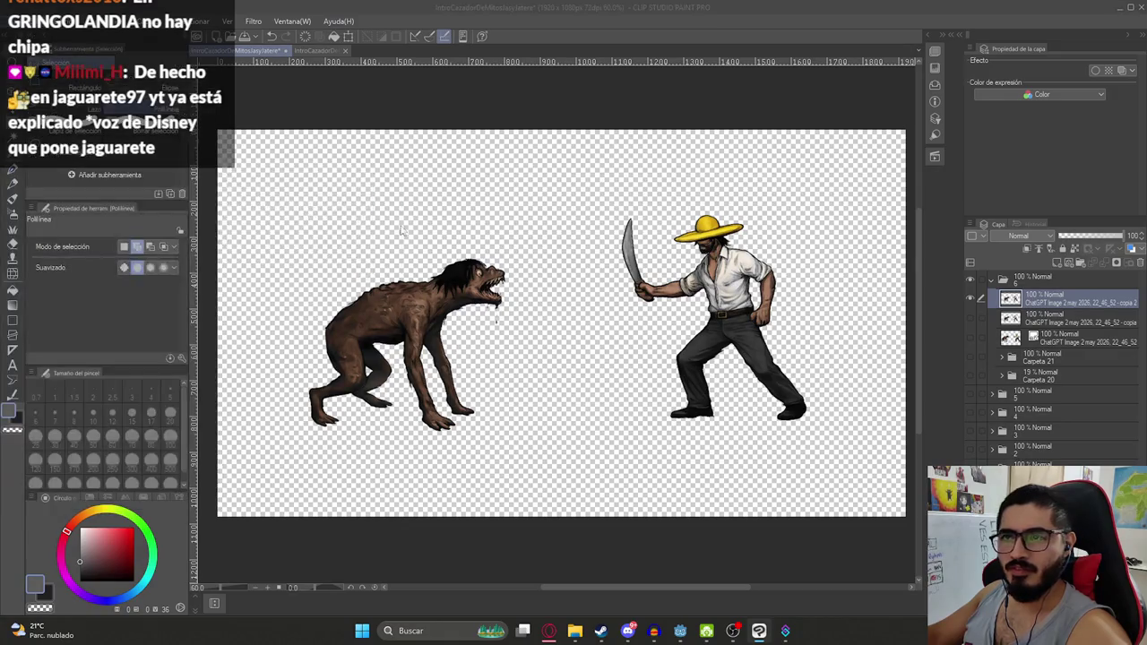
click(489, 314)
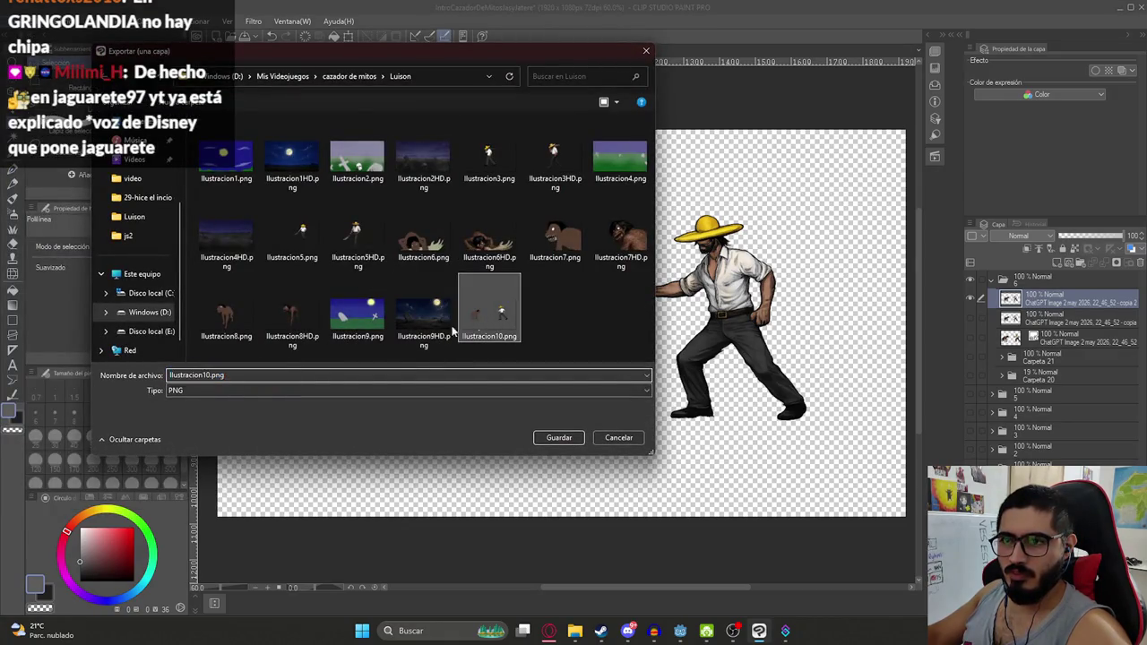
Rename the export to Ilustracion10HD.png and save it into the Luison folder
click(218, 375)
text(HD)
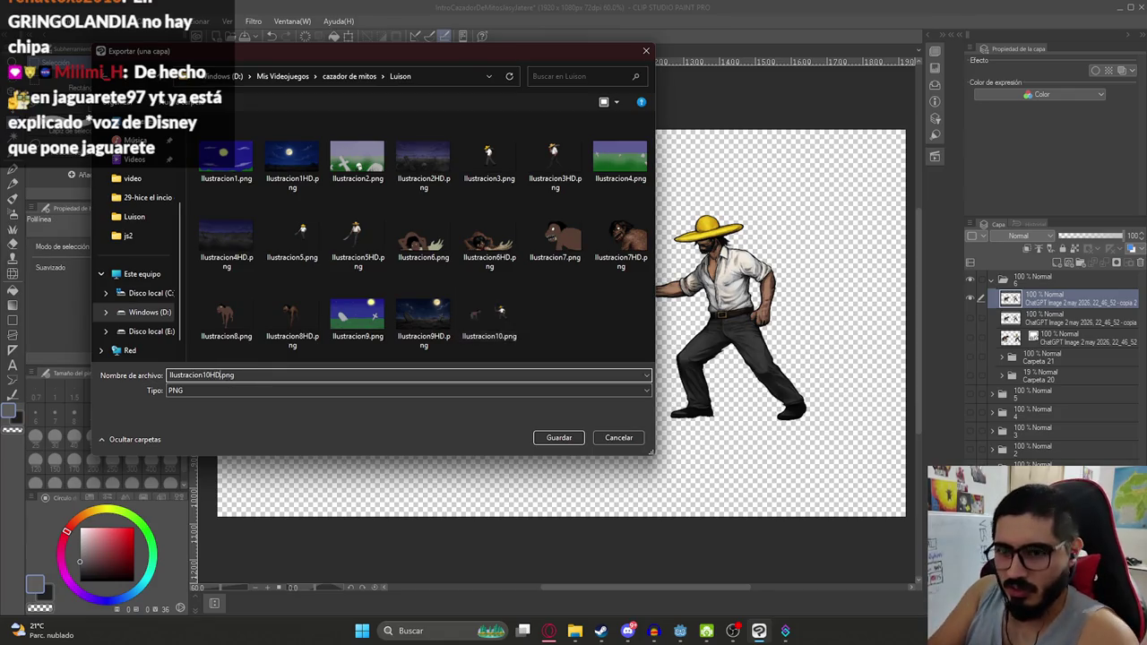
key(Return)
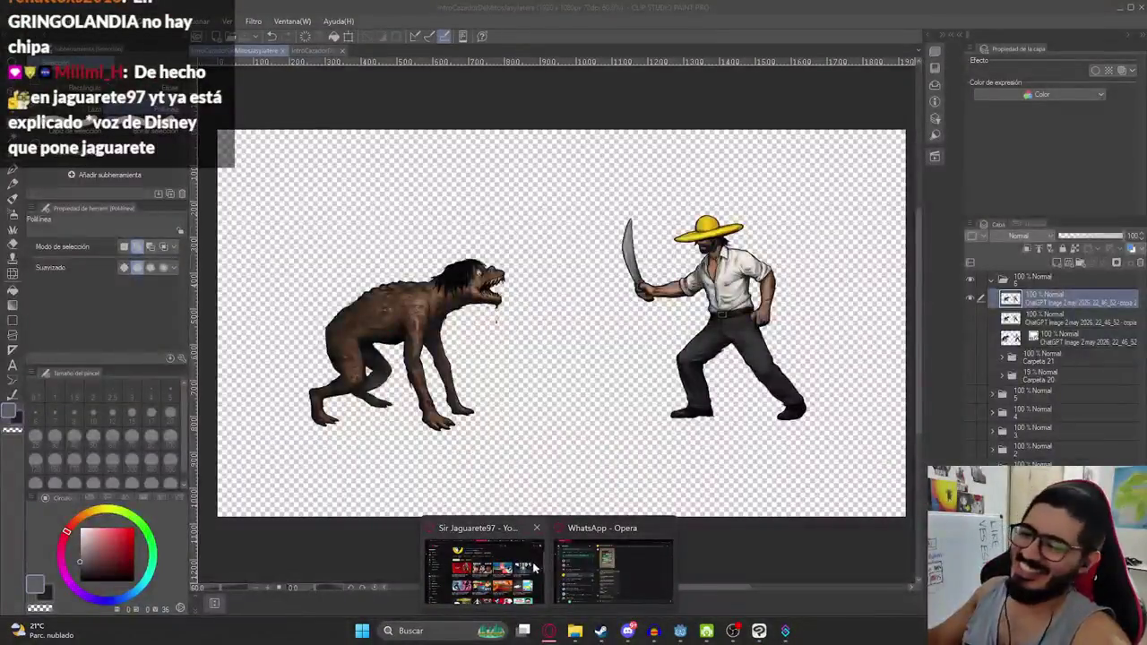
mouse_move(549, 631)
click(533, 546)
mouse_move(356, 272)
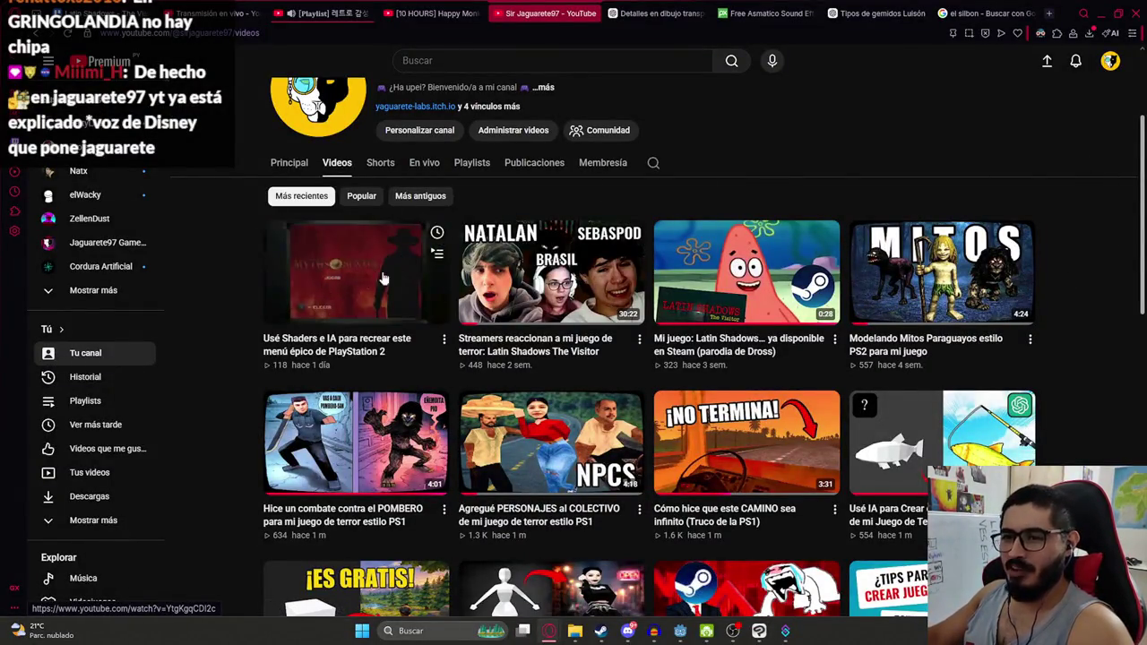
scroll(746, 147, up, 2)
scroll(853, 294, up, 1)
key(alt+Tab)
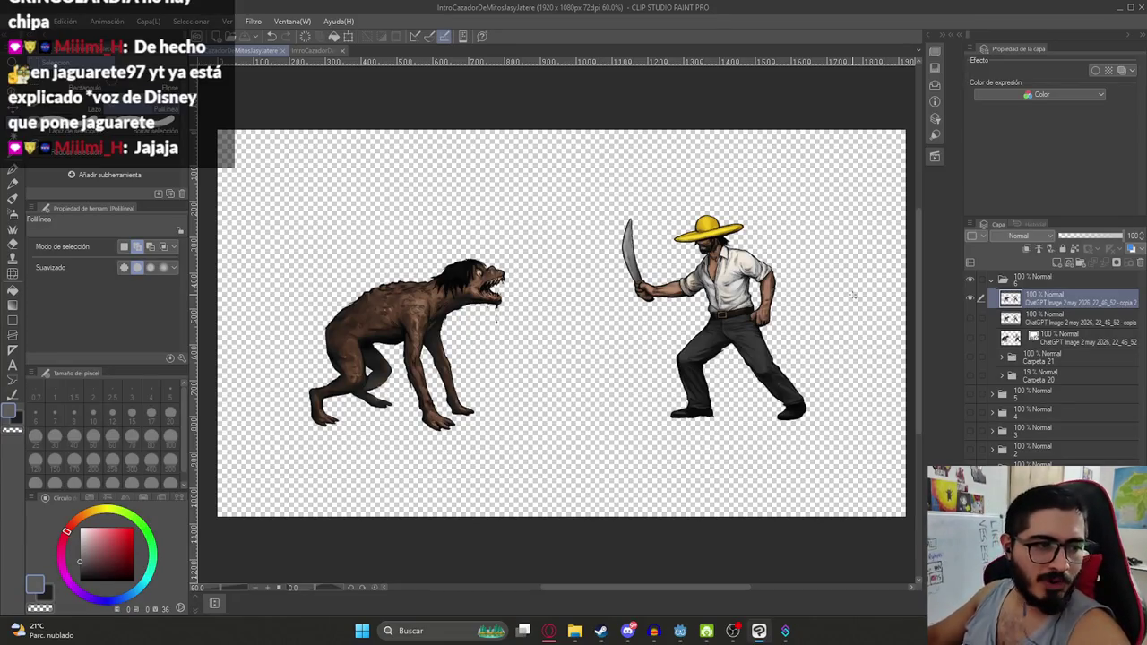
Hide the top 'copia 2' layer holding the coloured hunter and Luison
scroll(587, 322, down, 3)
scroll(602, 335, up, 2)
scroll(602, 335, up, 2)
scroll(602, 335, down, 2)
scroll(603, 335, up, 1)
scroll(602, 335, up, 2)
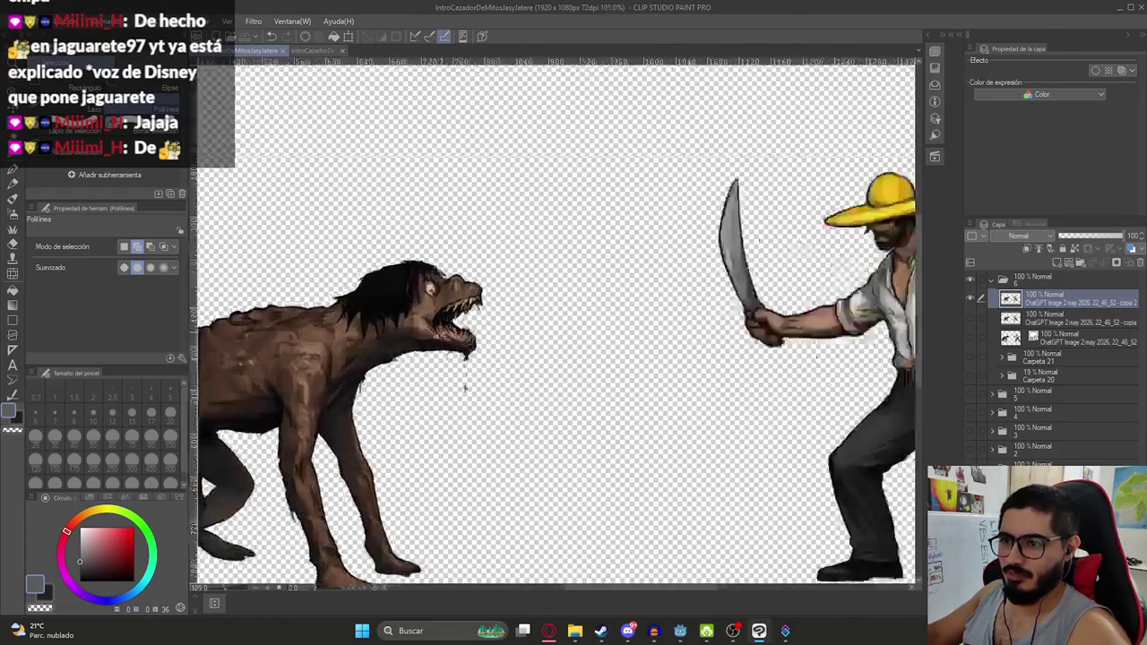
scroll(489, 359, down, 4)
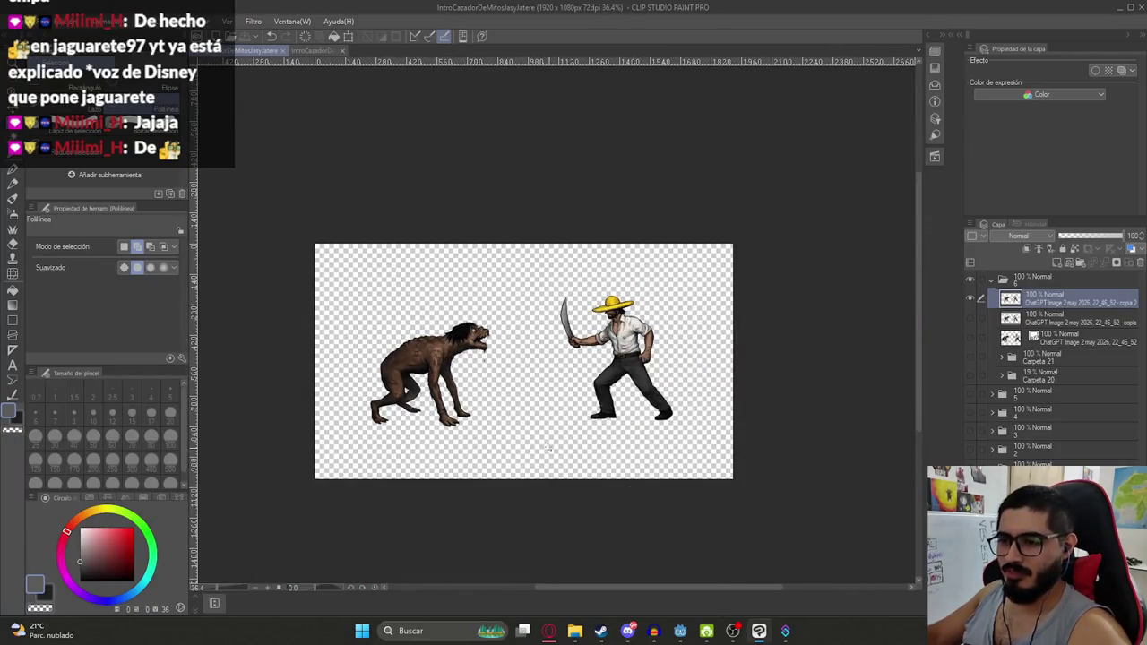
scroll(547, 448, up, 2)
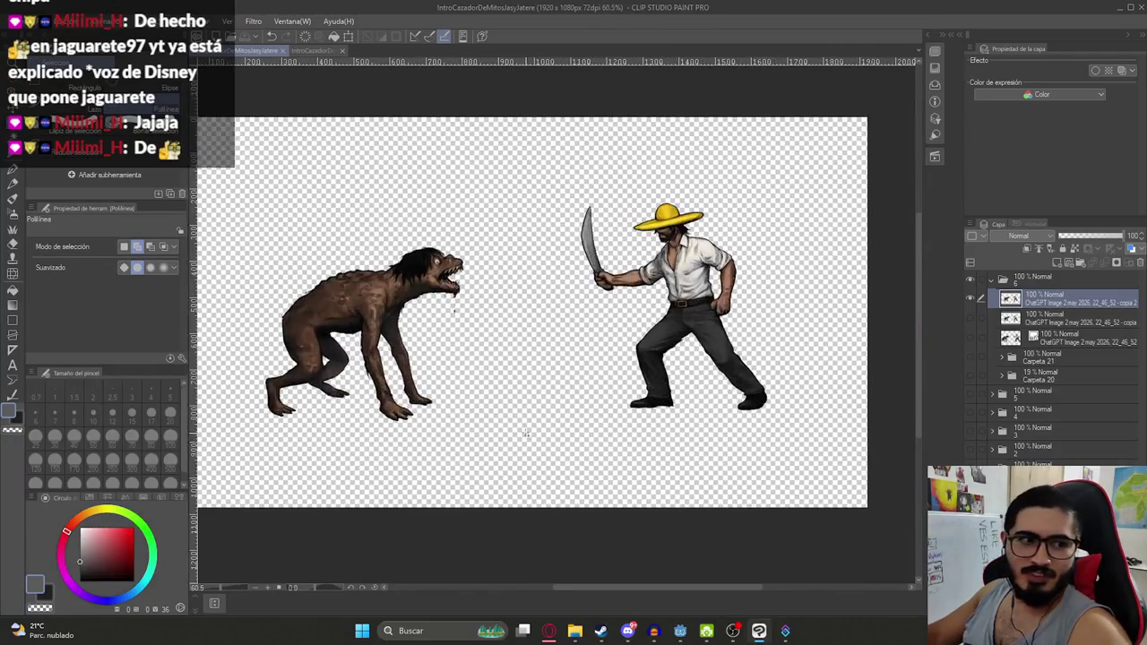
click(969, 301)
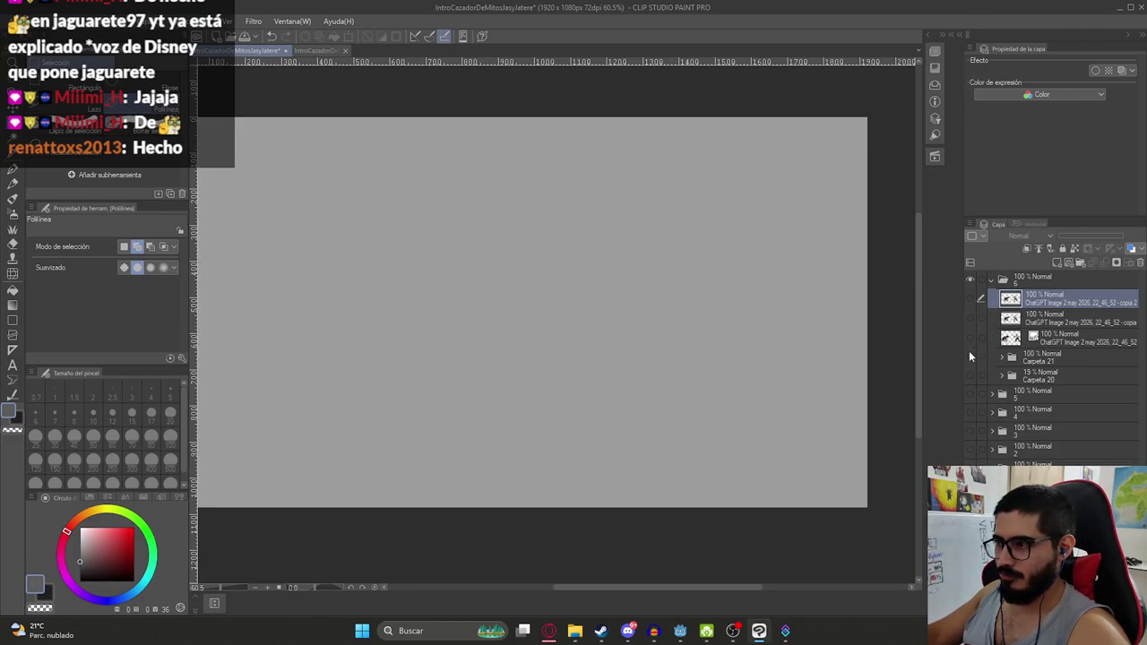
Make the Carpeta 20 rough sketch visible while keeping the figures hidden
click(969, 356)
click(969, 355)
click(971, 375)
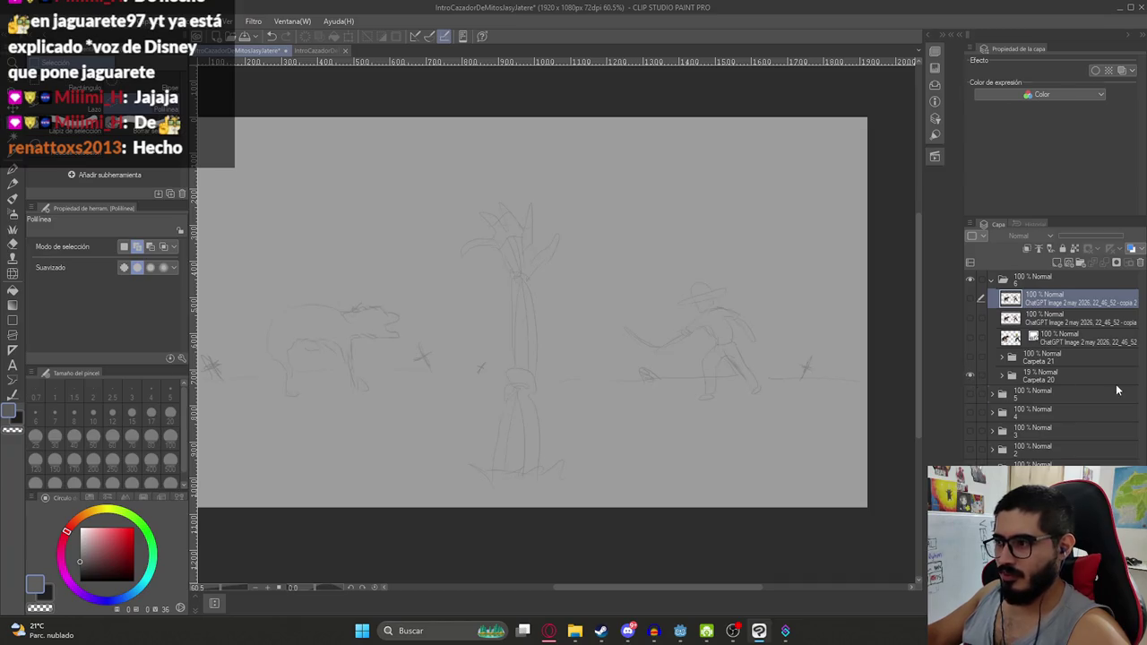
Add new layer Capa 50 above Carpeta 20, grouped into its own folder
click(1059, 376)
click(1059, 262)
key(ctrl+g)
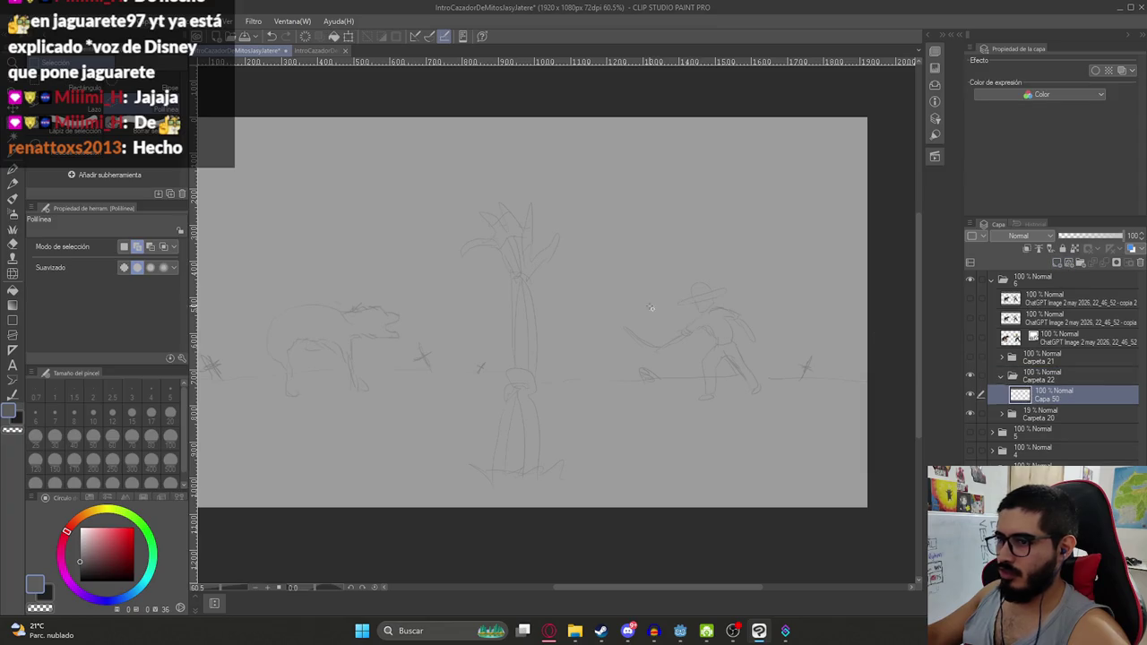
With the pen, ink a long horizon line along the sketched ground, discarding test strokes
key(p)
drag(316, 327, 533, 305)
drag(385, 340, 394, 399)
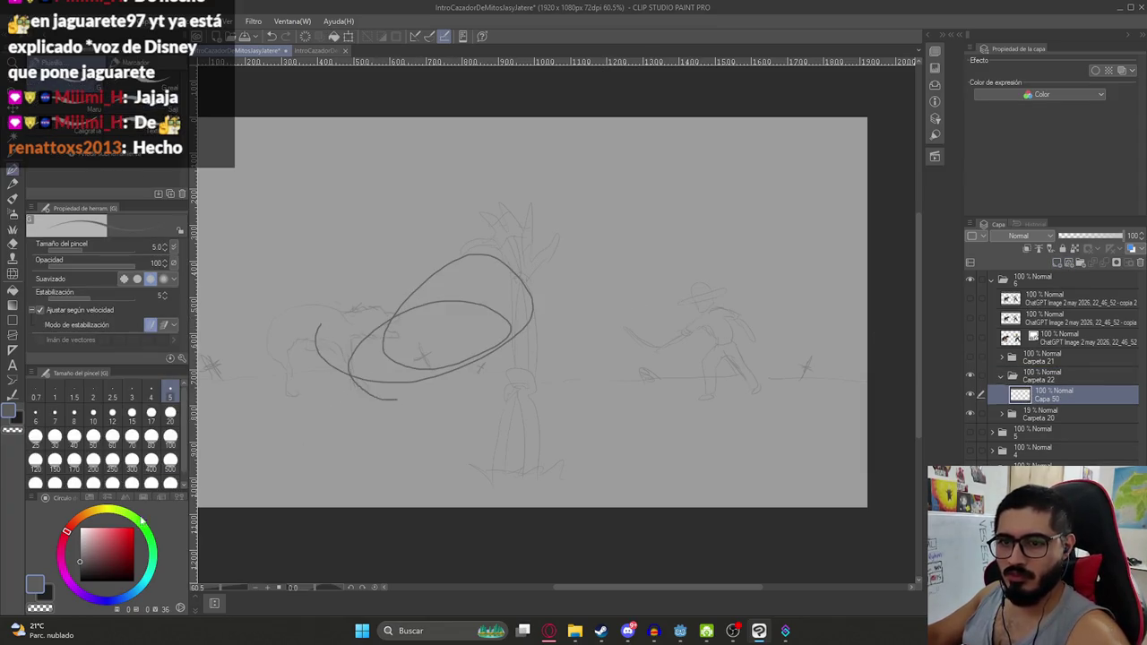
key(Delete)
drag(502, 354, 573, 305)
key(ctrl+z)
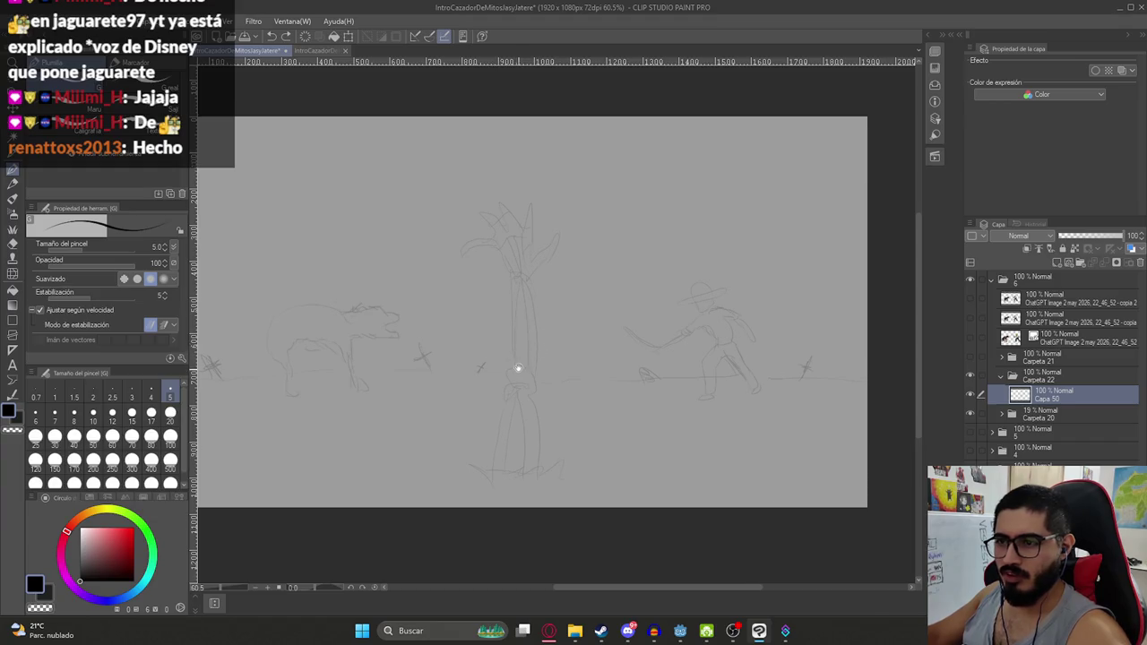
scroll(518, 368, up, 2)
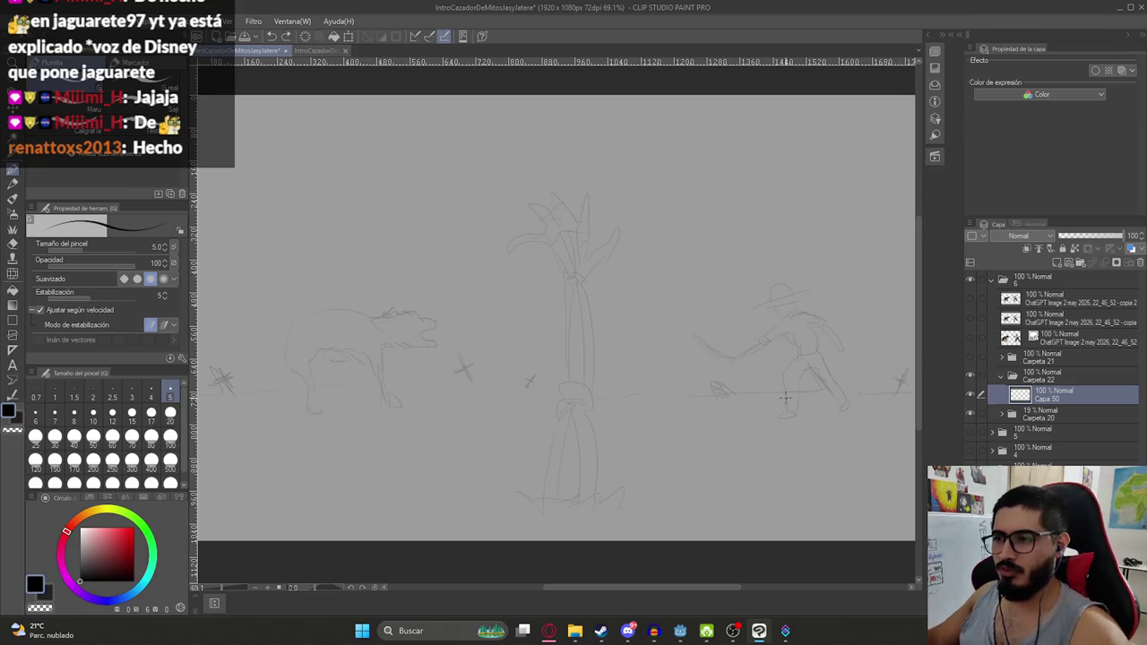
scroll(739, 389, down, 3)
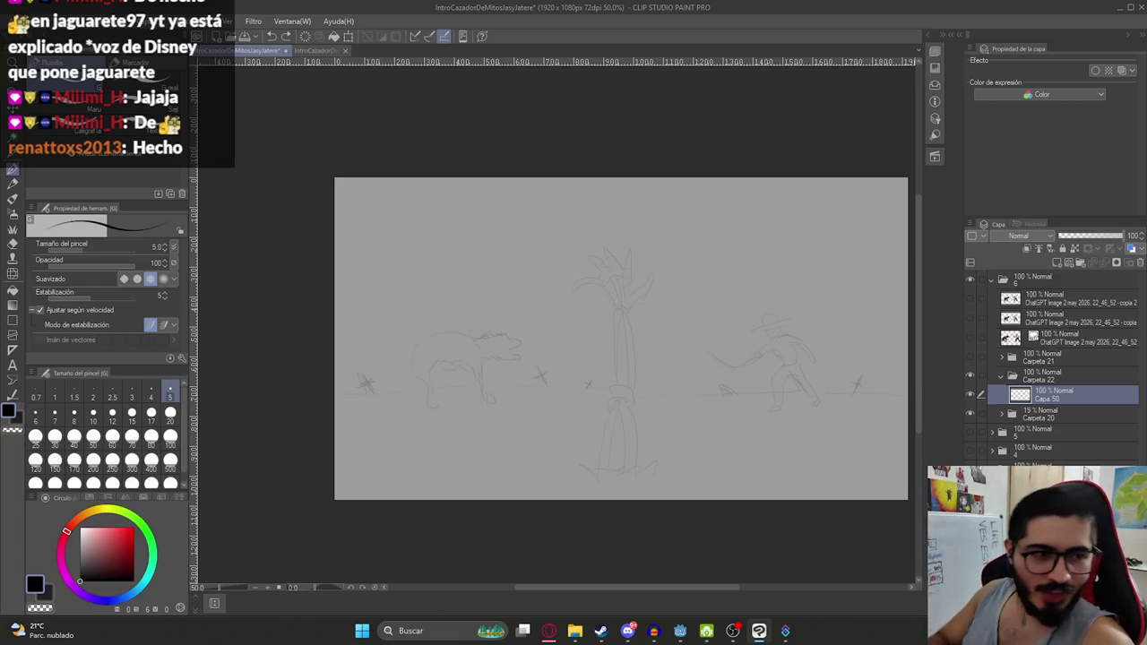
drag(480, 290, 477, 365)
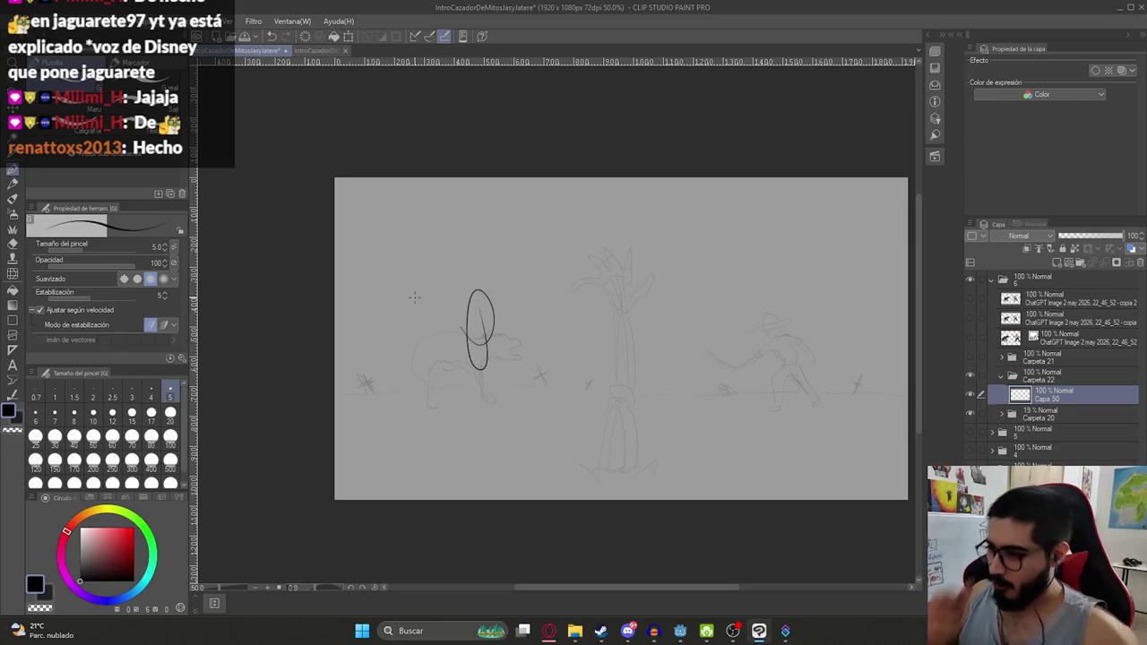
key(ctrl+z)
key(ctrl+z)
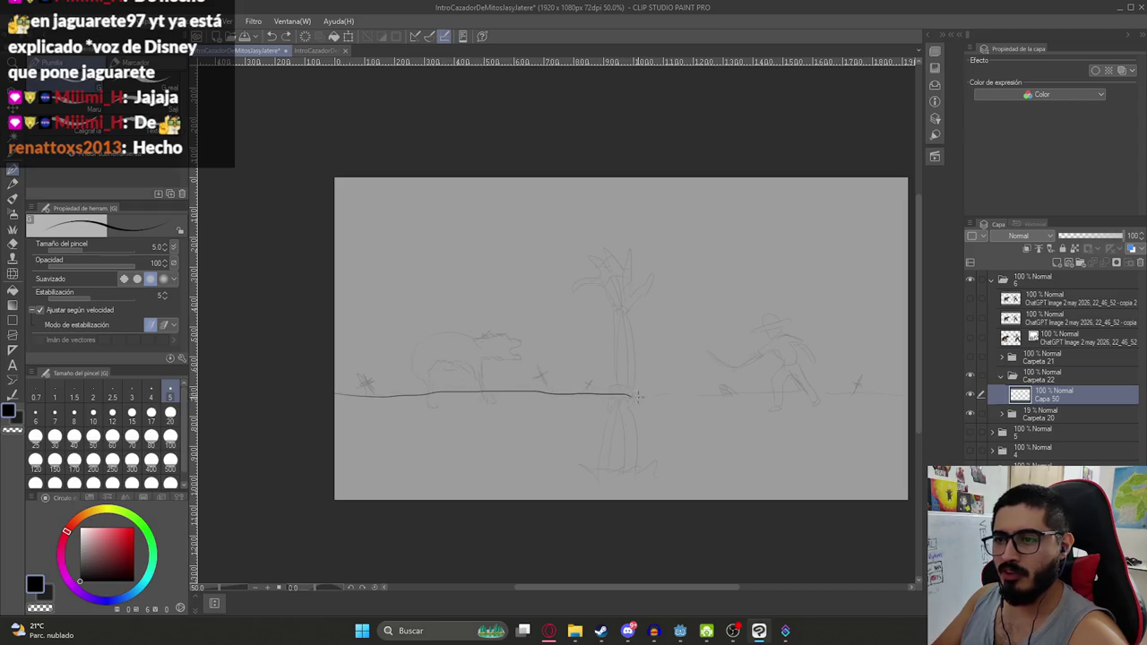
drag(665, 408, 596, 379)
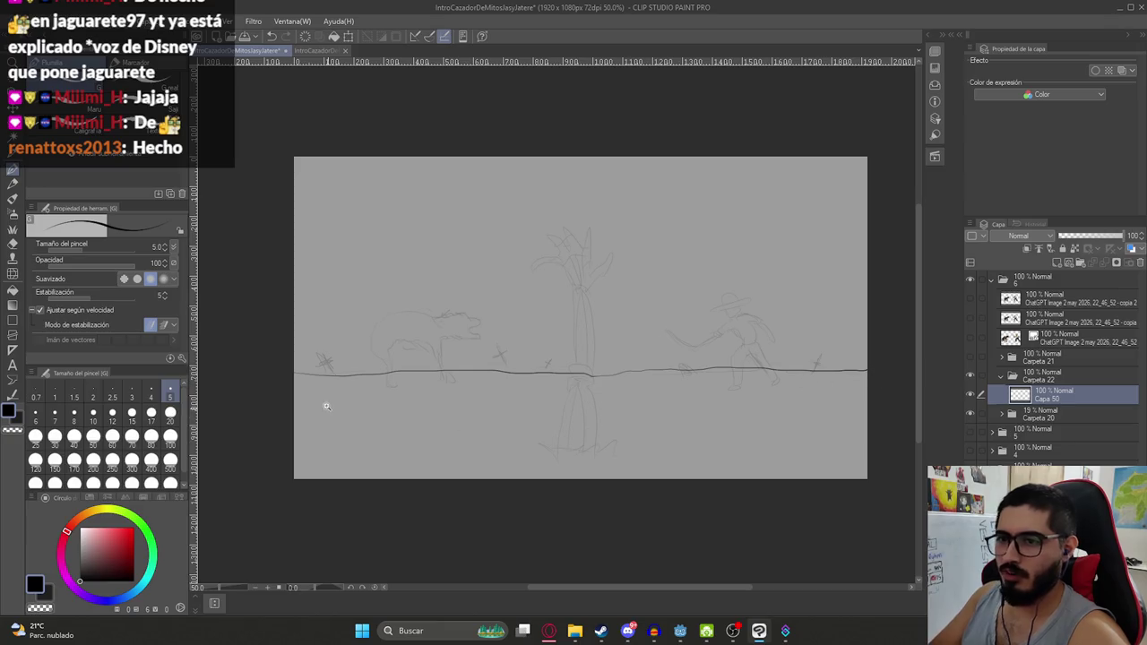
Ink the upright of the left cross over the sketch, undoing misplaced strokes
scroll(326, 406, up, 5)
drag(367, 406, 340, 348)
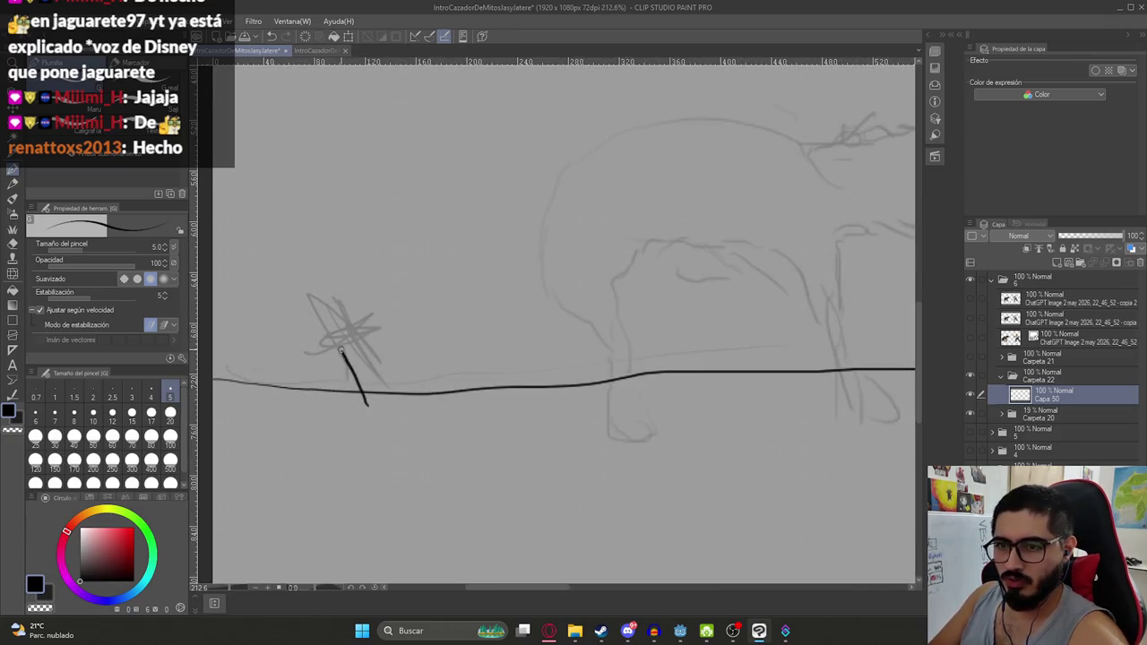
key(ctrl+z)
mouse_move(358, 403)
mouse_down()
mouse_move(320, 312)
mouse_move(382, 405)
mouse_up()
key(ctrl+z)
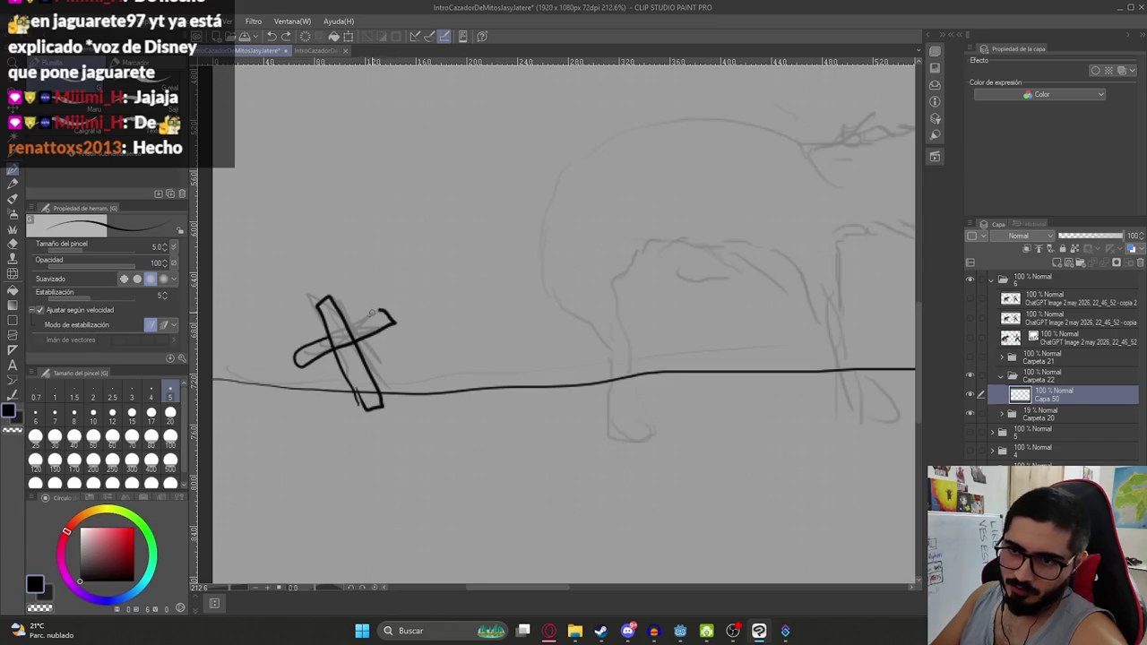
Erase the stray loop at the cross's base and return to the pen
scroll(320, 342, up, 3)
key(e)
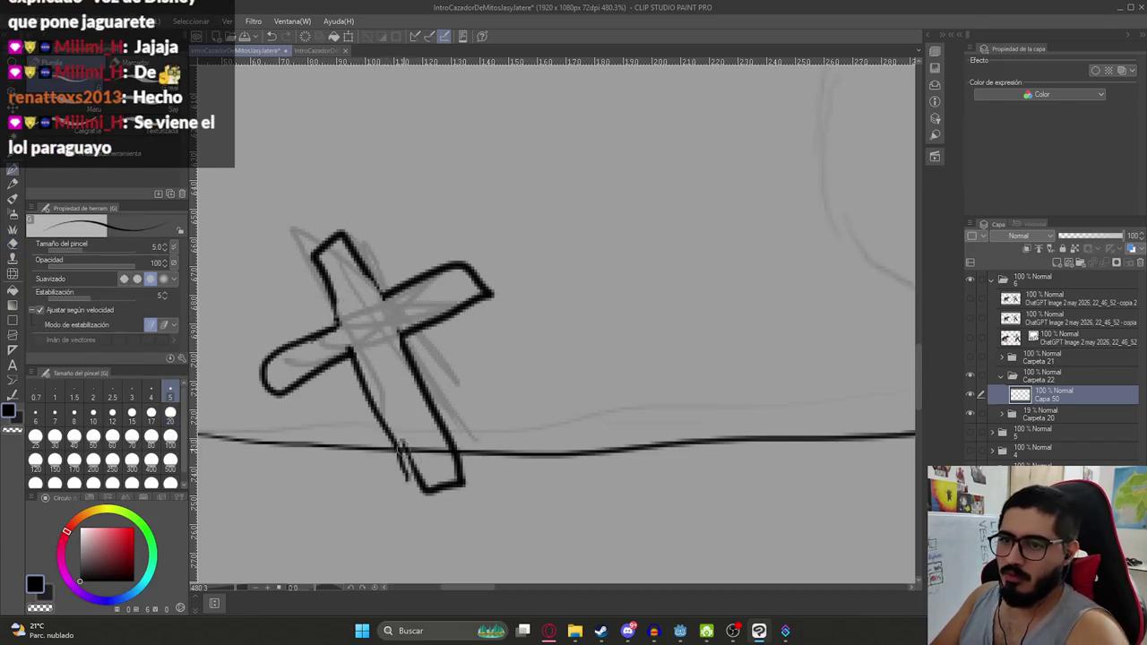
mouse_move(433, 457)
mouse_down()
mouse_move(411, 484)
mouse_move(448, 473)
mouse_move(370, 462)
mouse_move(439, 493)
mouse_move(448, 435)
mouse_move(471, 442)
mouse_up()
key(p)
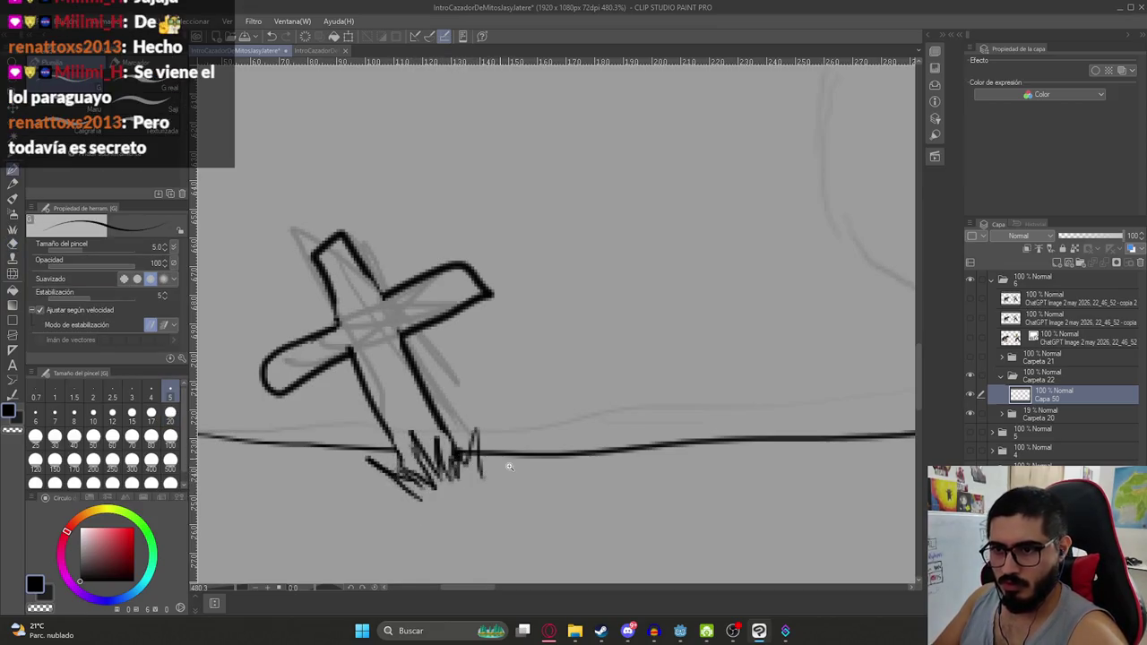
scroll(502, 430, down, 3)
scroll(507, 385, down, 1)
scroll(504, 394, down, 1)
scroll(504, 393, up, 3)
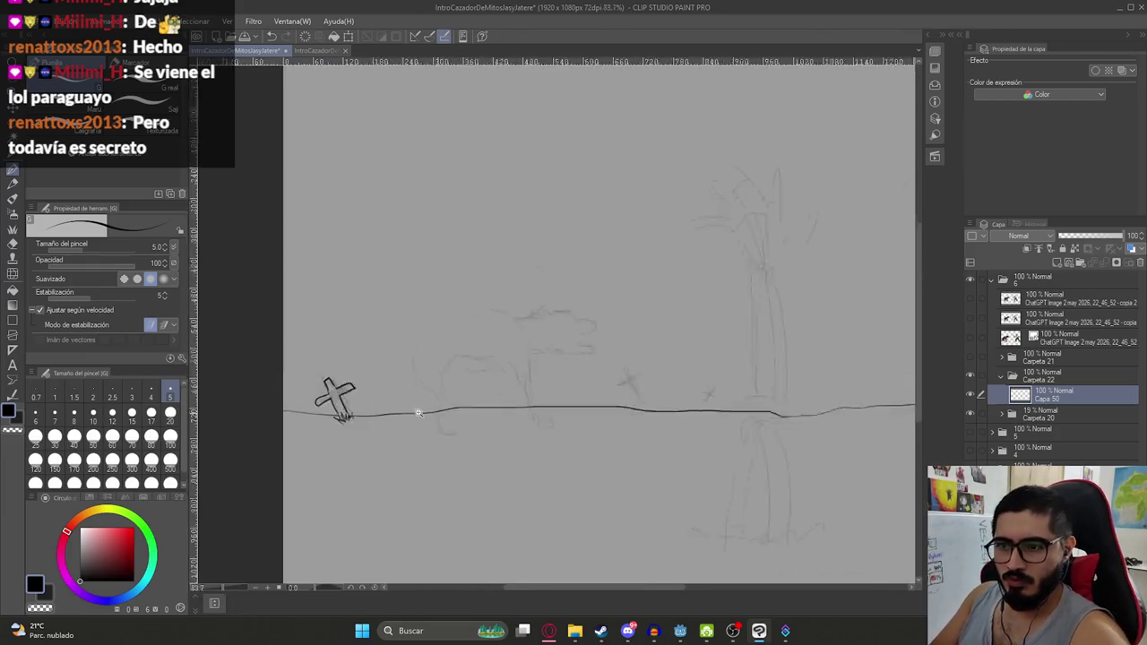
Erase the tombstone's lower-left outline and the ground line inside it
scroll(498, 408, up, 1)
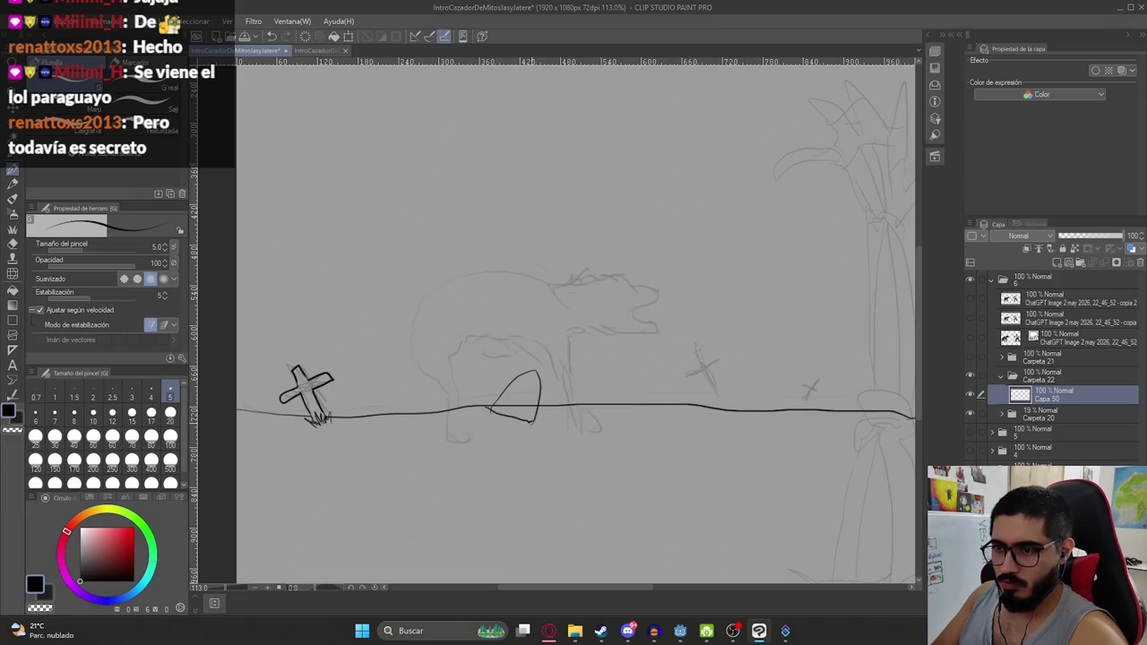
scroll(499, 410, up, 2)
key(e)
drag(475, 408, 553, 436)
drag(497, 407, 538, 400)
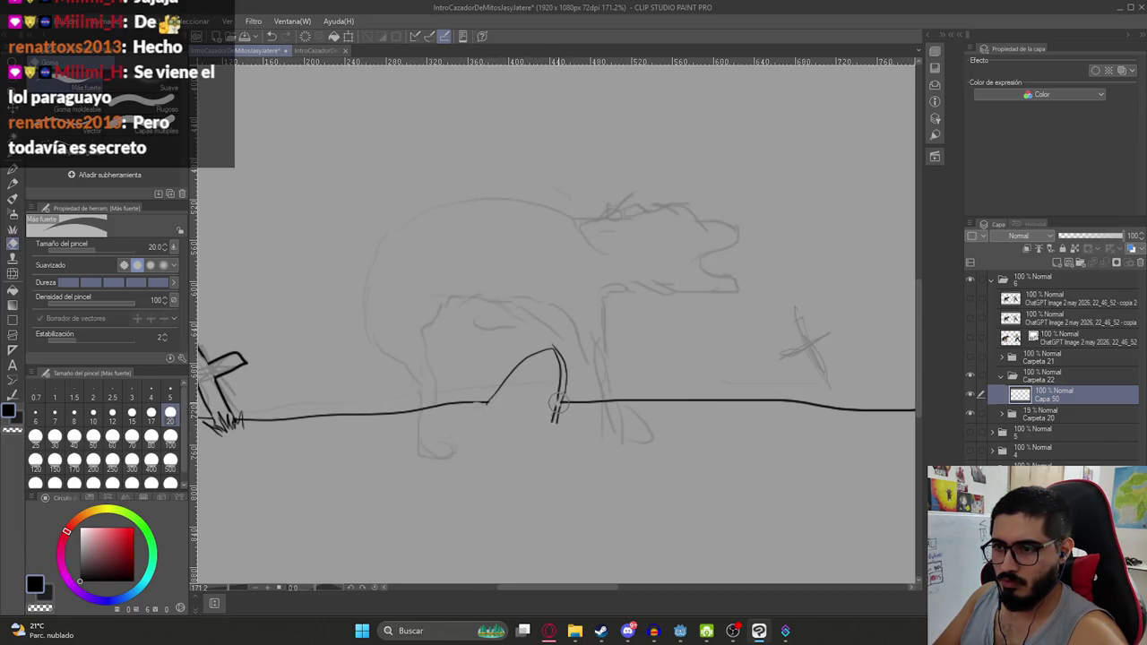
key(p)
Thicken the tombstone's right side and add grass strokes around its base
scroll(553, 399, up, 3)
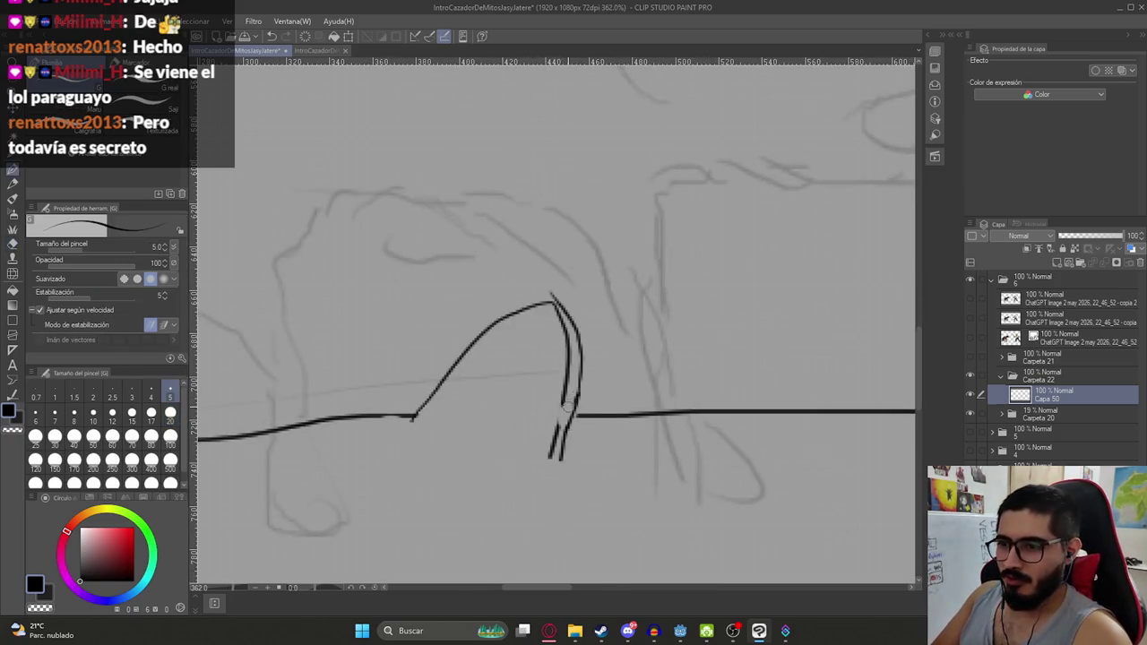
drag(558, 400, 552, 451)
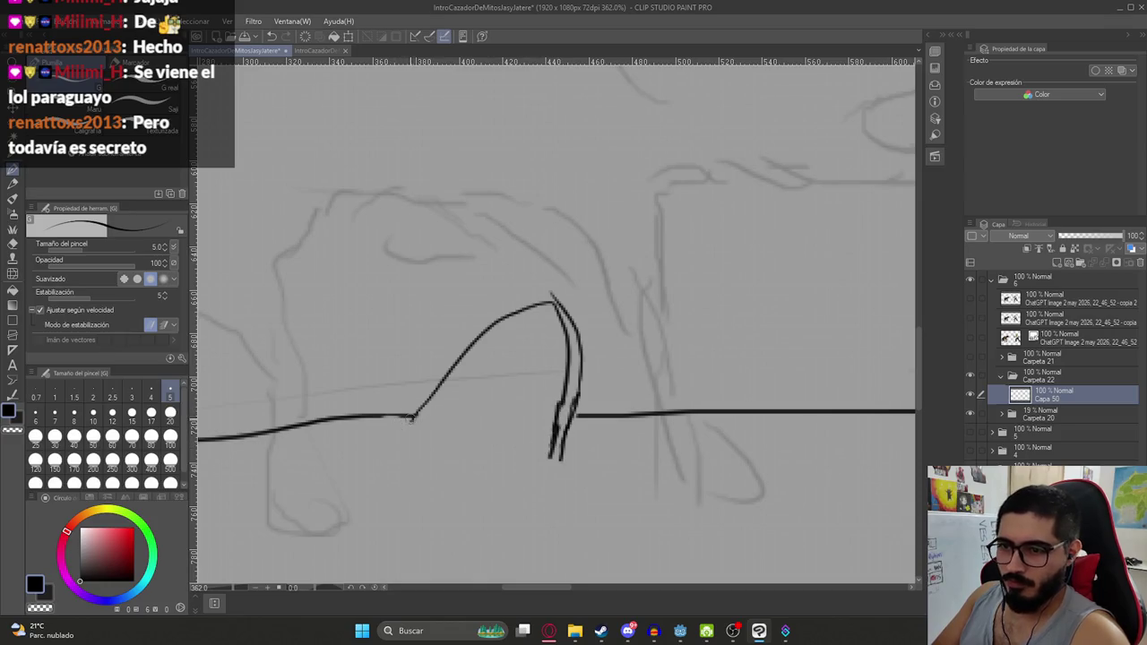
mouse_move(433, 441)
mouse_down()
mouse_move(450, 446)
mouse_move(484, 421)
mouse_move(488, 448)
mouse_move(543, 441)
mouse_move(566, 459)
mouse_up()
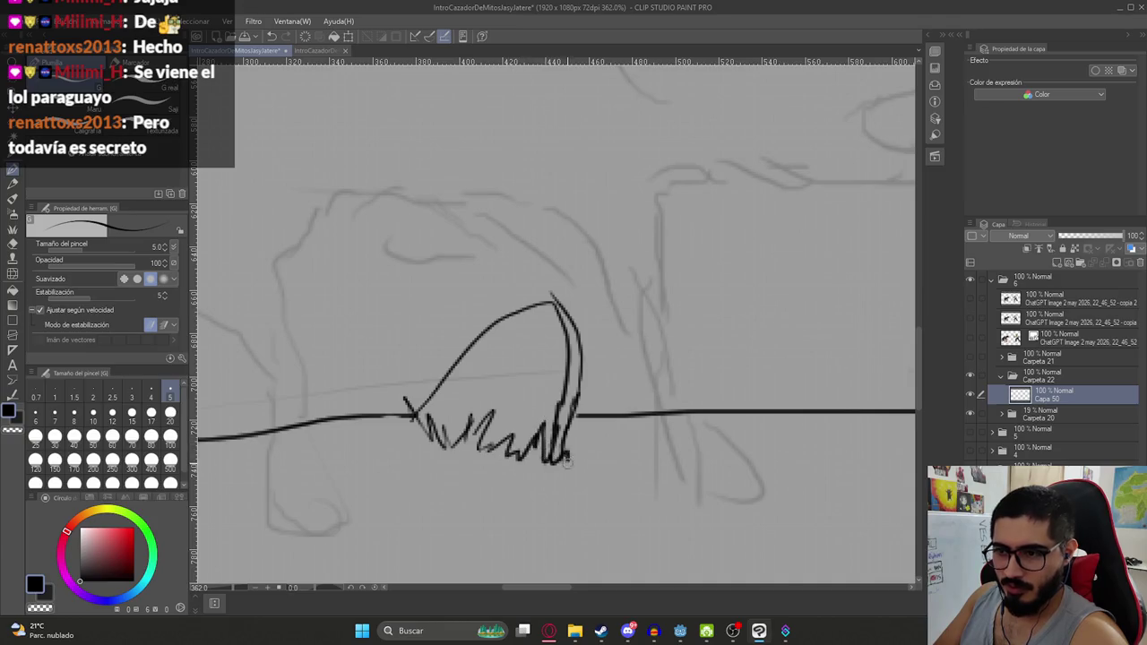
drag(466, 423, 484, 448)
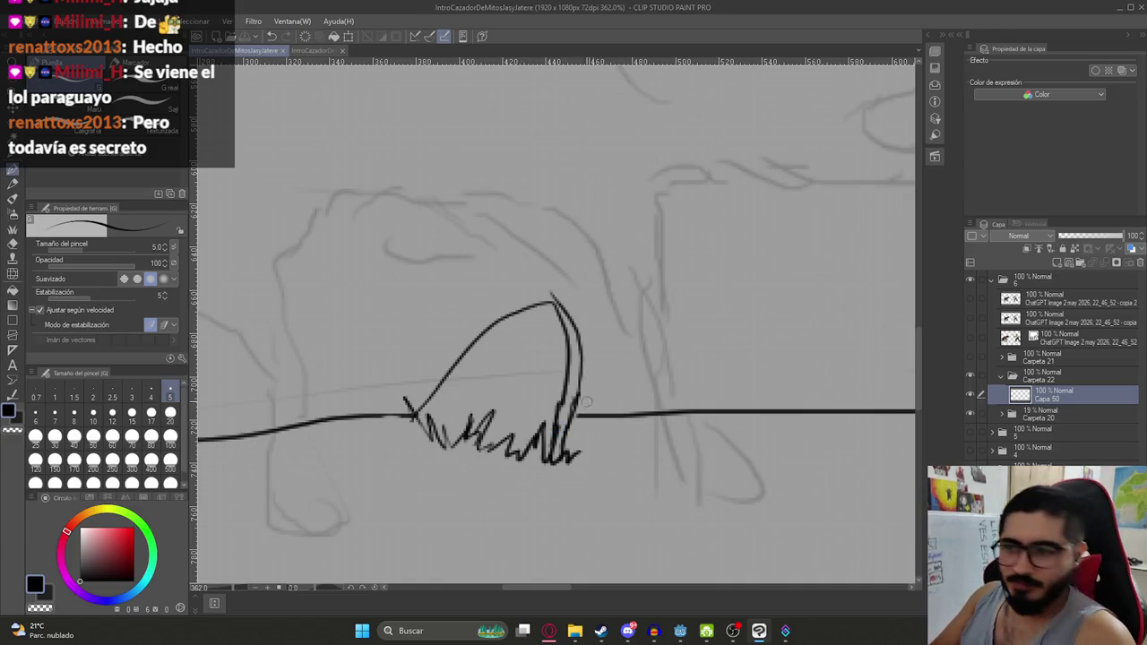
drag(622, 383, 617, 405)
key(ctrl+z)
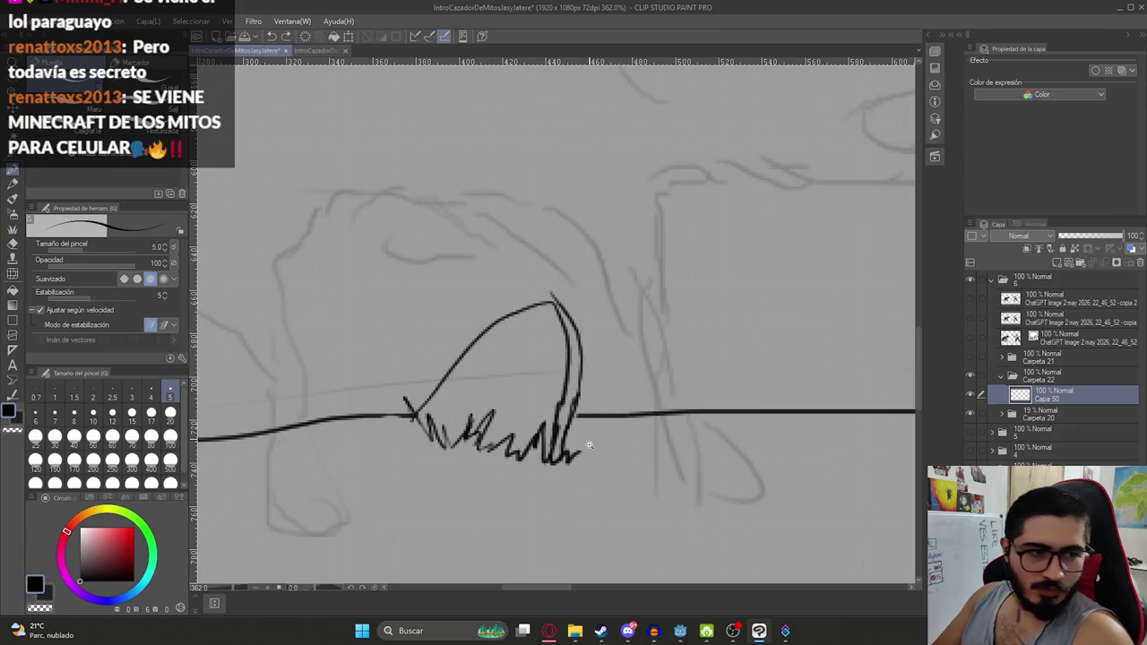
scroll(623, 394, down, 5)
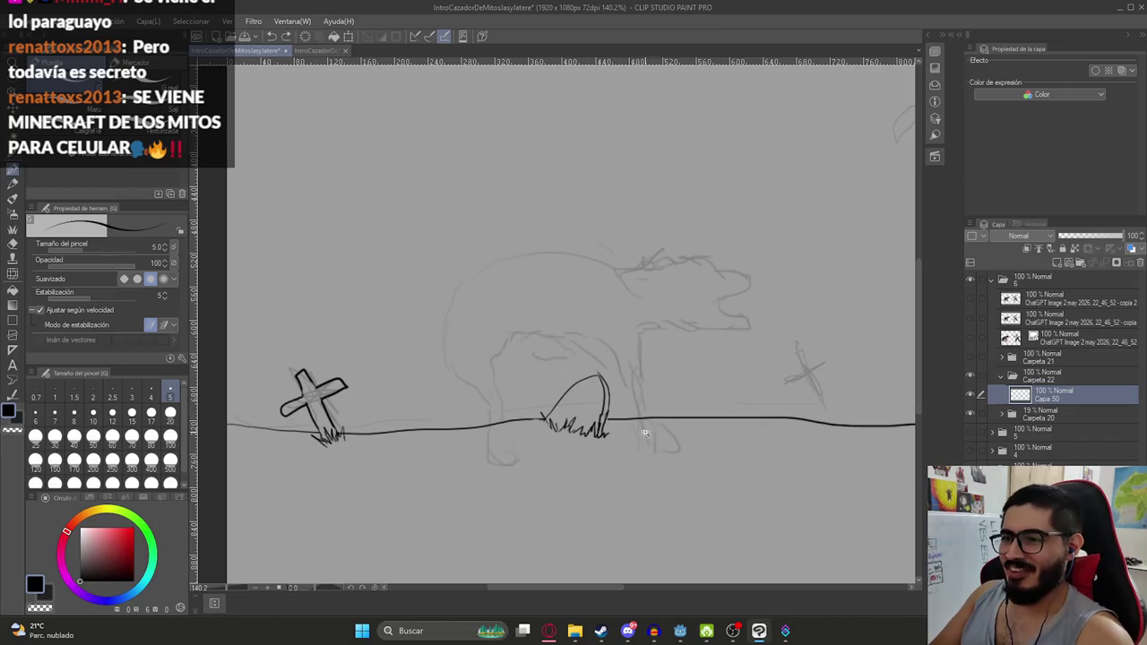
Start a cross on the horizon beside the hunter, undoing the diagonal stroke
scroll(627, 421, down, 5)
scroll(677, 358, up, 6)
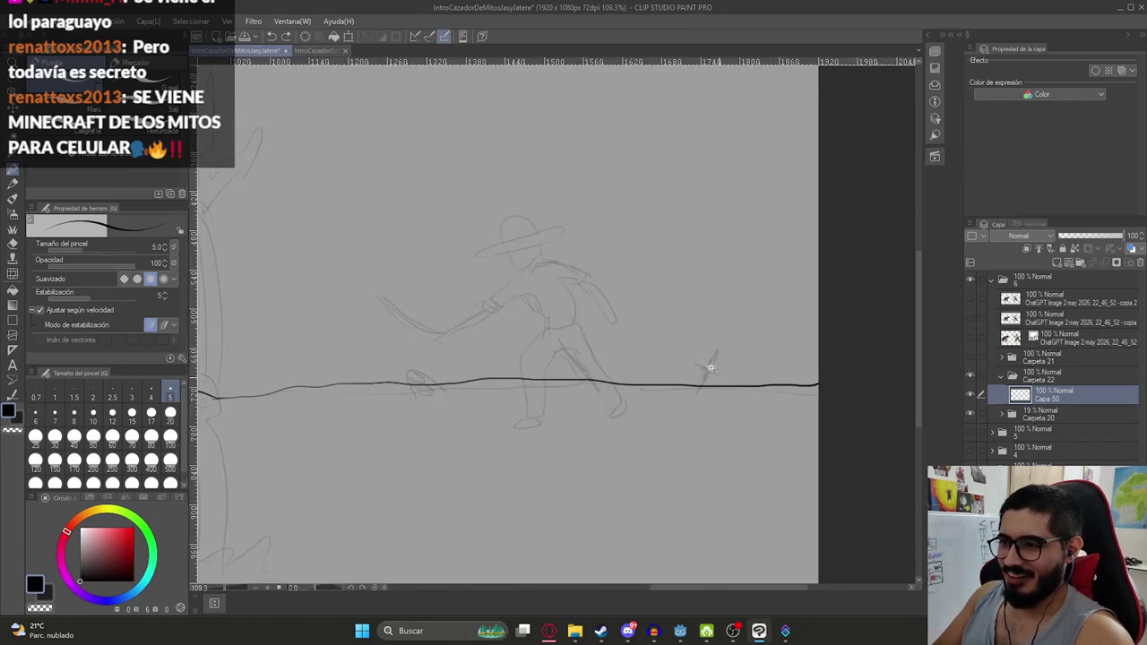
key(e)
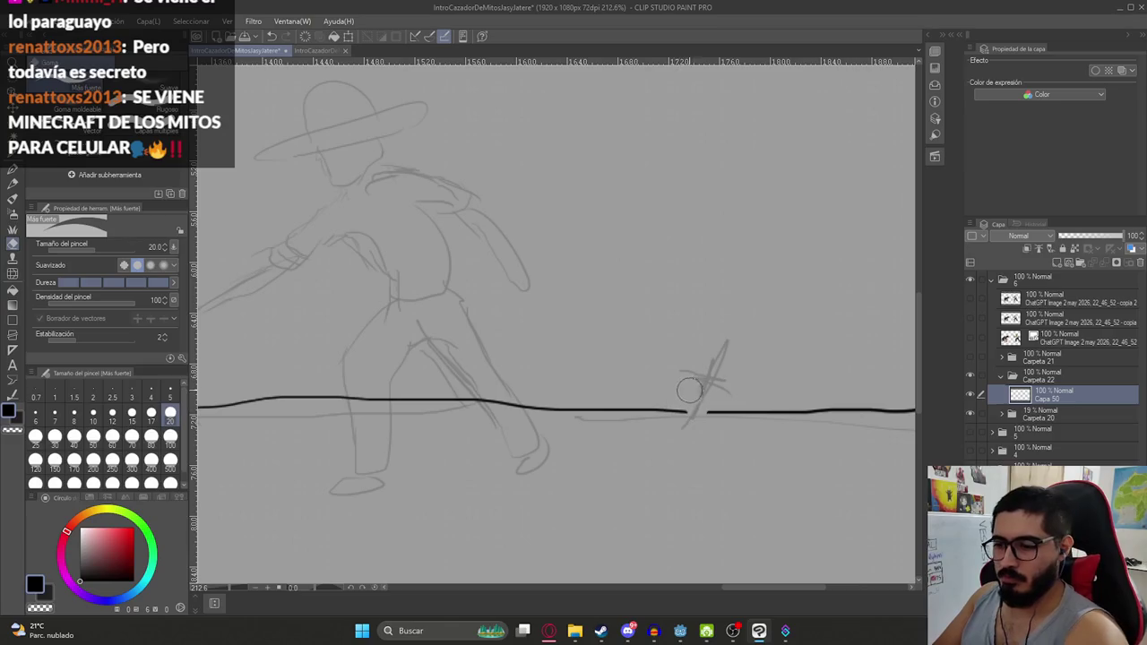
key(p)
drag(686, 418, 702, 384)
key(ctrl+z)
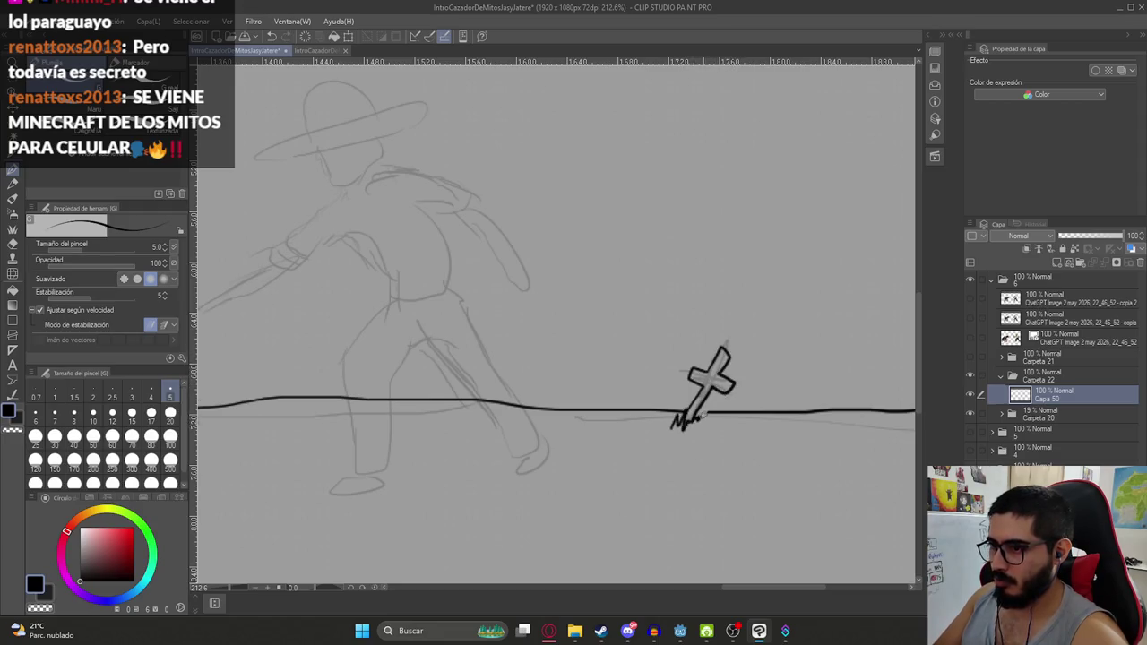
scroll(708, 421, down, 2)
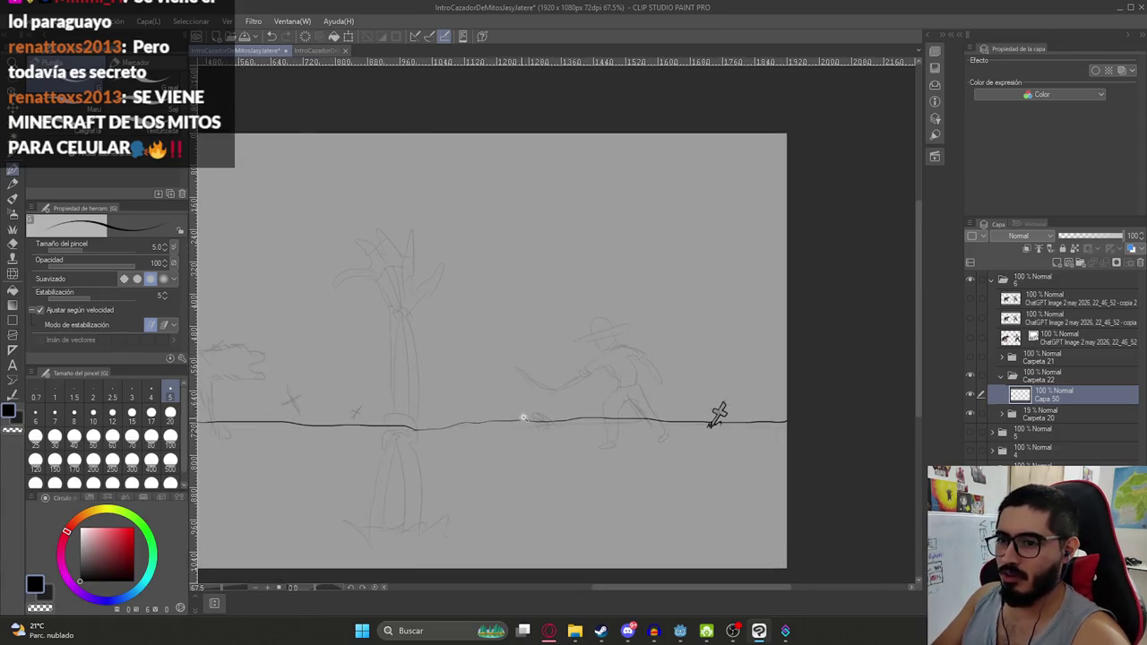
scroll(529, 417, up, 3)
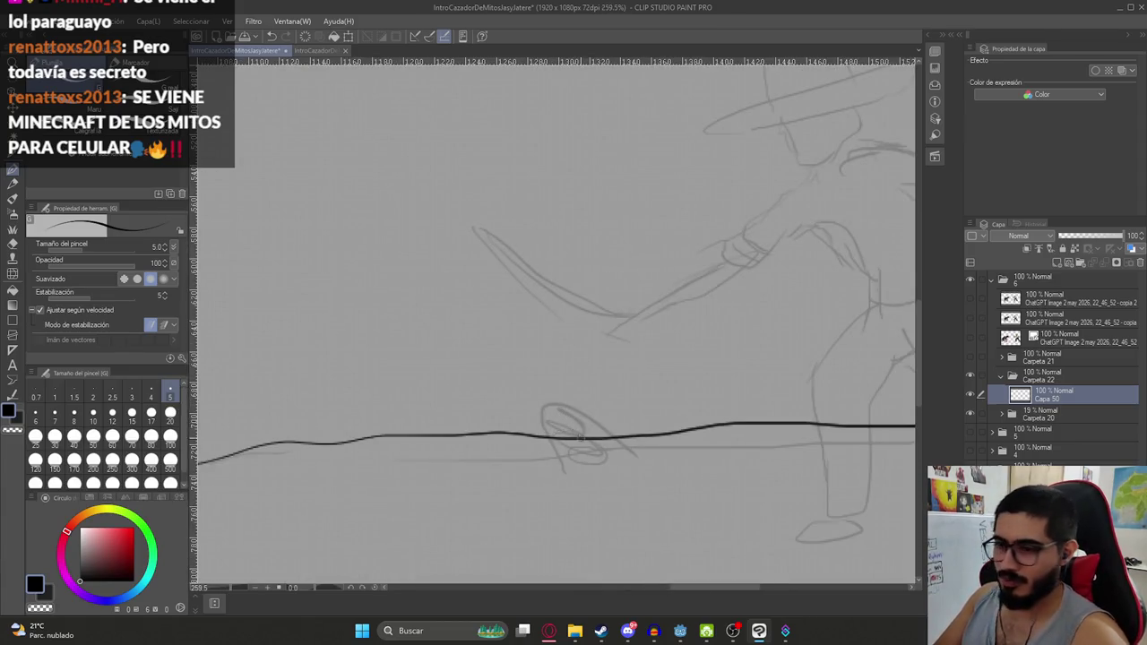
scroll(573, 444, up, 2)
Erase the horizon where the second tombstone goes and ink it with grass
key(e)
drag(533, 432, 681, 426)
key(p)
mouse_move(563, 491)
mouse_down()
mouse_move(556, 457)
mouse_move(674, 464)
mouse_up()
mouse_move(545, 371)
mouse_down()
mouse_move(536, 402)
mouse_move(560, 491)
mouse_move(533, 466)
mouse_move(582, 488)
mouse_move(690, 457)
mouse_move(693, 488)
mouse_up()
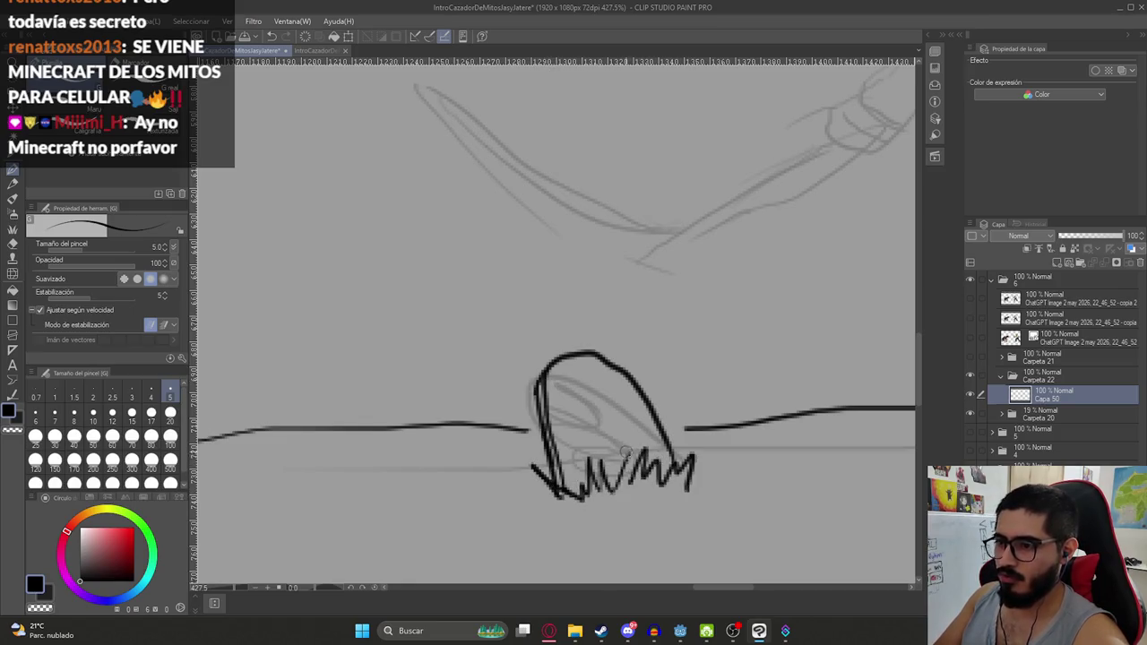
scroll(582, 401, down, 8)
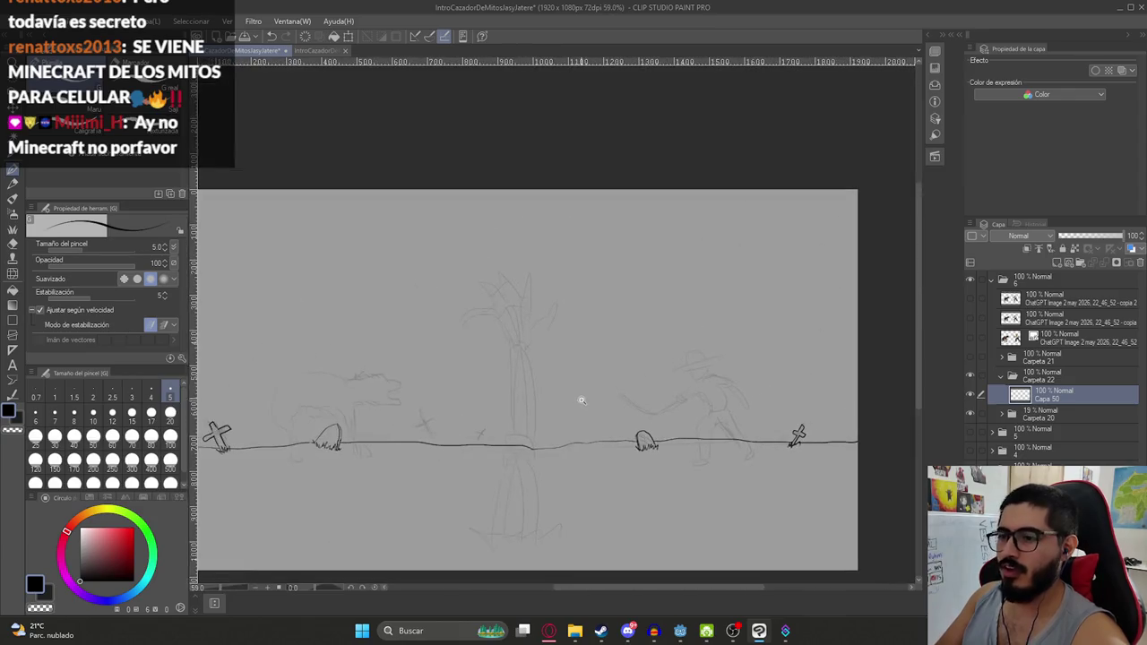
Zoom in near the tree and ink the thickened upright of a small cross
drag(599, 417, 654, 400)
scroll(552, 428, up, 5)
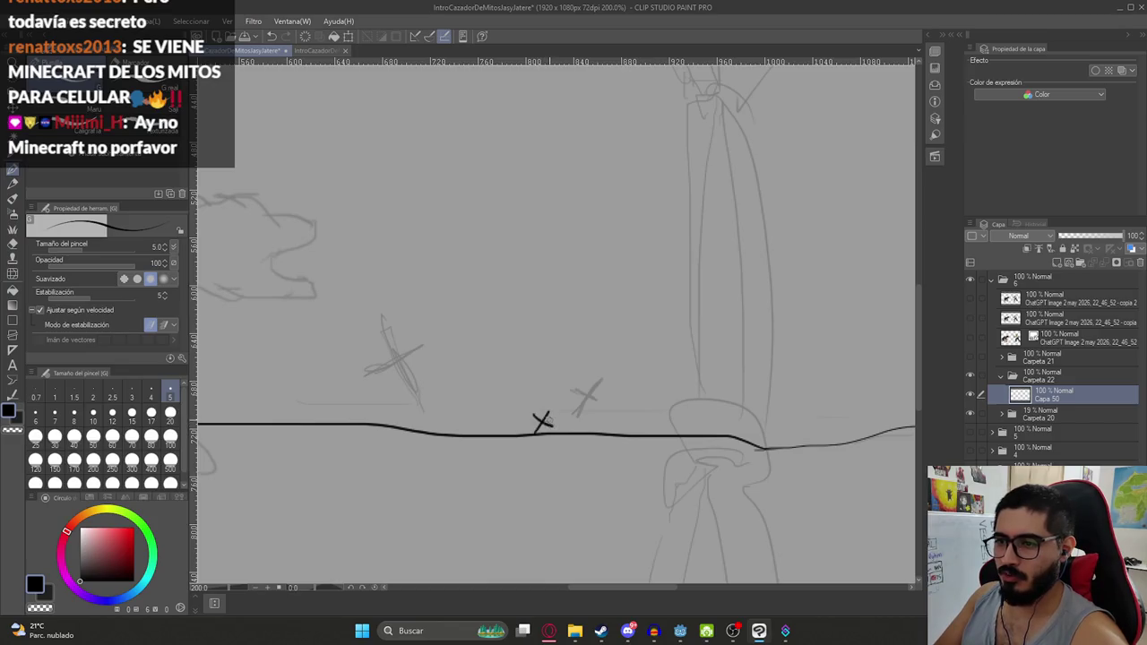
scroll(549, 433, down, 4)
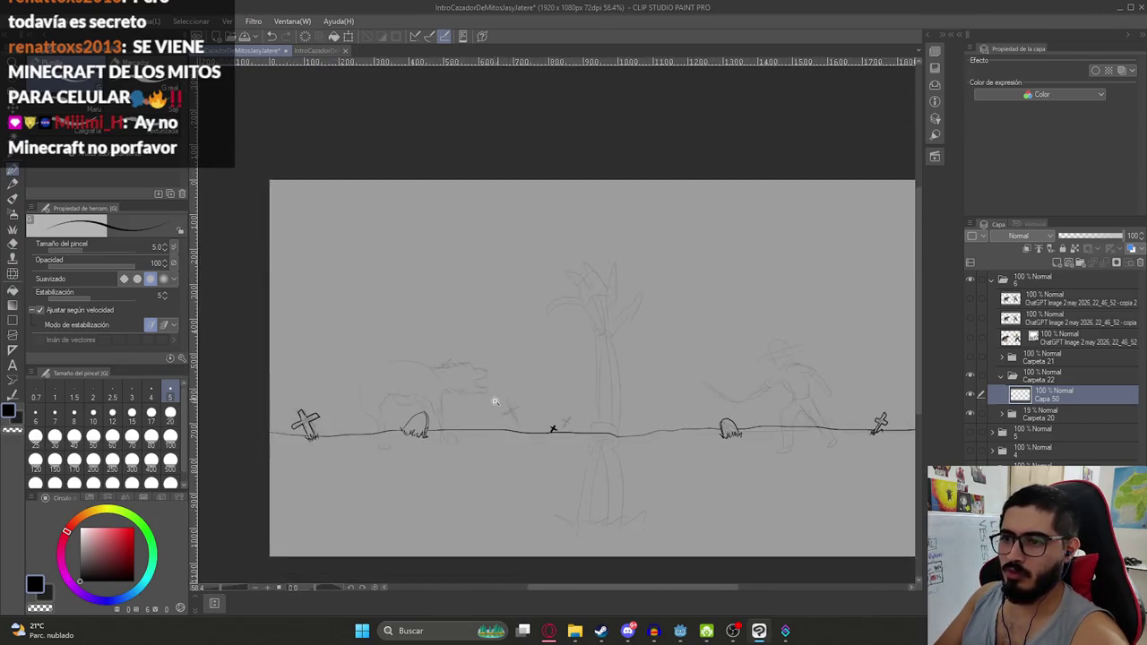
scroll(513, 432, down, 2)
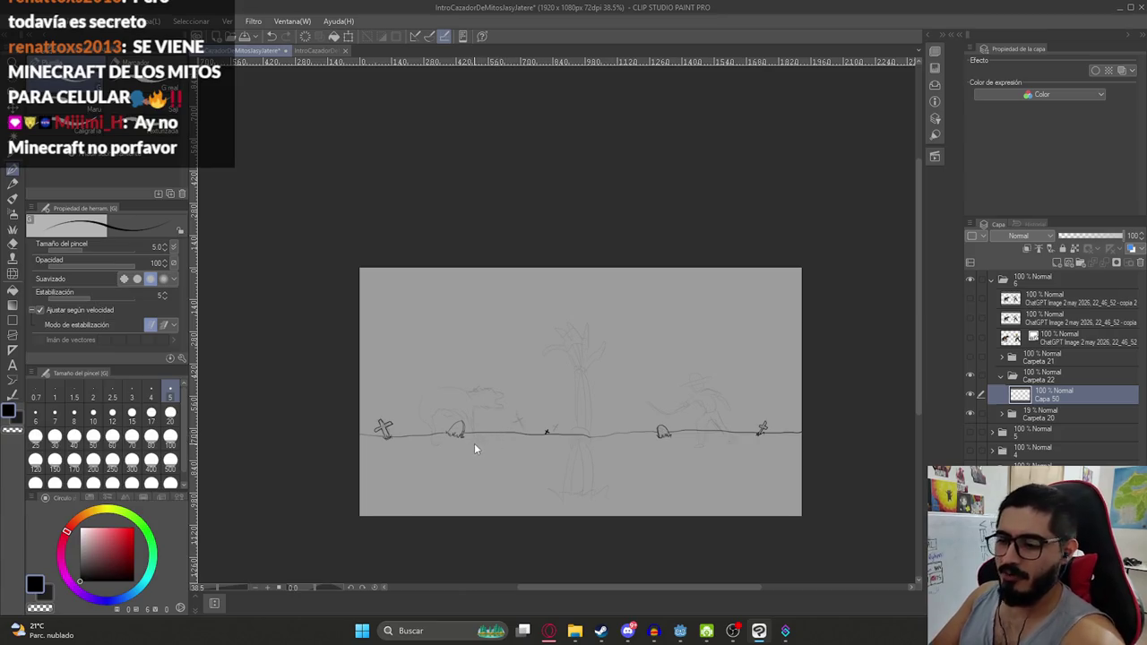
scroll(547, 438, up, 4)
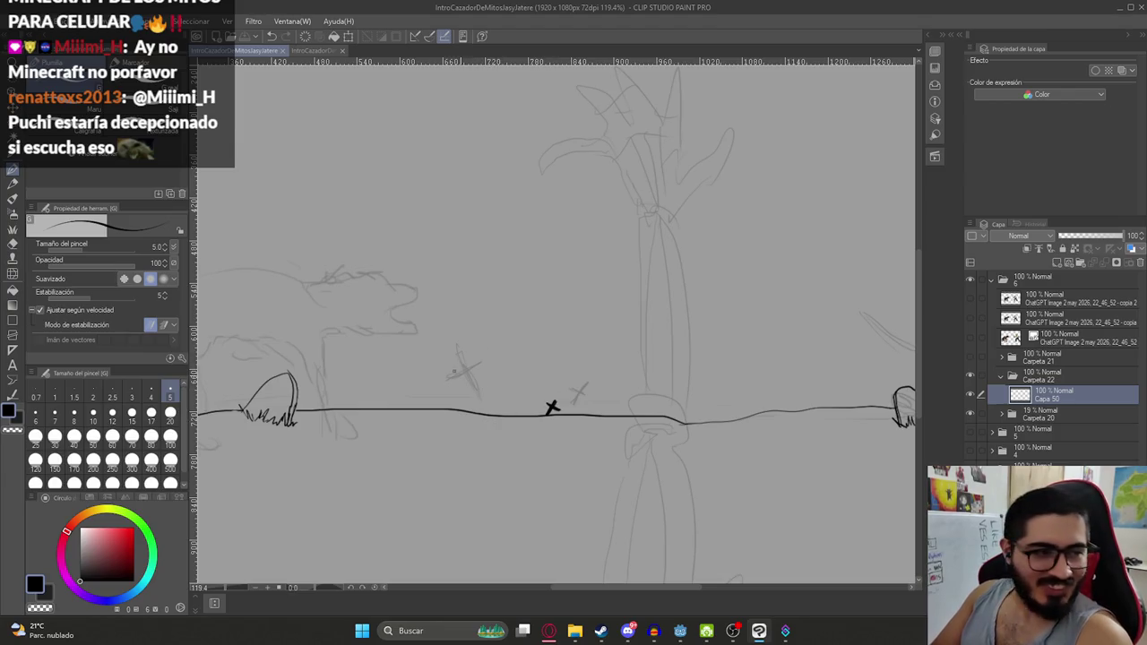
scroll(555, 408, down, 4)
scroll(525, 395, down, 1)
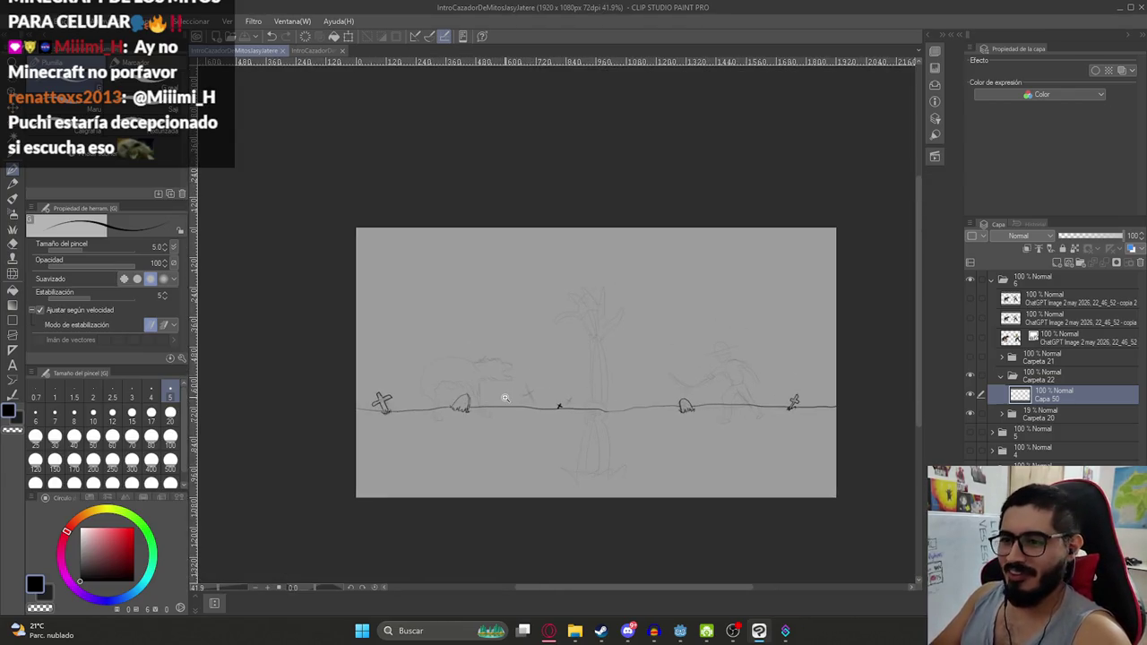
scroll(609, 397, up, 2)
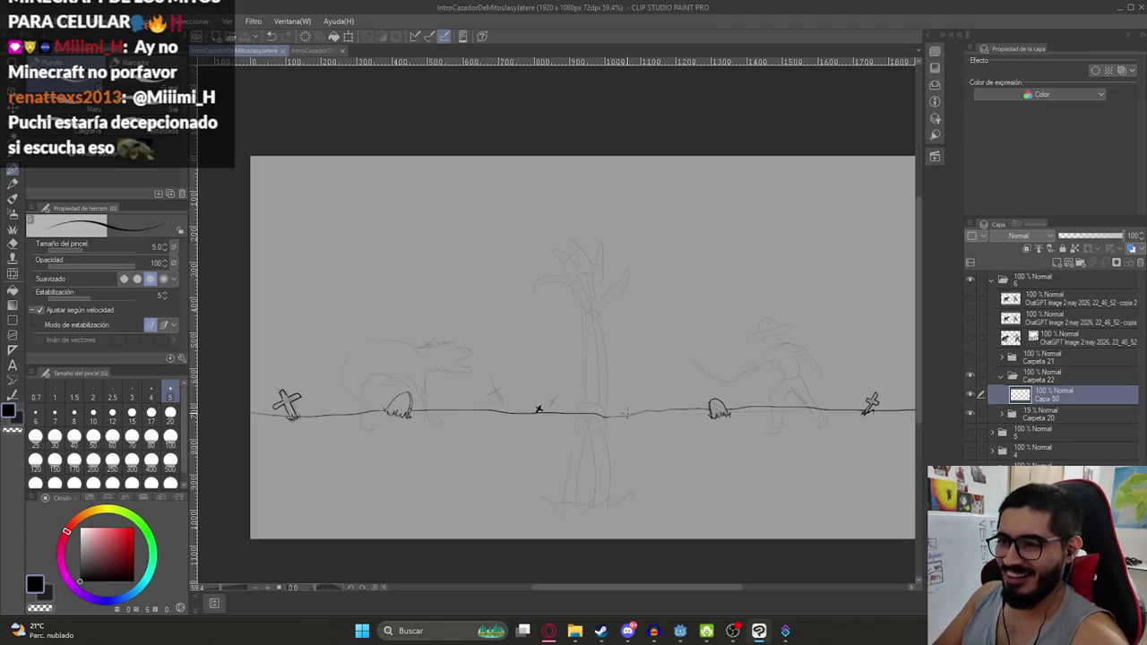
scroll(615, 402, up, 3)
scroll(598, 390, up, 2)
scroll(619, 457, up, 2)
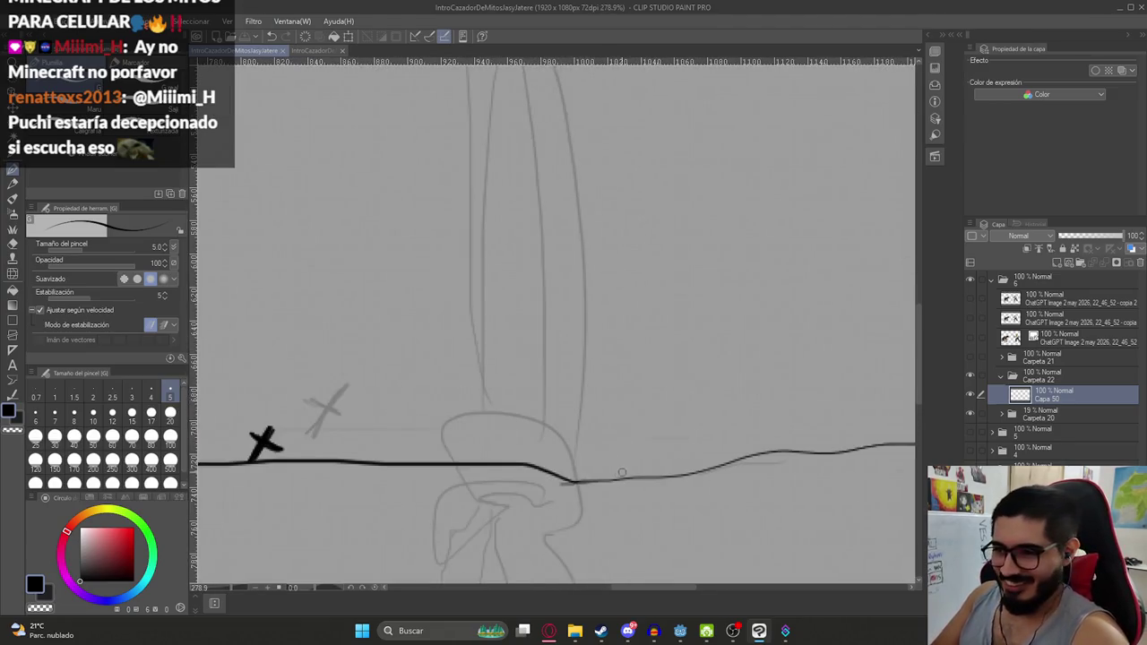
mouse_move(646, 481)
mouse_down()
mouse_move(629, 419)
mouse_move(653, 480)
mouse_up()
mouse_move(630, 419)
mouse_down()
mouse_move(654, 477)
mouse_move(618, 413)
mouse_move(674, 424)
mouse_up()
Redraw the cross's crossbar to complete it and recentre the whole drawing
key(ctrl+z)
drag(609, 444, 657, 429)
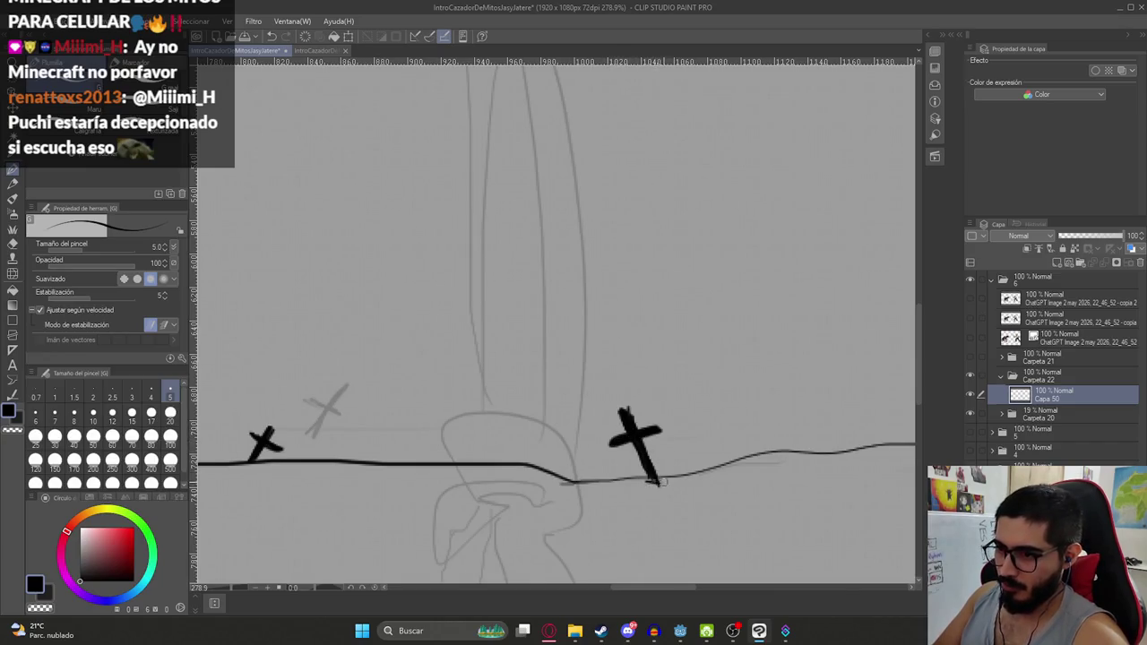
scroll(662, 483, down, 6)
scroll(610, 438, down, 1)
drag(623, 422, 584, 379)
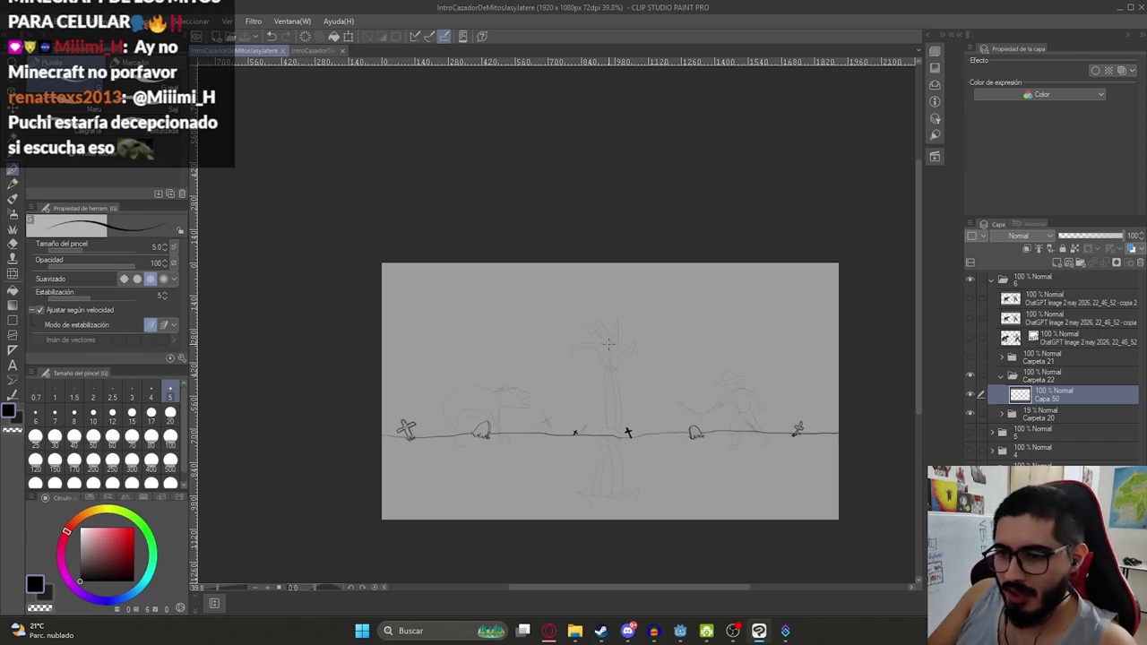
Draw the large tilted foreground cross at lower left, redoing its diagonal edge shorter
scroll(414, 502, up, 3)
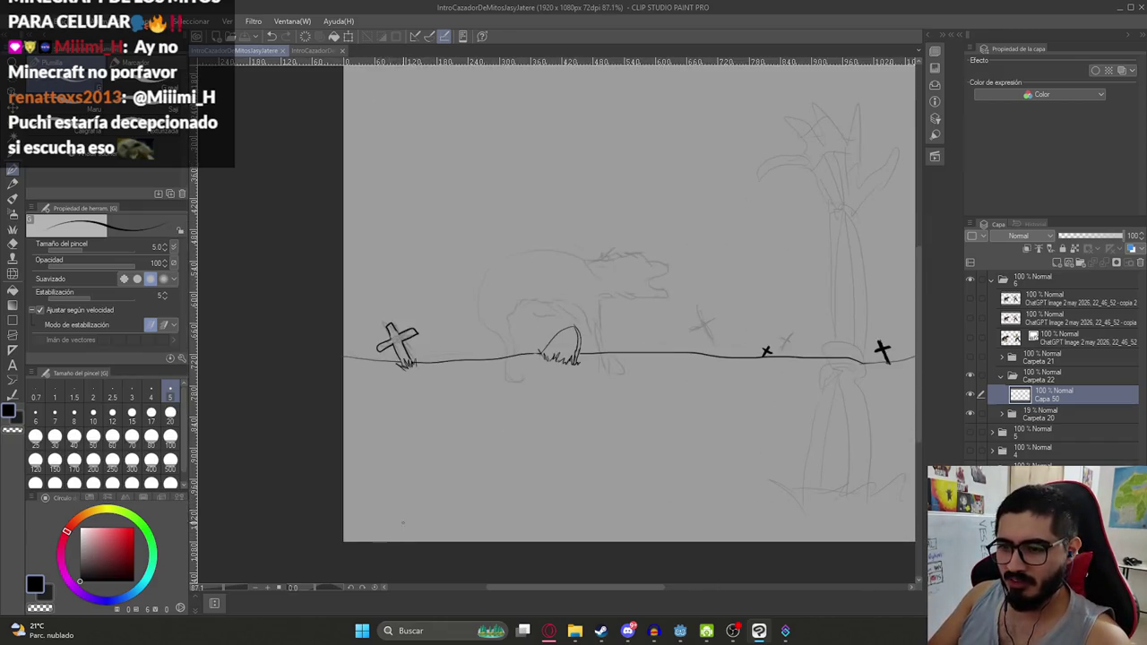
drag(355, 541, 397, 524)
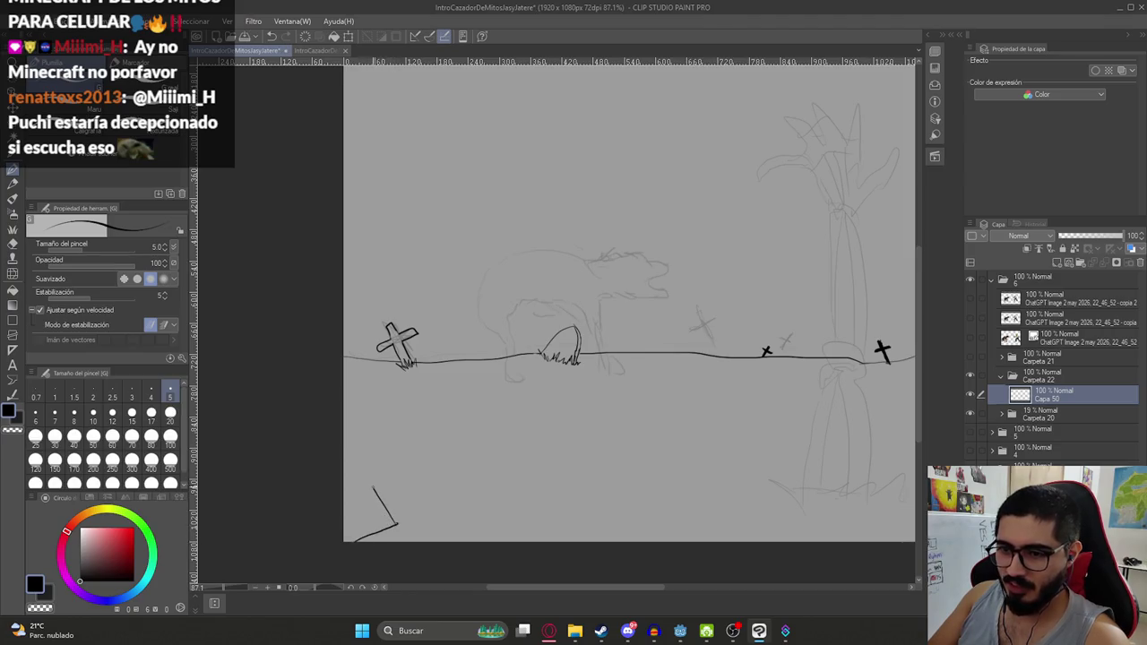
key(ctrl+z)
drag(412, 458, 423, 480)
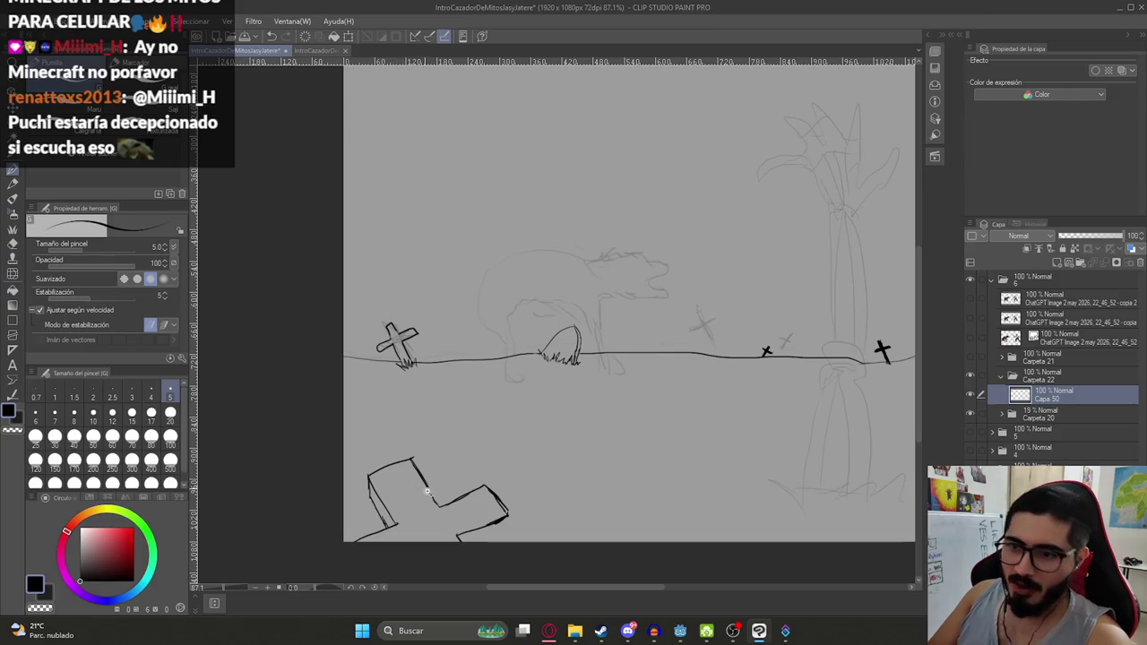
scroll(403, 480, down, 3)
scroll(646, 421, up, 2)
scroll(538, 430, up, 2)
drag(484, 479, 273, 480)
scroll(650, 460, down, 1)
scroll(609, 486, down, 1)
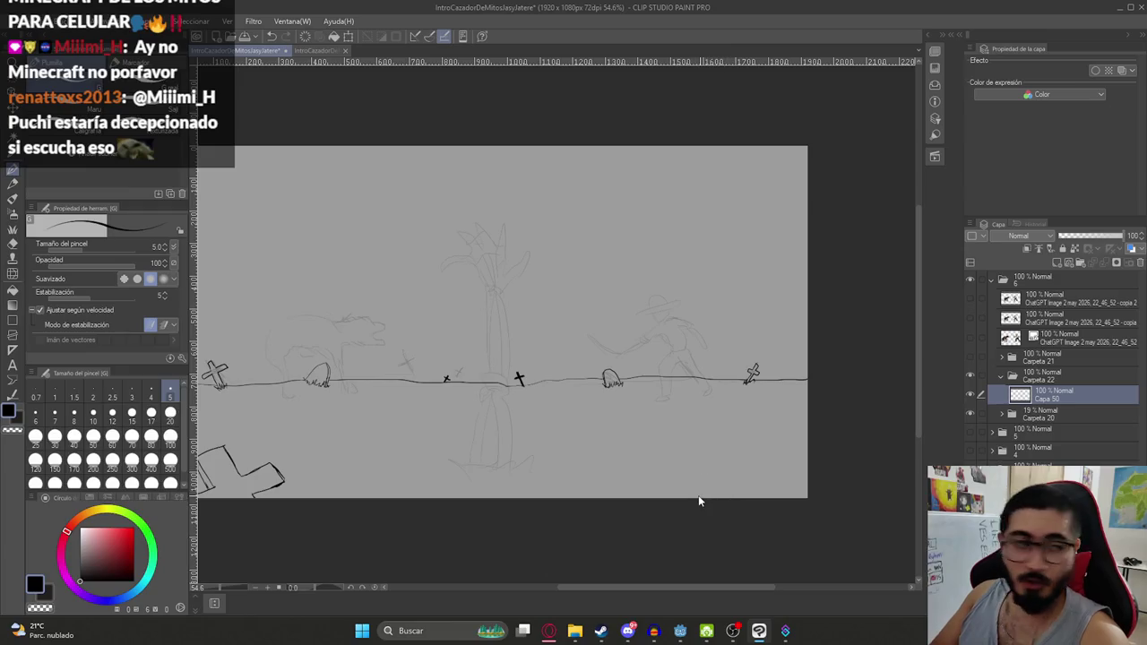
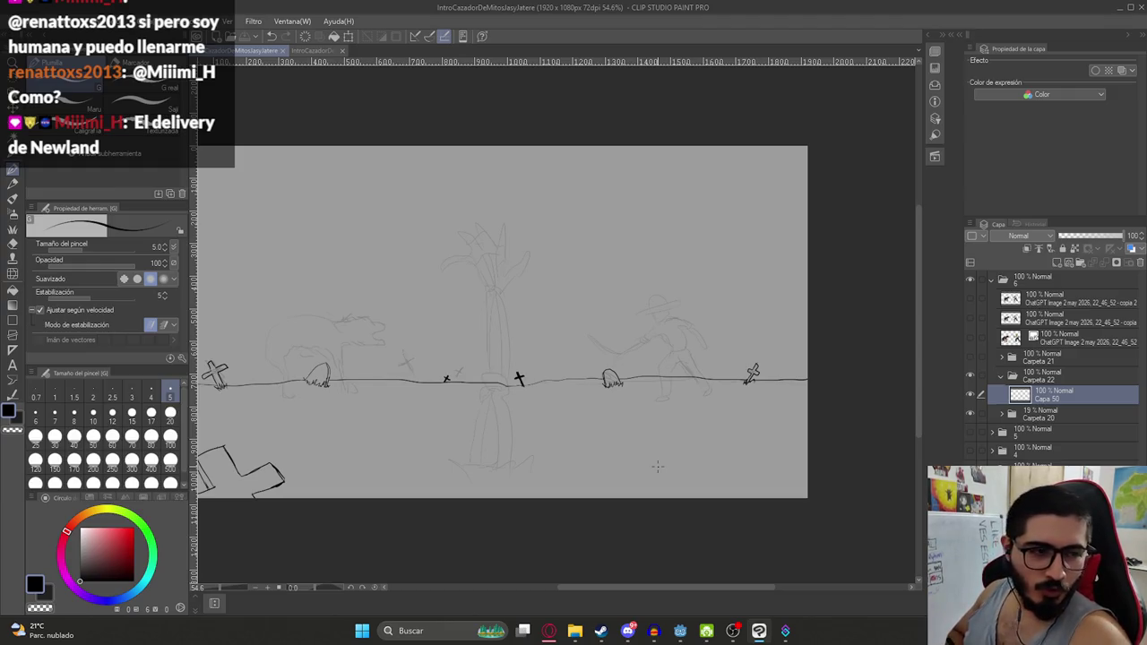
Draw the large rounded tombstone curve at the bottom right, undoing the failed strokes
drag(427, 430, 448, 384)
key(ctrl+z)
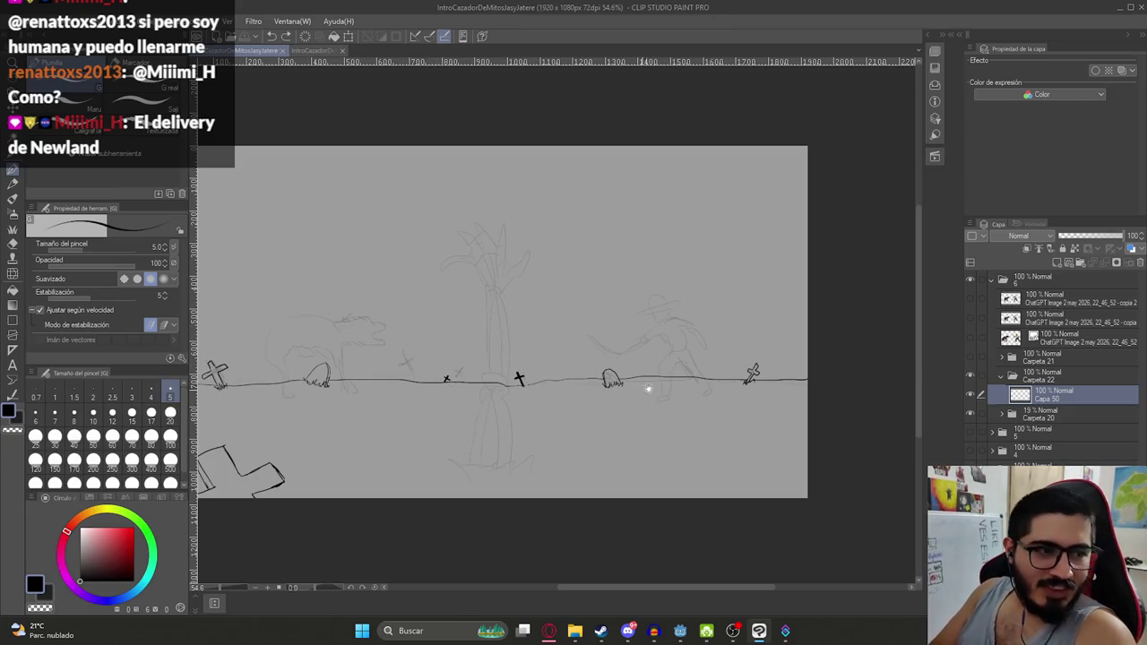
scroll(648, 388, right, 3)
mouse_move(631, 464)
mouse_down()
mouse_move(699, 428)
mouse_move(661, 398)
mouse_move(738, 396)
mouse_up()
key(ctrl+z)
drag(602, 454, 692, 397)
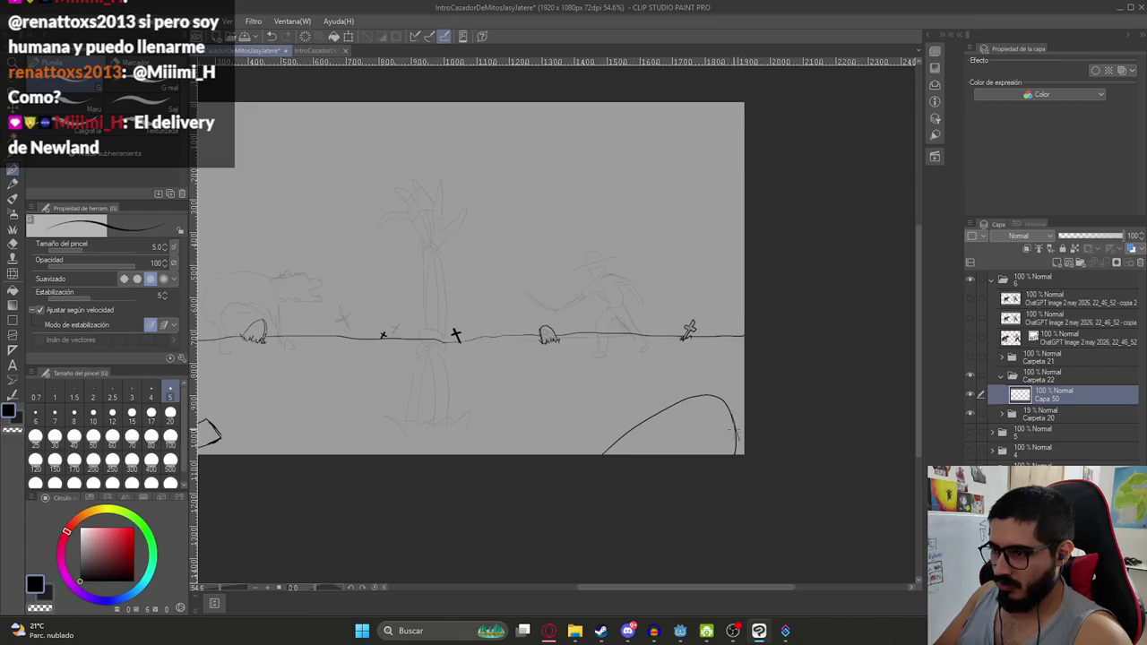
scroll(658, 422, down, 3)
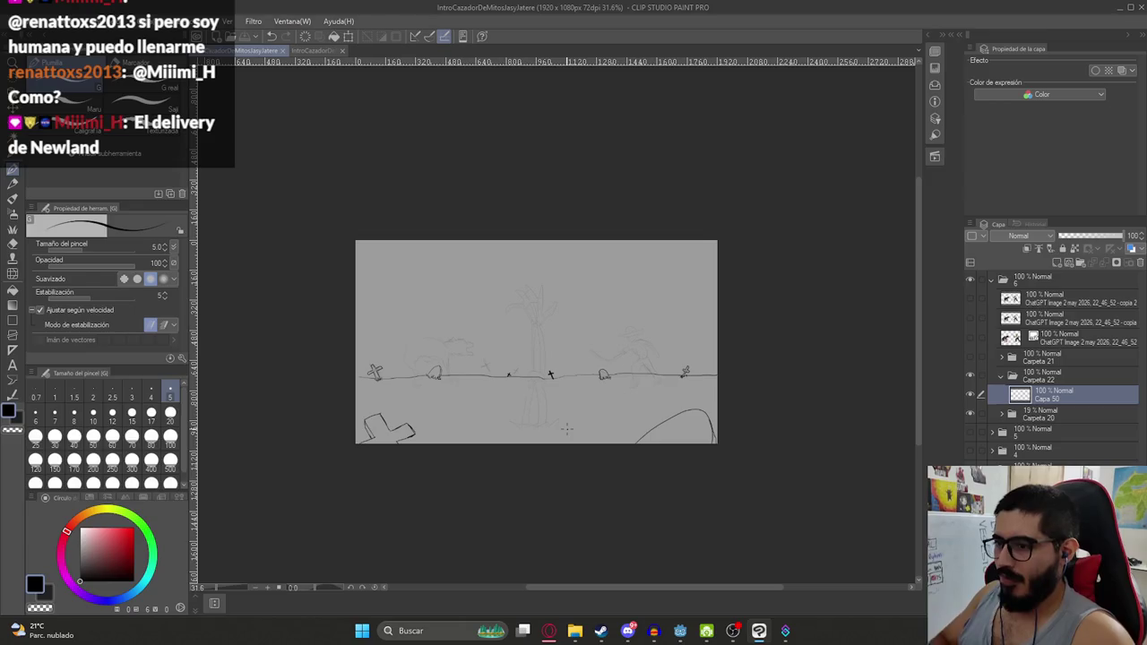
scroll(564, 397, up, 4)
scroll(556, 304, up, 1)
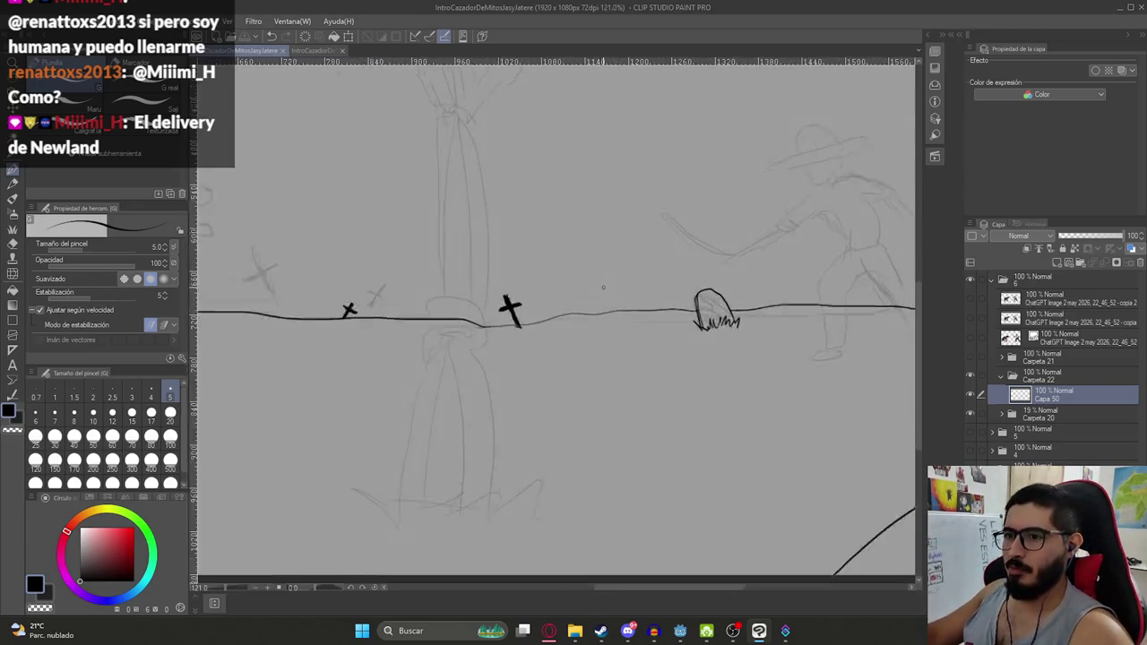
scroll(604, 288, up, 1)
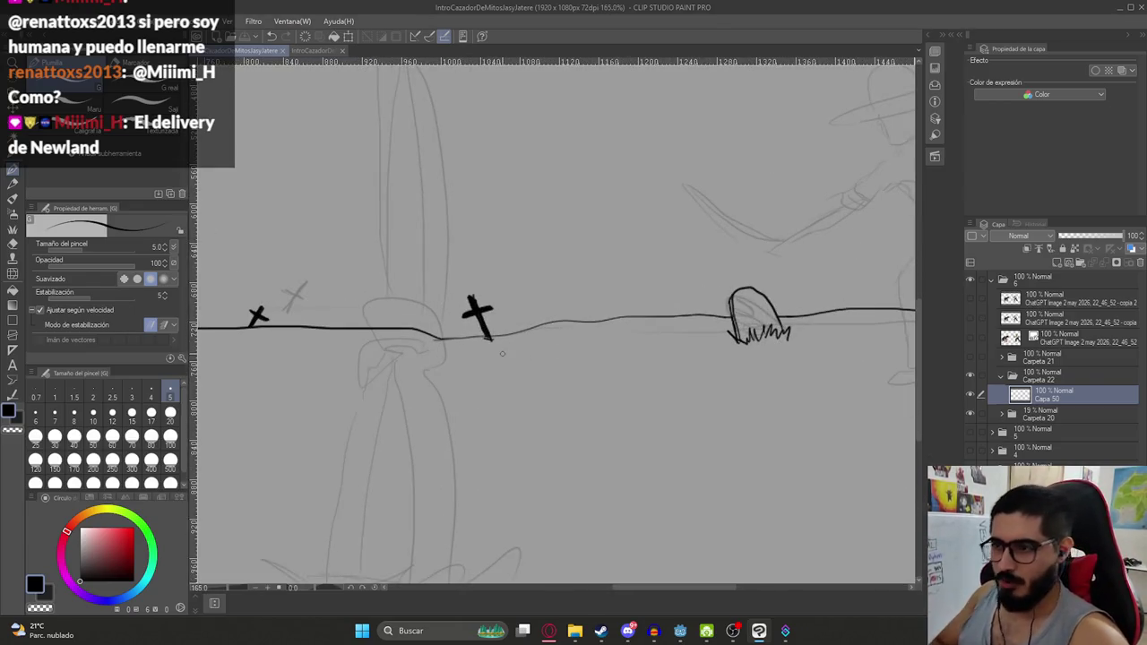
Add a thin stroke along the graveyard ground line, then hide the pencil sketch layer
drag(497, 338, 695, 339)
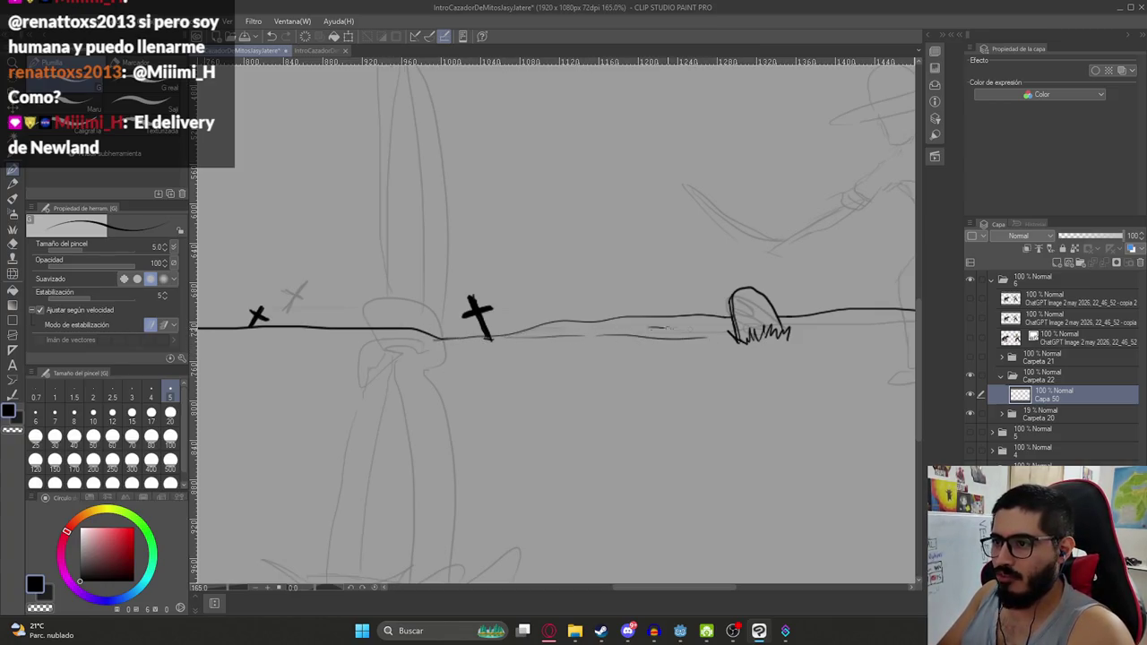
drag(595, 337, 690, 334)
scroll(694, 336, down, 3)
scroll(717, 339, down, 3)
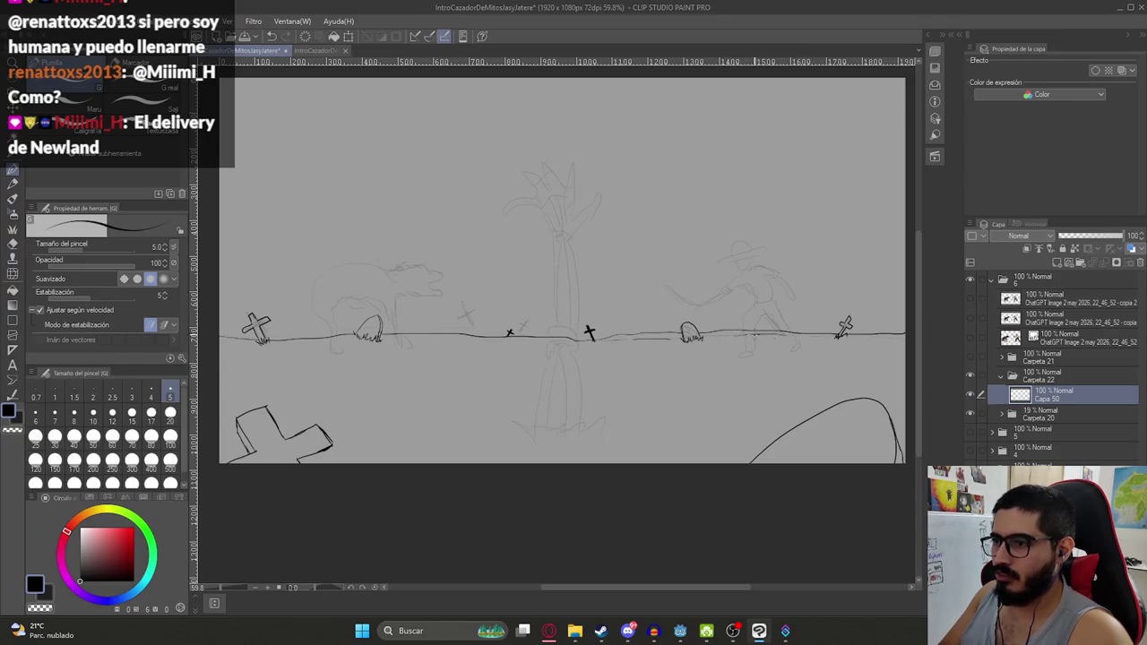
scroll(383, 359, down, 1)
scroll(384, 359, up, 3)
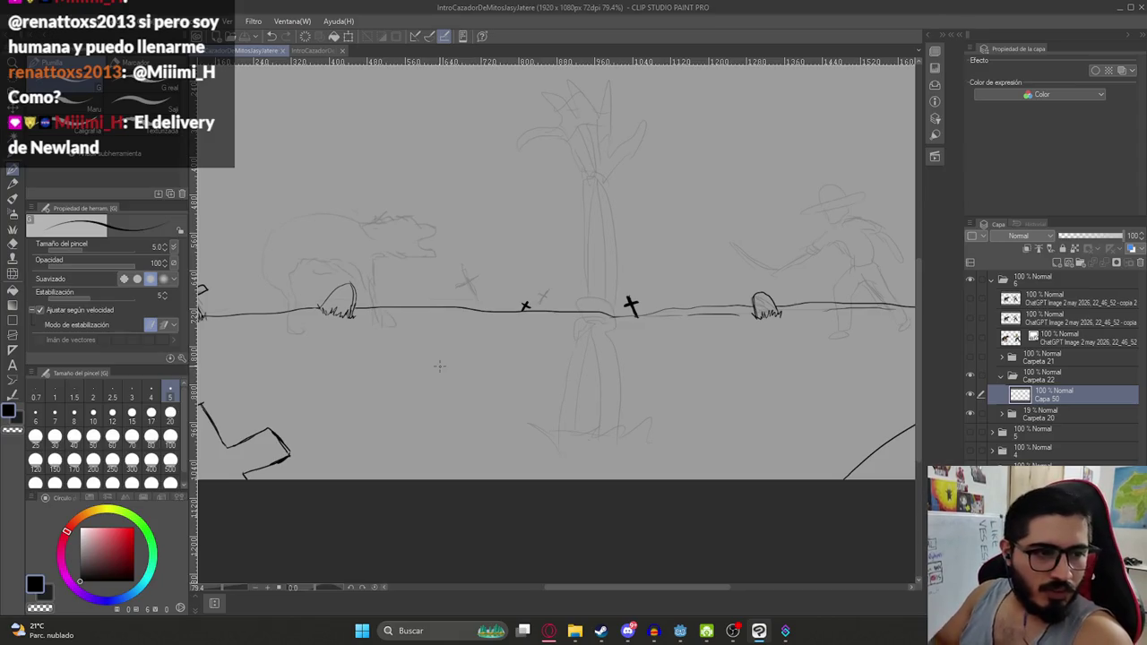
scroll(507, 361, down, 2)
scroll(564, 288, up, 2)
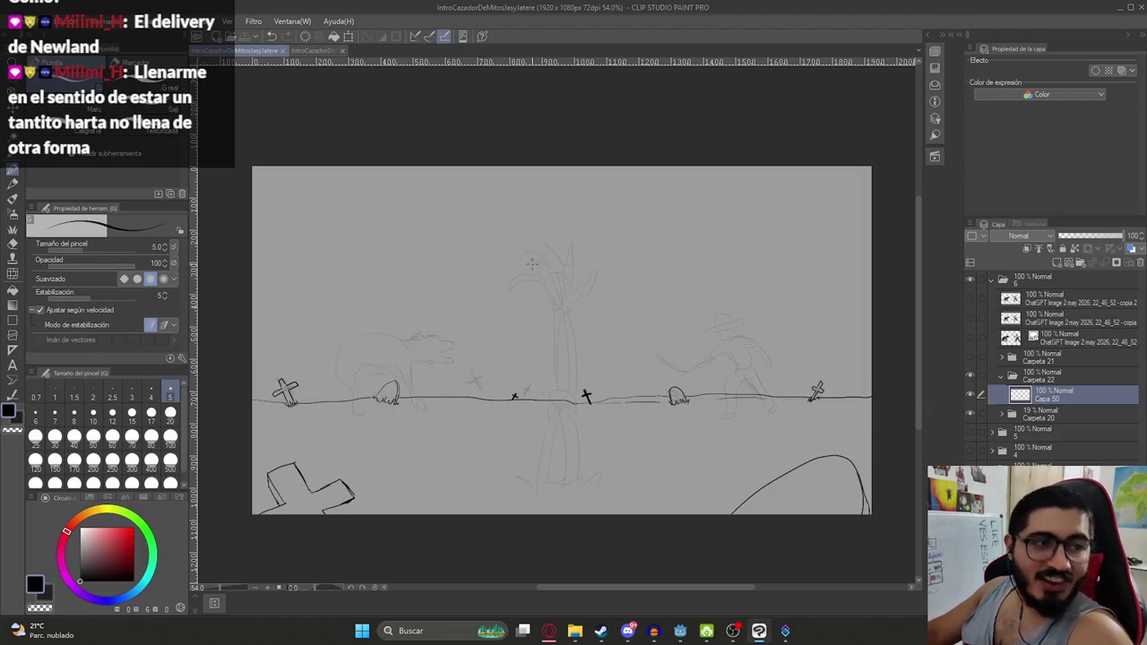
scroll(583, 397, up, 1)
scroll(608, 414, down, 2)
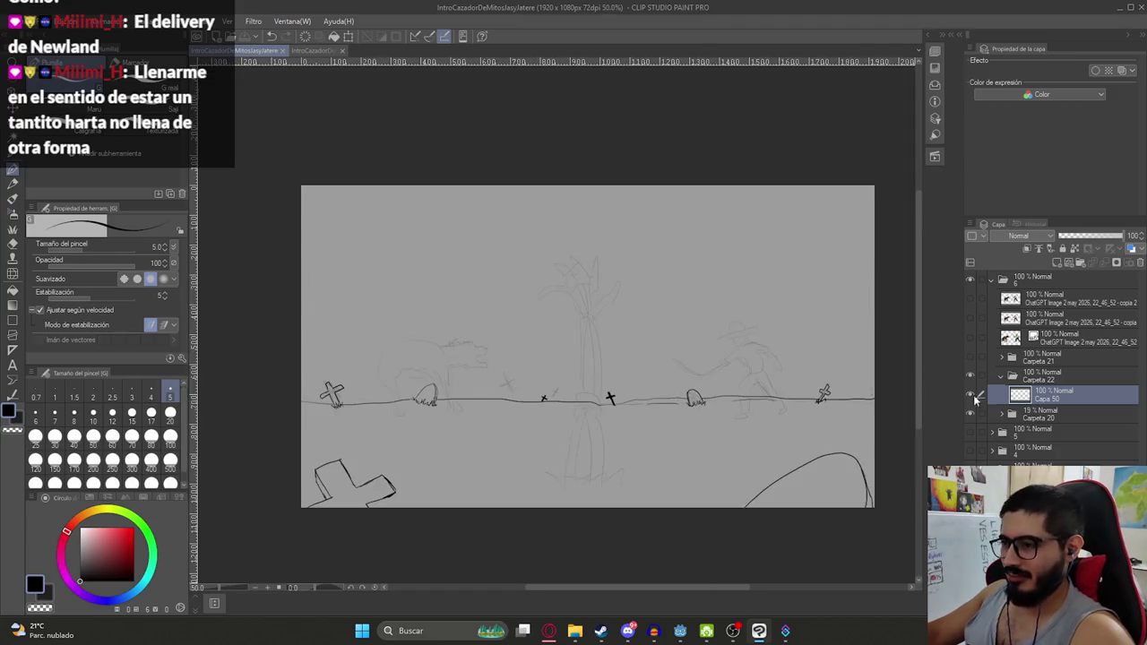
click(970, 413)
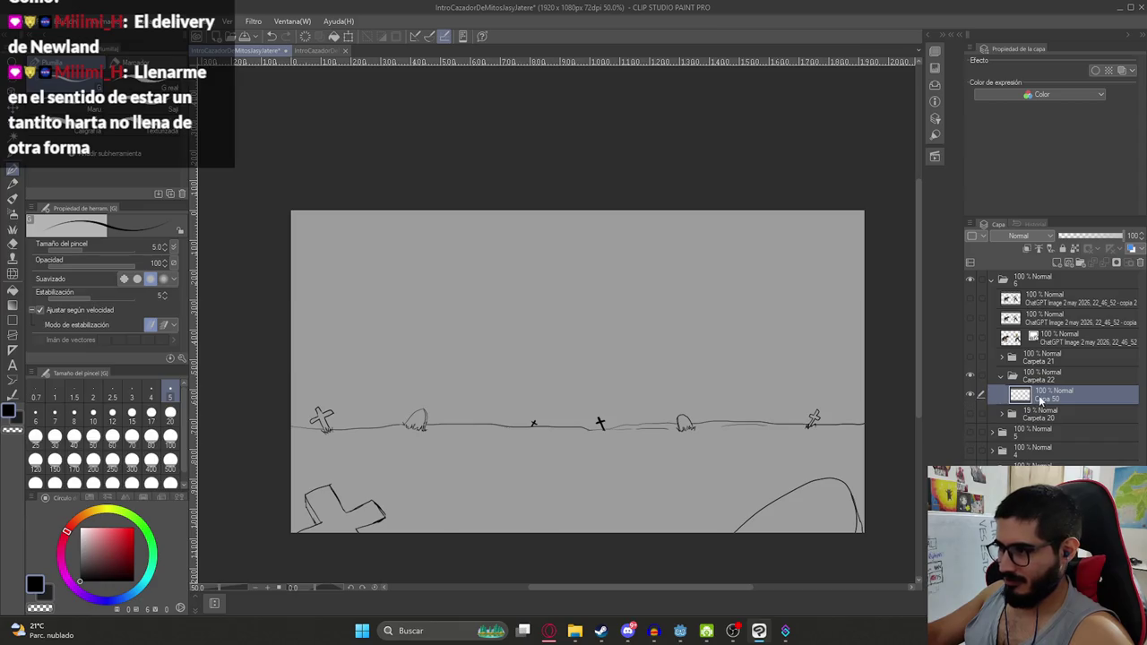
Add layer Capa 51 under Capa 50, sample the reference grass green, and fill the ground
click(1057, 265)
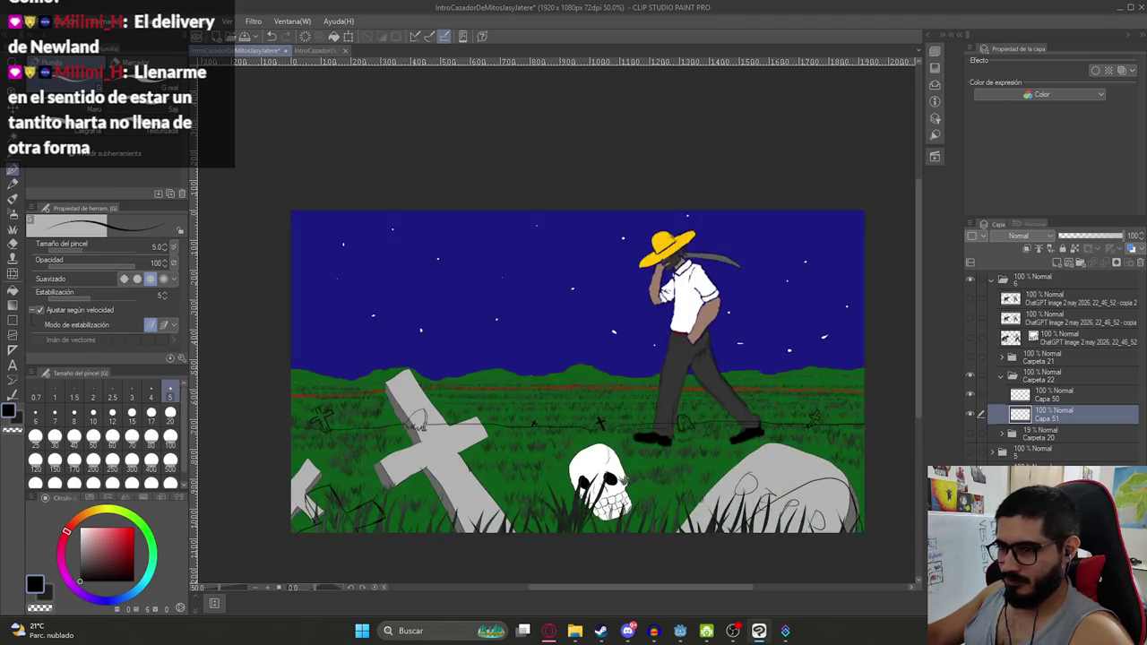
alt+click(589, 438)
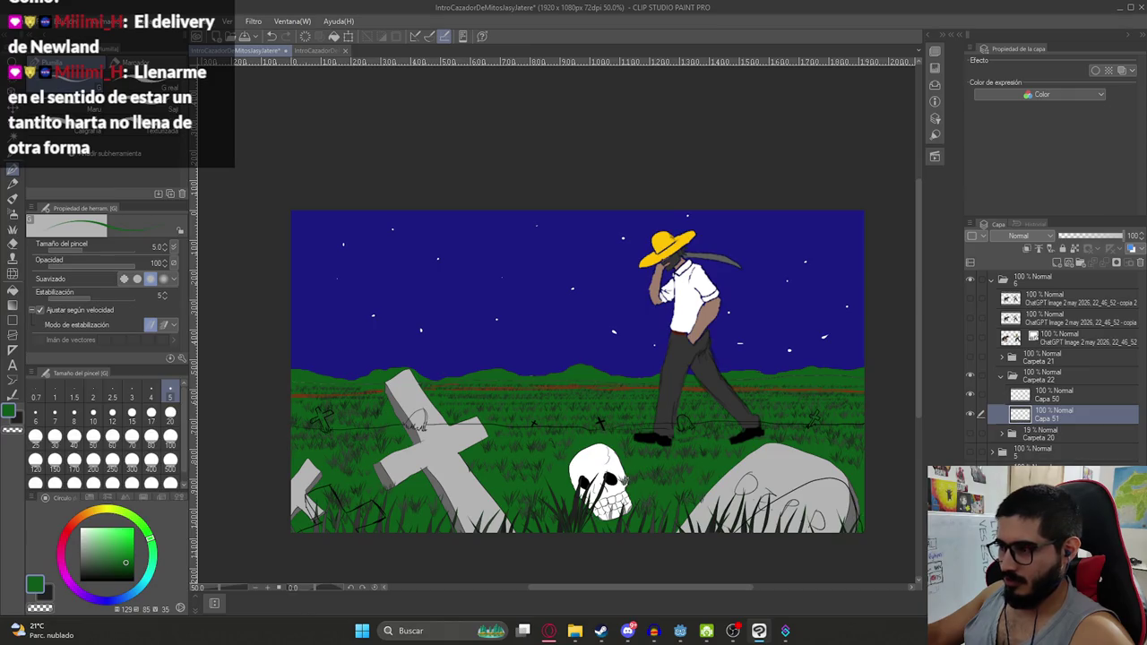
key(g)
click(627, 448)
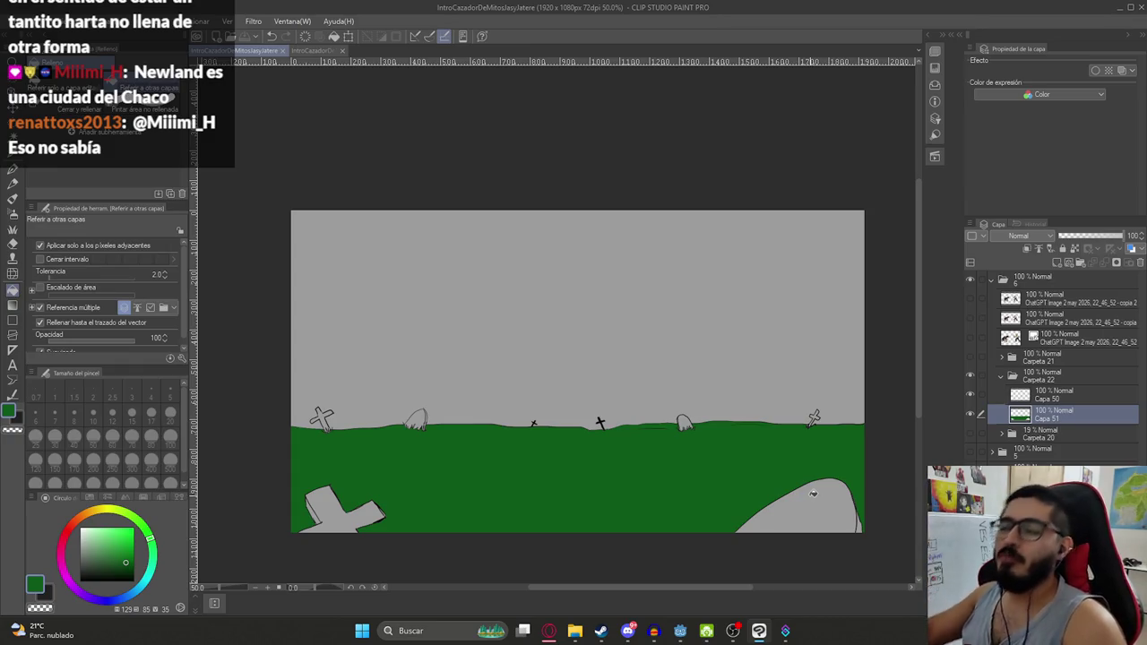
mouse_move(549, 631)
click(484, 582)
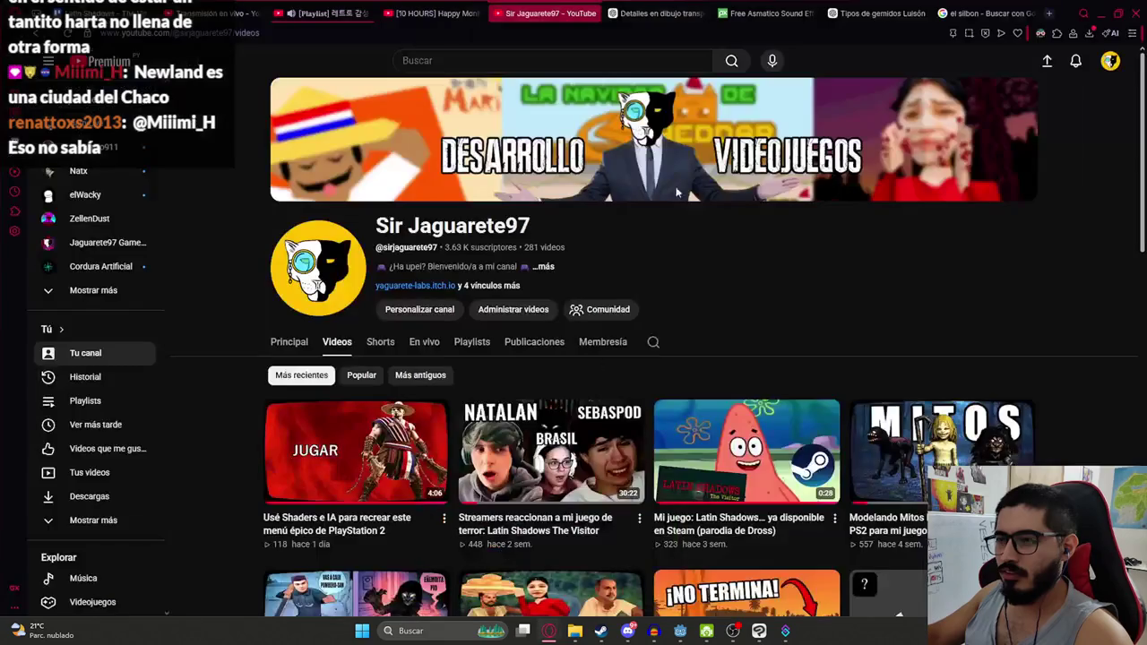
Search Google for 'ciudad neuland chaco' in a new tab and show the image results
click(1045, 9)
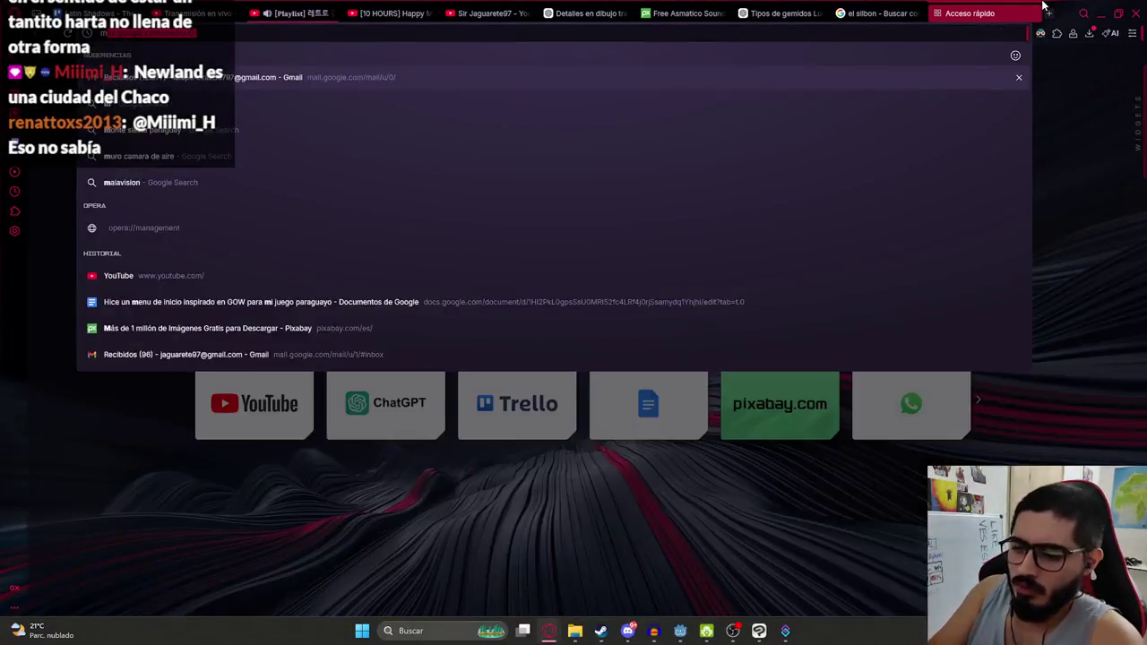
text(cineudad neuland chaco)
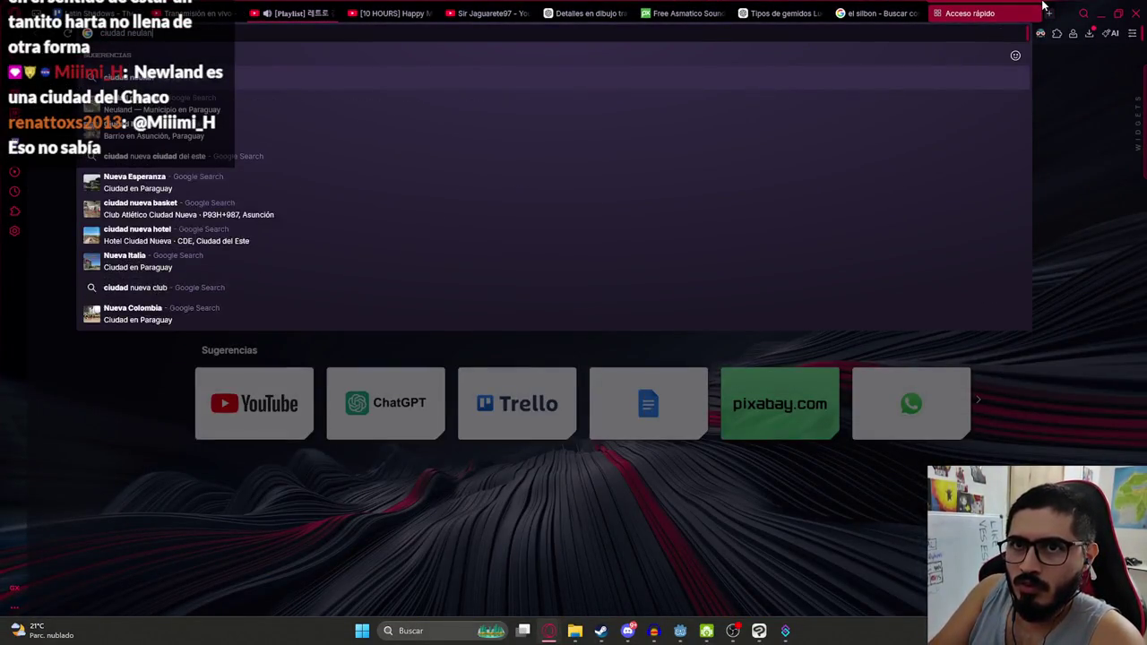
key(Return)
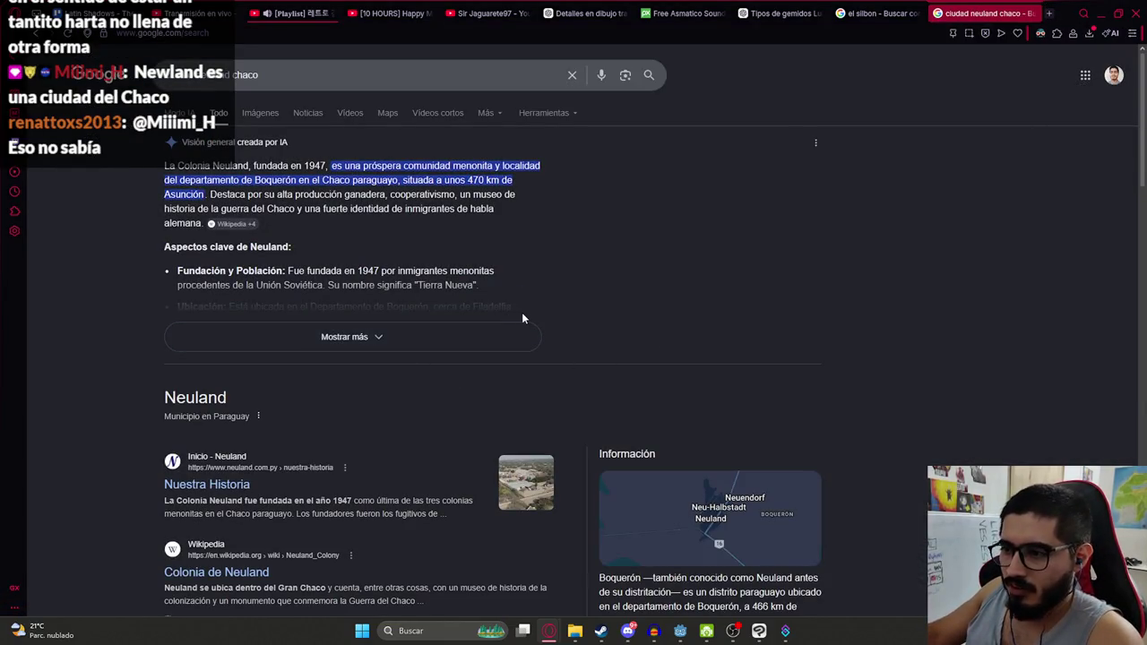
scroll(716, 332, down, 3)
drag(625, 341, 959, 351)
click(826, 380)
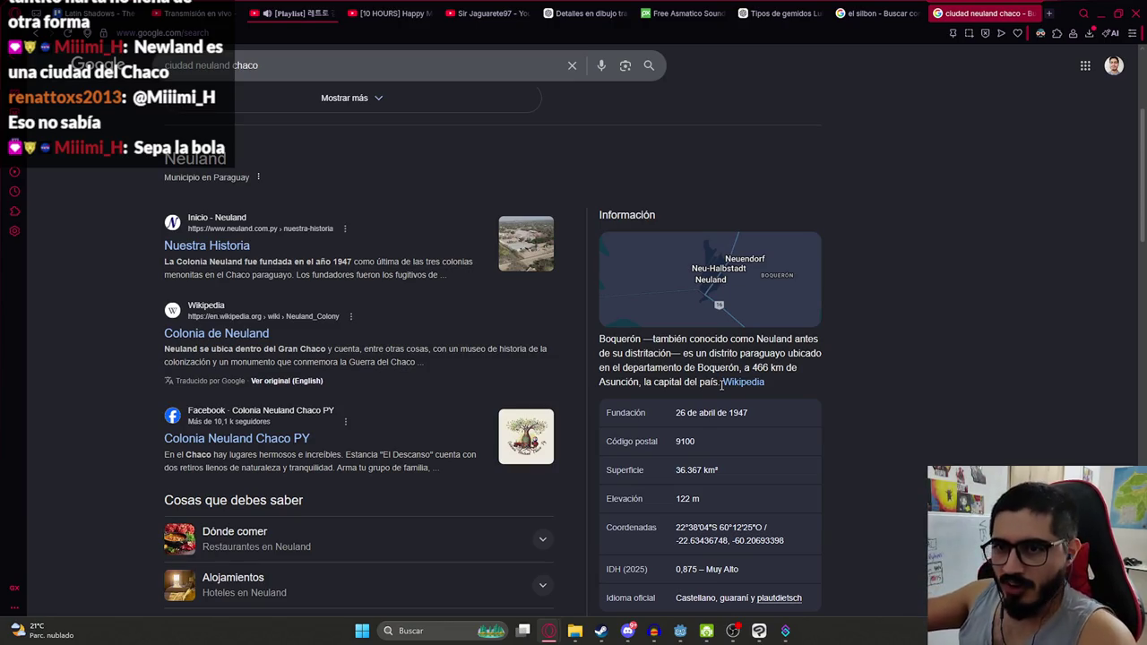
scroll(610, 368, up, 3)
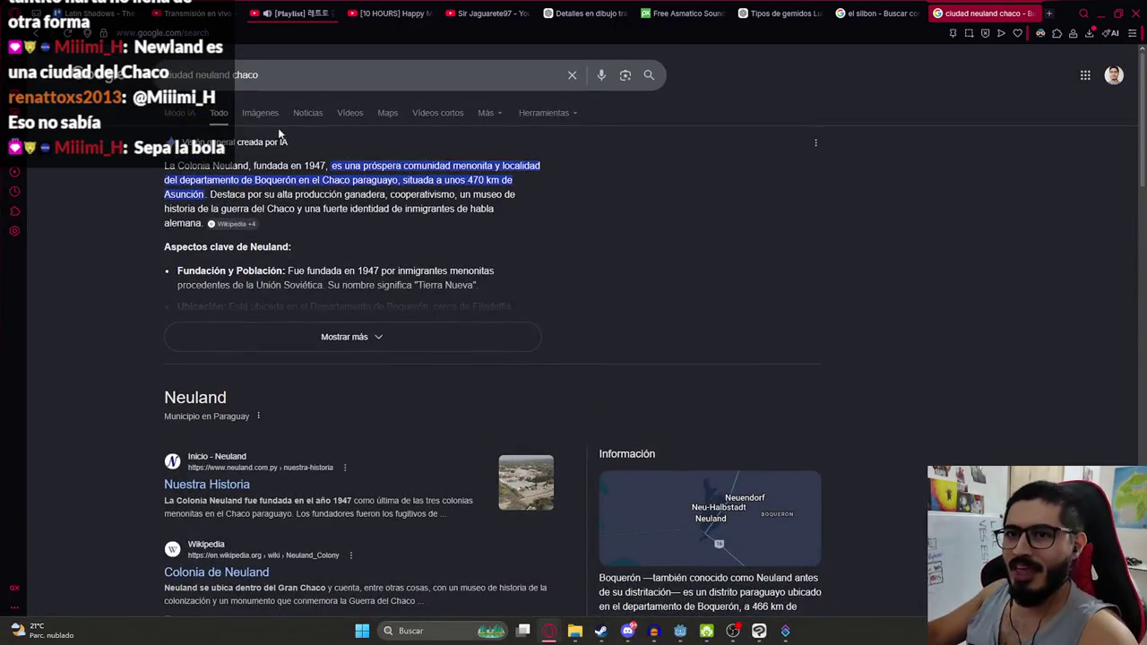
click(265, 113)
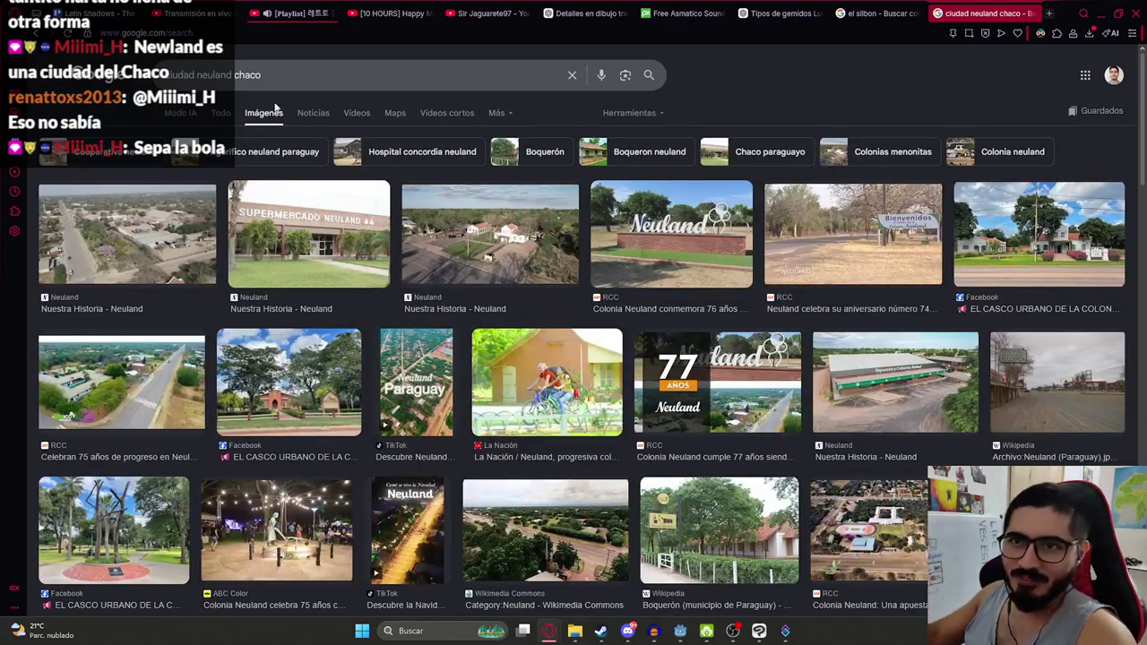
Search images for 'neuland carne' and preview meat and town-sign images
triple_click(269, 75)
text(neuland carne)
key(Return)
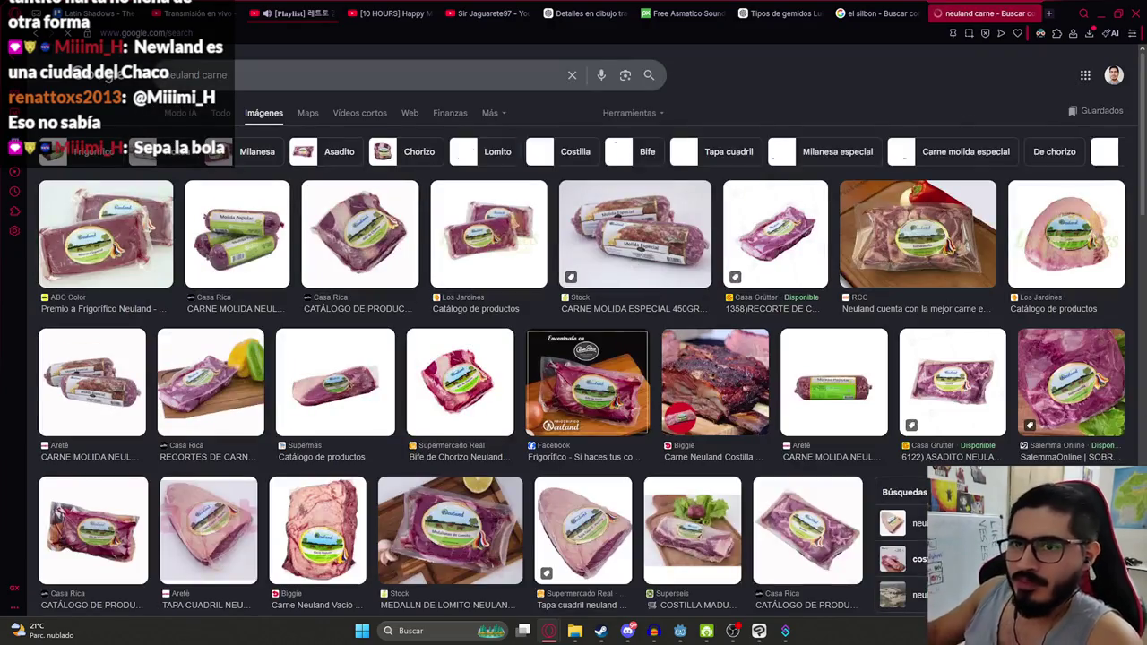
click(359, 234)
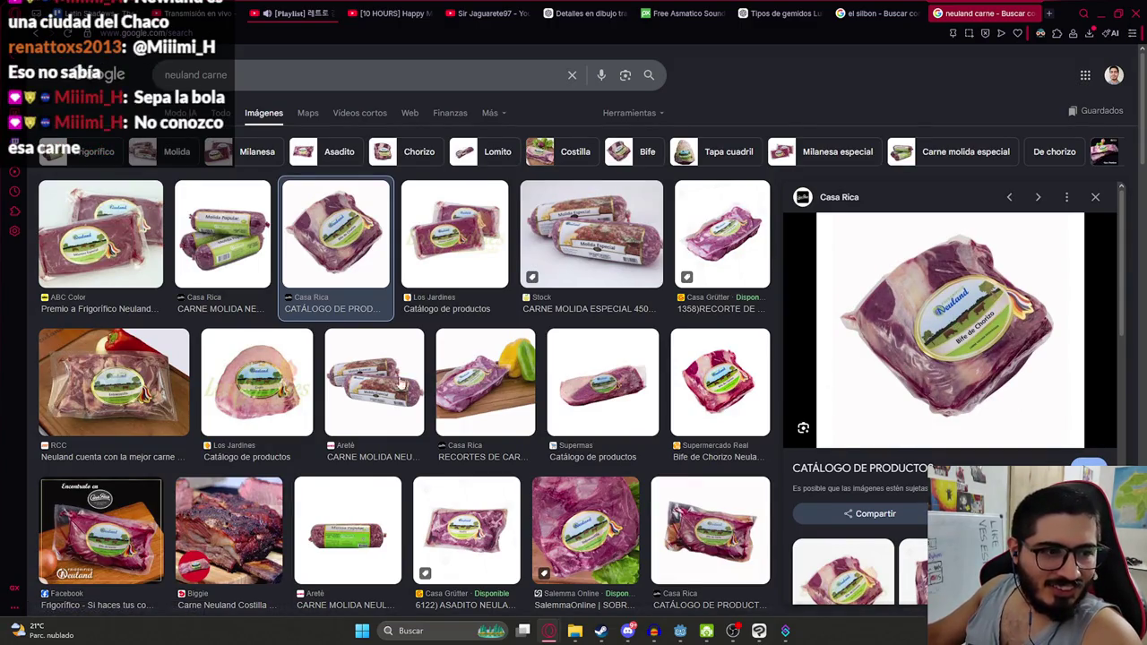
key(Return)
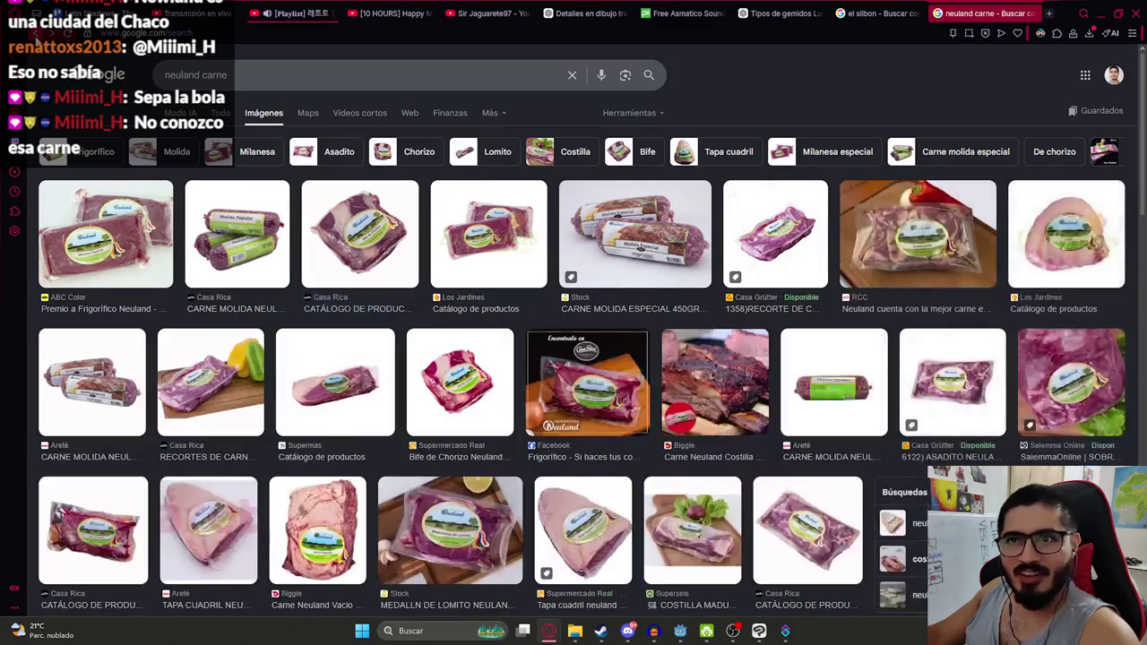
click(681, 224)
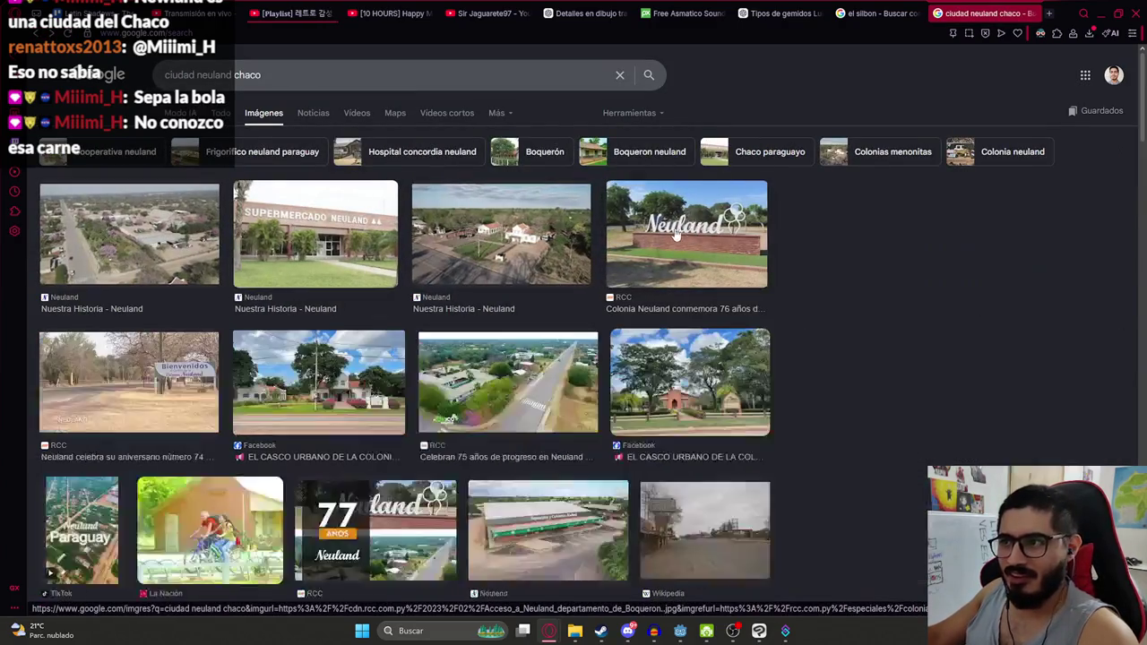
key(alt+Tab)
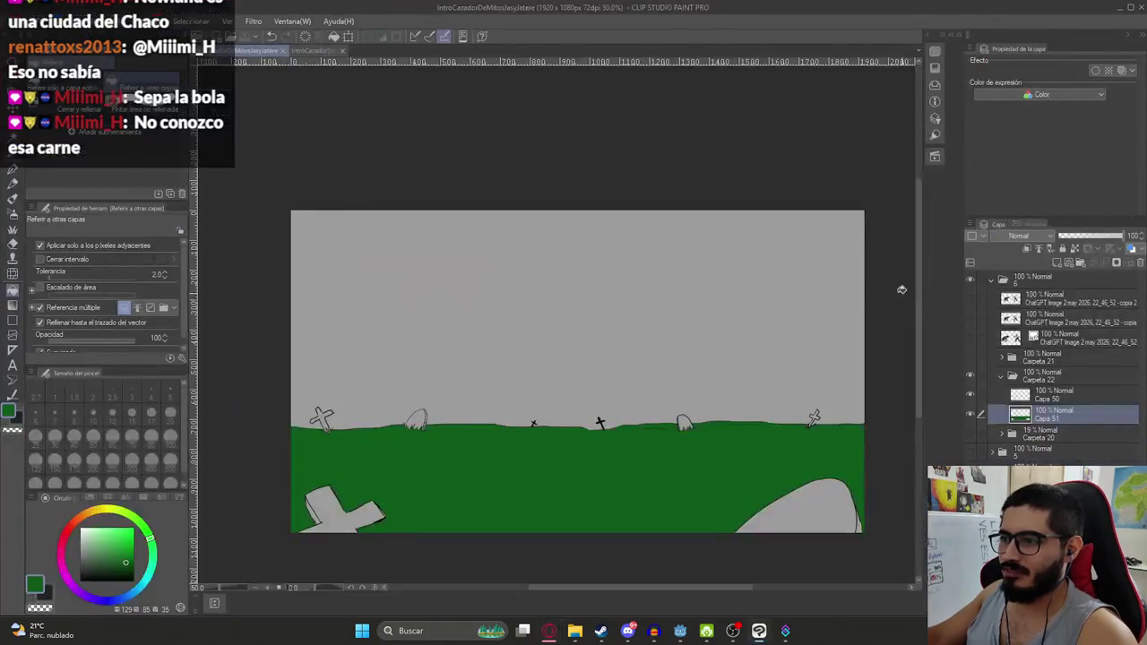
Fill the sky on Capa 51 with the sampled flat dark blue, replacing a mistaken green fill
click(645, 390)
key(ctrl+z)
scroll(624, 388, down, 3)
scroll(592, 409, up, 2)
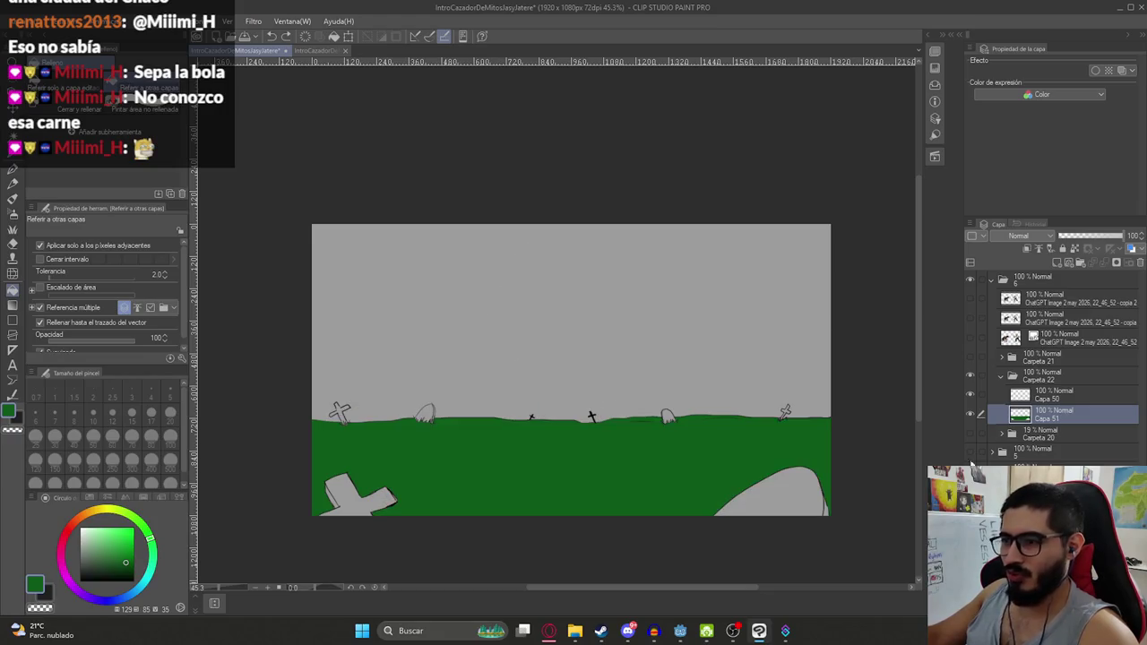
alt+click(784, 344)
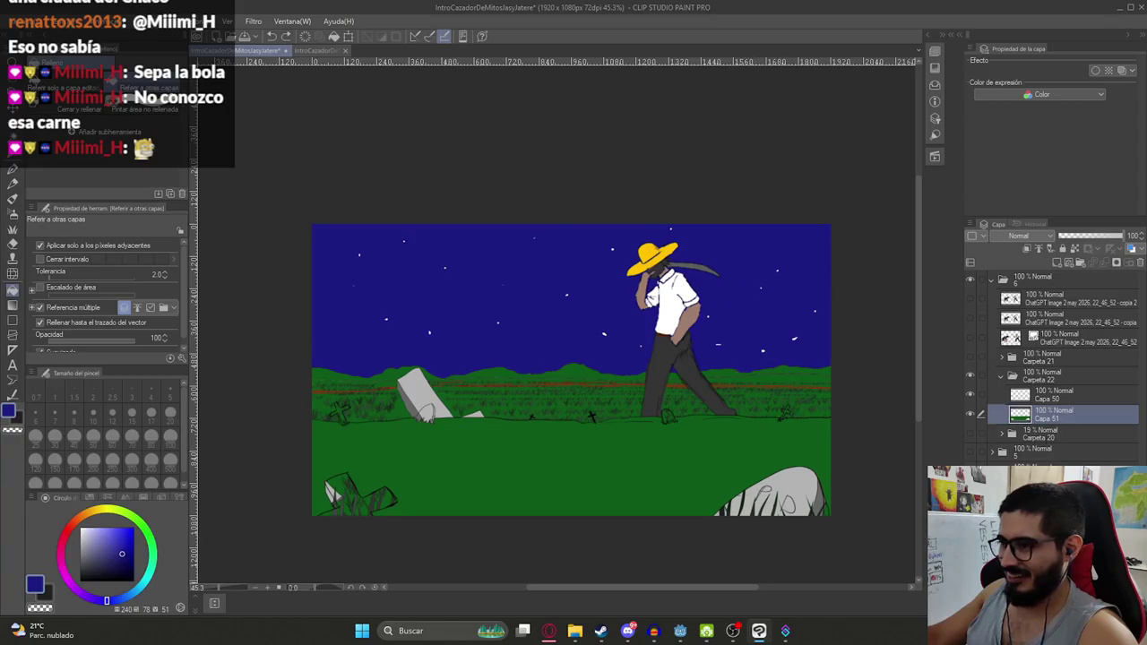
click(588, 296)
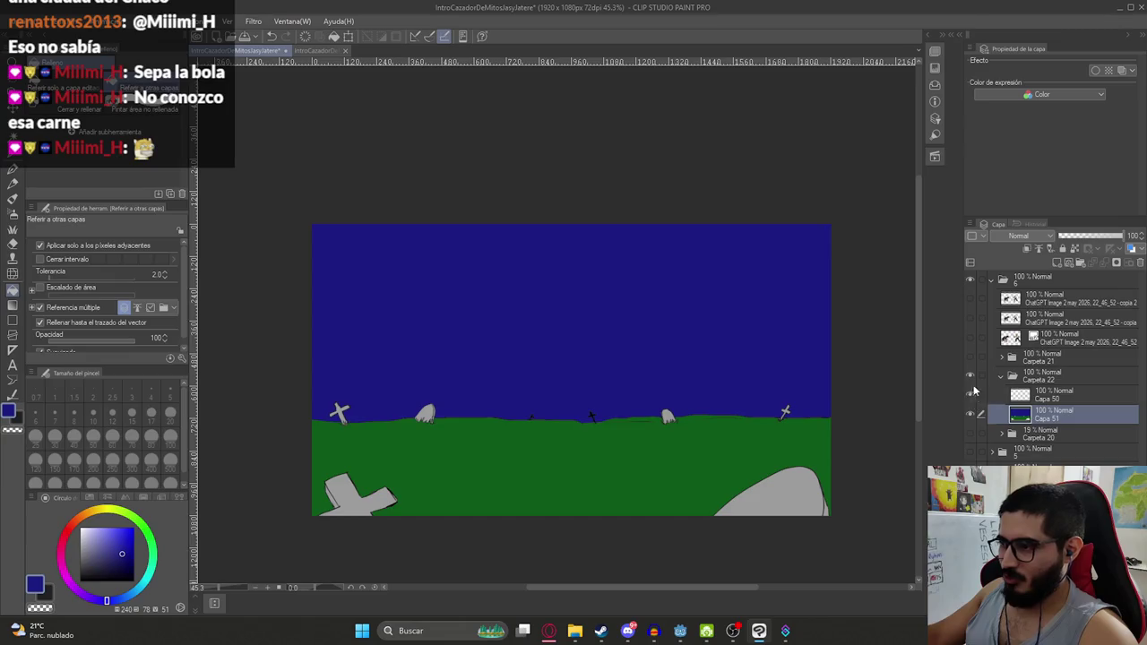
Toggle layer visibility to compare the graveyard with the other intro scenes
click(974, 391)
click(970, 452)
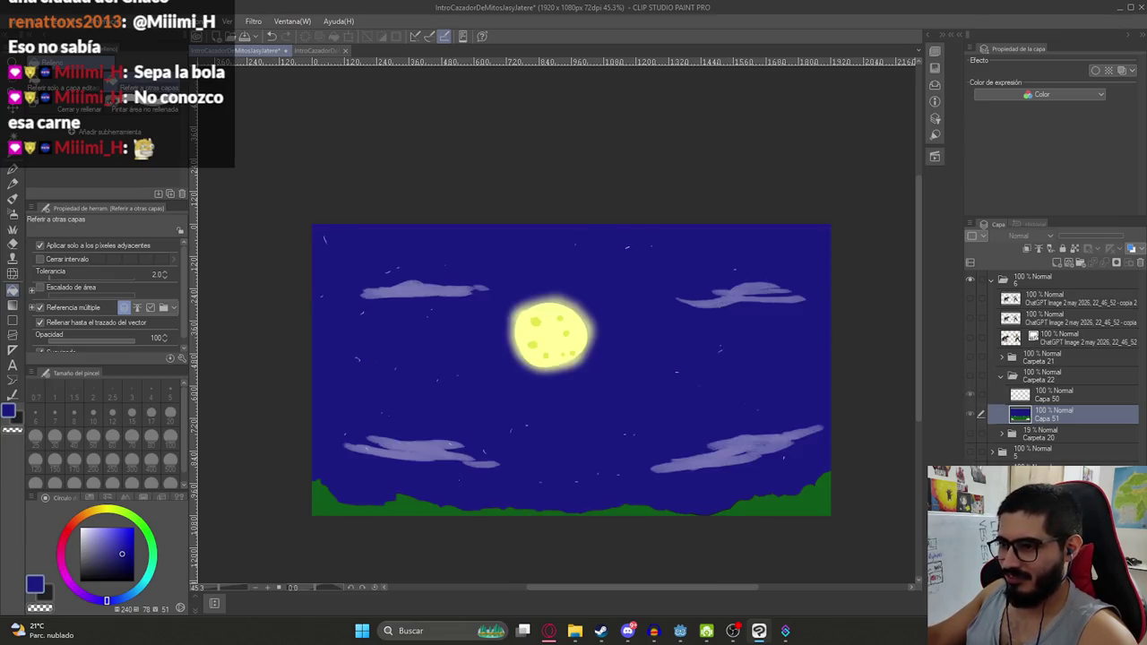
alt+click(762, 478)
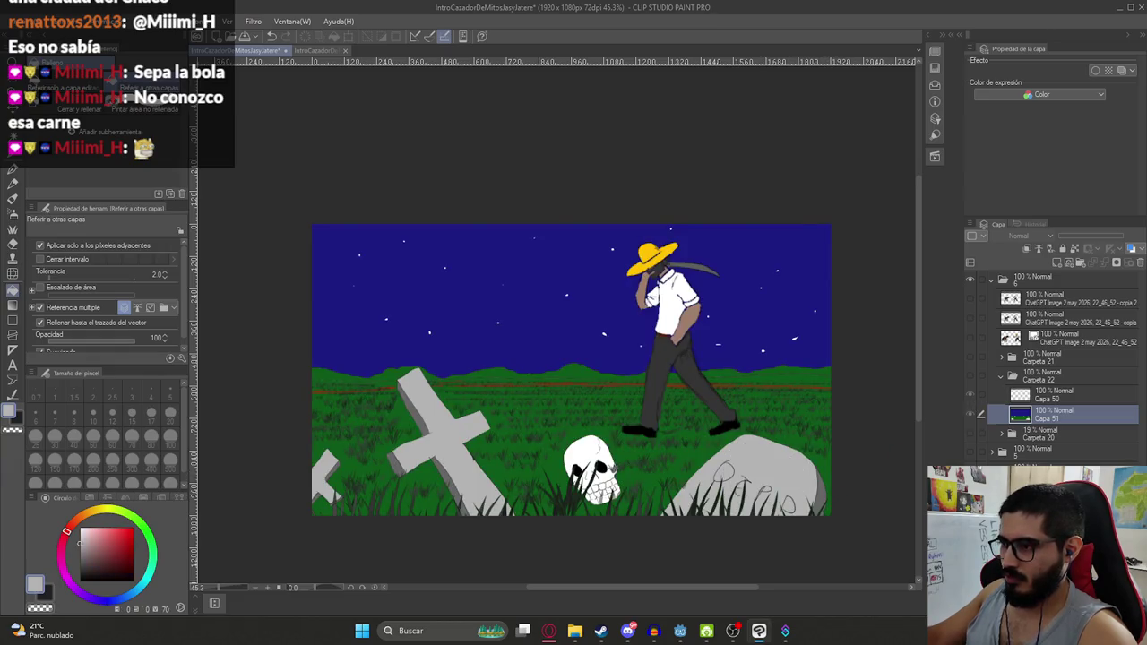
click(970, 374)
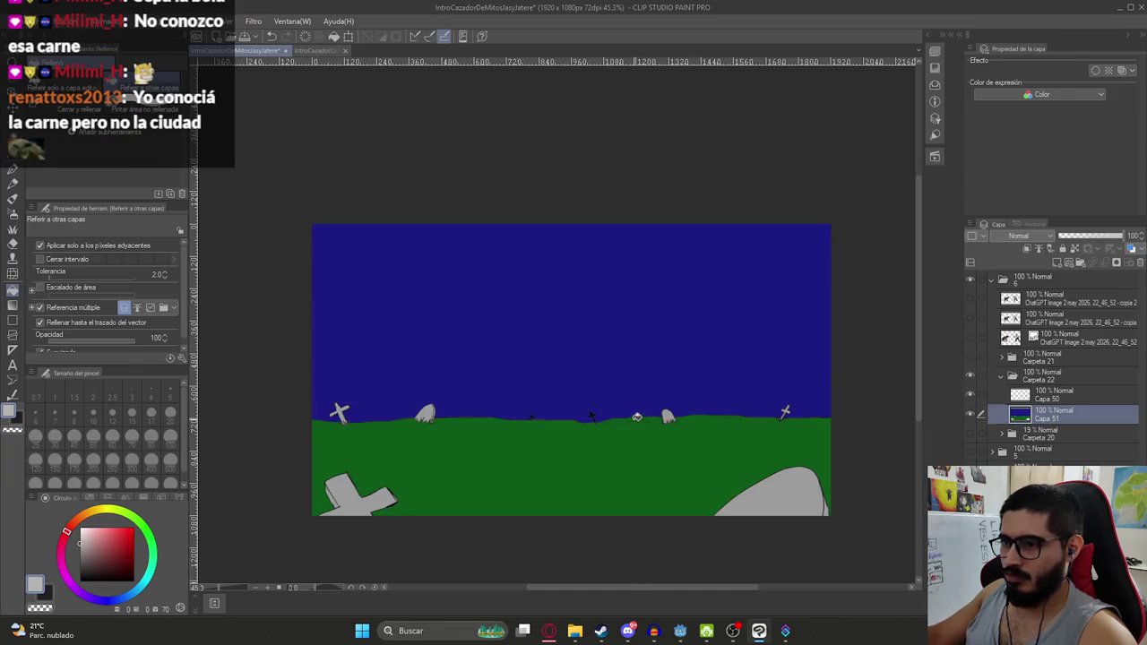
scroll(636, 416, up, 3)
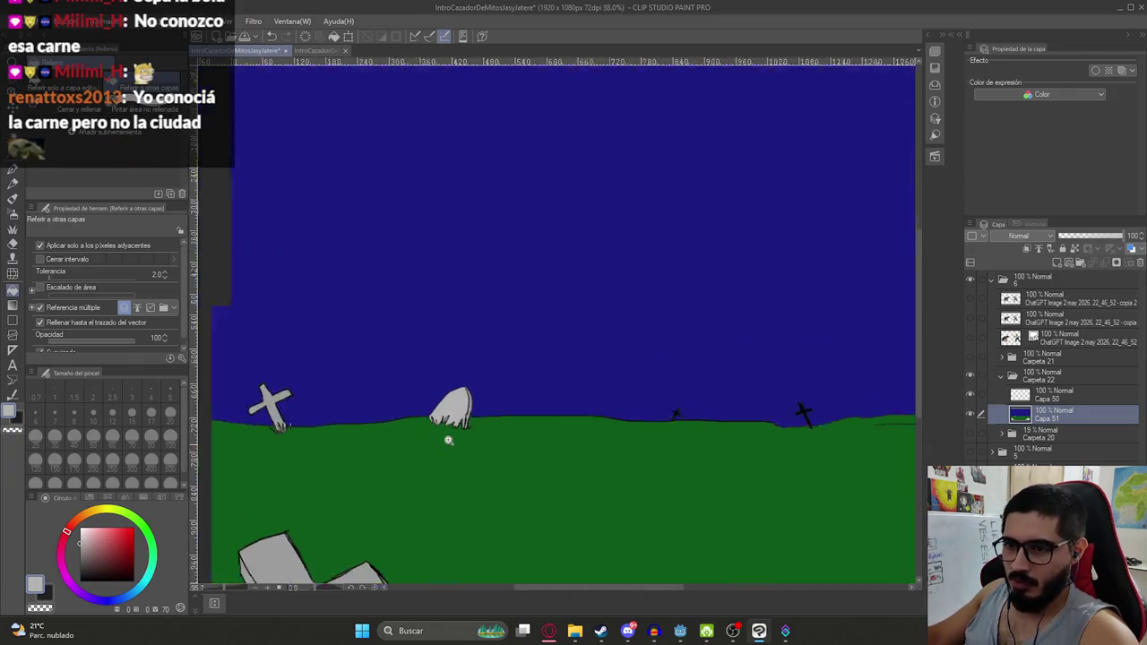
scroll(448, 440, down, 2)
scroll(484, 493, down, 2)
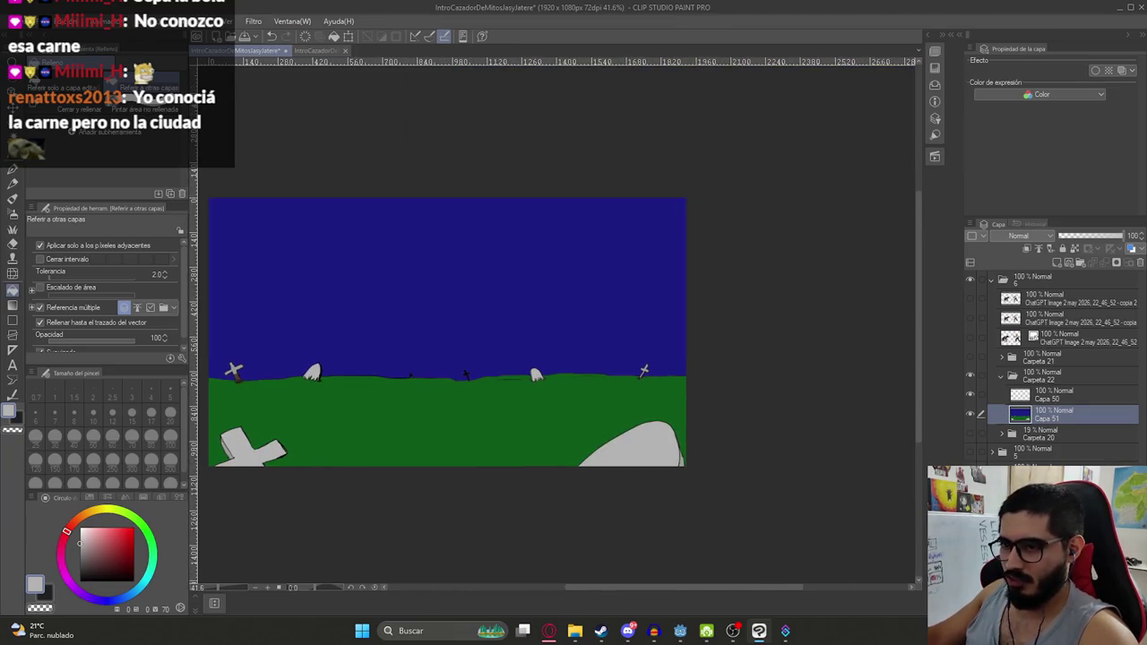
click(972, 387)
click(973, 387)
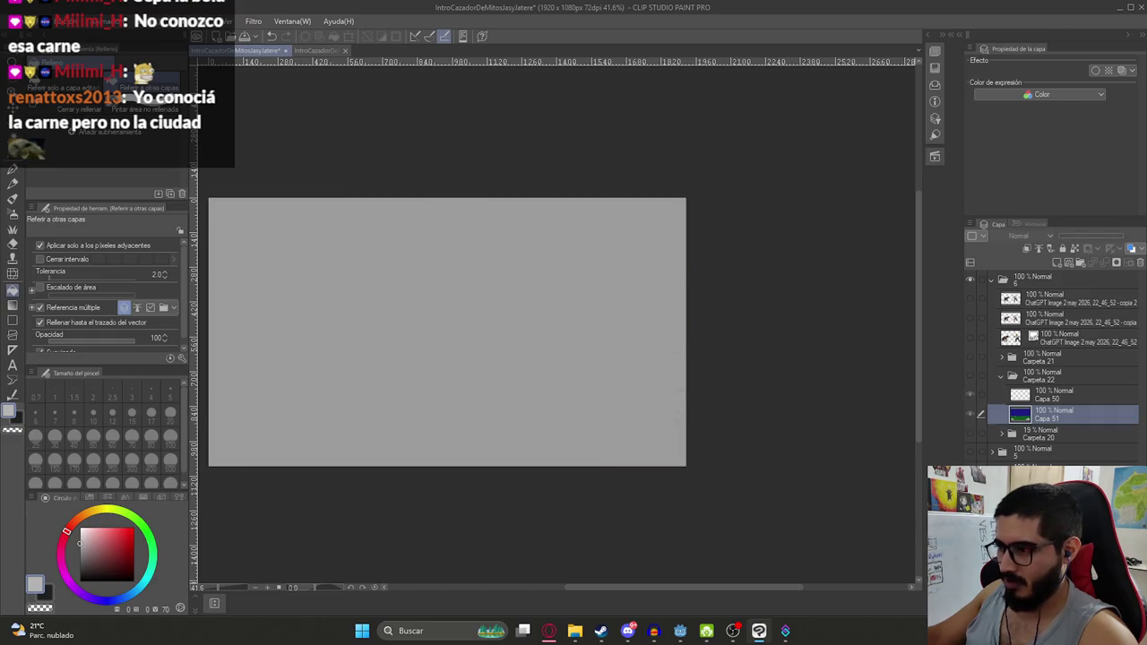
Shade the big rock, the cross's left face and the tombstone's right side with darker grey
alt+click(300, 408)
click(973, 380)
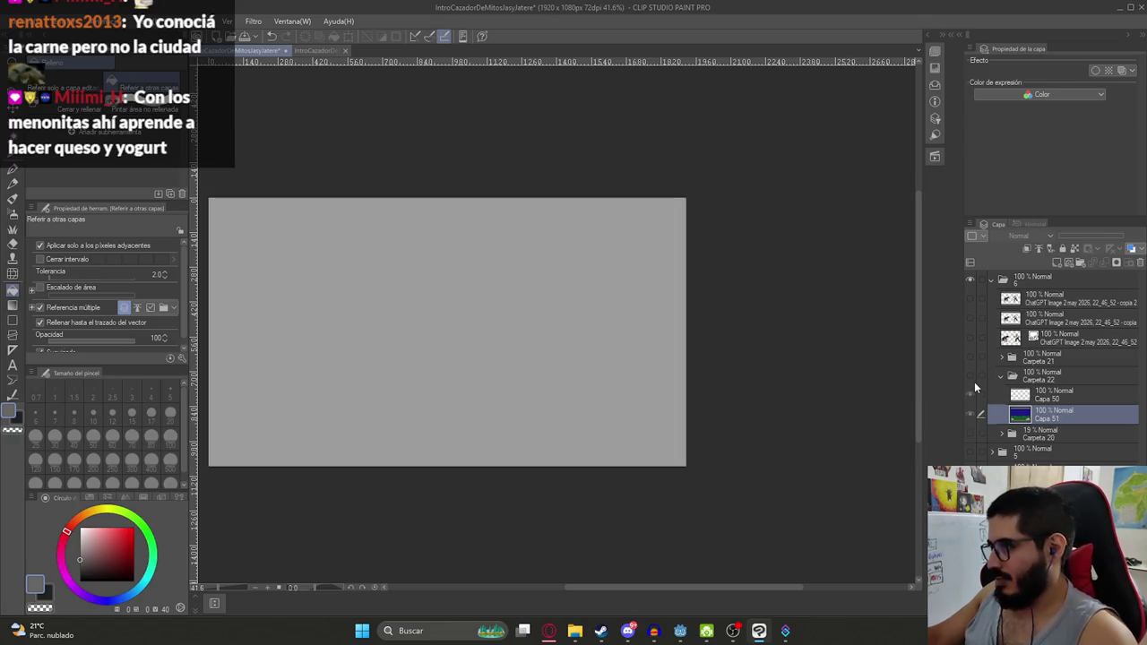
click(656, 452)
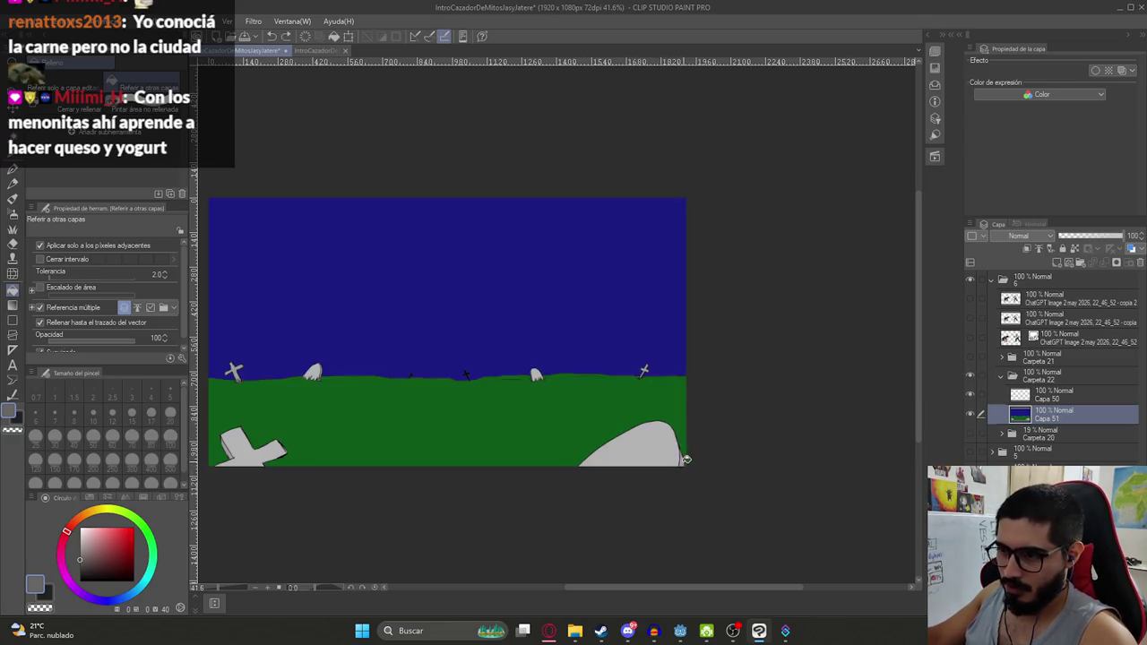
scroll(577, 386, up, 2)
scroll(535, 455, up, 2)
click(512, 436)
scroll(724, 262, up, 3)
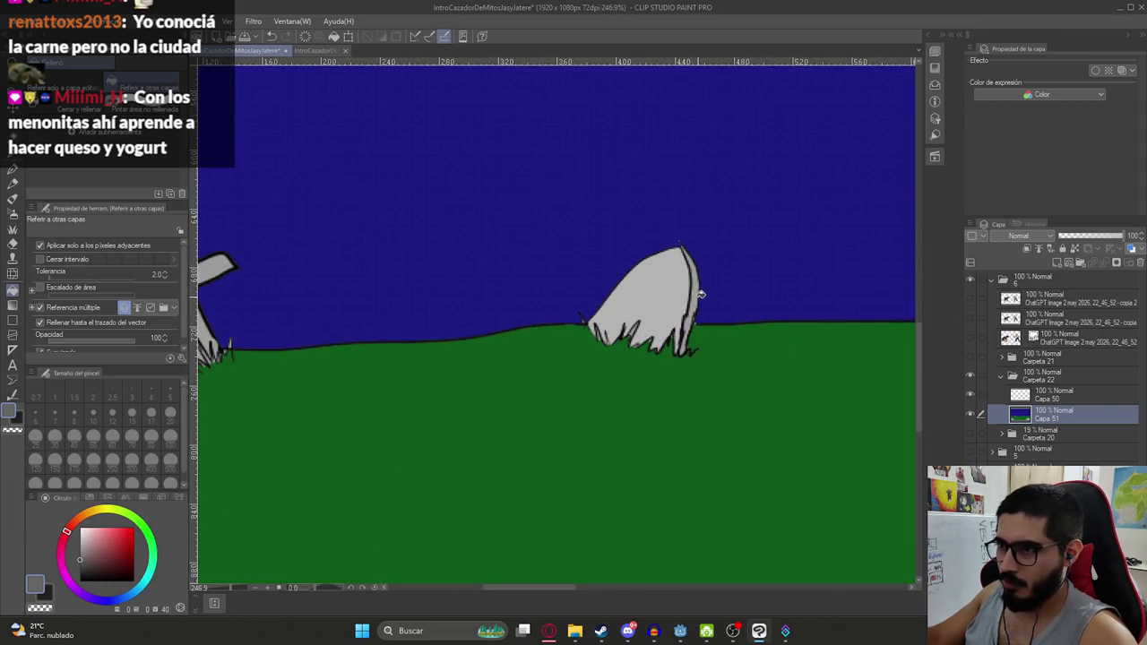
click(699, 298)
scroll(735, 294, down, 1)
scroll(726, 305, down, 1)
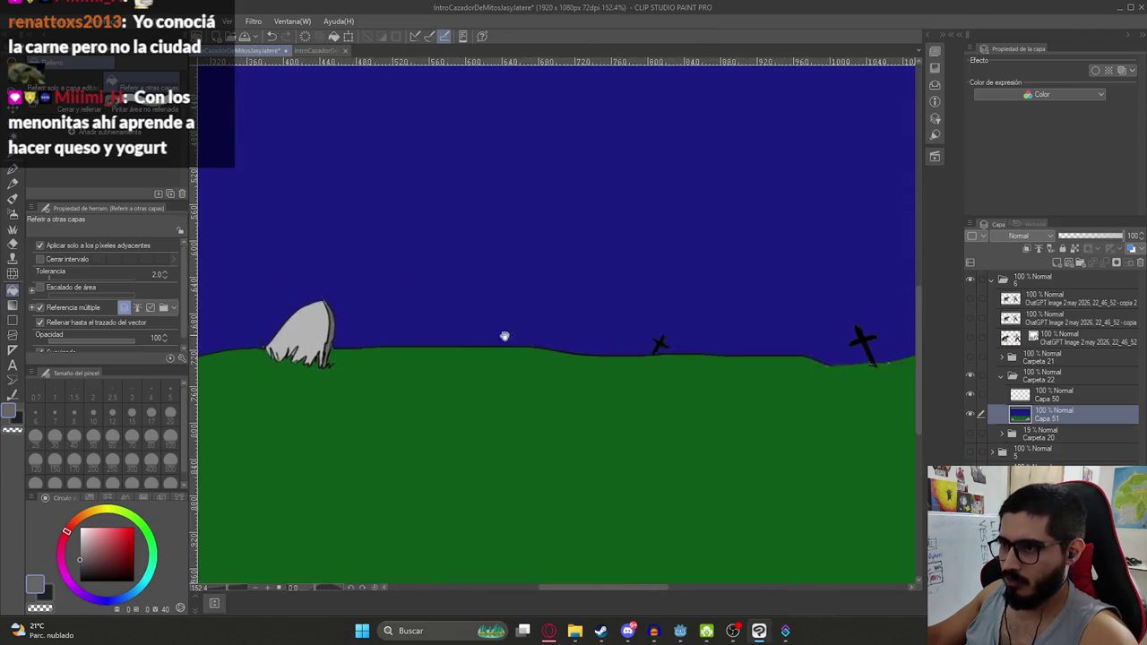
scroll(718, 318, down, 2)
scroll(718, 318, up, 2)
scroll(681, 376, up, 3)
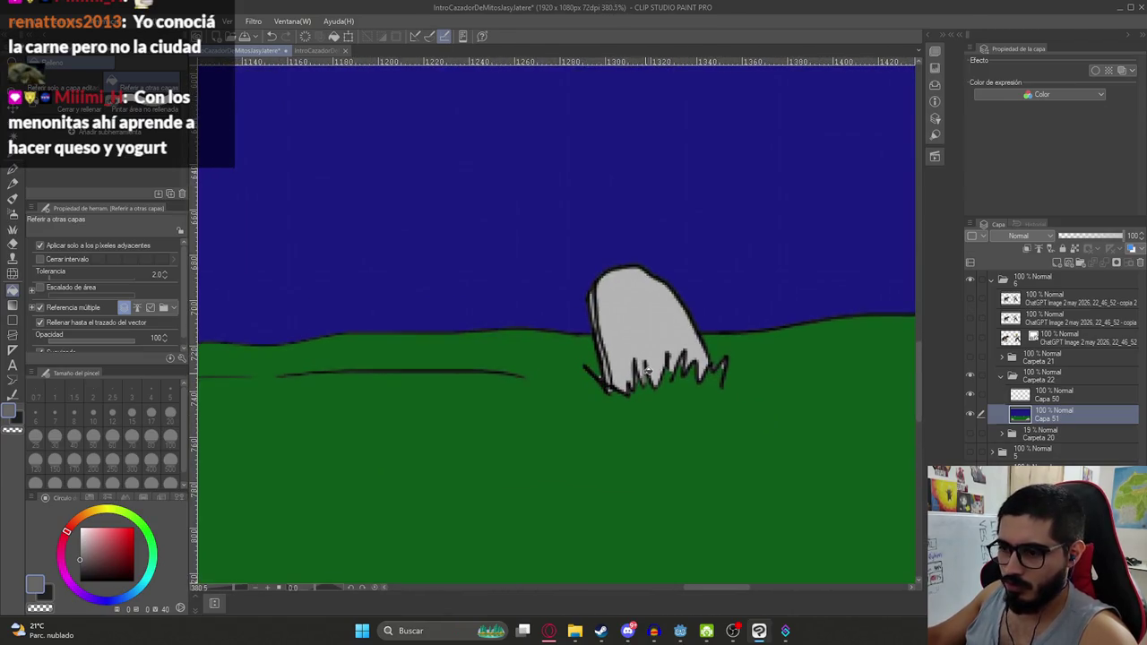
Thicken the tombstone's left outline with the pen
key(p)
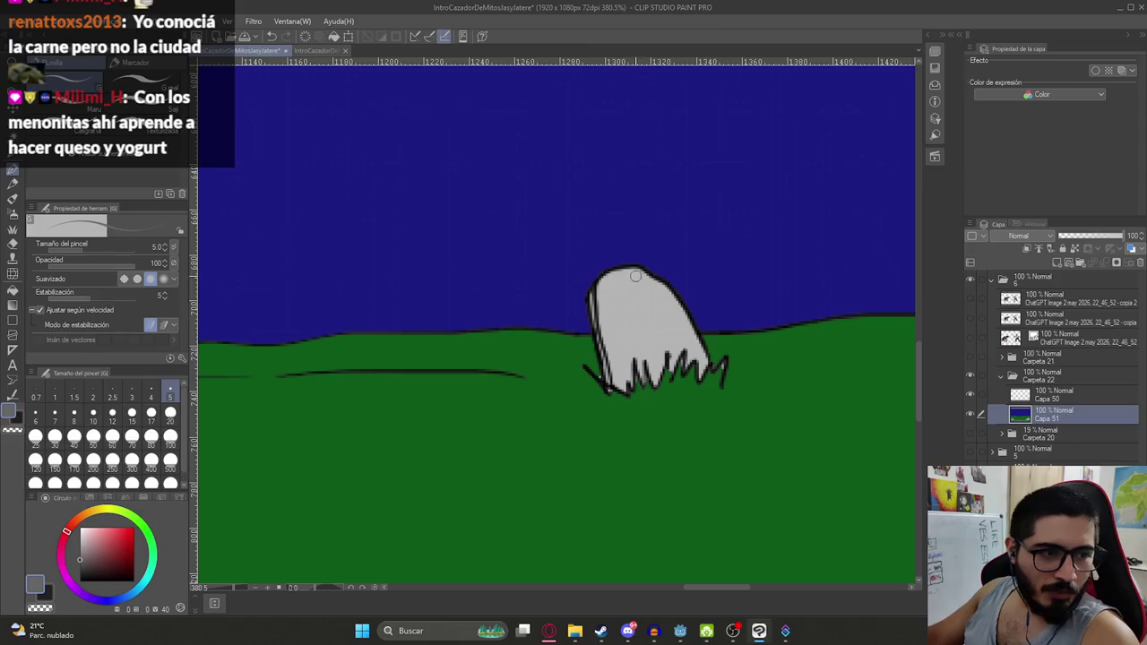
drag(645, 376, 679, 205)
key(ctrl+z)
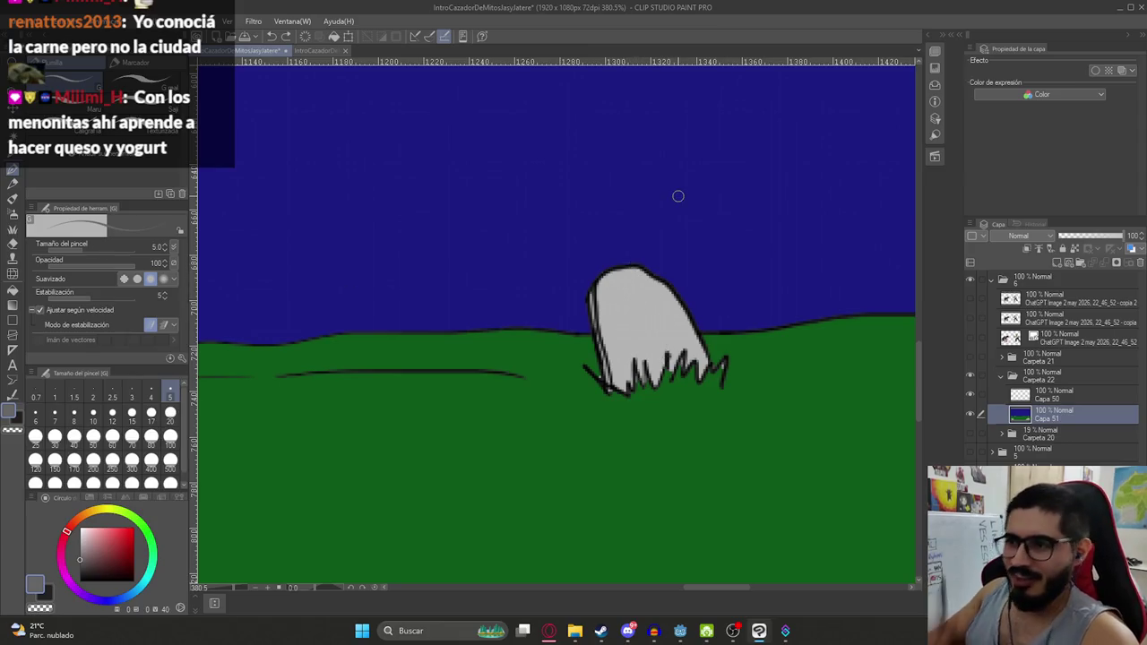
scroll(581, 346, up, 2)
drag(593, 280, 585, 334)
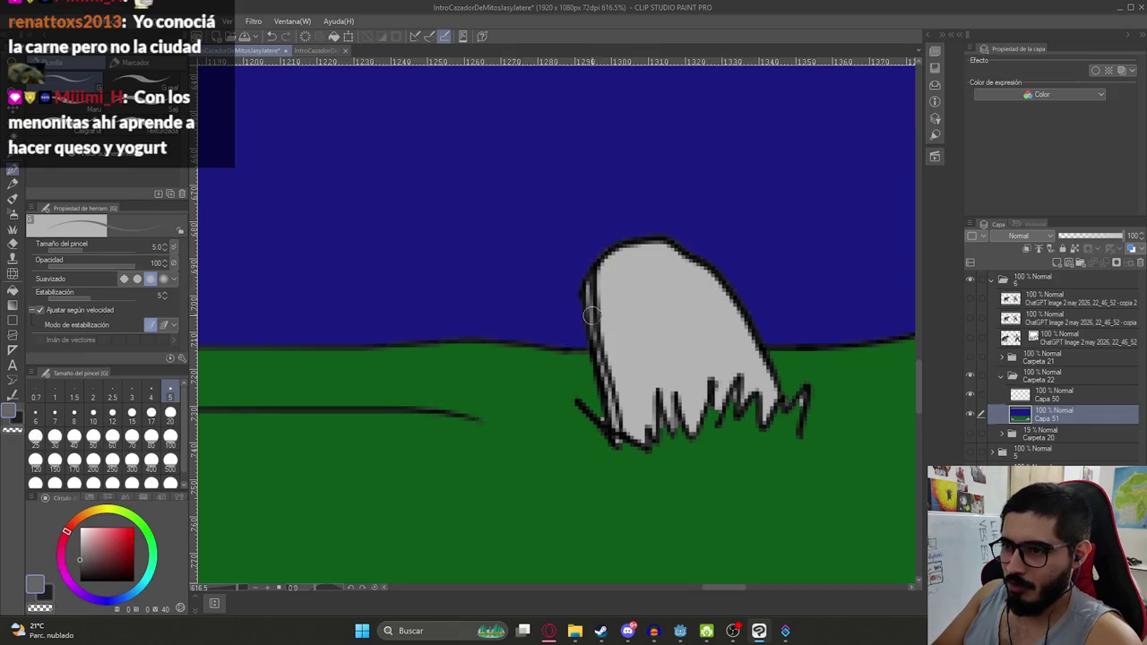
drag(591, 286, 605, 383)
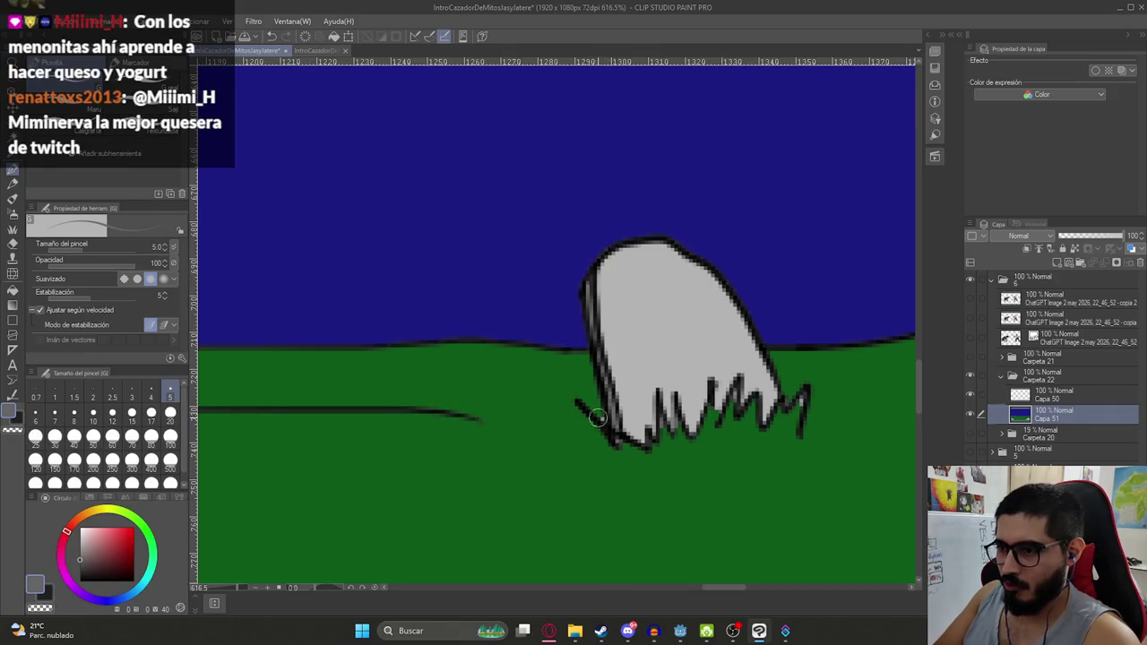
Touch up grass blades in sampled green and darken the grey patch at the cross base
alt+click(573, 463)
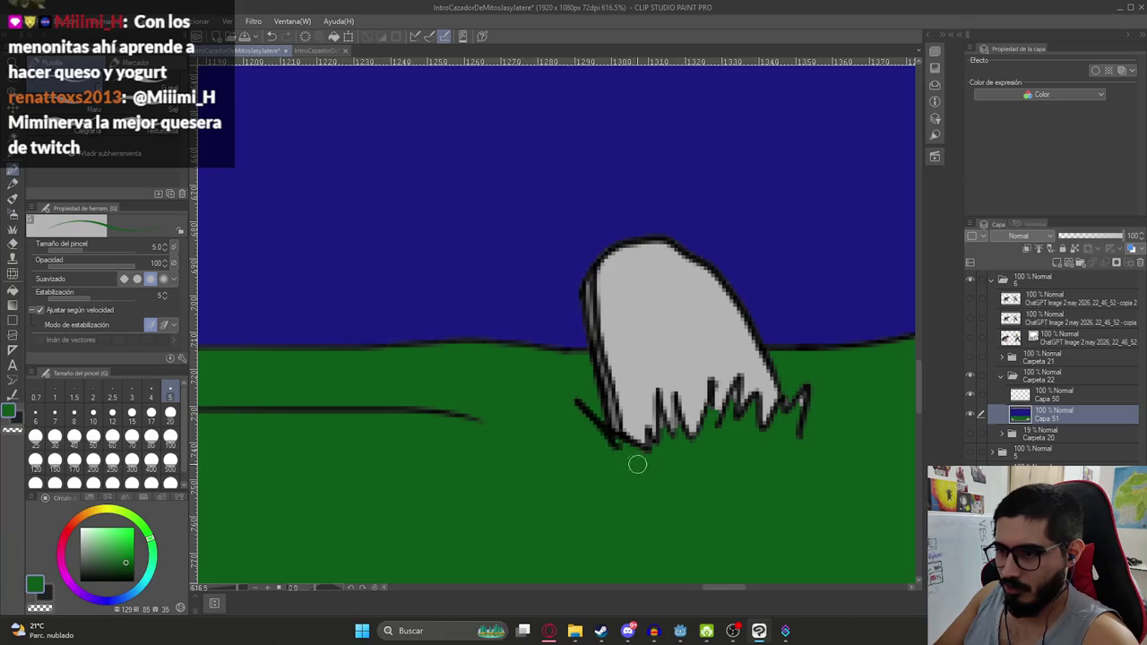
scroll(637, 464, down, 1)
scroll(637, 465, up, 2)
drag(667, 412, 654, 453)
drag(751, 386, 763, 396)
drag(869, 376, 865, 383)
scroll(840, 384, down, 5)
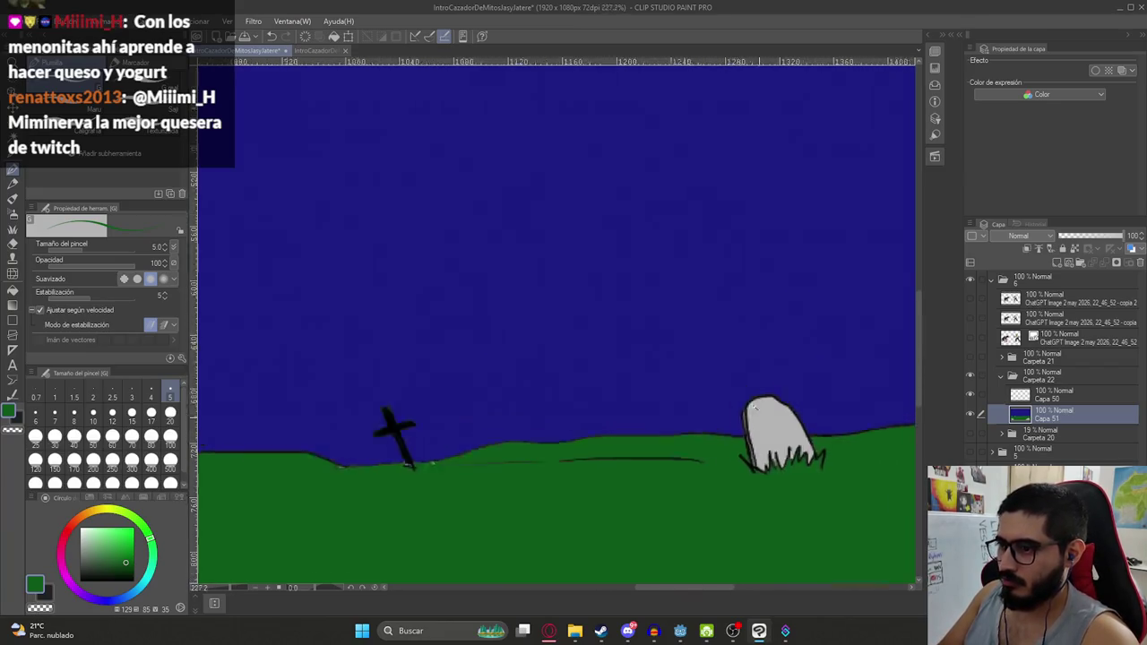
scroll(756, 417, down, 2)
scroll(673, 457, up, 8)
click(793, 322)
mouse_move(561, 338)
mouse_down()
mouse_move(557, 326)
mouse_move(640, 366)
mouse_up()
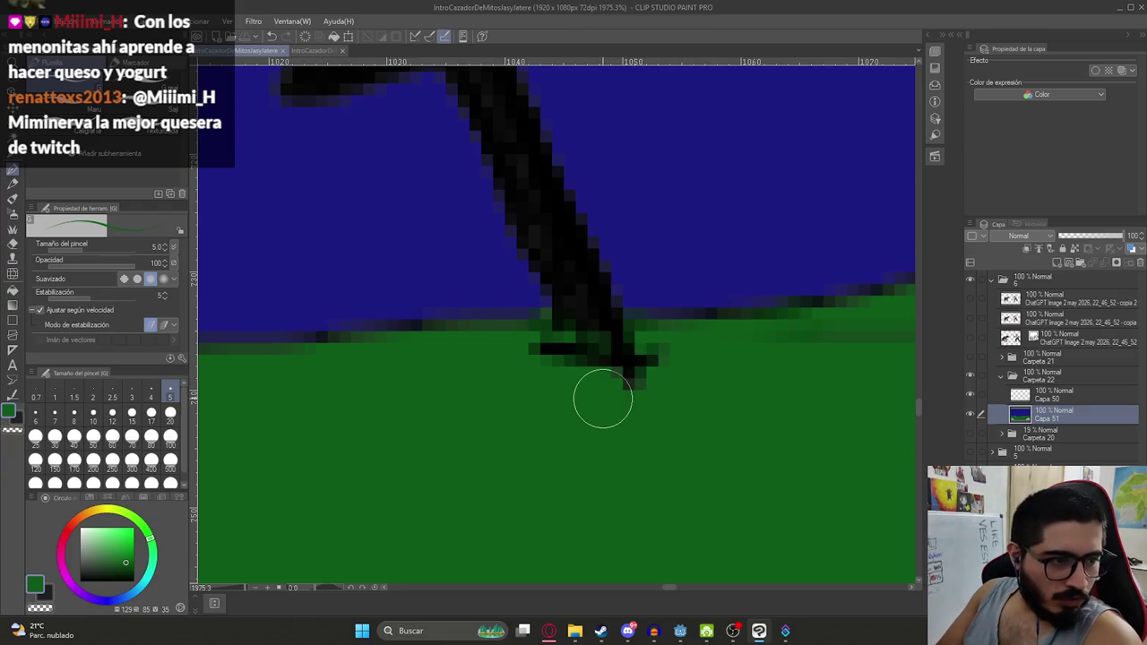
scroll(591, 385, down, 5)
scroll(551, 358, down, 1)
scroll(528, 381, up, 6)
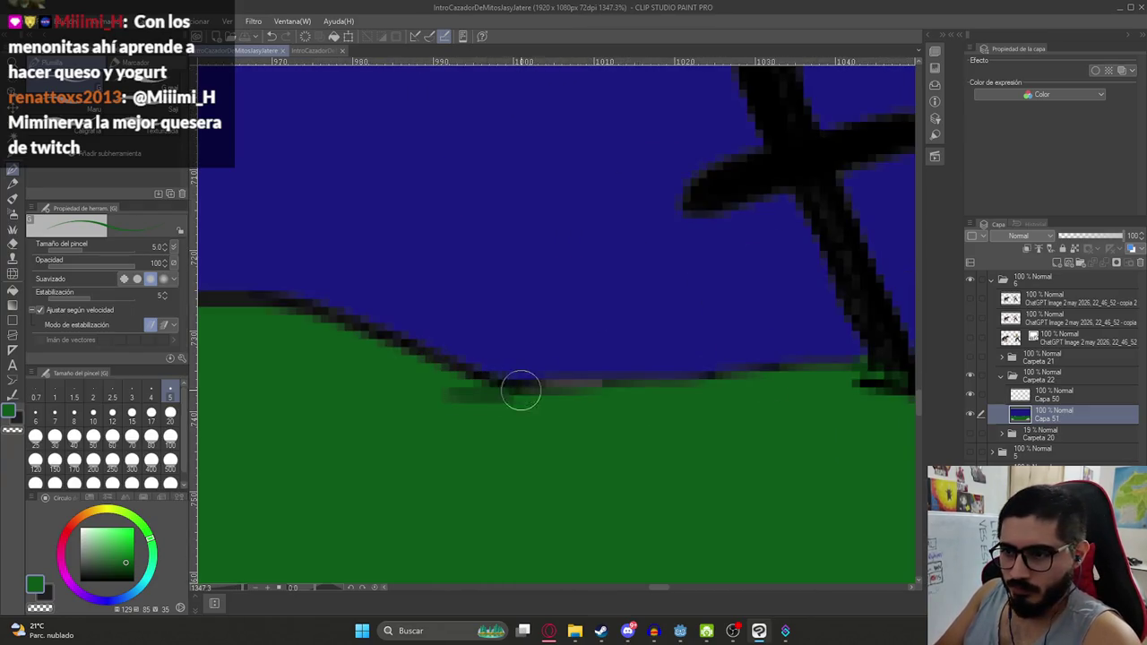
Extend the horizon line to the right and paint green grass over the tombstone bottom
drag(520, 391, 748, 381)
scroll(717, 394, down, 2)
scroll(686, 410, down, 3)
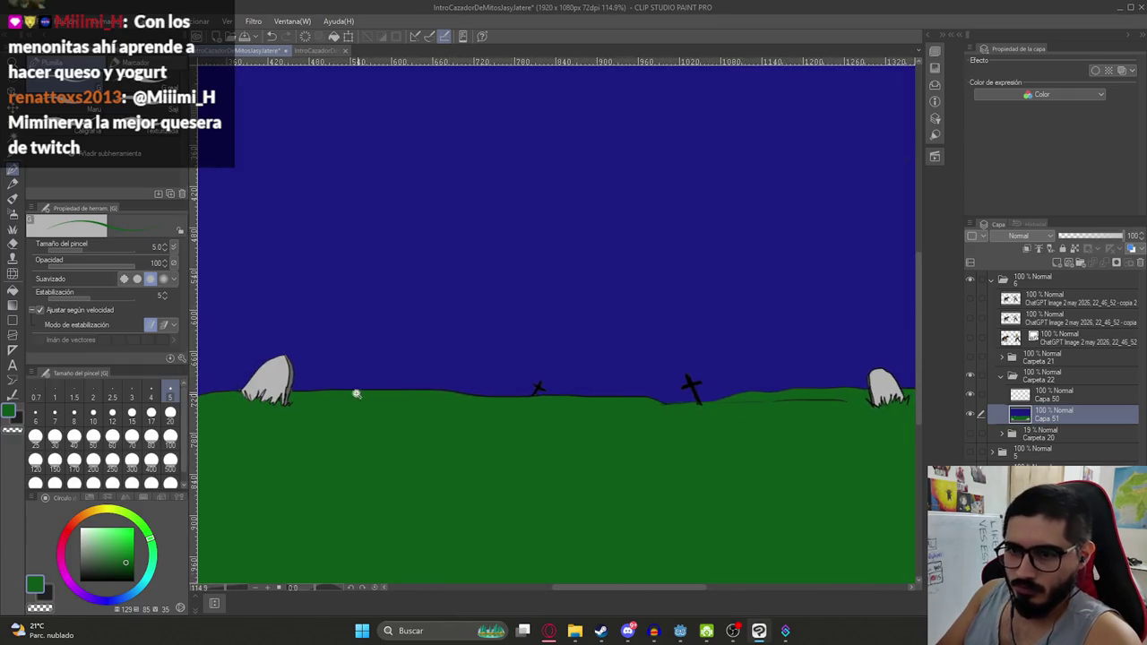
scroll(359, 394, up, 5)
scroll(364, 328, down, 1)
scroll(484, 389, down, 1)
scroll(466, 365, up, 2)
mouse_move(467, 365)
mouse_down()
mouse_move(484, 420)
mouse_move(461, 430)
mouse_move(533, 428)
mouse_move(497, 450)
mouse_up()
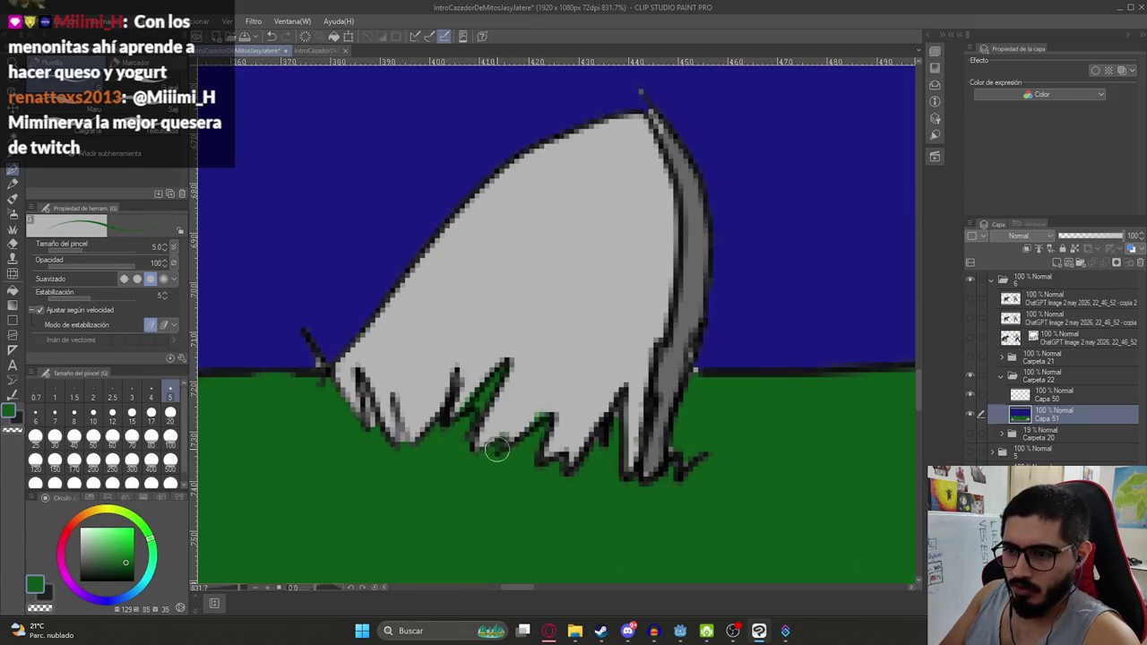
mouse_move(426, 396)
mouse_down()
mouse_move(377, 421)
mouse_move(399, 437)
mouse_up()
mouse_move(358, 377)
mouse_down()
mouse_move(403, 444)
mouse_move(385, 457)
mouse_move(312, 350)
mouse_up()
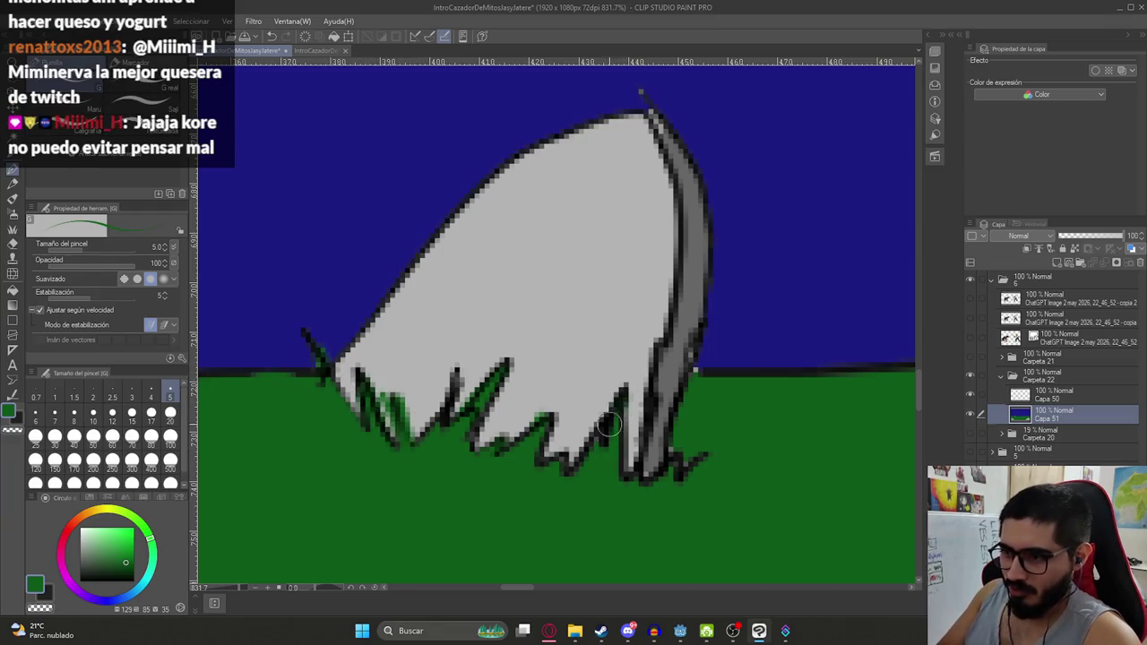
drag(643, 469, 691, 475)
Paint dark-green grass strokes around the base of the big cross
key(ctrl+0)
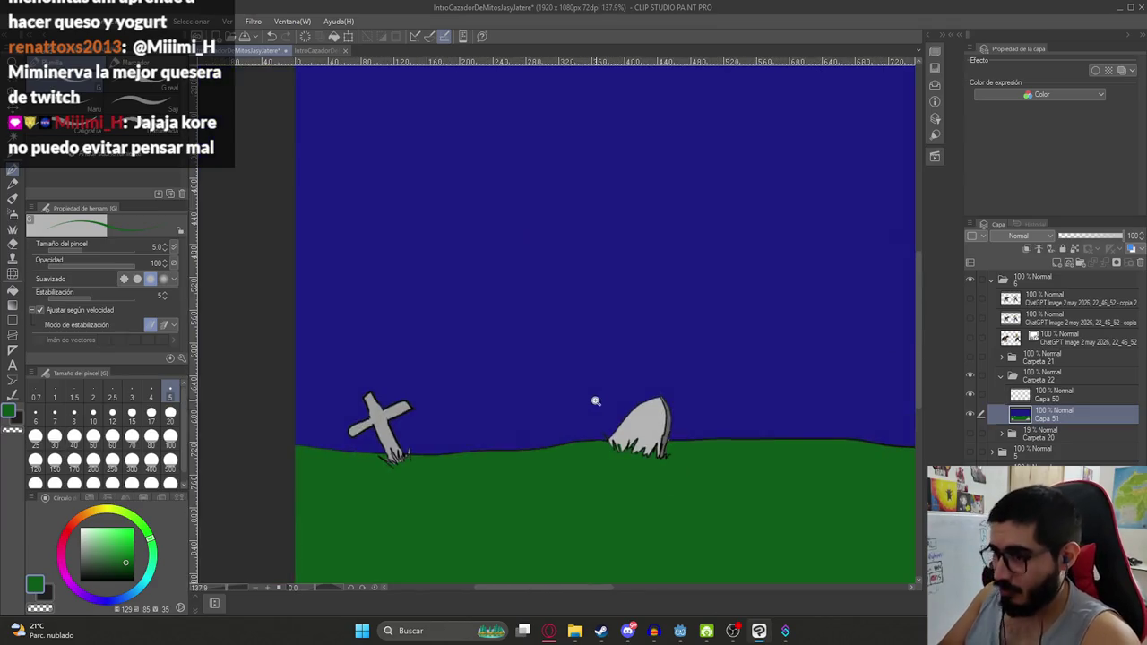
scroll(373, 449, up, 5)
drag(446, 428, 488, 484)
mouse_move(461, 448)
mouse_down()
mouse_move(502, 488)
mouse_move(551, 414)
mouse_up()
drag(462, 494, 437, 472)
drag(476, 515, 426, 480)
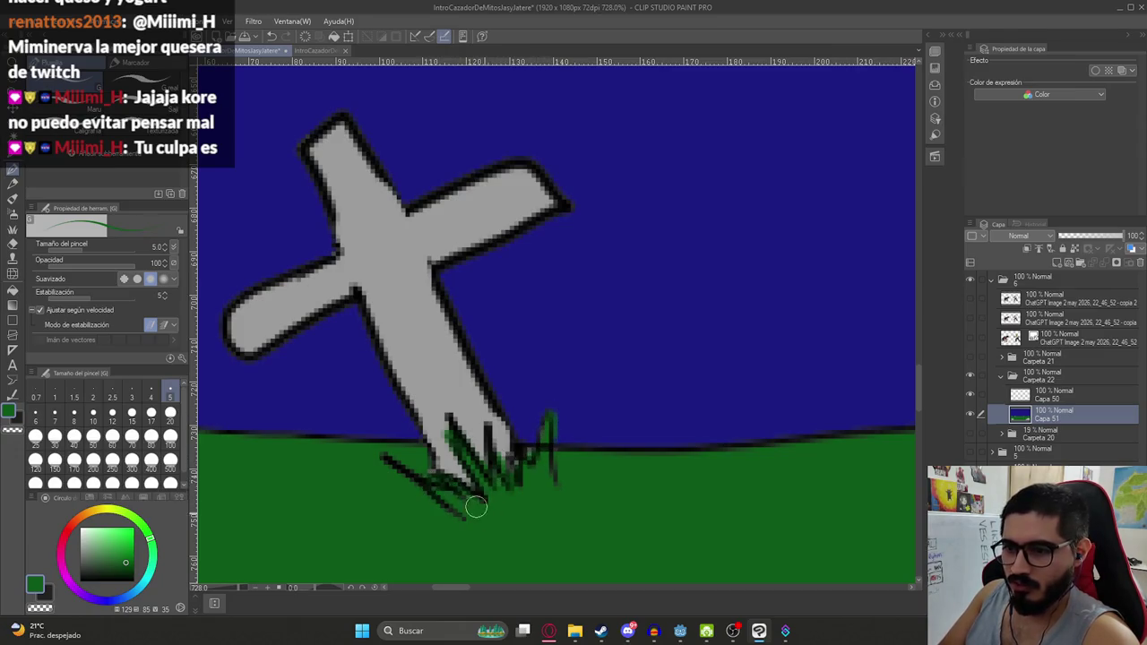
drag(517, 477, 531, 457)
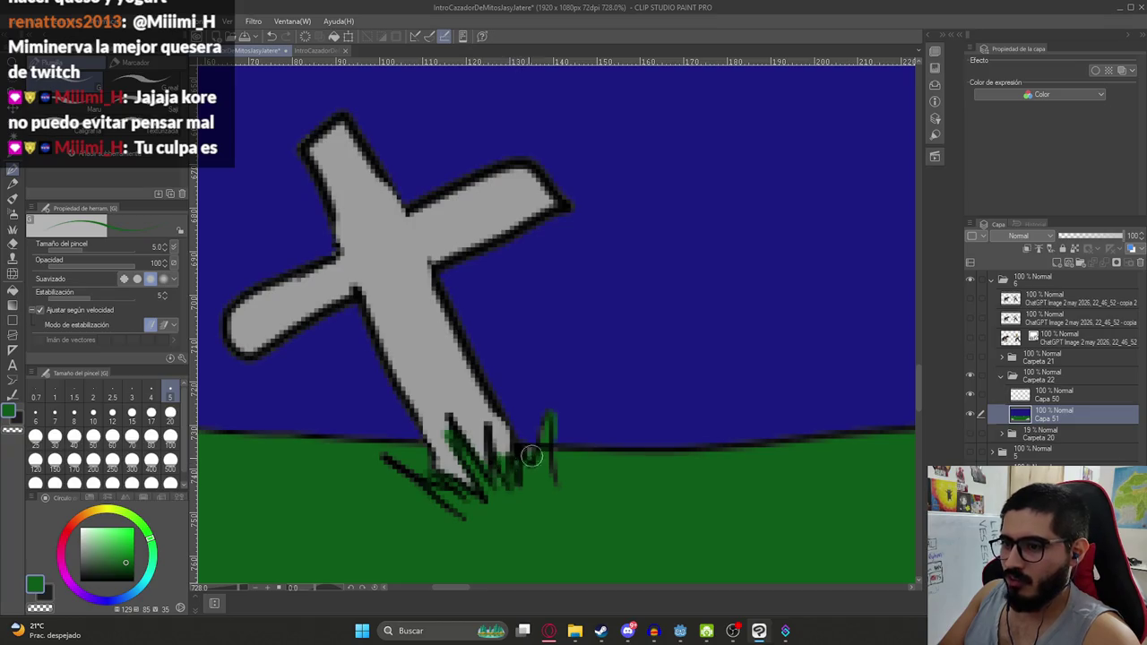
Draw grass strokes at the tilted cross base, then zoom back out to the full scene
scroll(460, 419, down, 10)
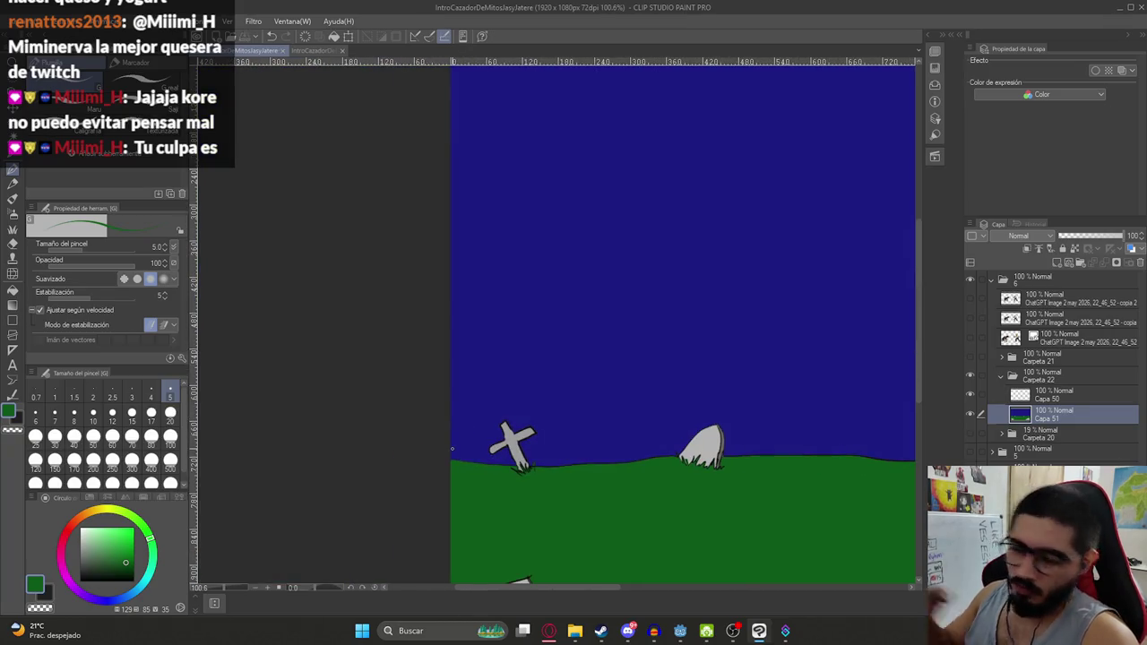
scroll(428, 461, down, 1)
scroll(593, 369, down, 2)
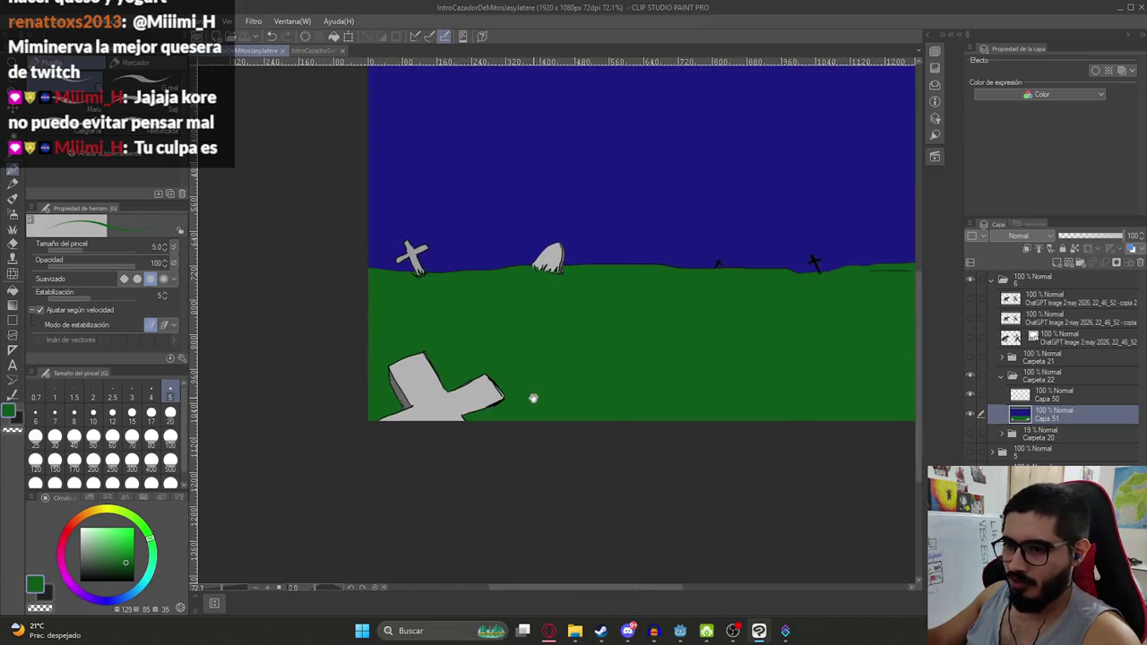
drag(801, 350, 665, 451)
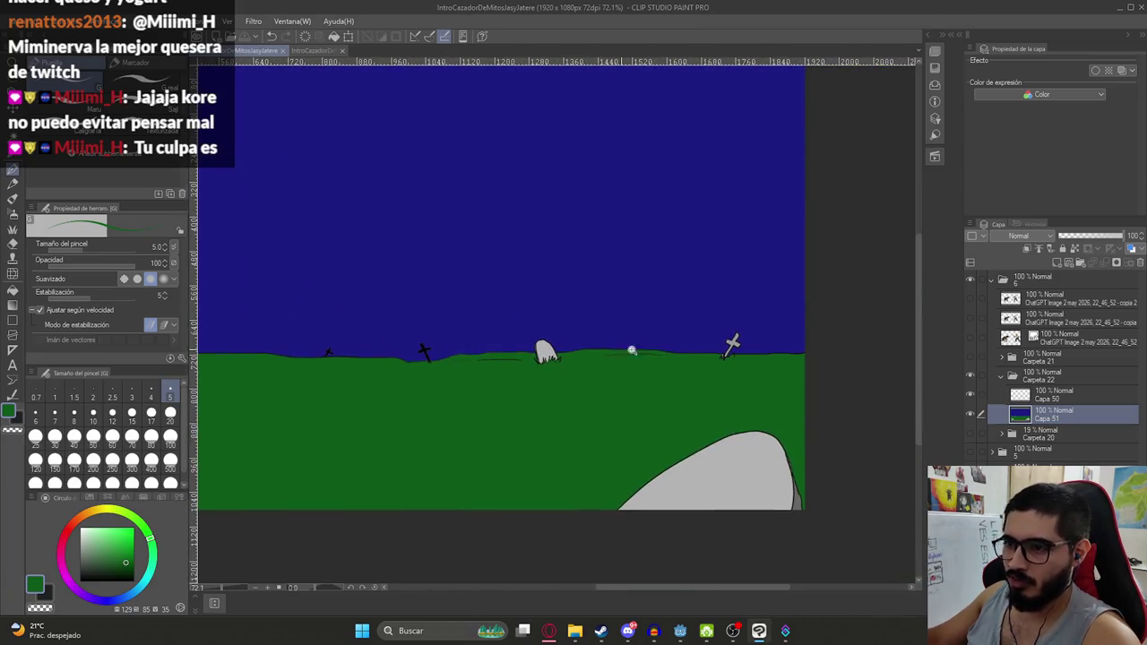
scroll(750, 377, up, 2)
scroll(771, 416, up, 5)
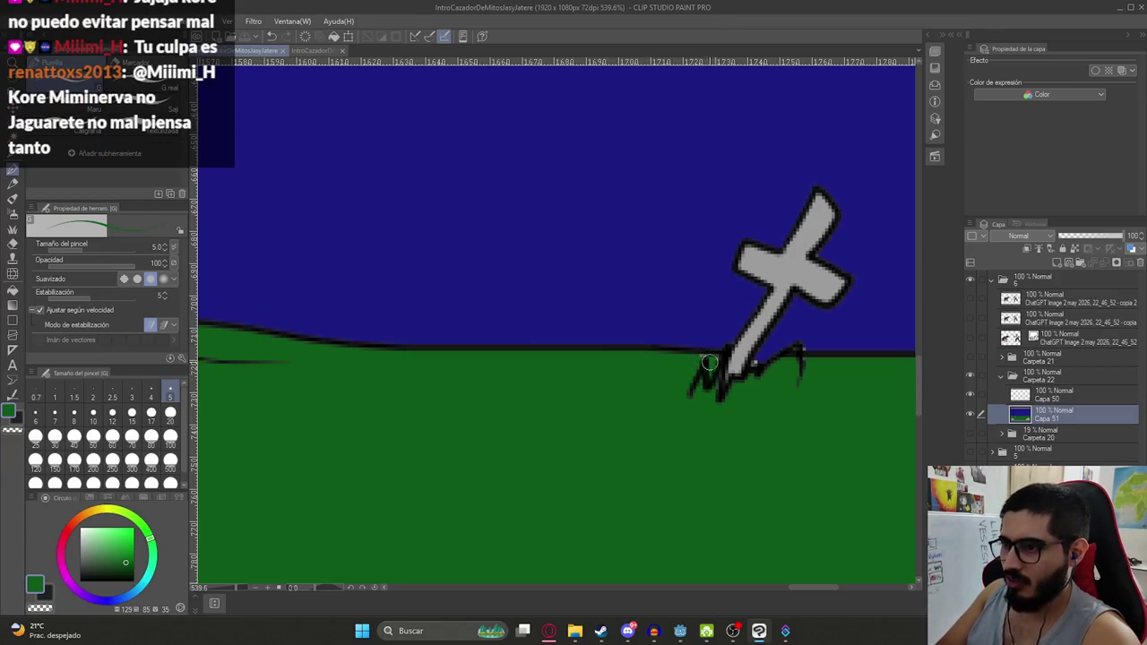
drag(707, 362, 739, 389)
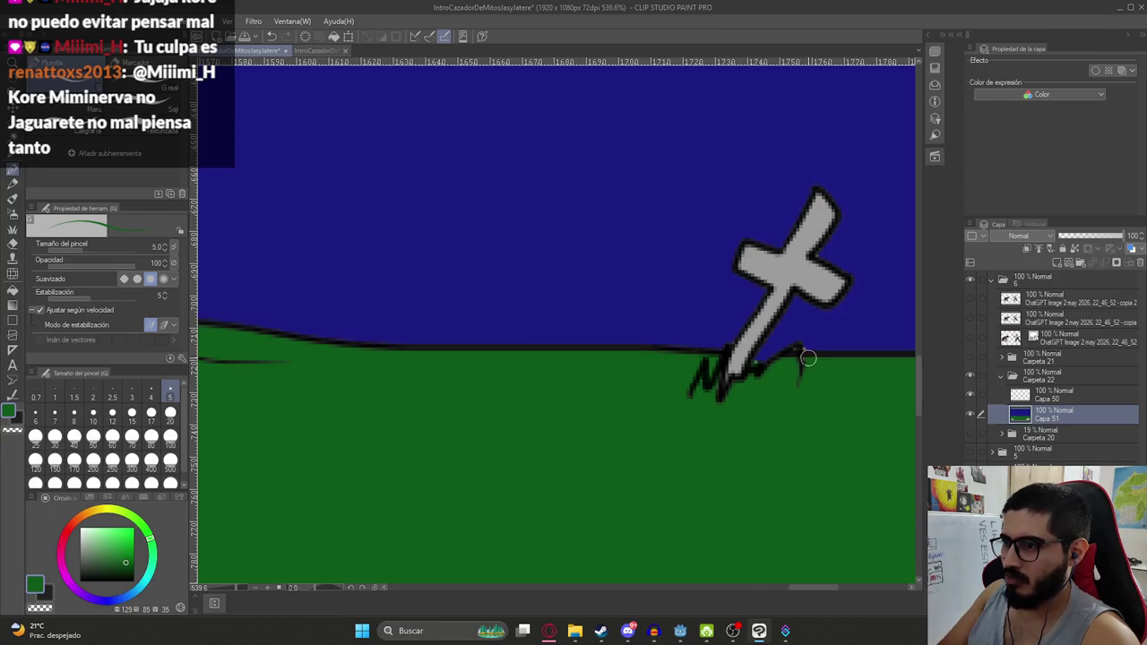
scroll(778, 379, down, 2)
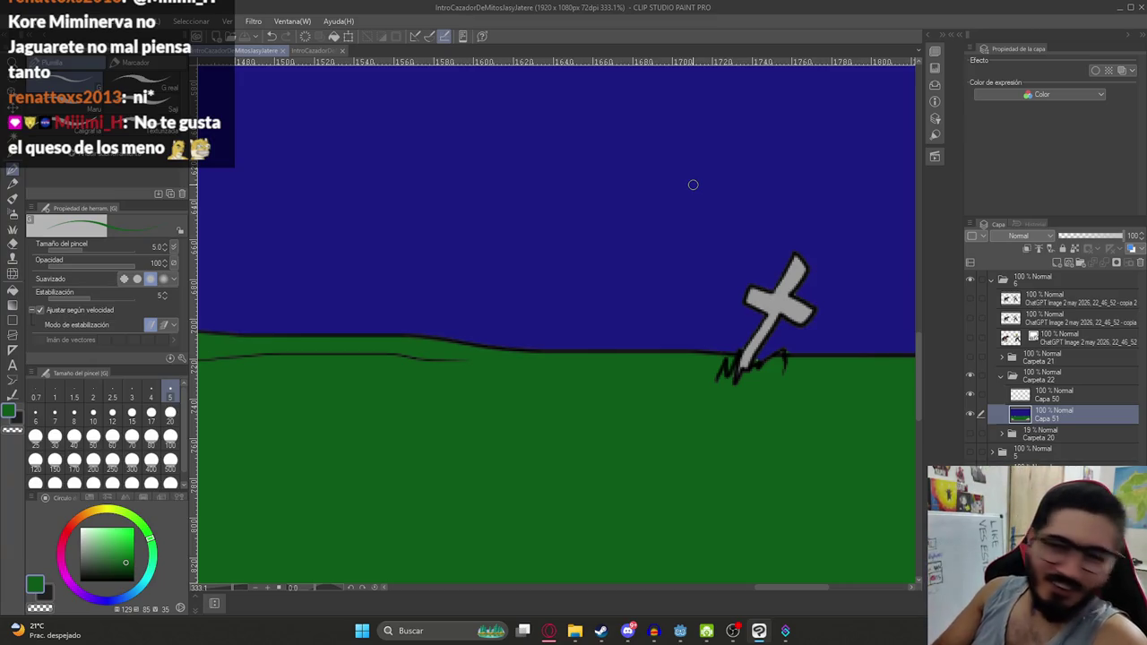
scroll(460, 384, down, 5)
scroll(462, 423, down, 5)
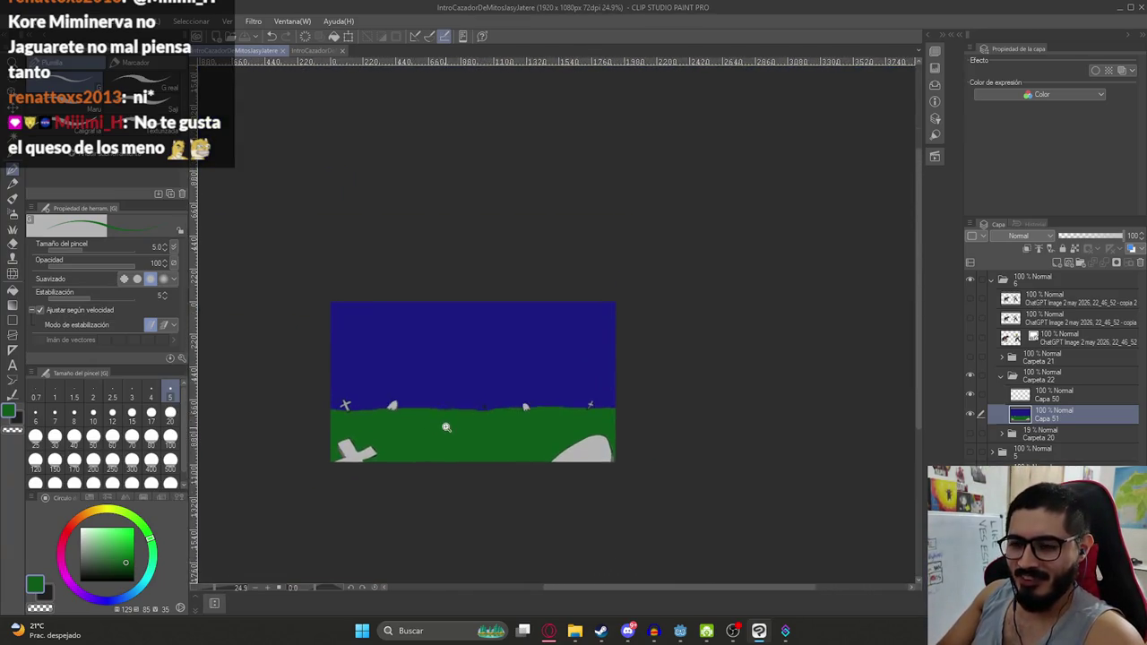
scroll(466, 439, up, 5)
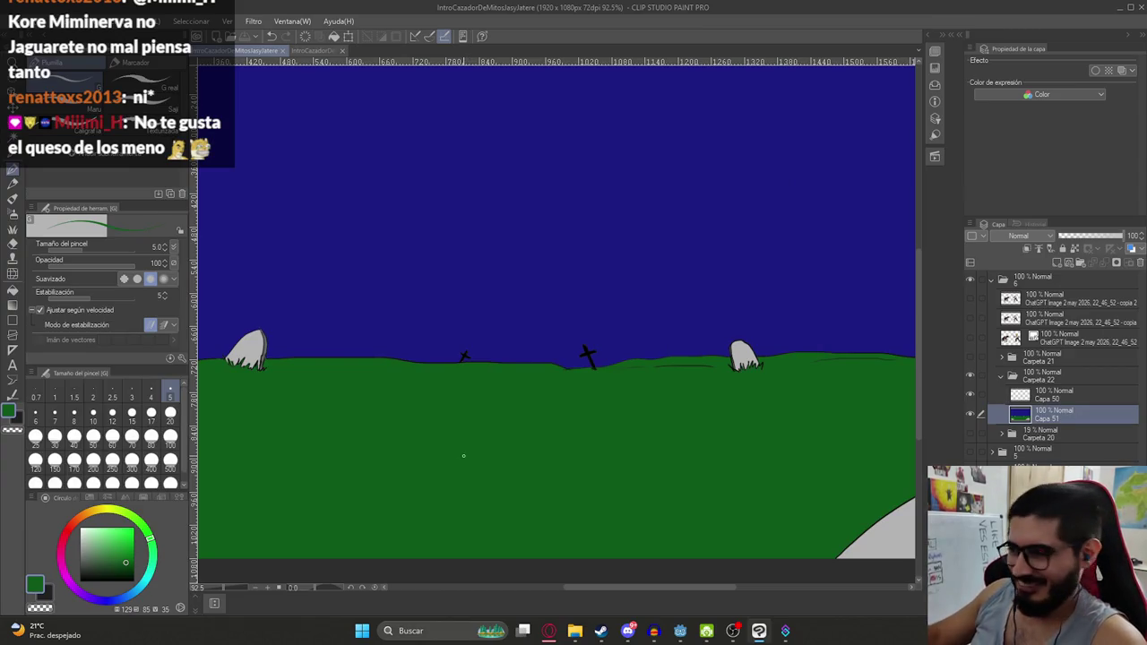
Add a new layer above the background and pick the grass tuft brush at size 20
click(1060, 261)
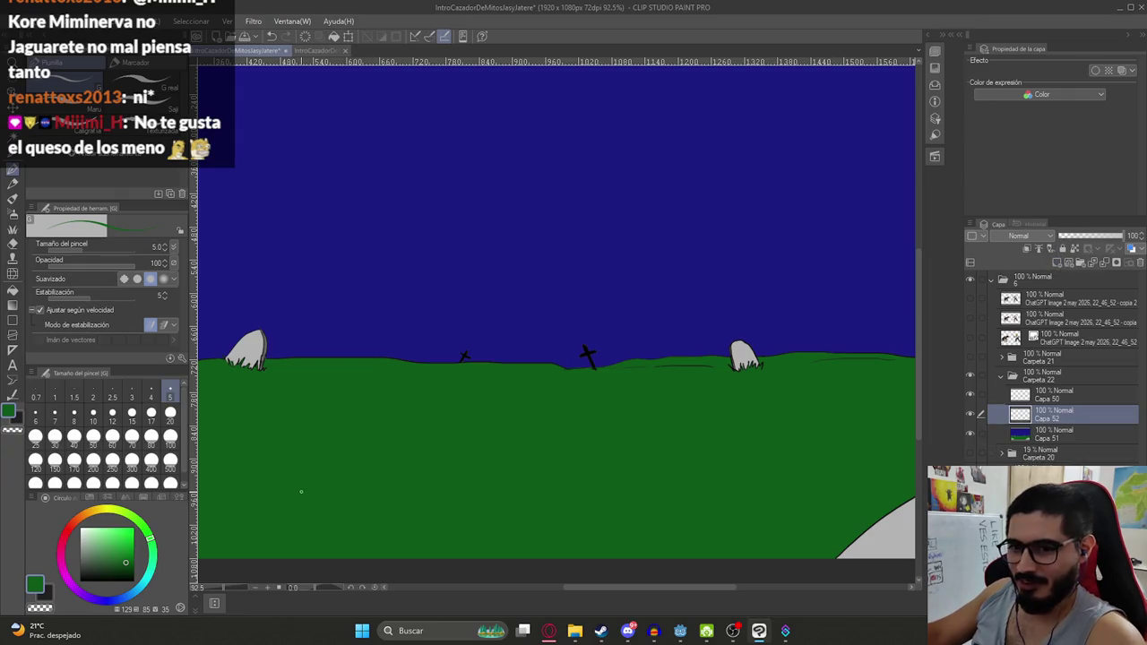
click(13, 228)
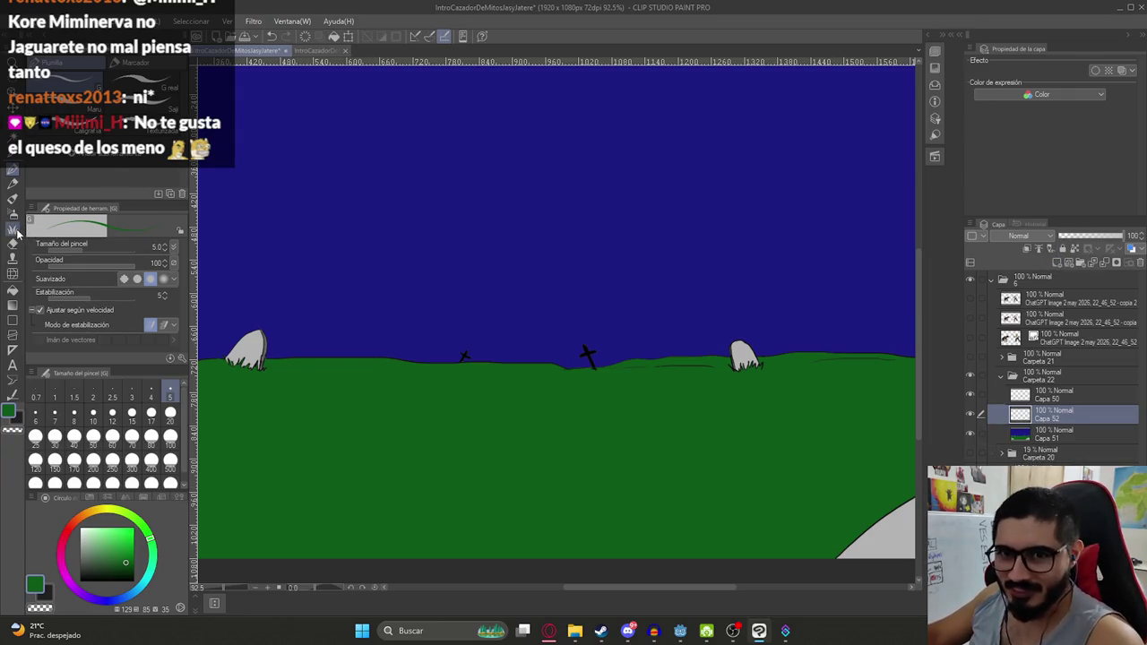
drag(282, 421, 309, 407)
key(ctrl+z)
click(171, 412)
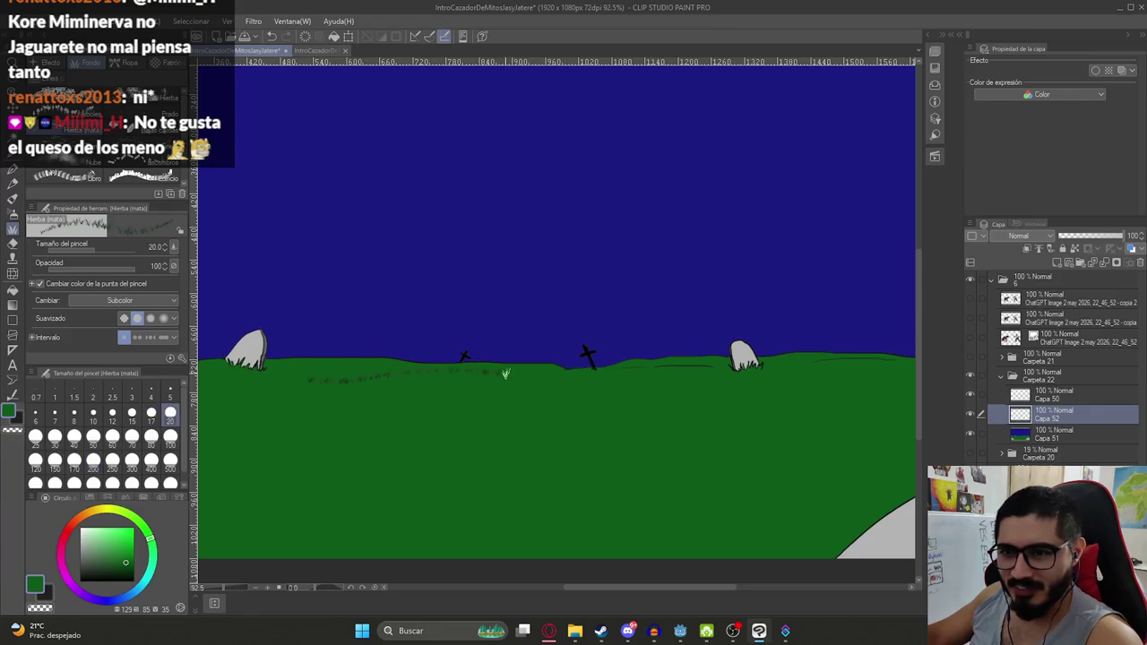
scroll(499, 379, down, 3)
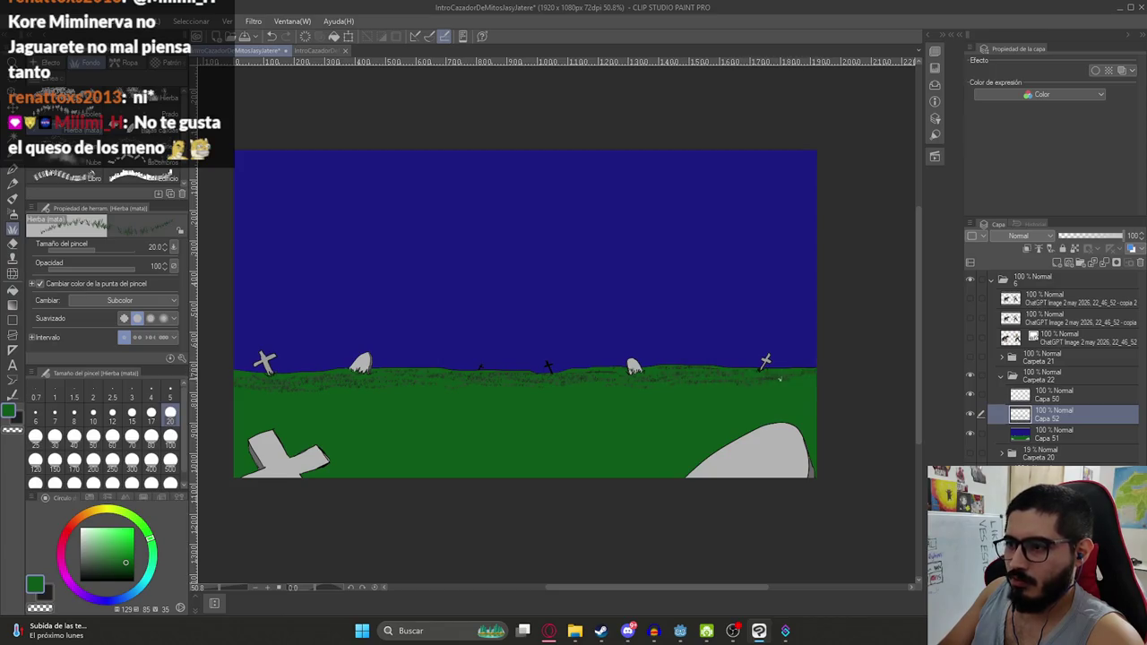
Enlarge the grass brush to 170 and paint large grass tufts across the lower field
click(75, 437)
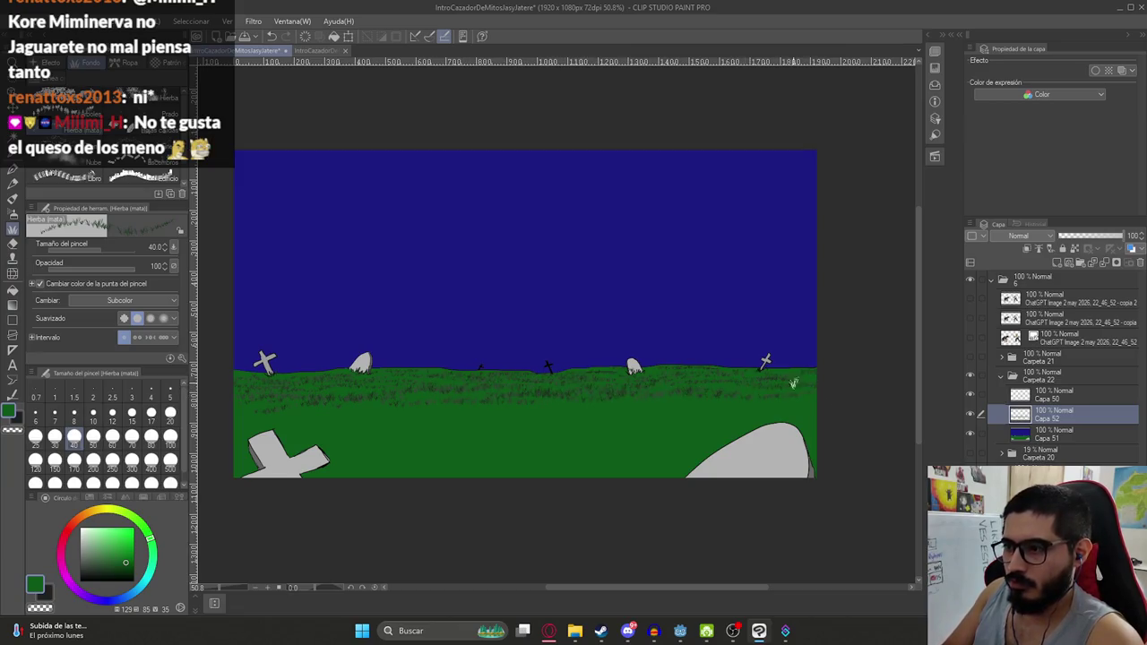
click(132, 437)
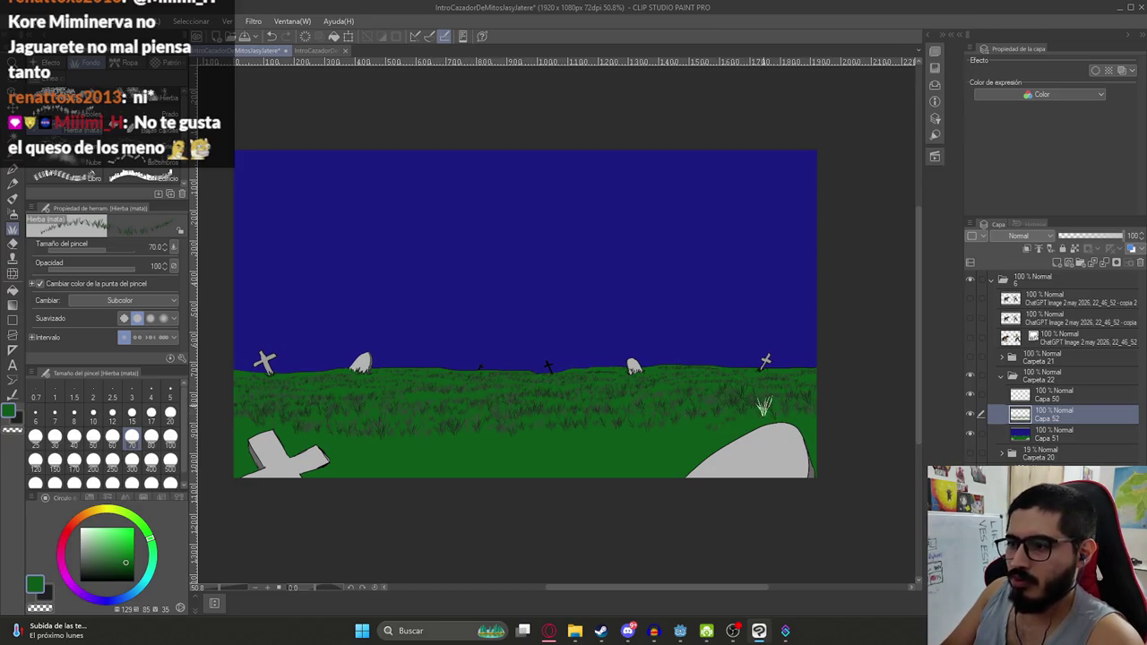
click(73, 459)
mouse_move(363, 446)
mouse_down()
mouse_move(439, 454)
mouse_move(569, 427)
mouse_move(605, 448)
mouse_up()
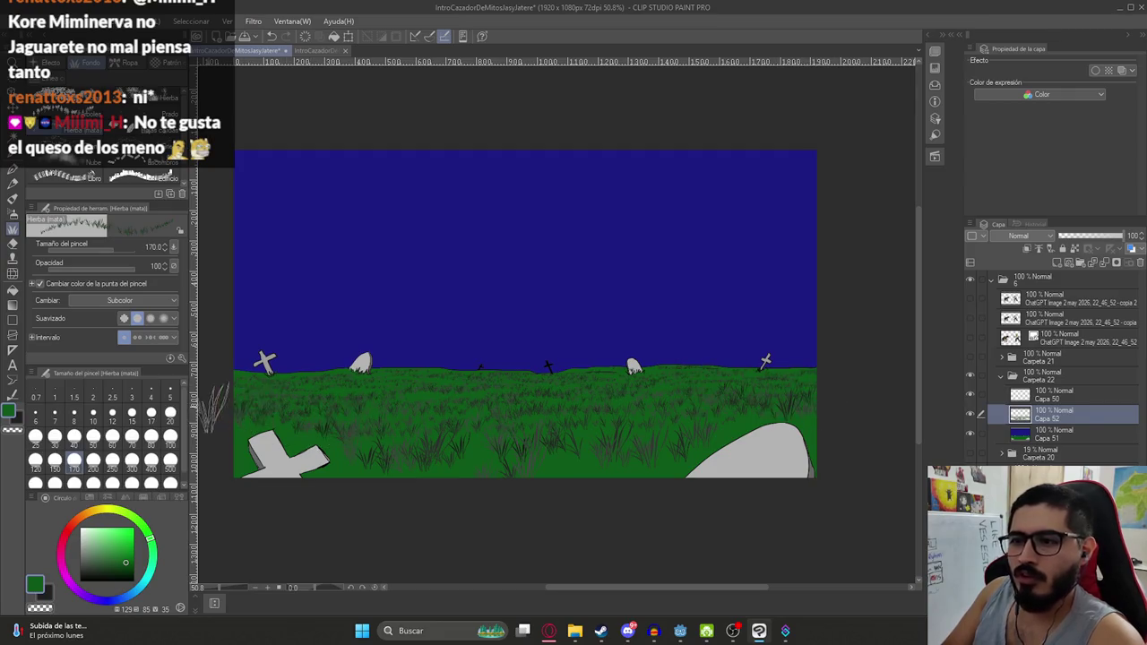
scroll(427, 387, down, 1)
click(1055, 434)
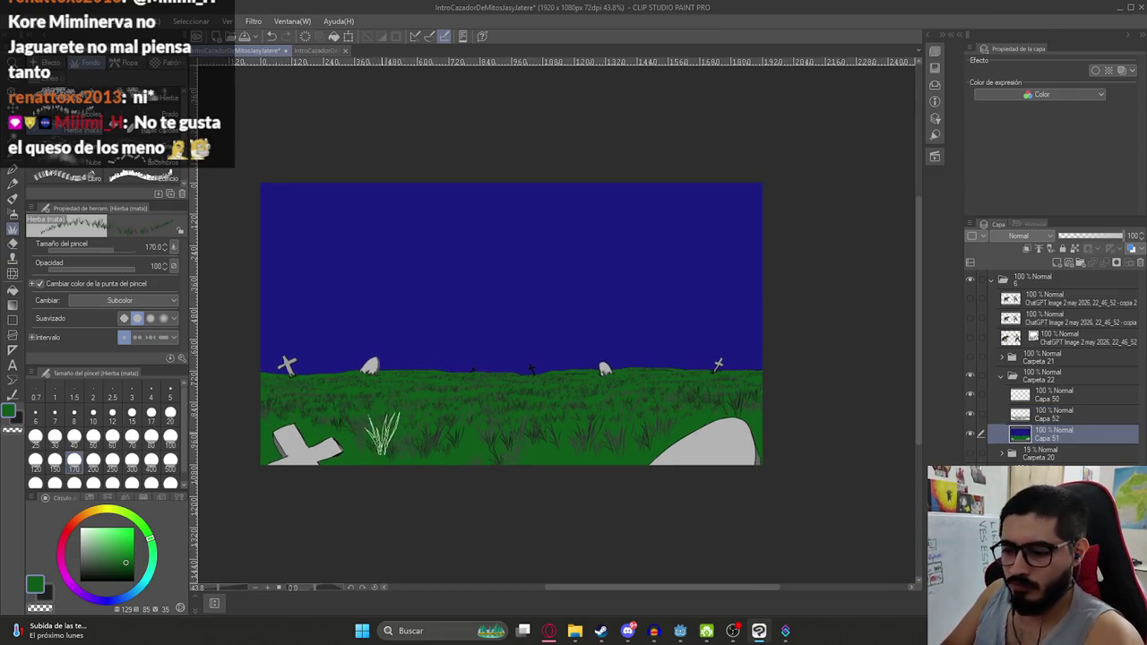
Switch to the white pen, undo two misplaced star strokes, and zoom in on the sky
key(p)
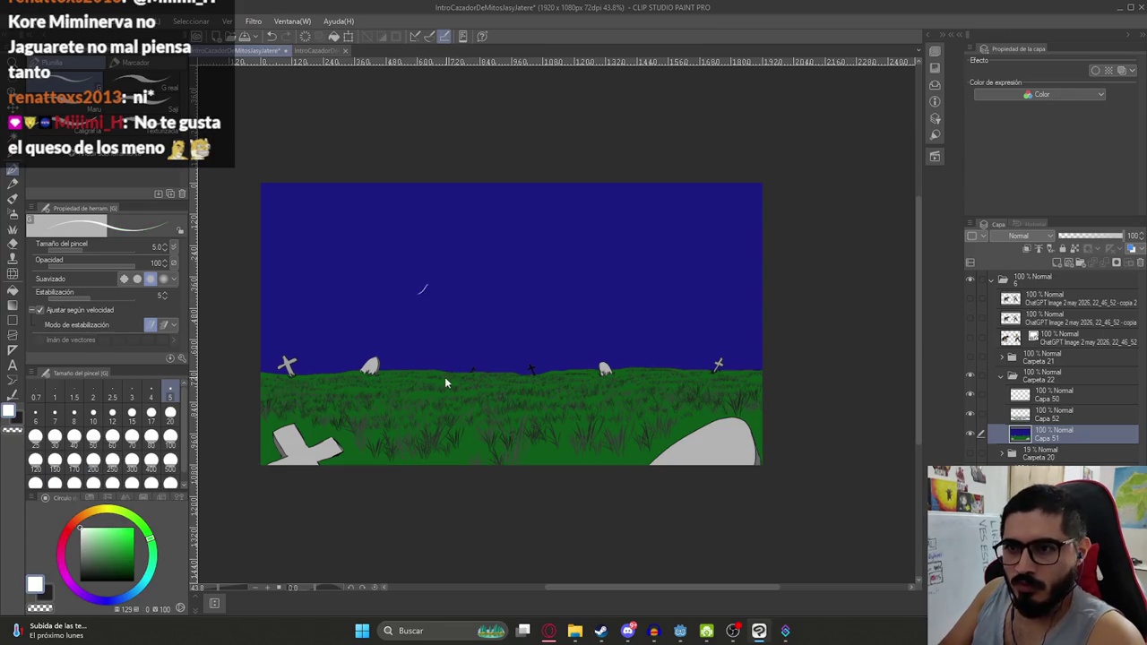
key(ctrl+z)
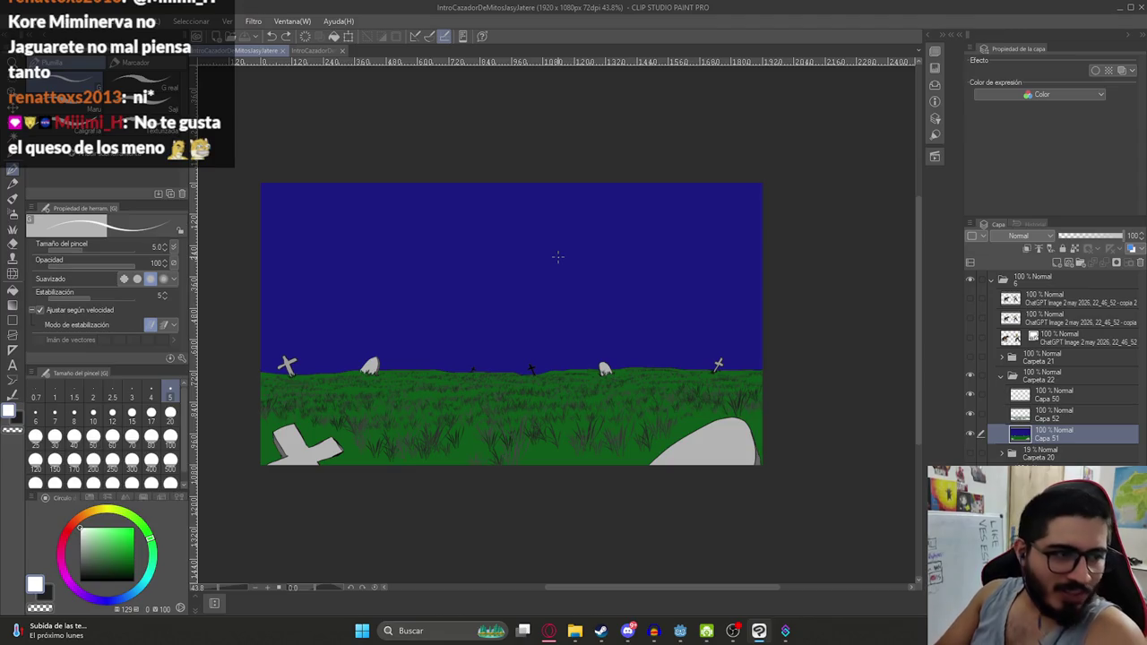
key(ctrl+z)
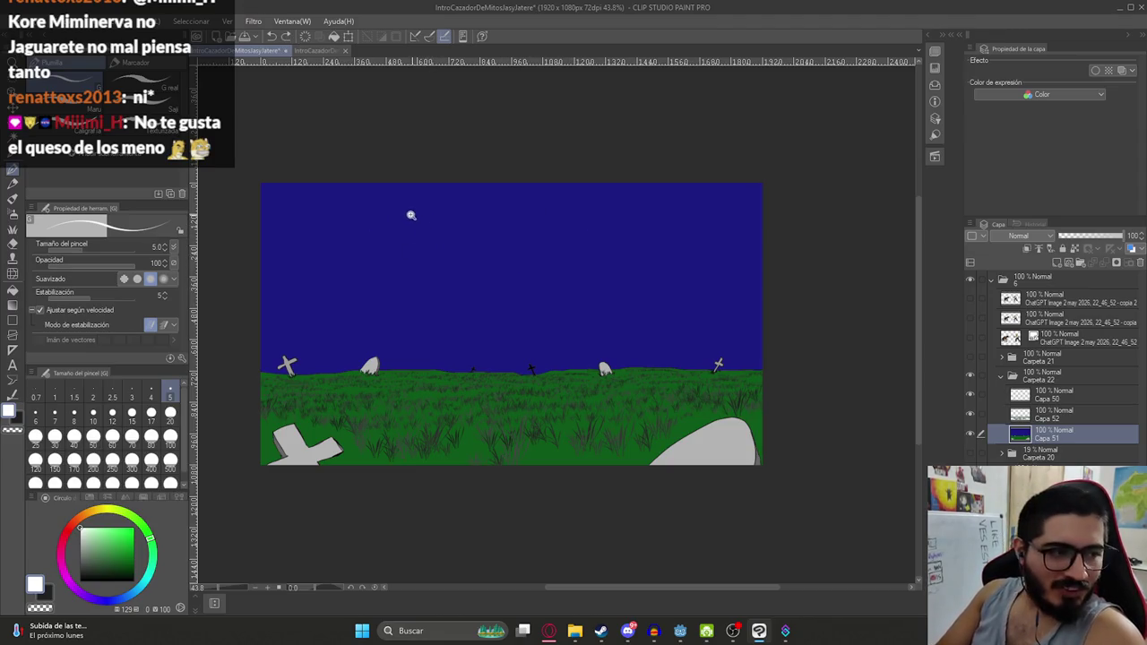
drag(396, 212, 407, 275)
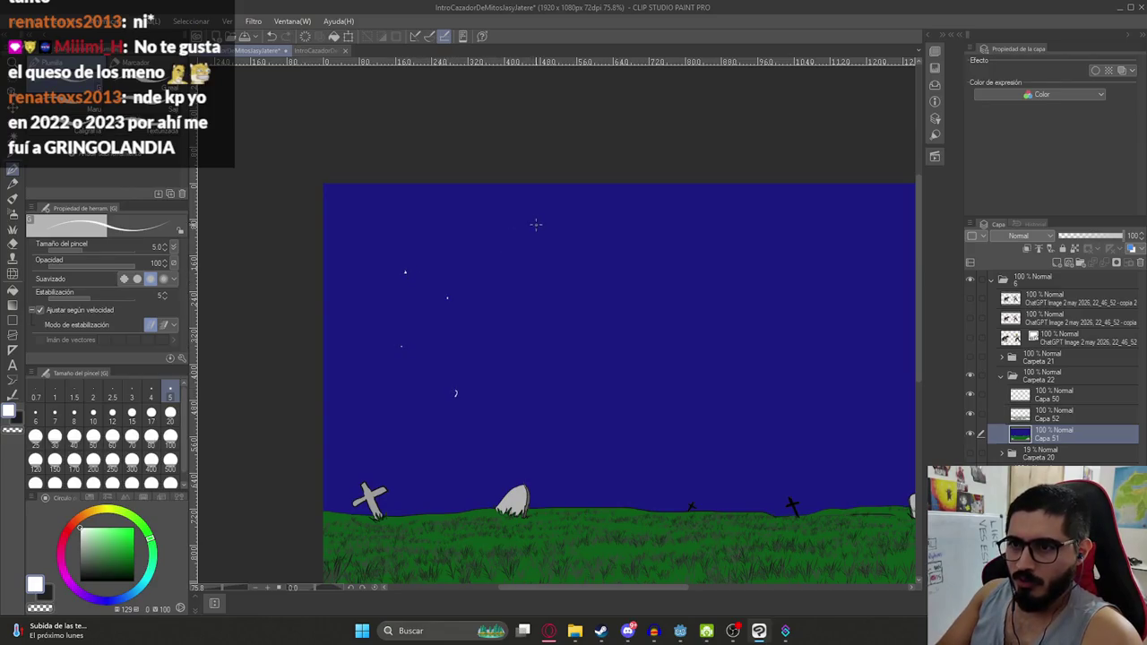
drag(578, 361, 638, 309)
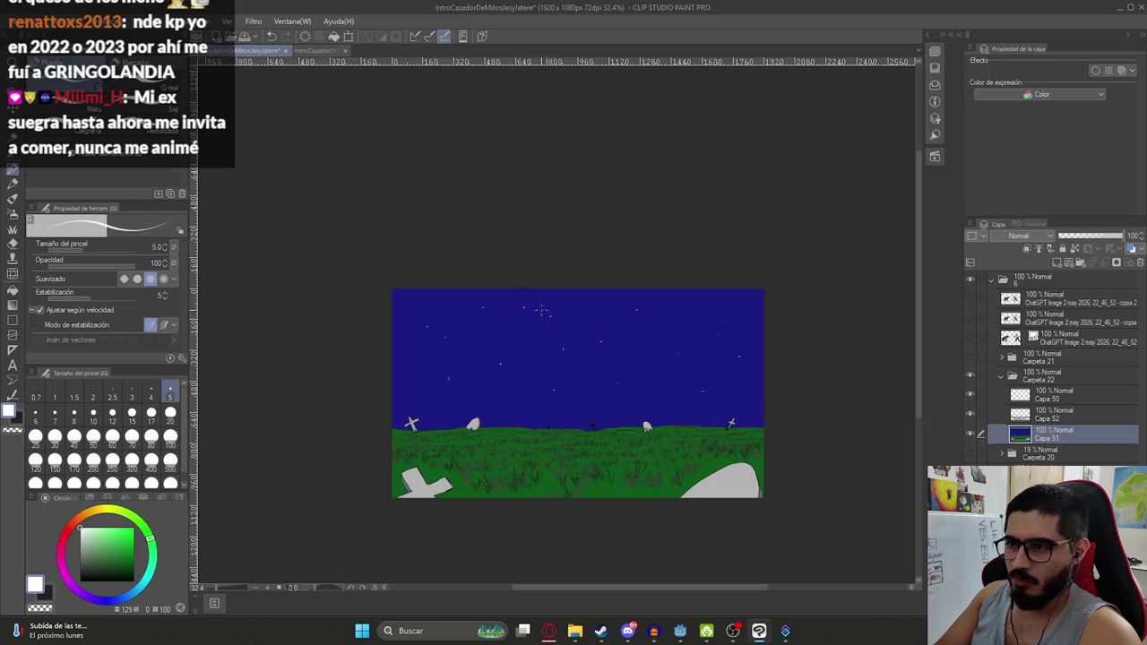
drag(599, 373, 592, 459)
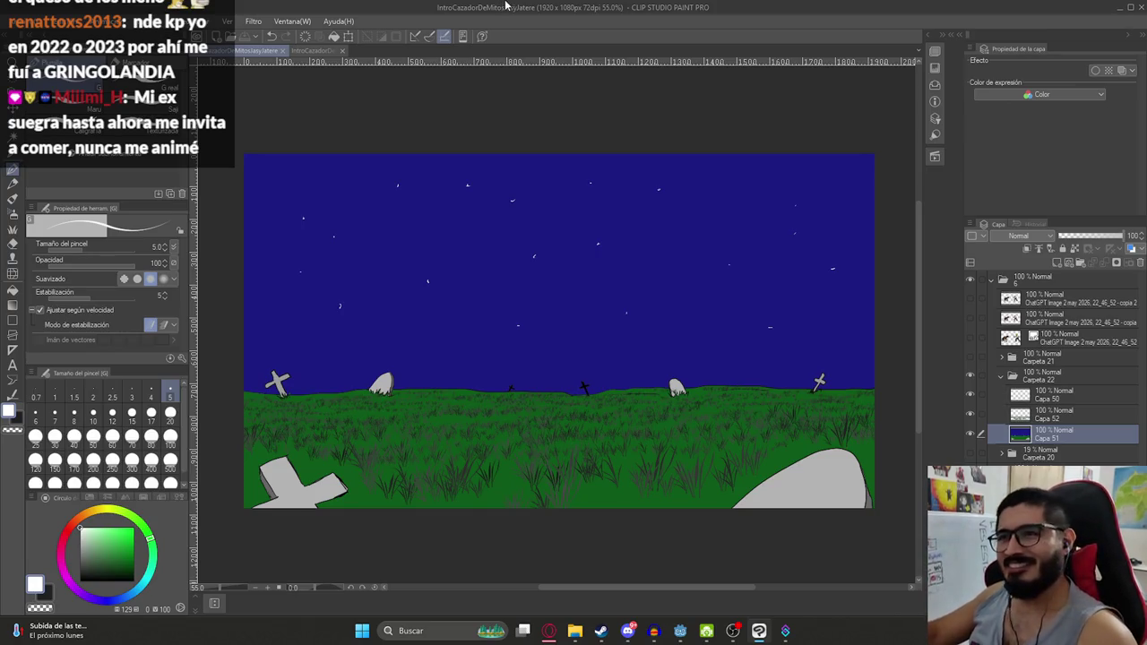
Zoom and scroll around the canvas to review the stars over the graveyard
scroll(459, 334, down, 3)
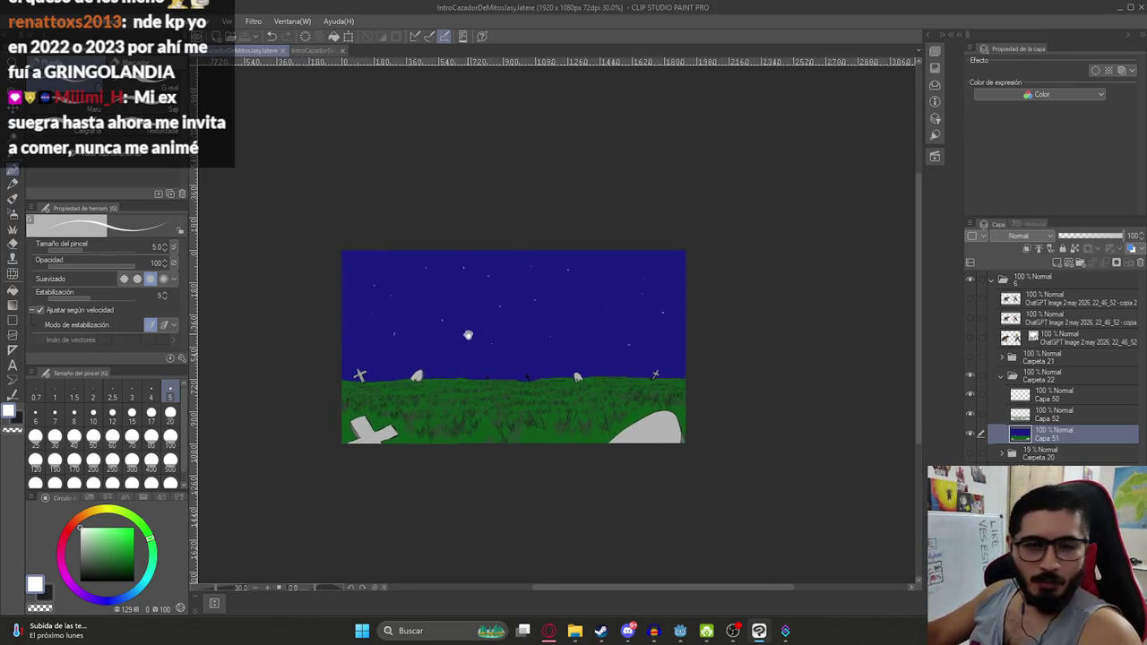
scroll(455, 330, down, 1)
drag(454, 326, 488, 359)
drag(568, 447, 536, 400)
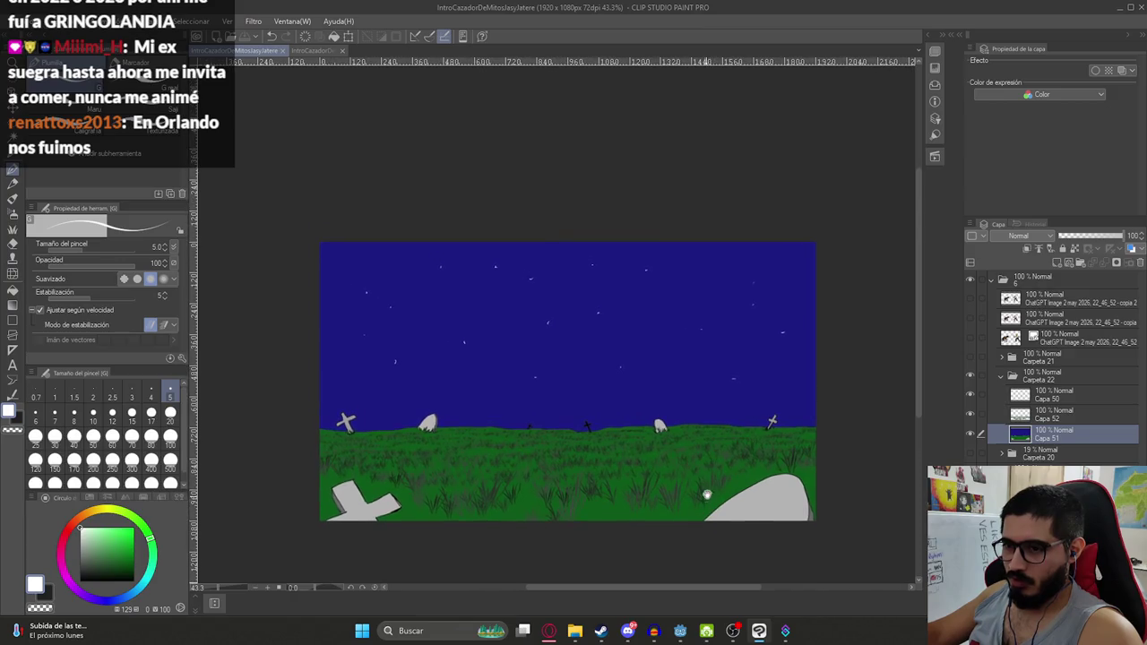
scroll(696, 480, up, 1)
scroll(695, 481, down, 1)
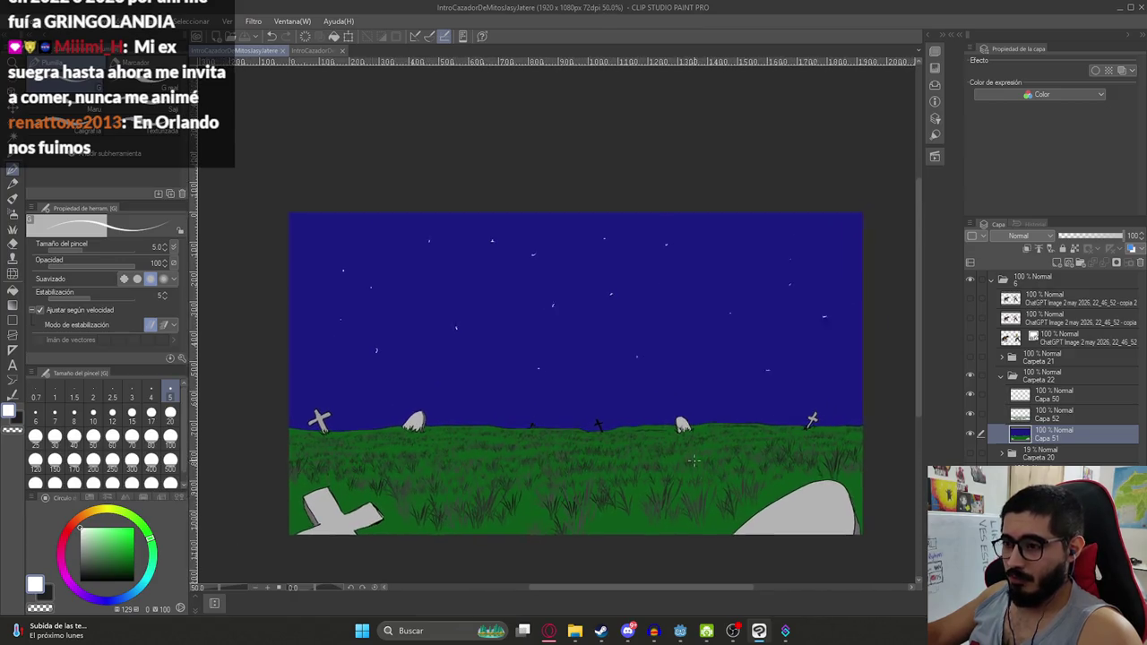
scroll(695, 480, up, 4)
scroll(691, 397, up, 2)
scroll(794, 399, up, 2)
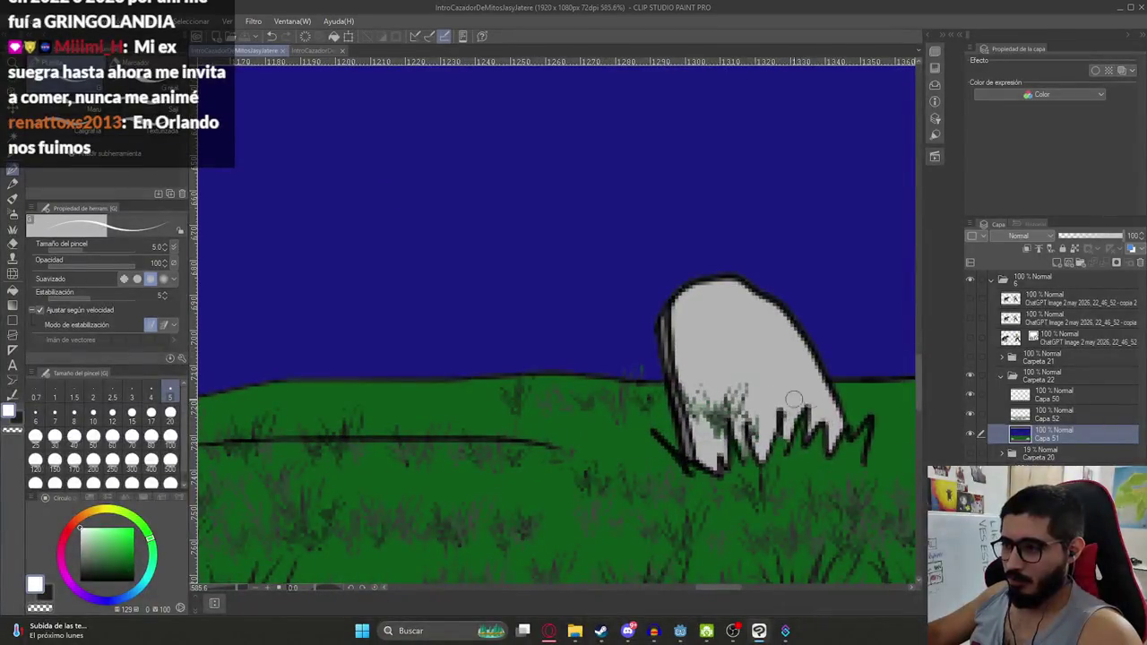
click(1057, 414)
key(e)
mouse_move(753, 421)
mouse_down()
mouse_move(732, 410)
mouse_move(724, 379)
mouse_move(702, 376)
mouse_up()
scroll(547, 459, down, 5)
scroll(547, 459, down, 2)
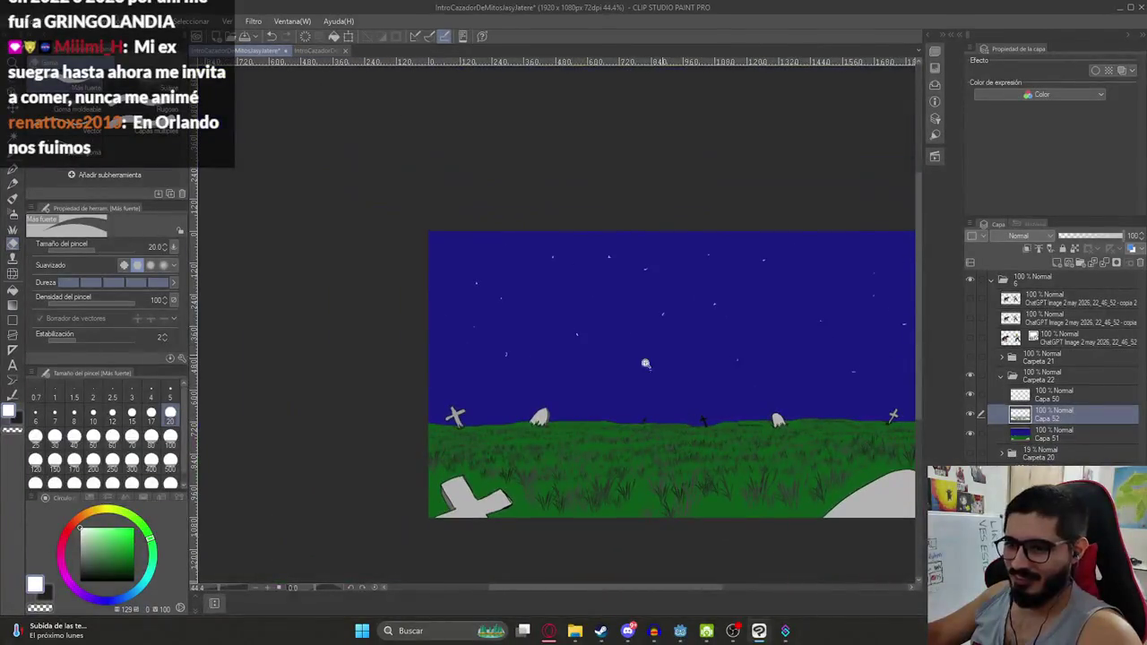
scroll(547, 459, up, 2)
scroll(547, 458, up, 2)
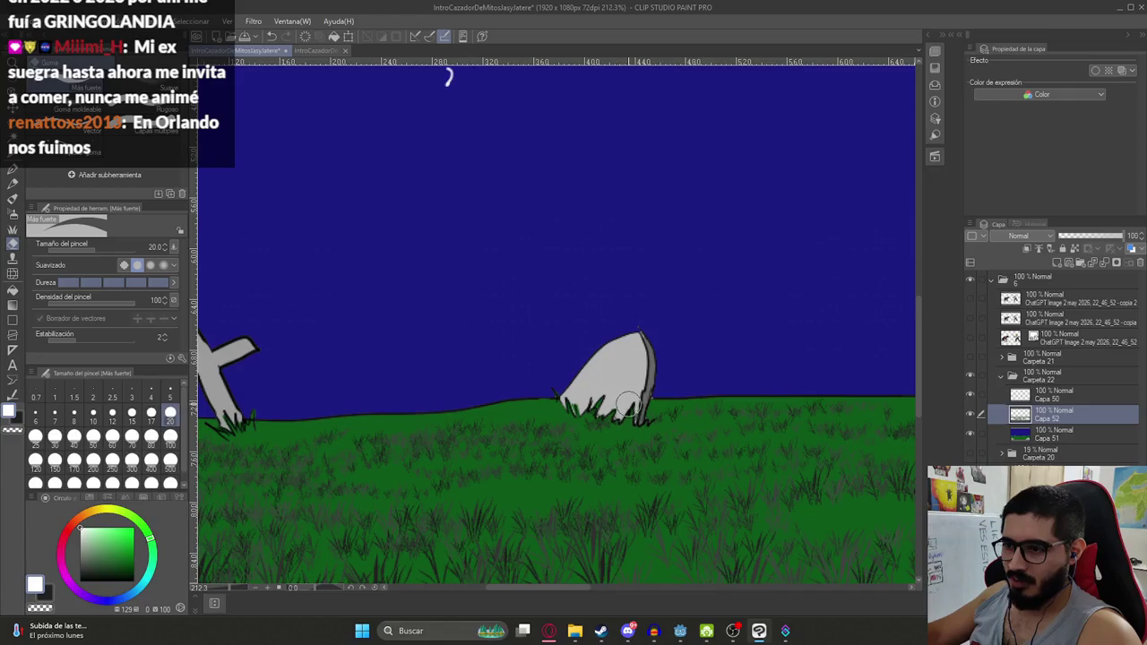
scroll(628, 405, down, 2)
scroll(628, 413, down, 2)
scroll(627, 421, up, 1)
scroll(638, 446, down, 2)
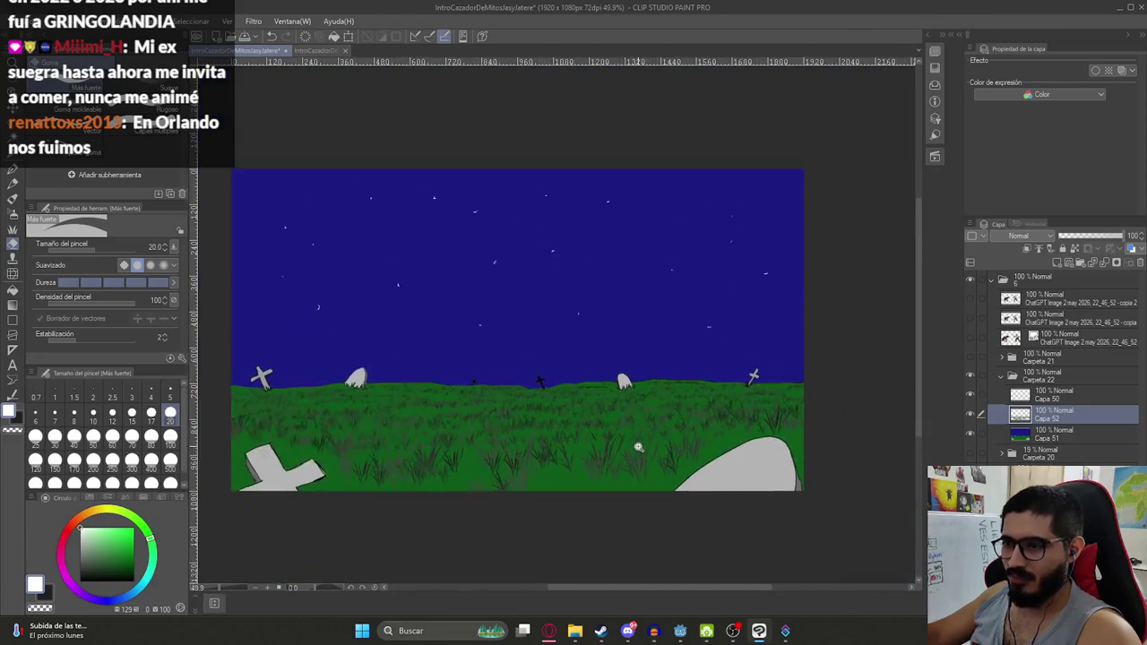
scroll(638, 446, up, 3)
scroll(724, 400, down, 5)
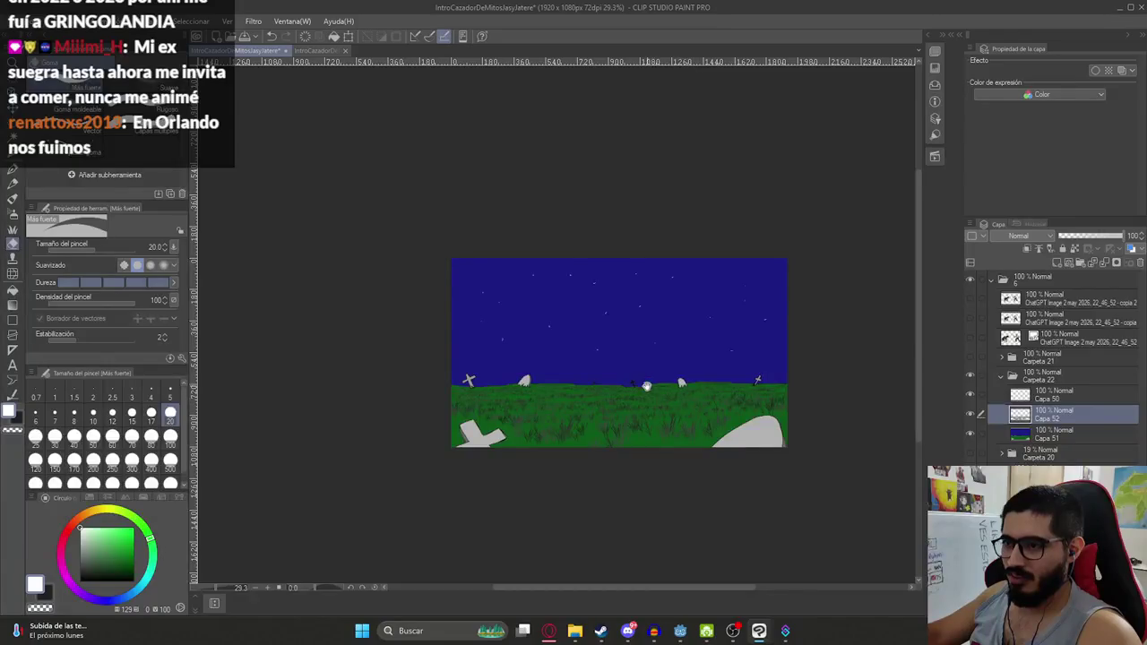
scroll(646, 385, up, 3)
scroll(596, 360, down, 2)
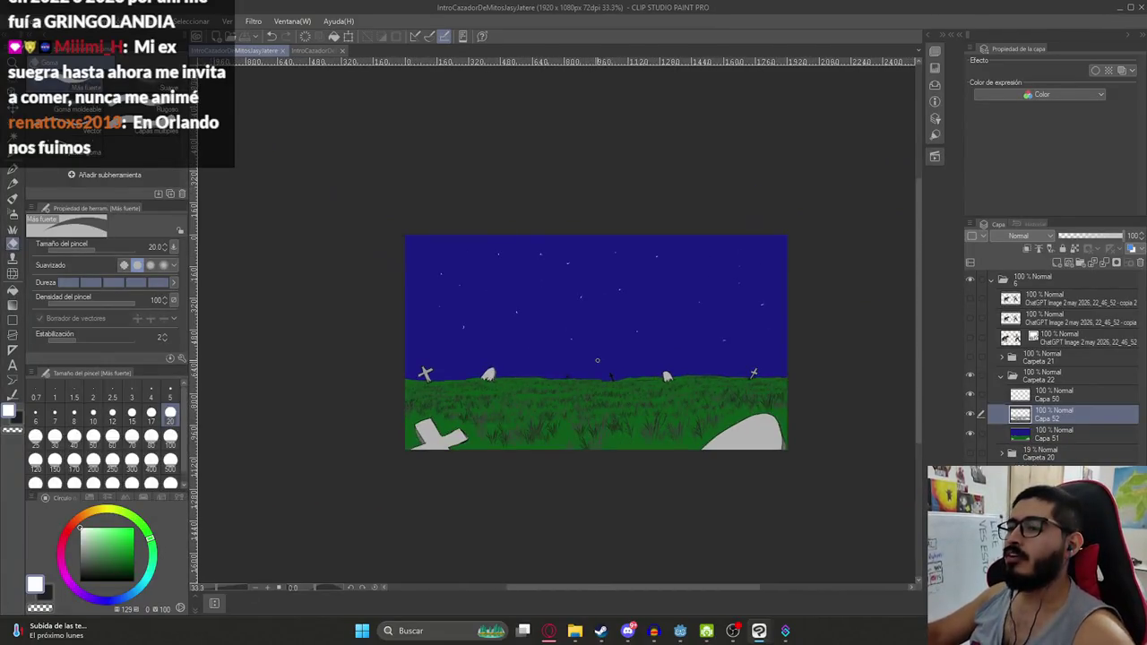
Add a new layer above Capa 50 with a light-blue soft airbrush at size 300
click(1043, 400)
click(1056, 263)
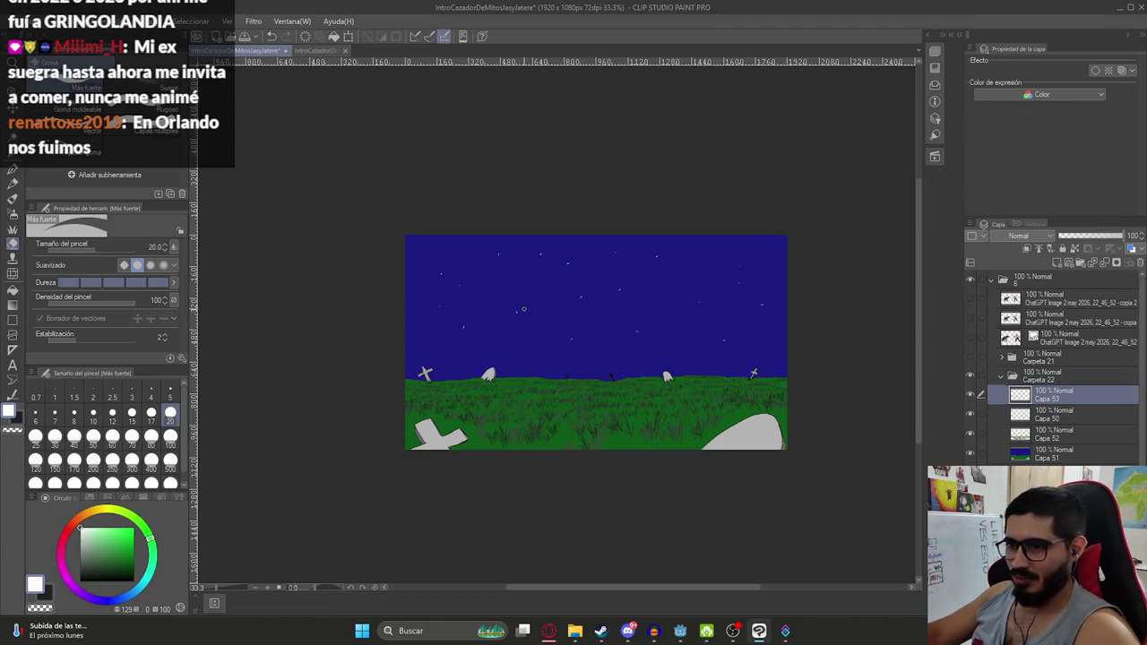
key(b)
key(b)
click(112, 460)
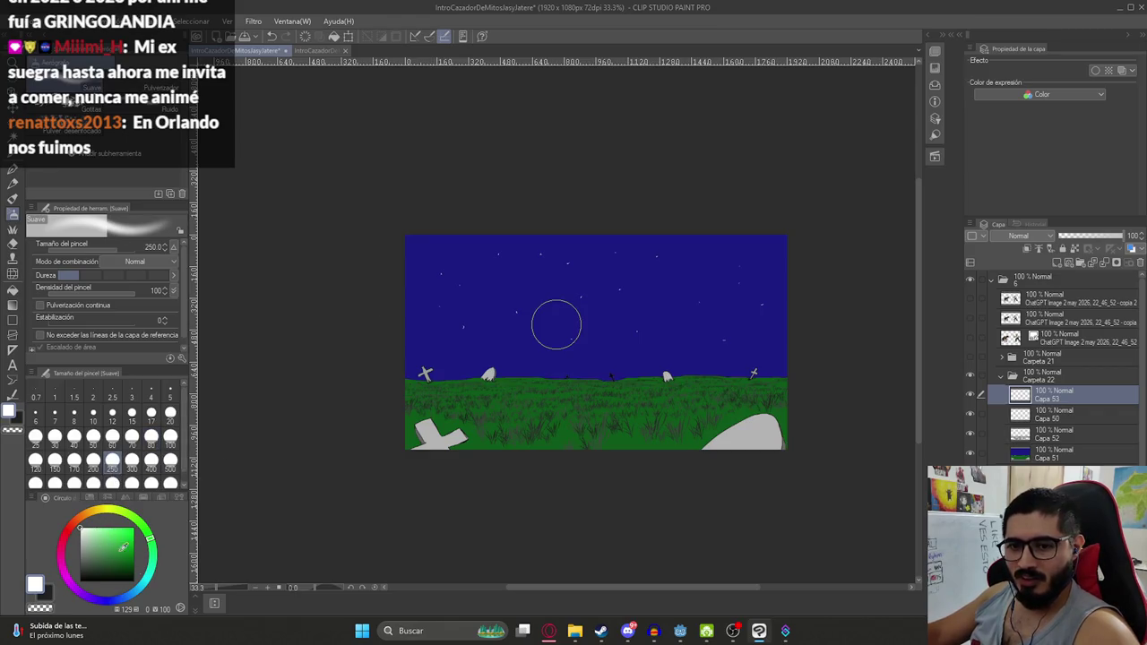
drag(143, 591, 135, 591)
drag(117, 554, 98, 541)
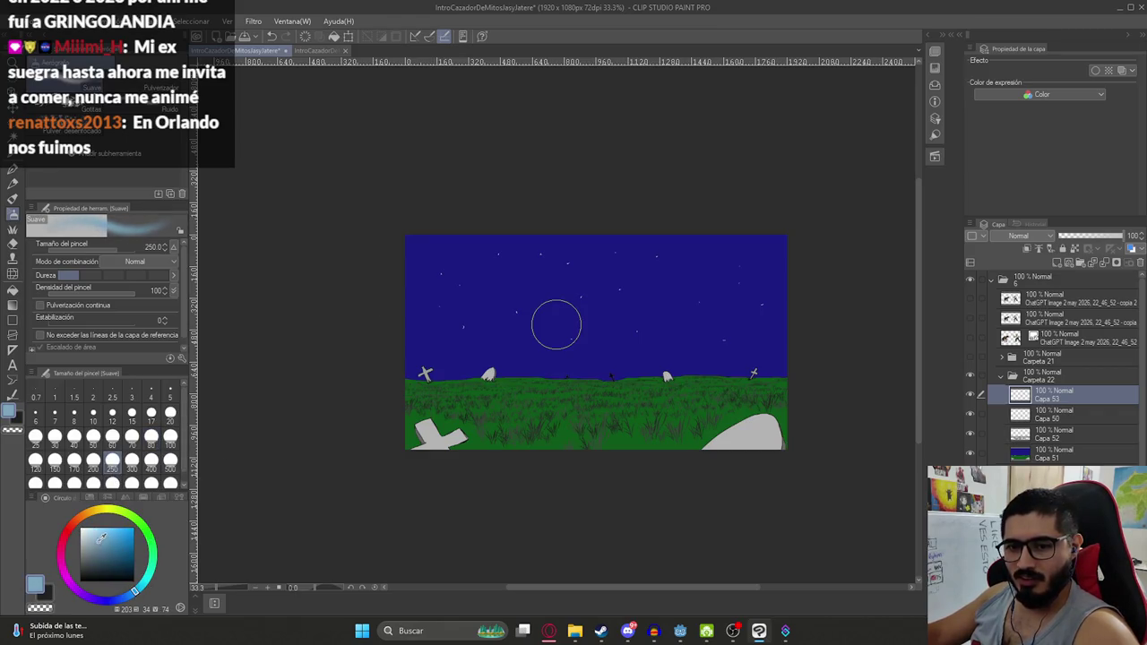
scroll(502, 372, down, 1)
click(132, 459)
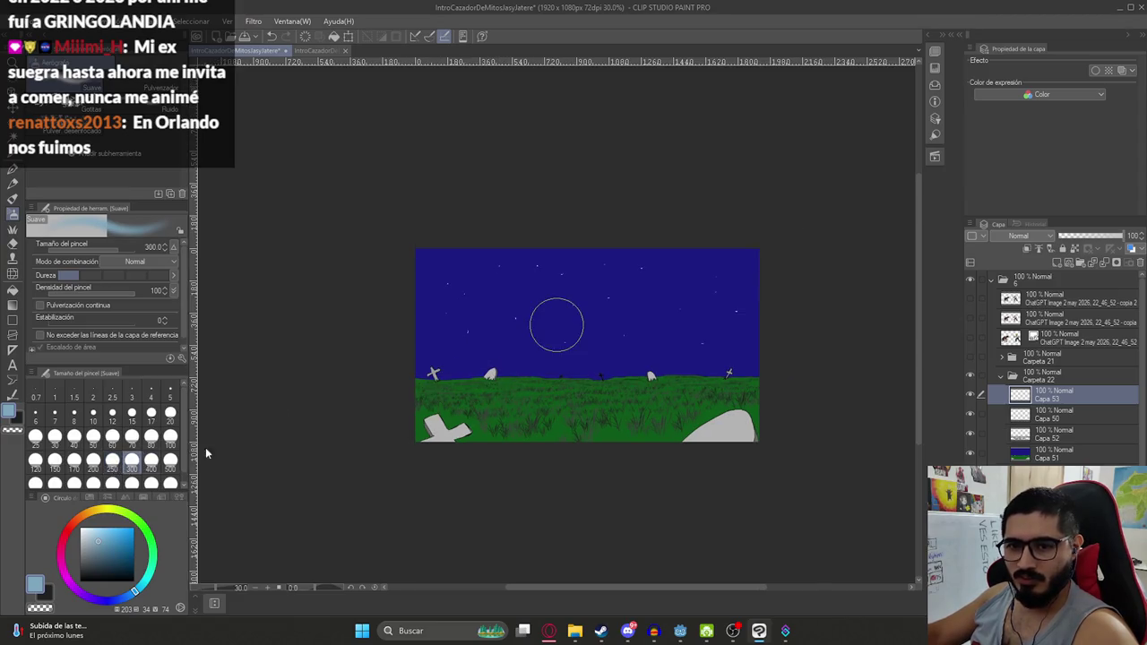
Airbrush light-blue haze bands across the horizon and the lower grass
drag(374, 397, 789, 394)
key(ctrl+z)
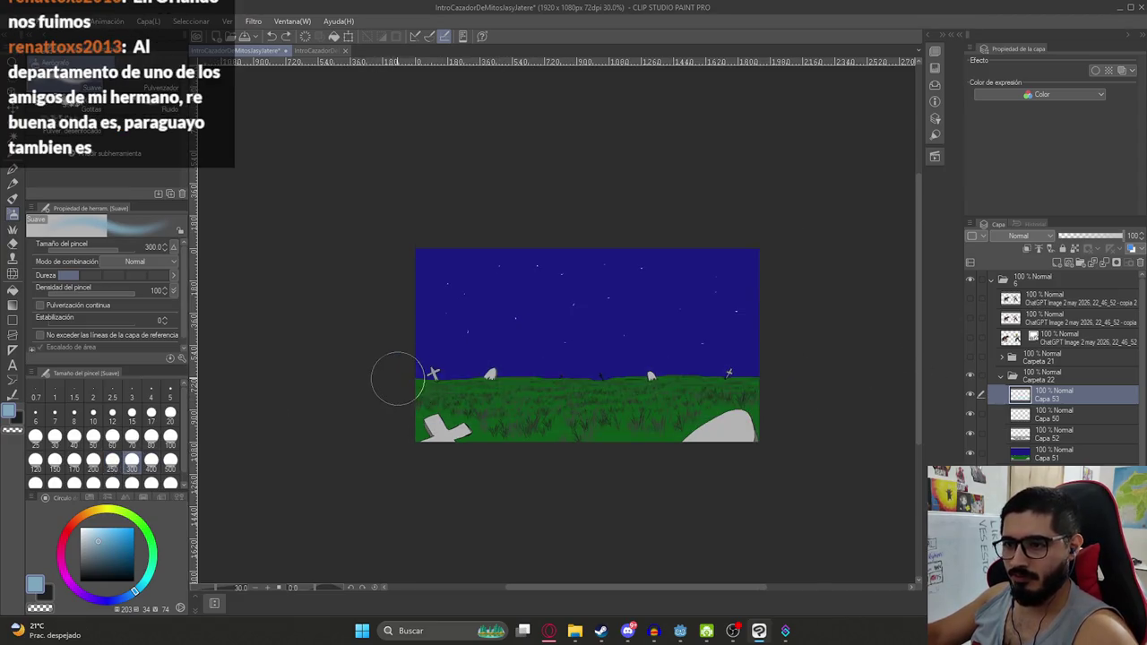
drag(391, 379, 800, 401)
drag(409, 408, 761, 412)
drag(410, 432, 771, 432)
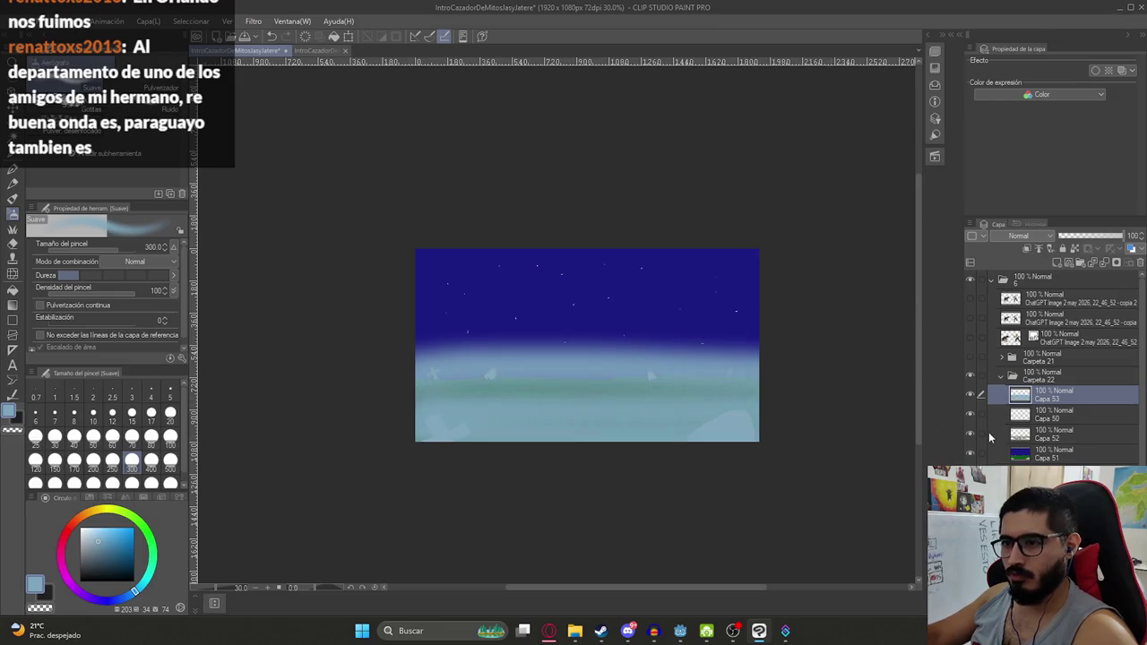
drag(754, 390, 242, 392)
drag(297, 354, 894, 353)
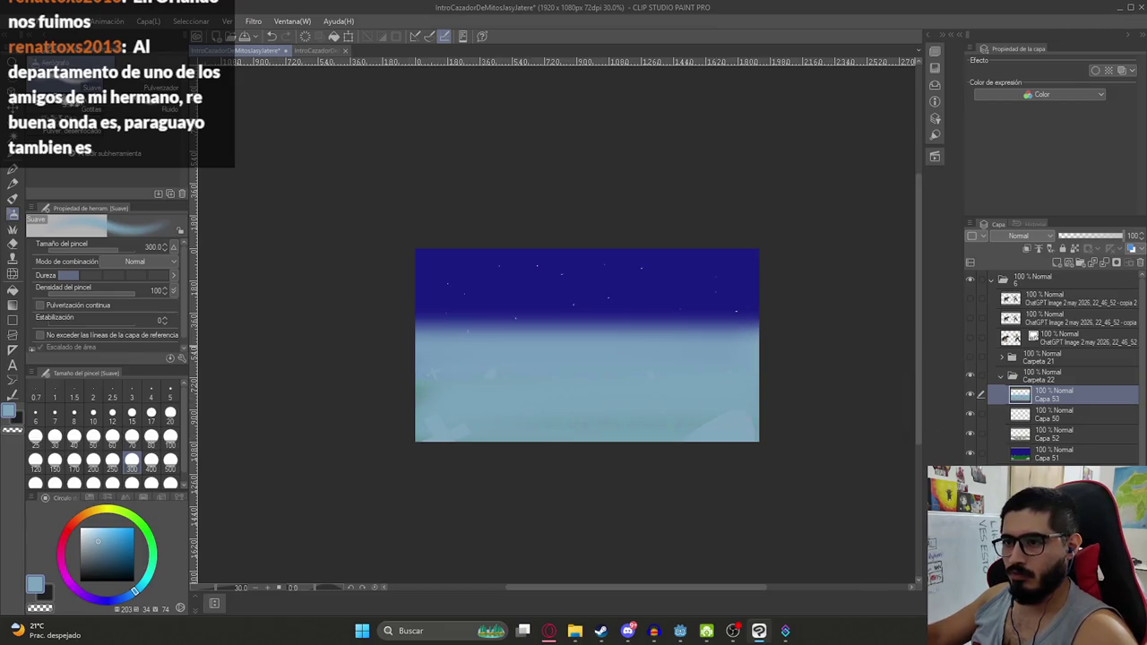
Set the haze layer to 41% opacity and return the airbrush to size 250
drag(1070, 239, 1077, 239)
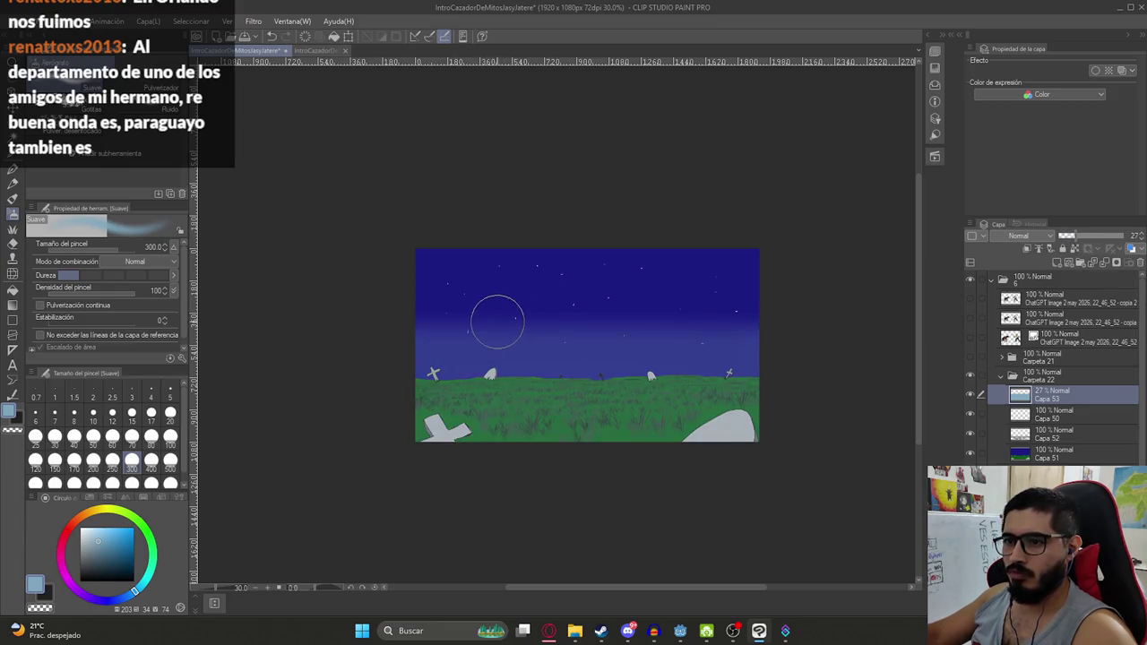
drag(487, 314, 530, 319)
click(439, 284)
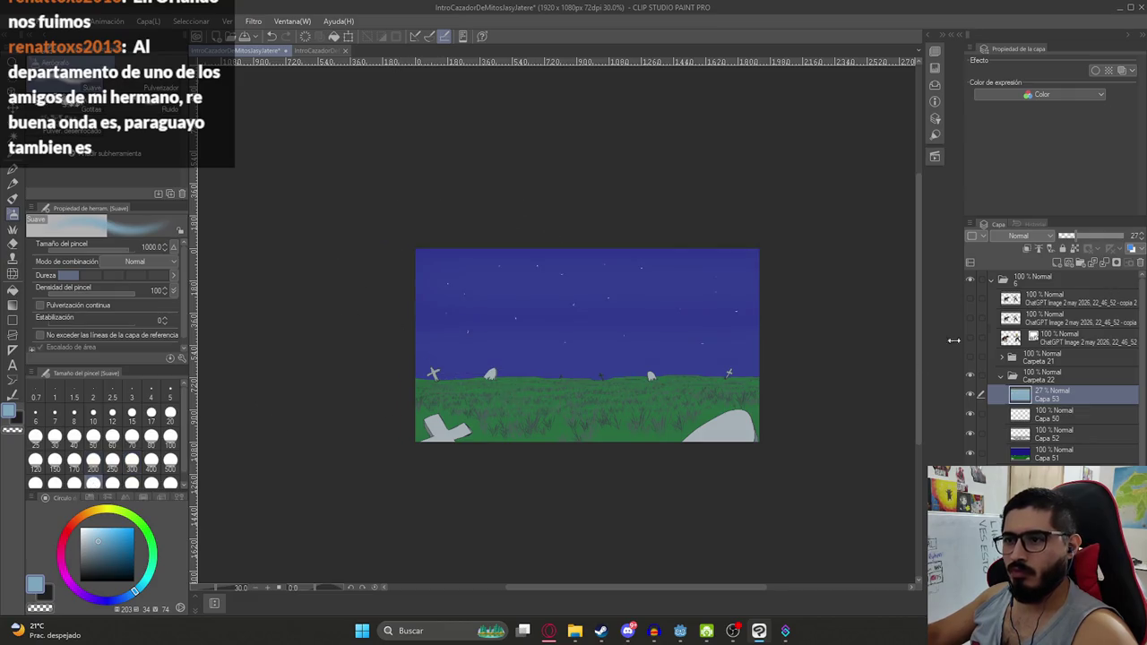
drag(194, 385, 918, 385)
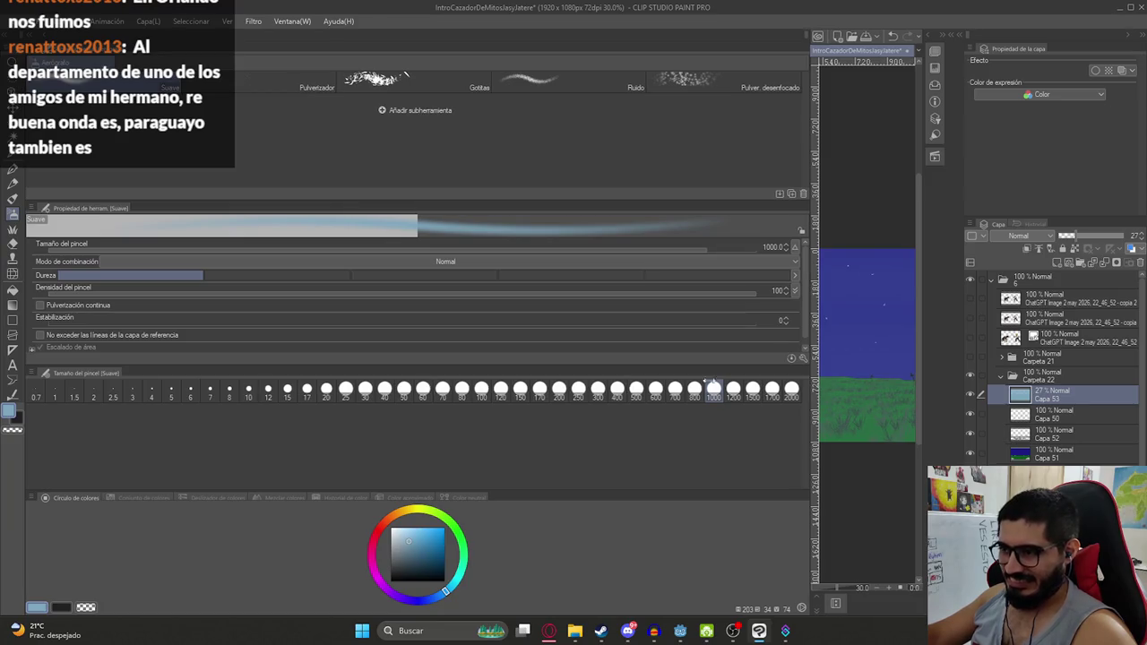
drag(809, 383, 224, 385)
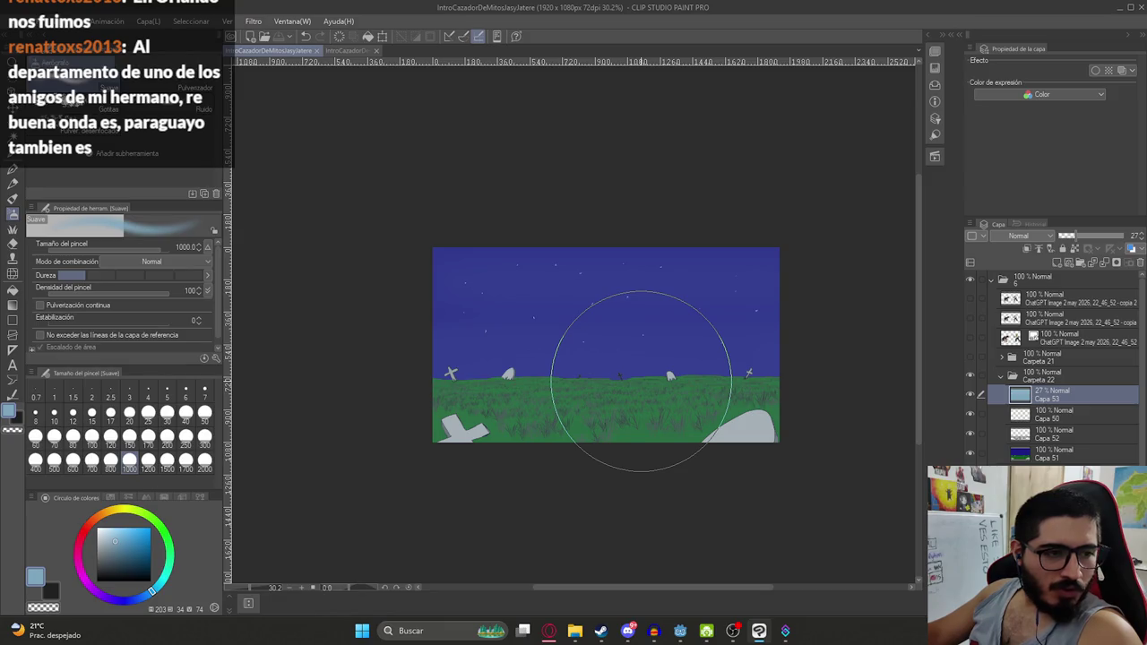
scroll(642, 381, up, 2)
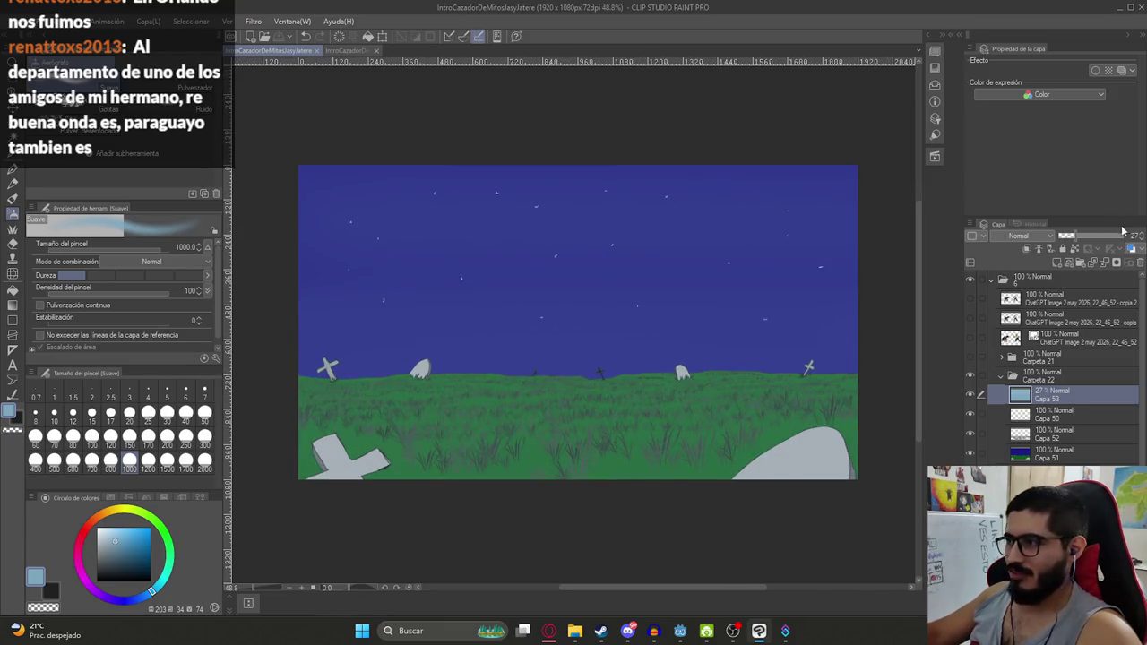
drag(1076, 236, 1084, 235)
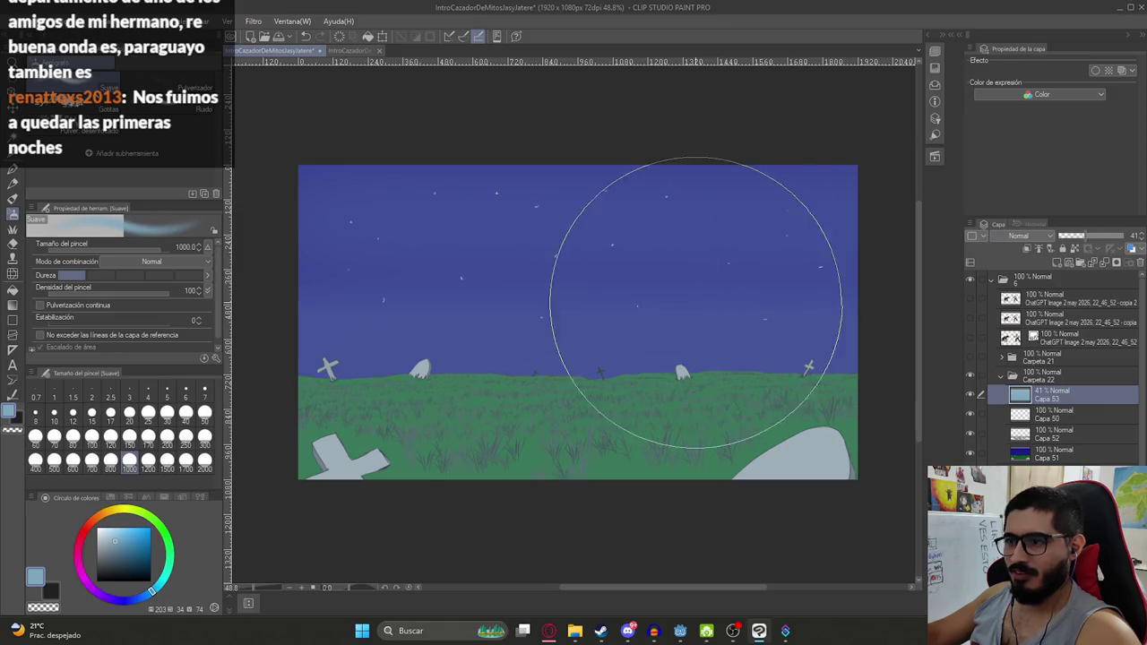
scroll(695, 302, down, 2)
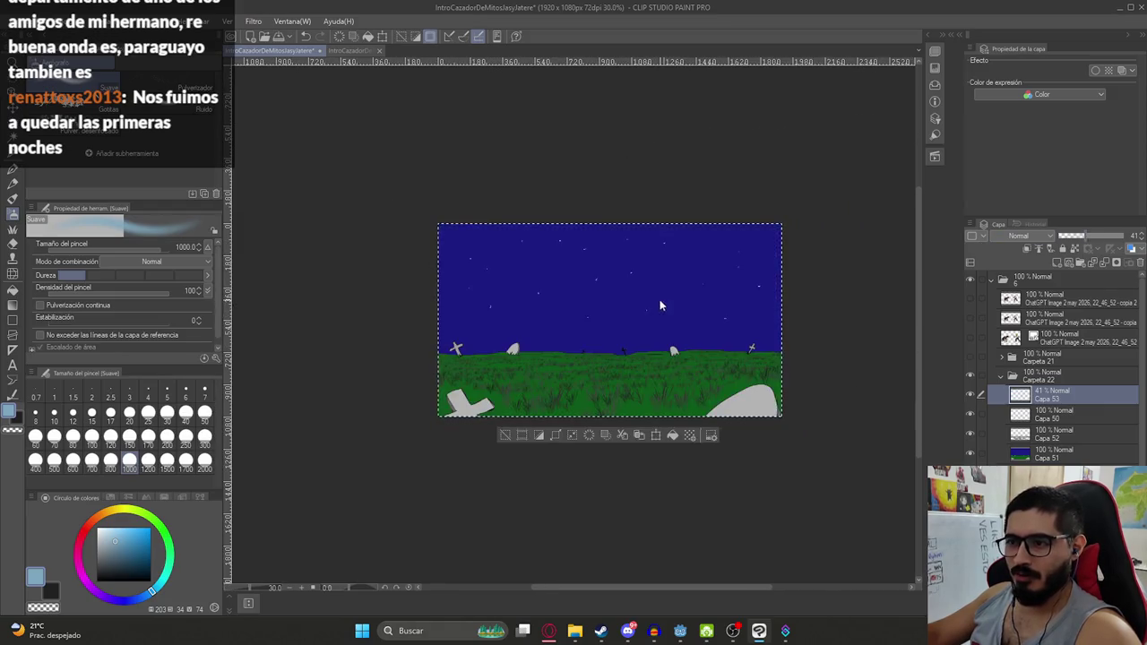
click(186, 437)
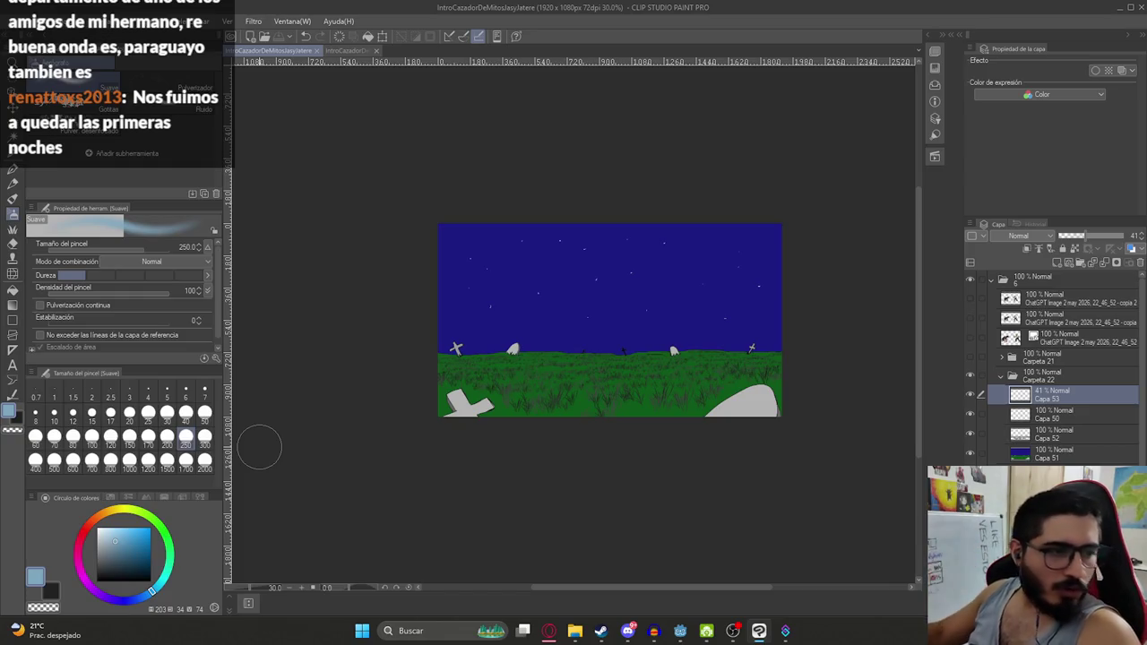
Airbrush pale mist along the horizon, over the grass band and across the dark sky
drag(443, 344, 771, 350)
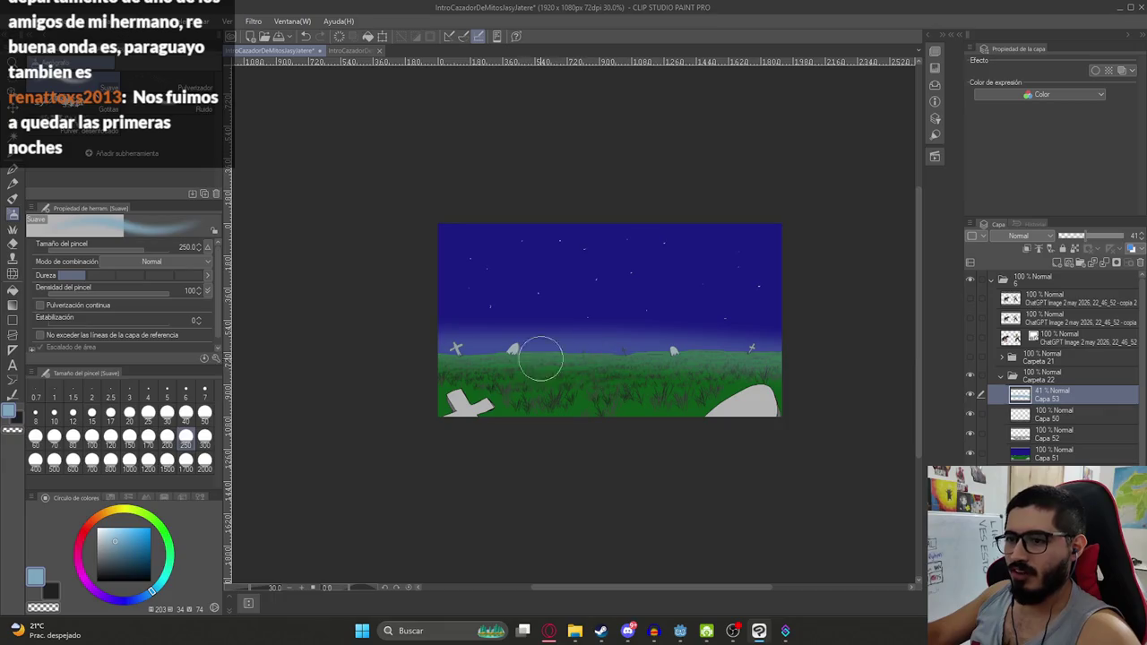
mouse_move(493, 328)
mouse_down()
mouse_move(679, 336)
mouse_move(781, 325)
mouse_up()
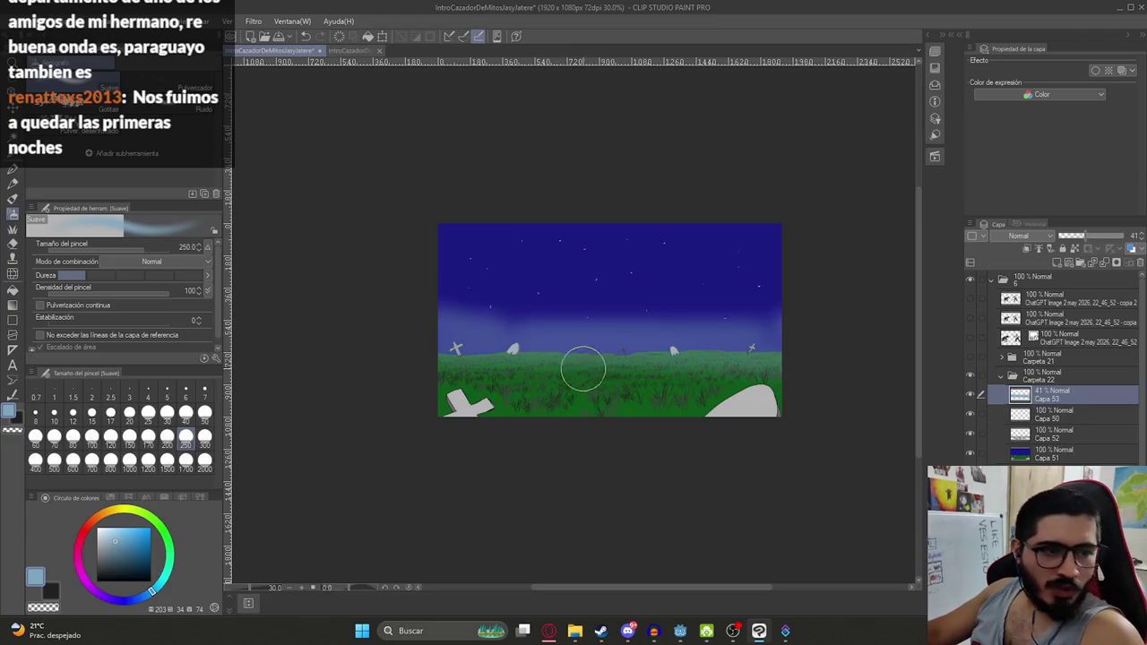
drag(427, 393, 658, 412)
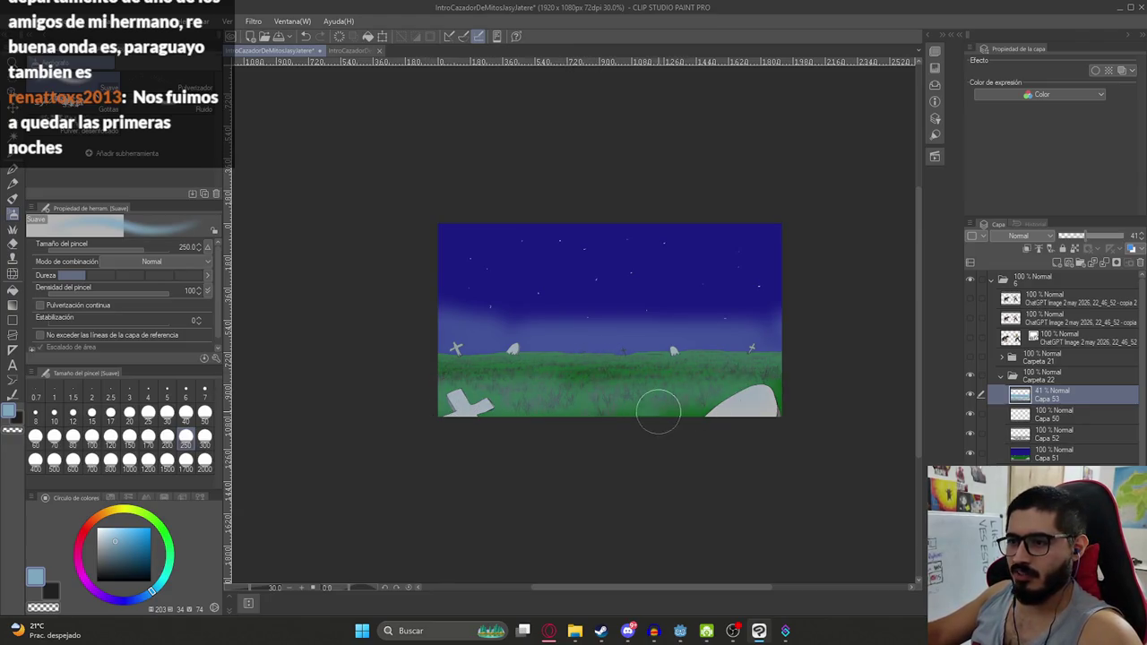
mouse_move(826, 395)
mouse_down()
mouse_move(474, 379)
mouse_move(568, 383)
mouse_up()
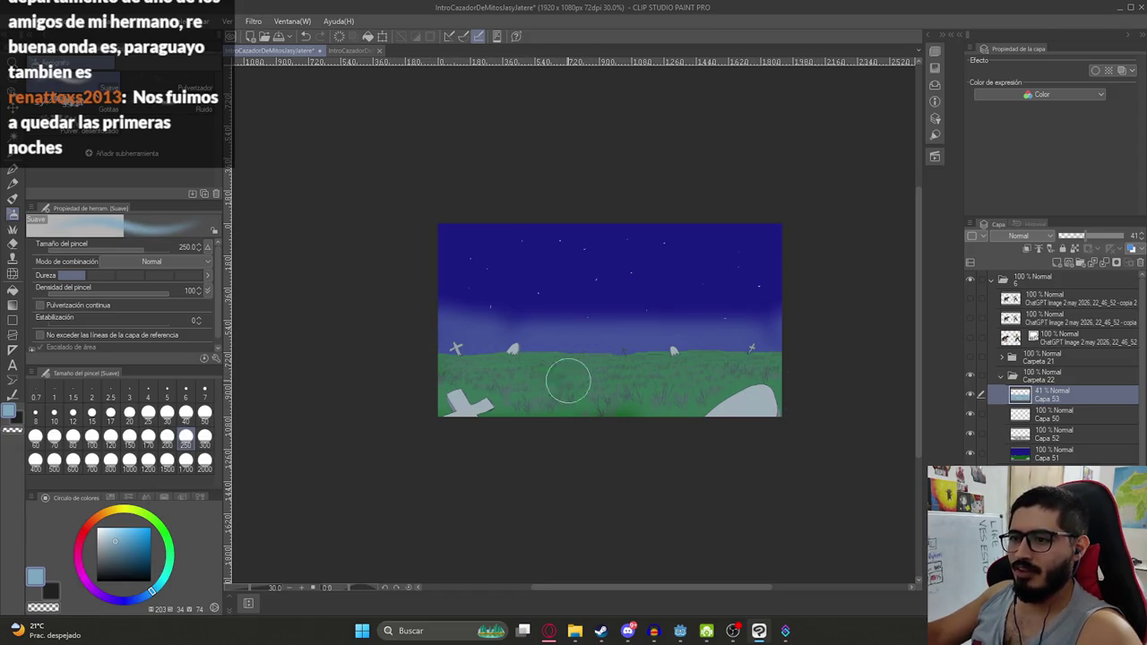
mouse_move(666, 299)
mouse_down()
mouse_move(317, 310)
mouse_move(901, 302)
mouse_up()
mouse_move(422, 273)
mouse_down()
mouse_move(878, 263)
mouse_move(325, 251)
mouse_move(905, 235)
mouse_up()
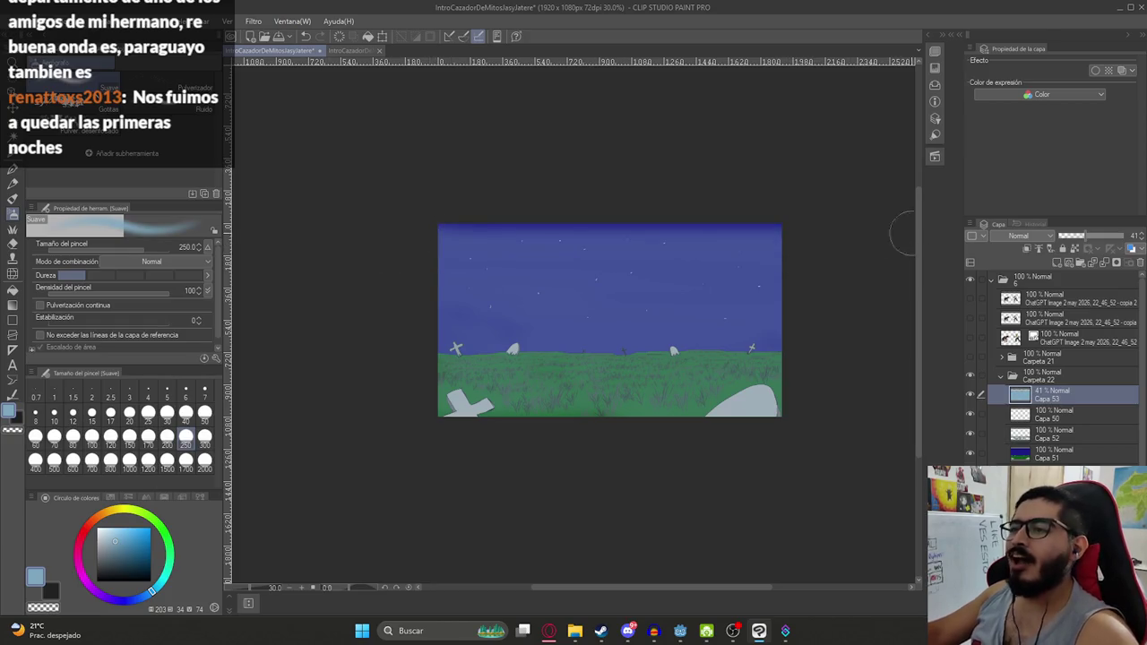
Set the haze layer opacity to 28%
click(1075, 235)
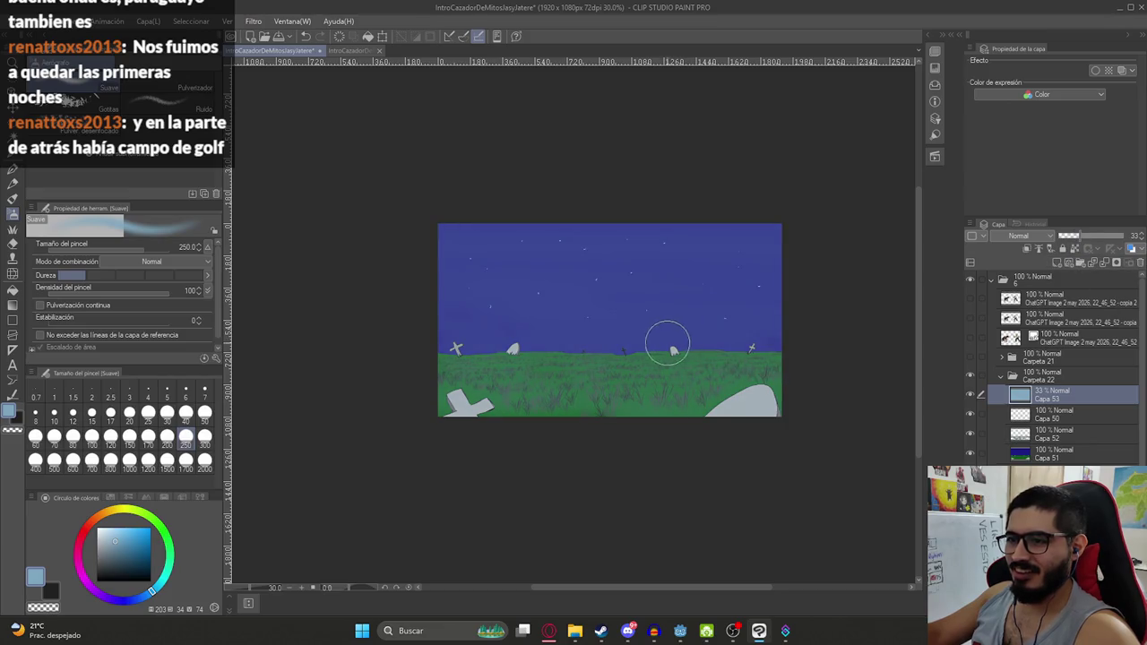
scroll(666, 340, up, 2)
scroll(622, 346, up, 1)
click(1079, 236)
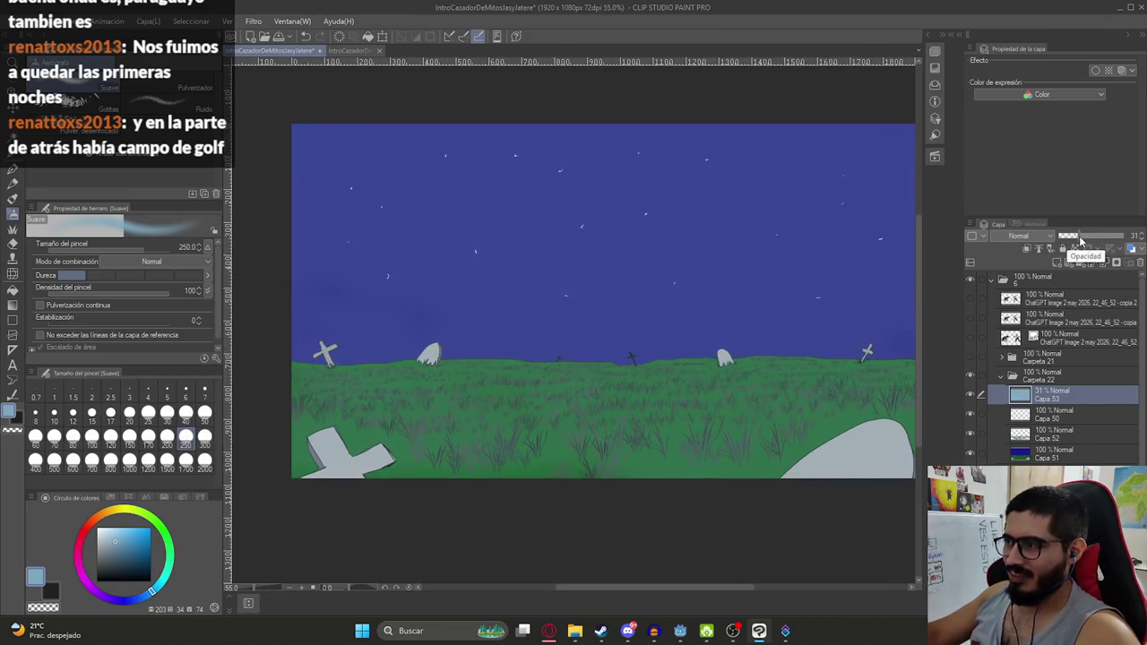
click(1080, 236)
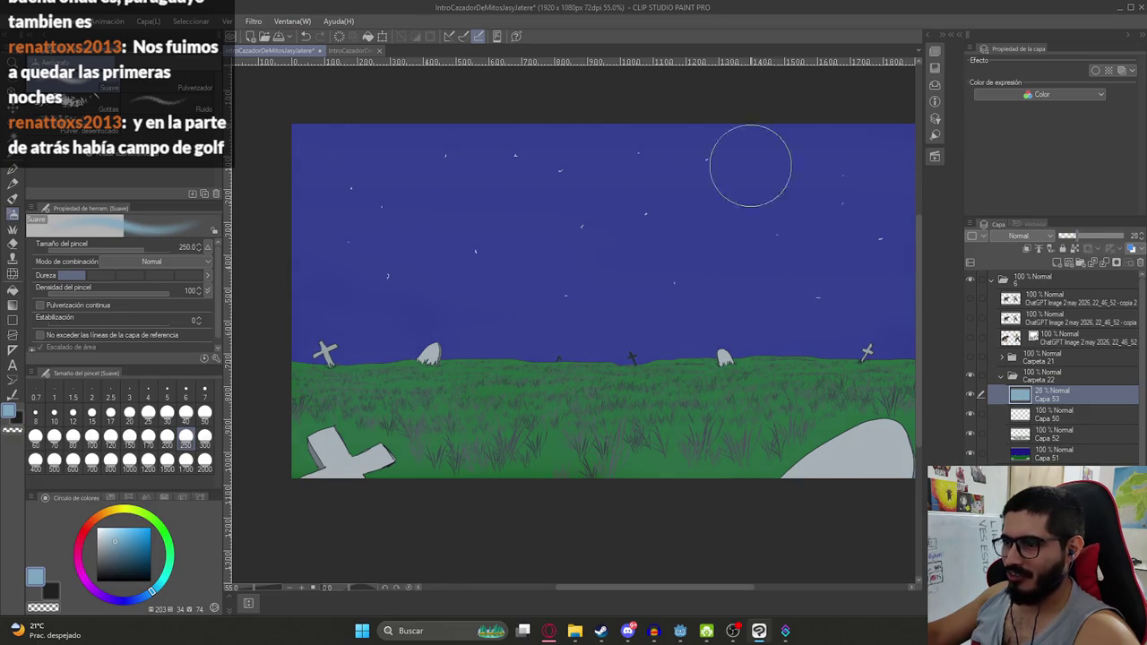
Save the illustration with Ctrl+S and start a PNG export
key(ctrl+s)
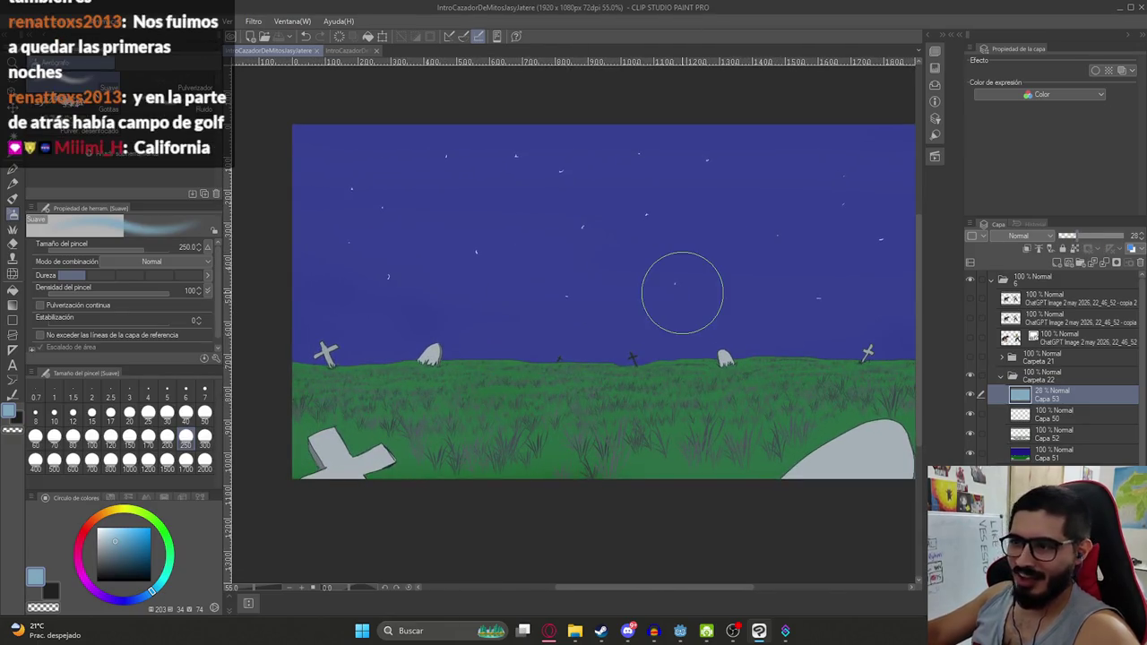
drag(682, 293, 637, 339)
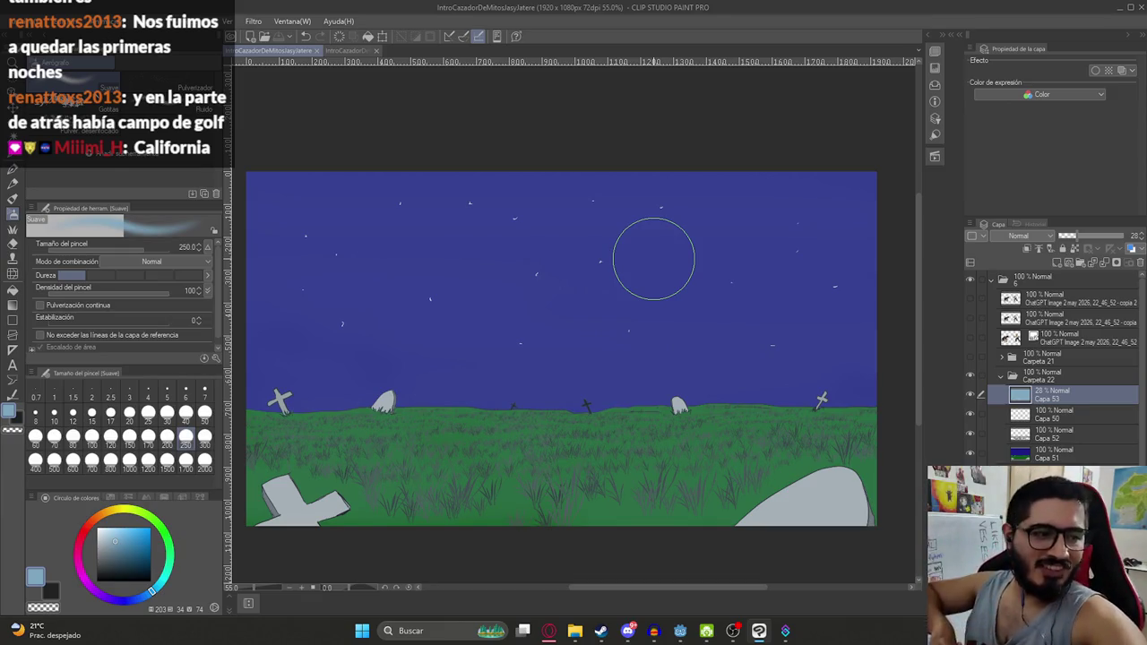
key(ctrl+shift+s)
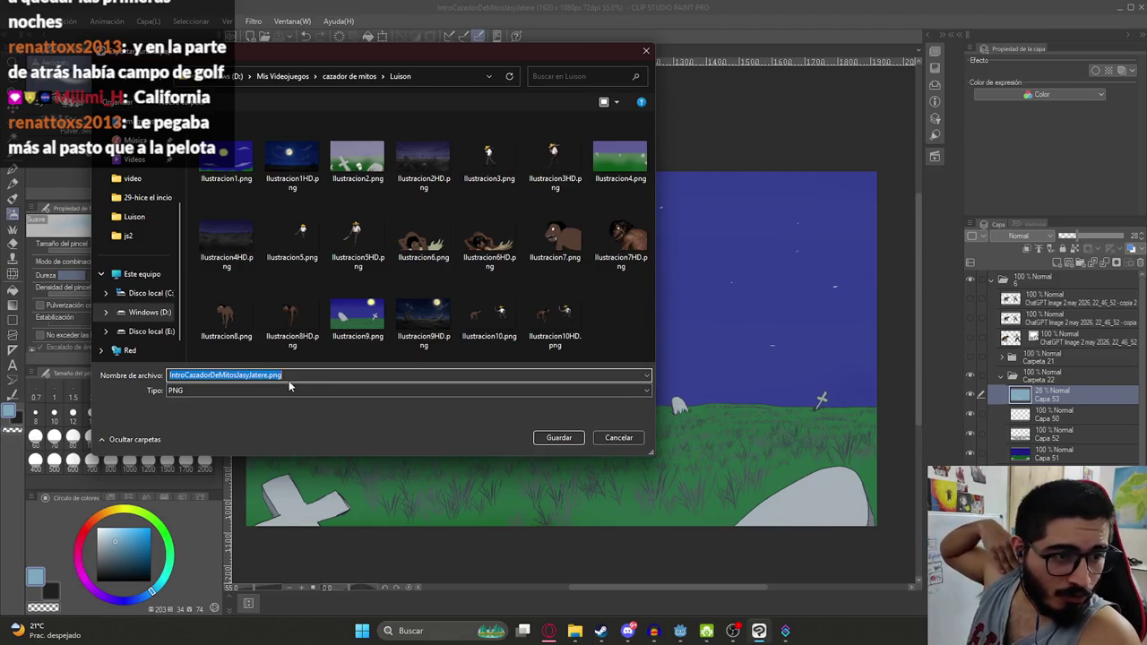
Export the graveyard image as Ilustracion11.png in the Luison folder and check the saved file
click(385, 346)
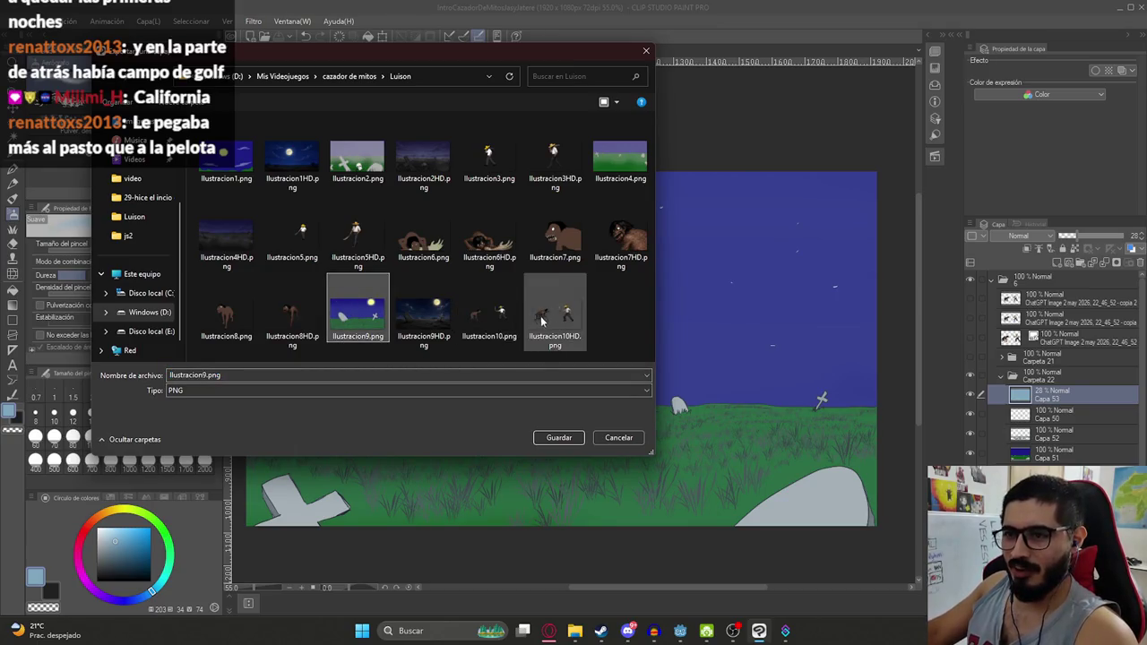
click(489, 314)
click(209, 375)
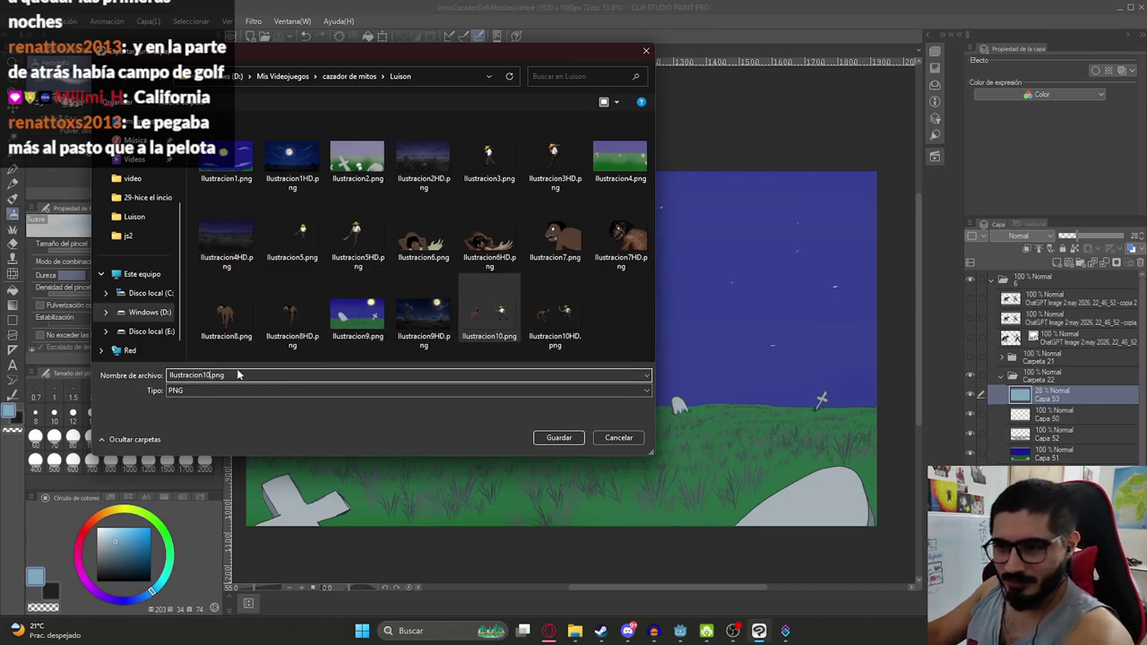
key(Delete)
text(1)
key(Return)
key(Return)
click(574, 631)
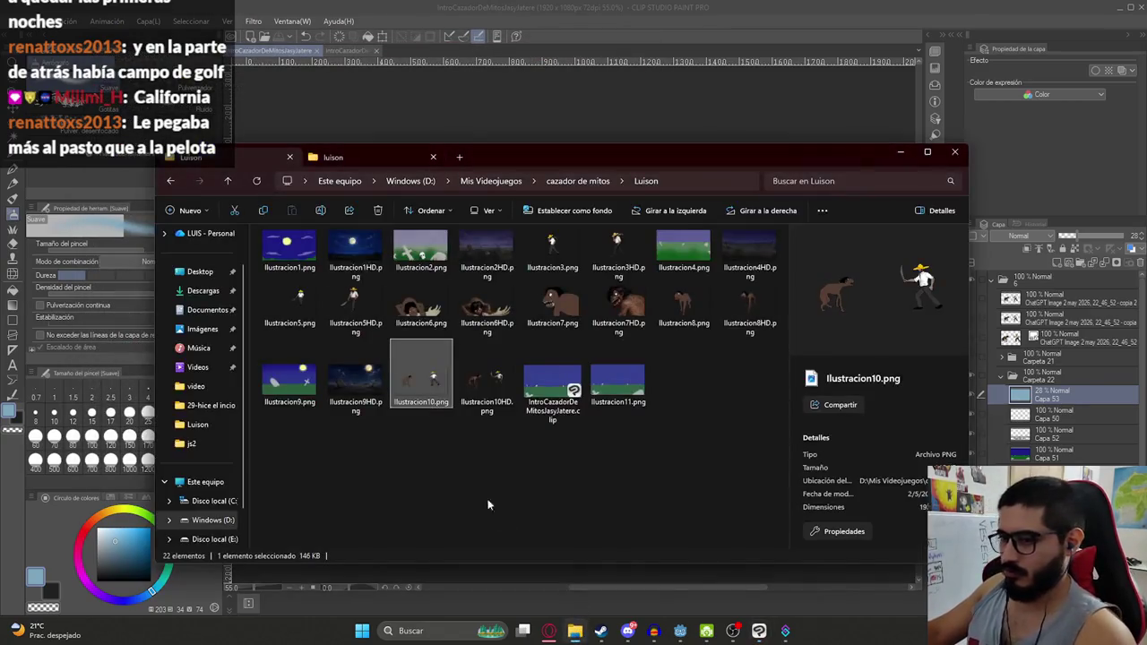
click(617, 381)
click(549, 630)
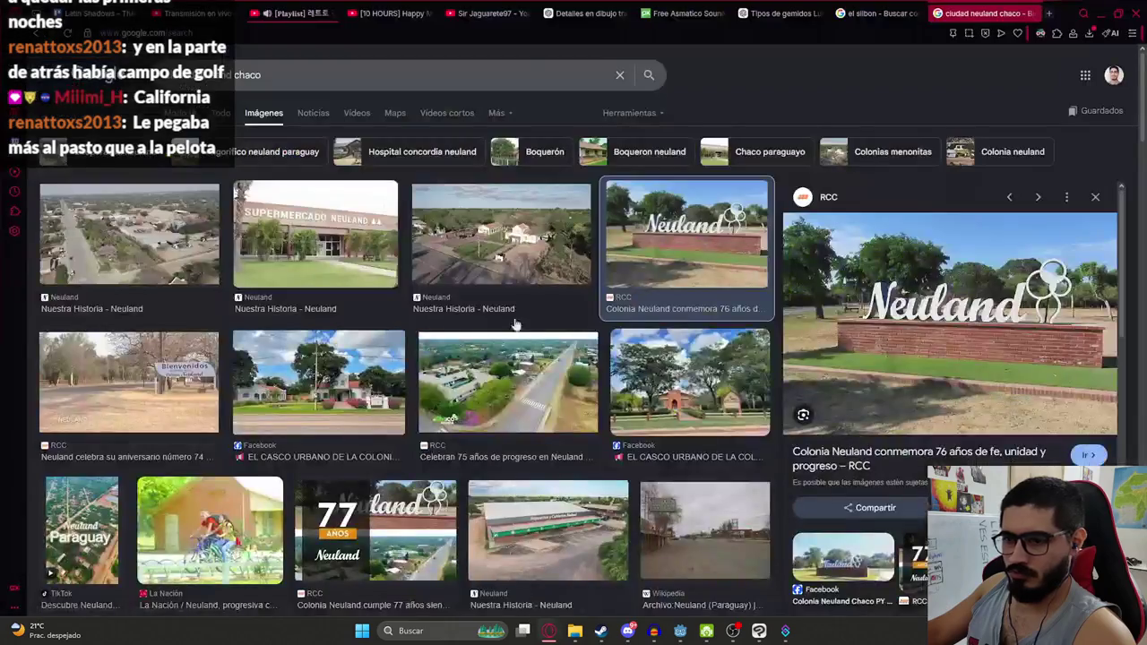
Paste the cemetery sketch into ChatGPT with the note 'Este es cementerio egregalelle' and send it
click(593, 12)
key(Escape)
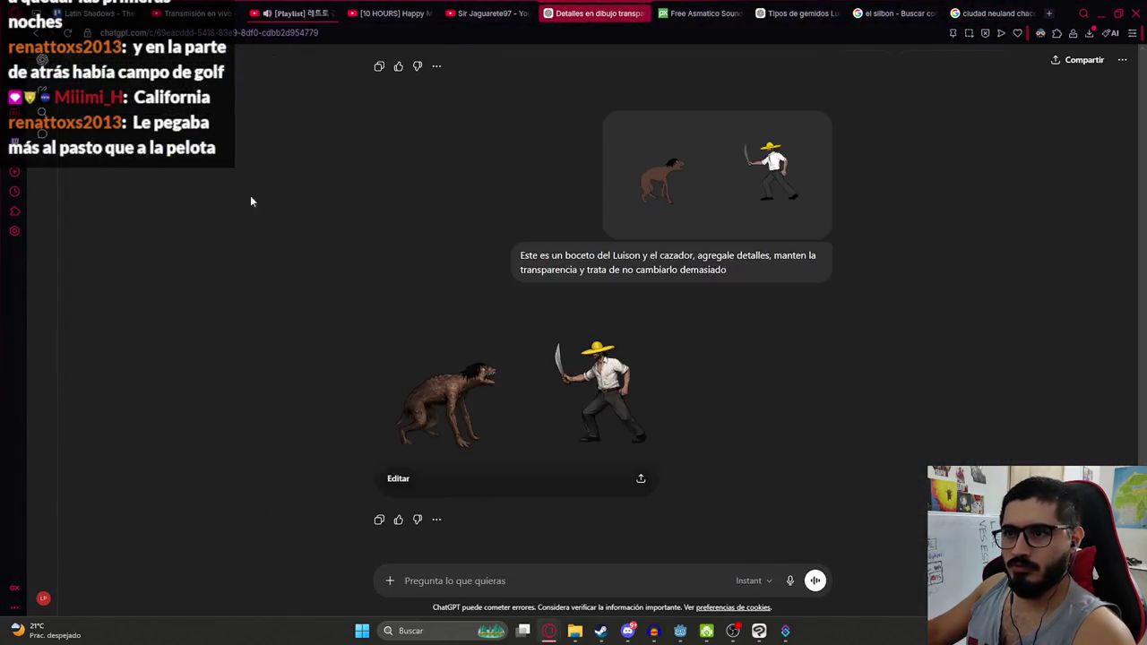
key(ctrl+v)
text(Este es)
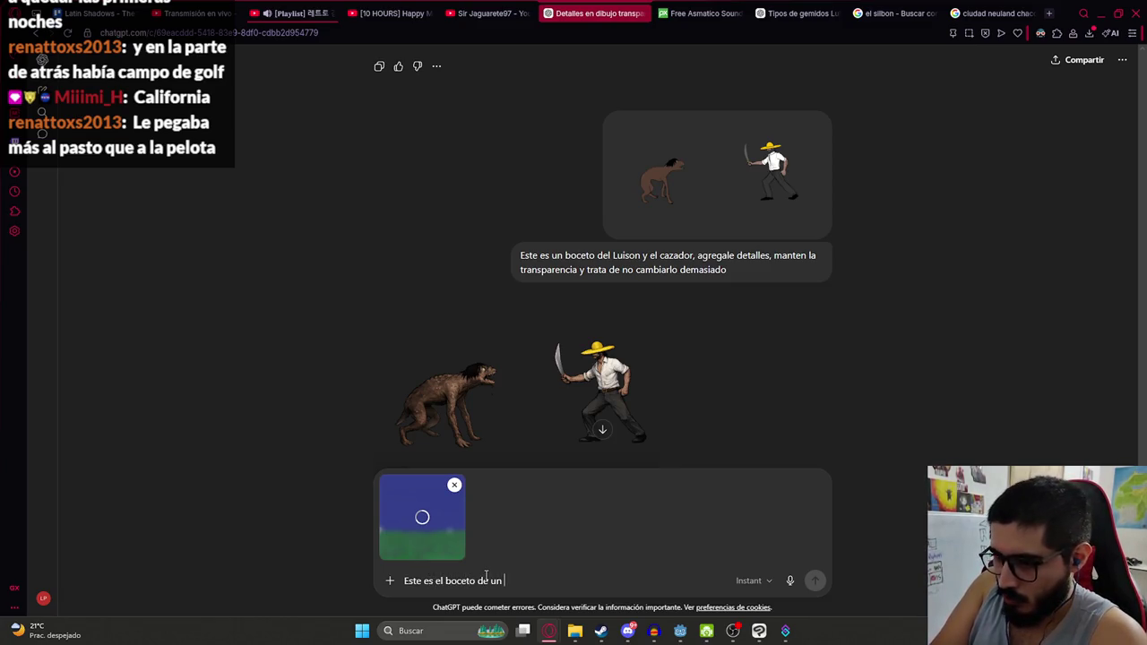
text( cementerio en el campo)
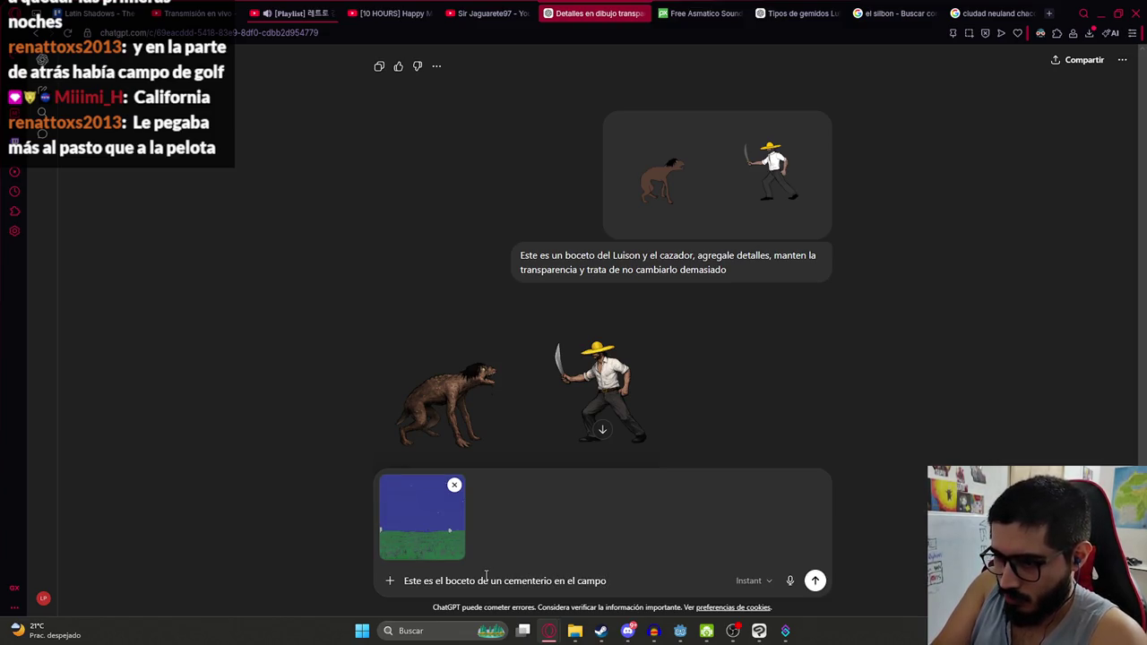
text(gregale detalles sin cambiar tanto)
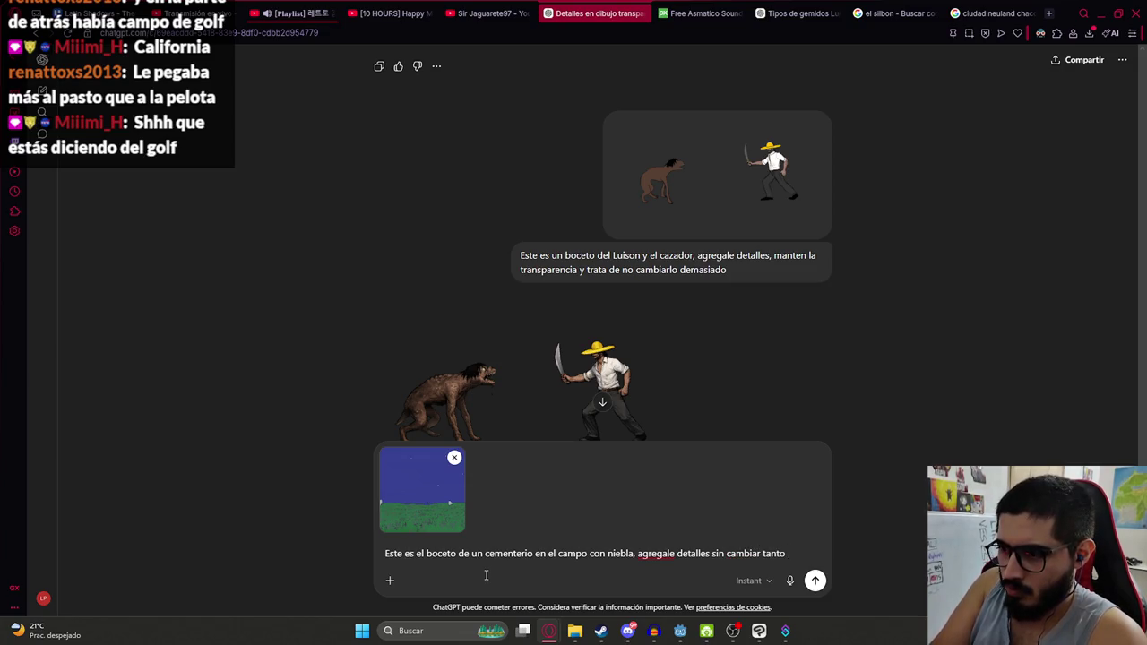
key(Return)
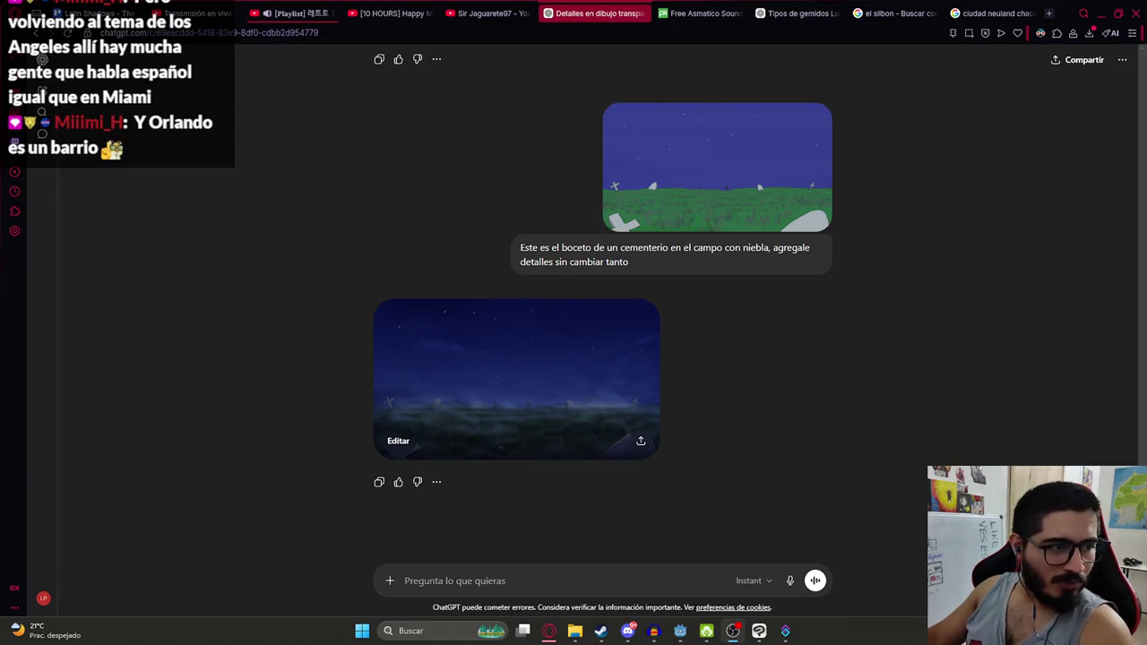
Open the generated night cemetery image full size, download it, and drag it toward Clip Studio Paint
click(545, 387)
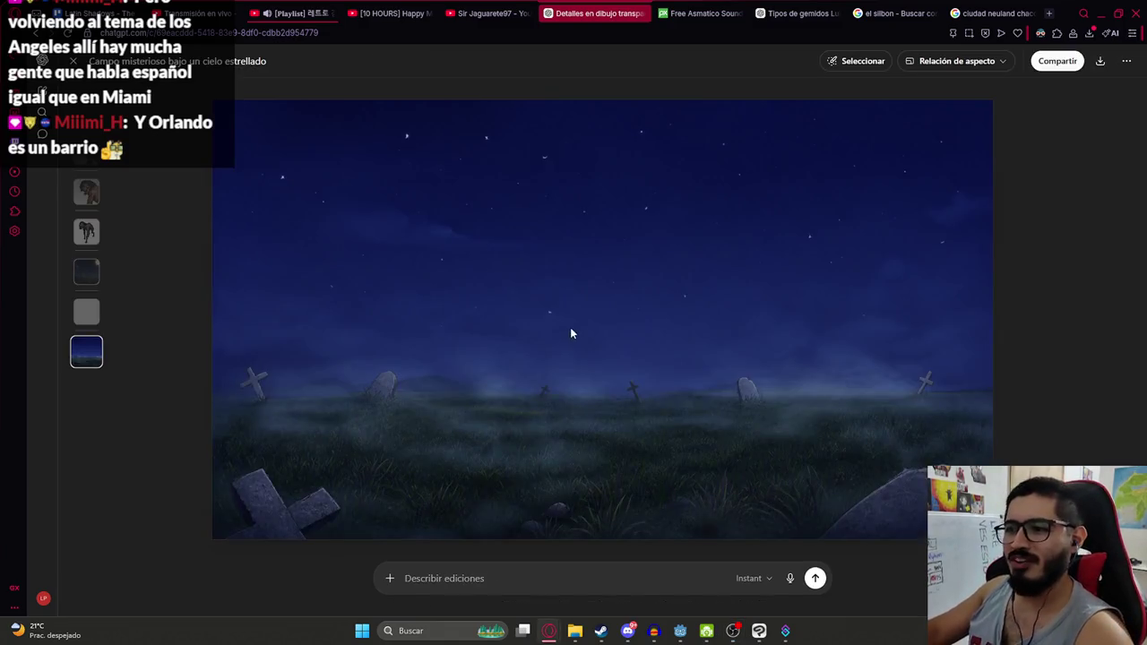
click(1100, 61)
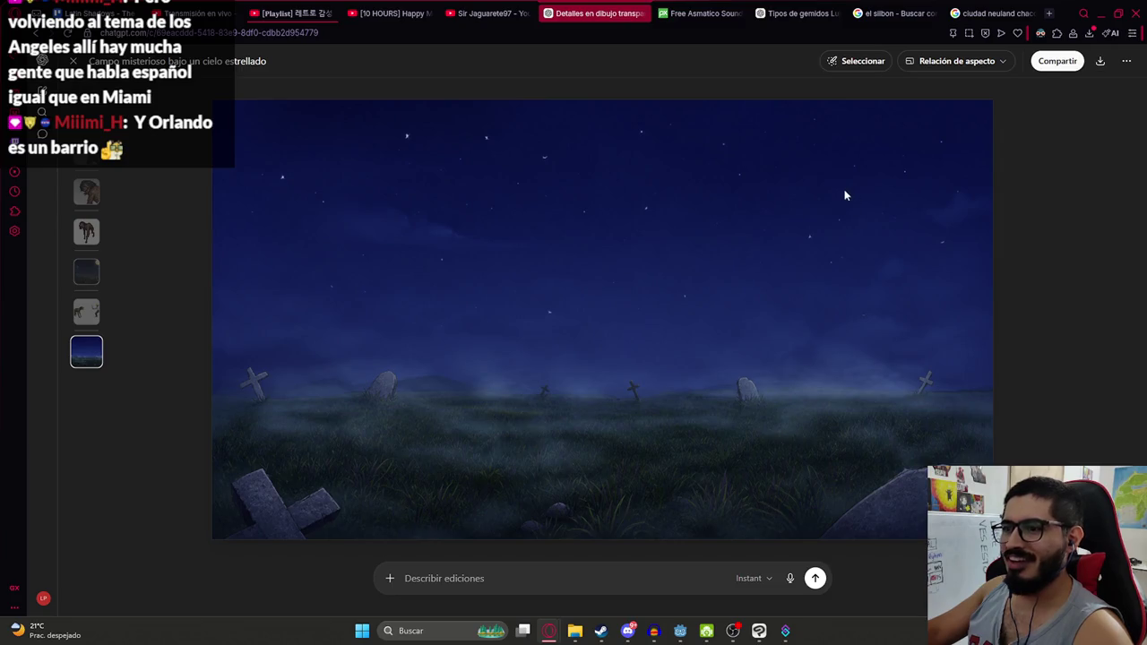
mouse_move(959, 79)
mouse_down()
mouse_move(759, 641)
mouse_move(1028, 303)
mouse_up()
Drop the night cemetery image in as a new layer and hide the other layers
drag(1021, 354, 1018, 360)
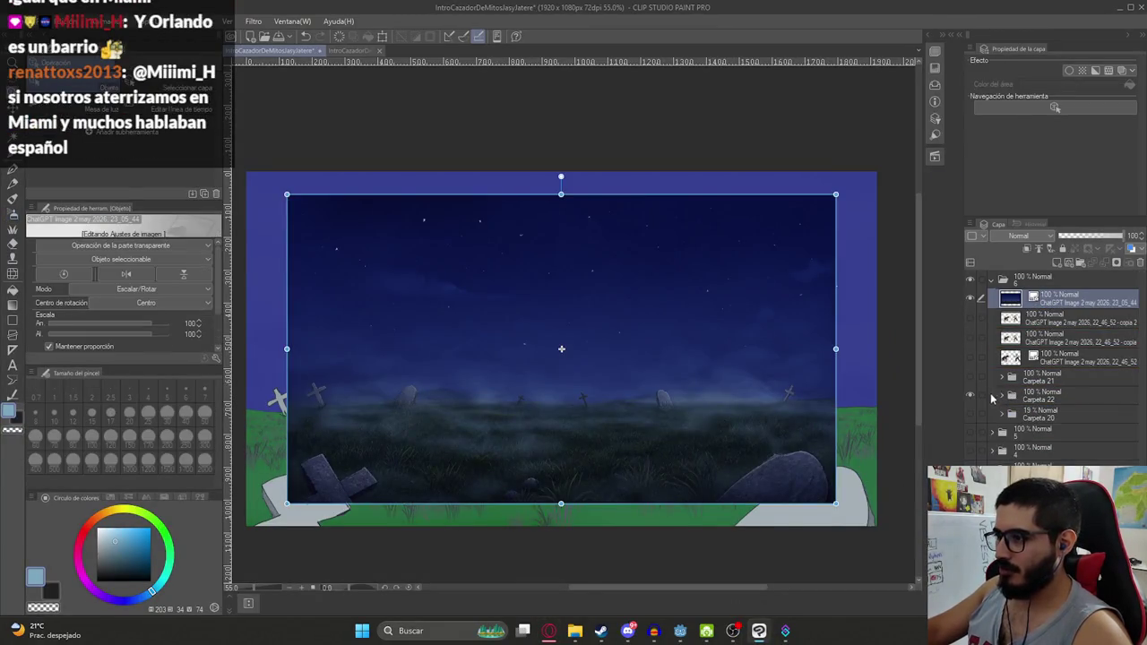
drag(976, 397, 969, 315)
scroll(567, 328, down, 2)
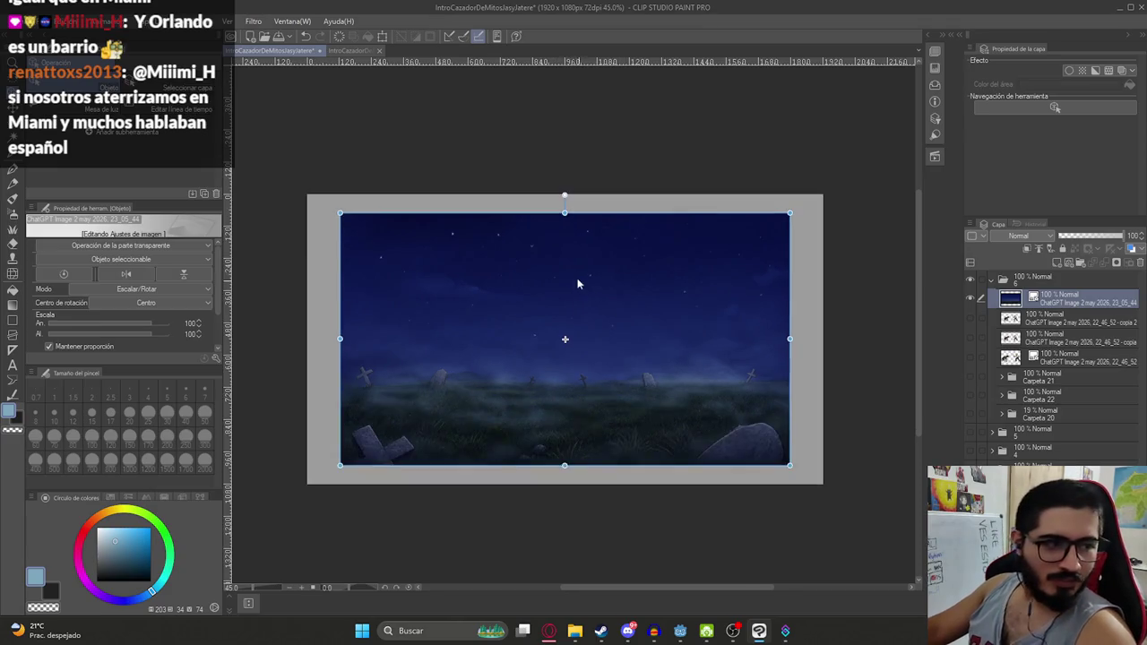
mouse_move(582, 281)
mouse_down()
mouse_move(563, 284)
mouse_move(578, 315)
mouse_up()
Scale the night image to 117% so it fills the canvas, then duplicate the layer
key(ctrl+t)
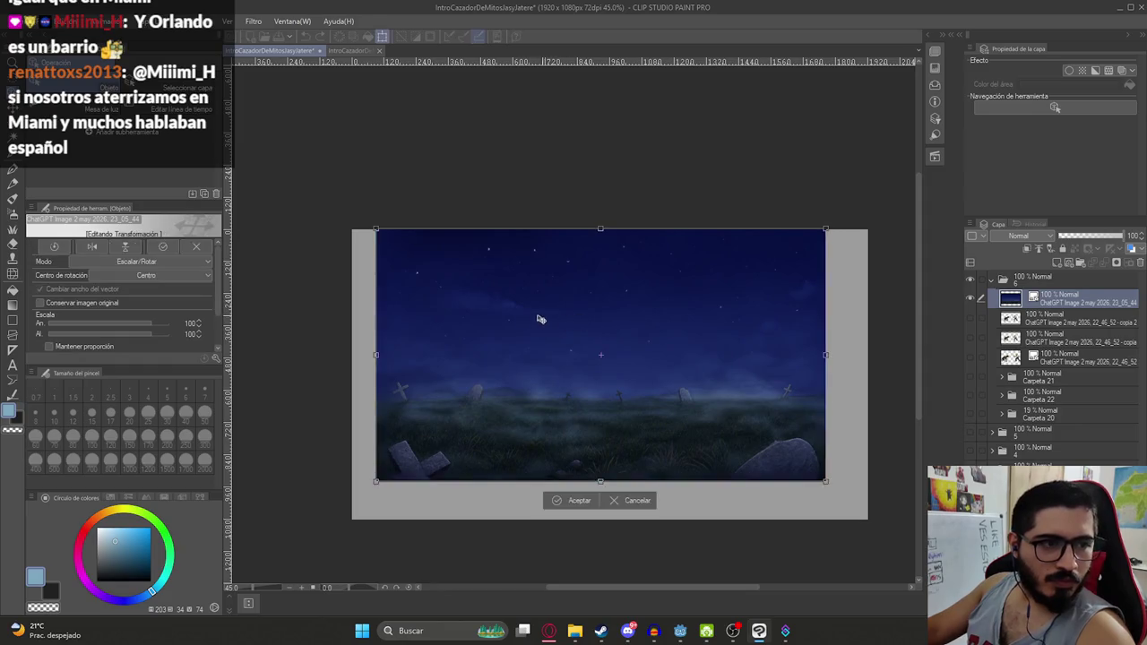
drag(499, 290, 467, 286)
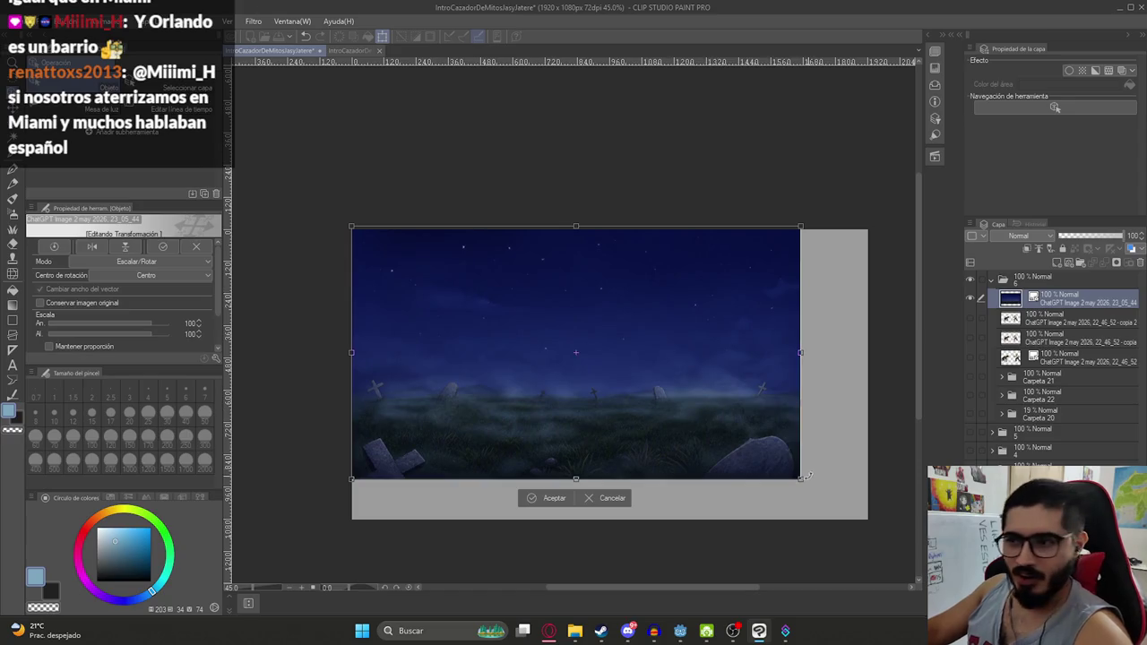
drag(799, 477, 878, 531)
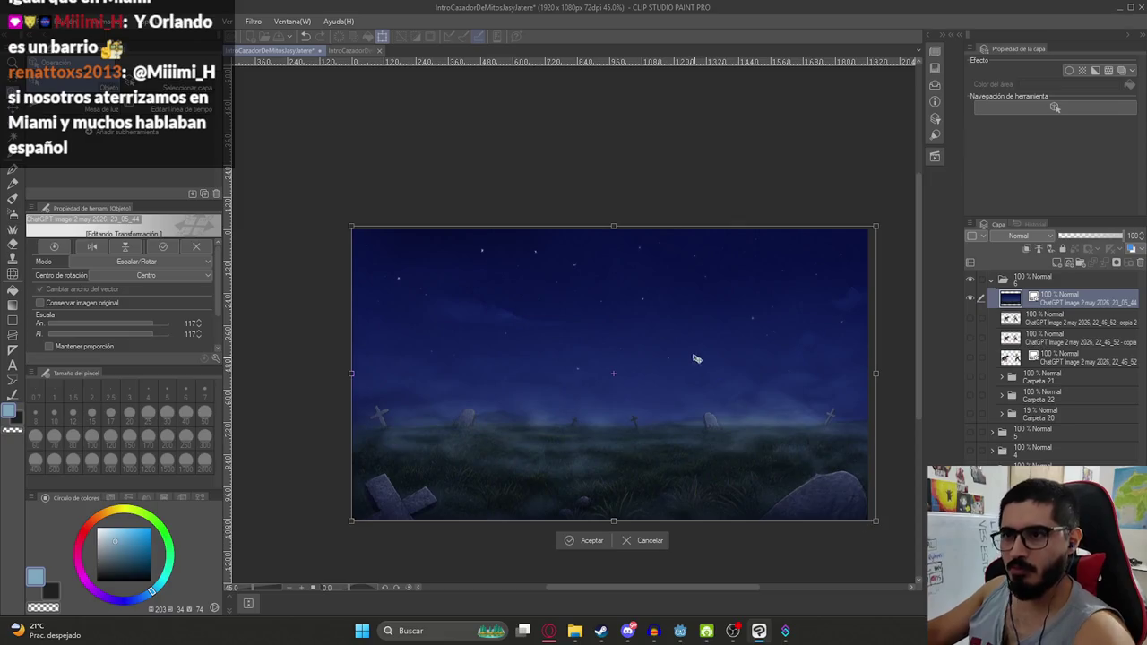
key(Return)
key(k)
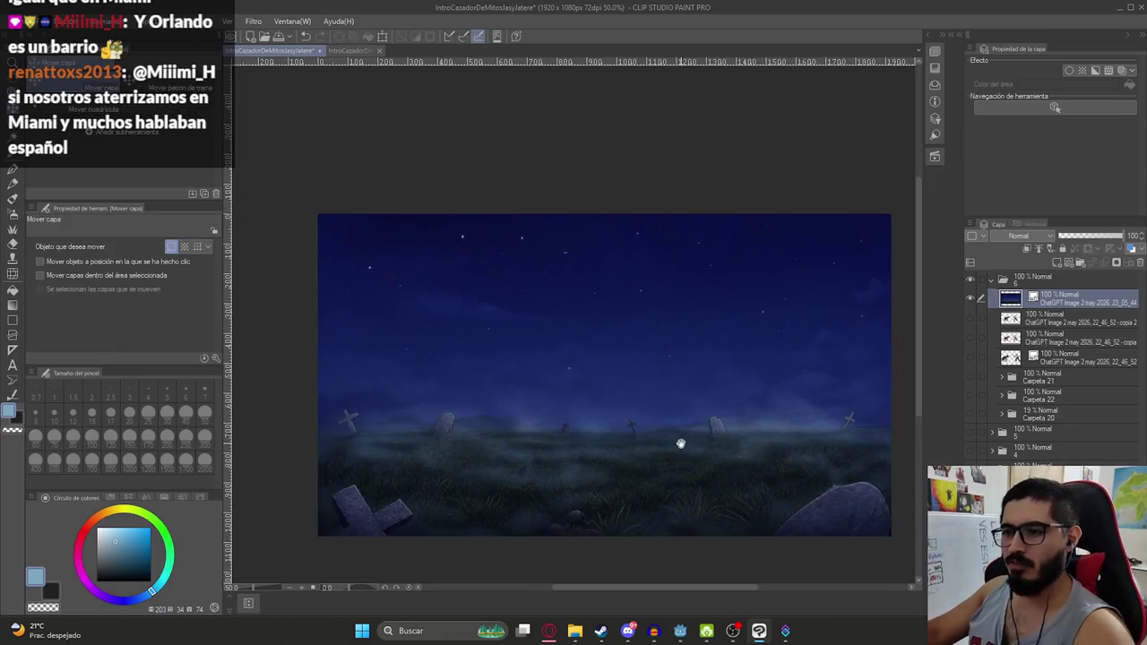
scroll(678, 440, up, 1)
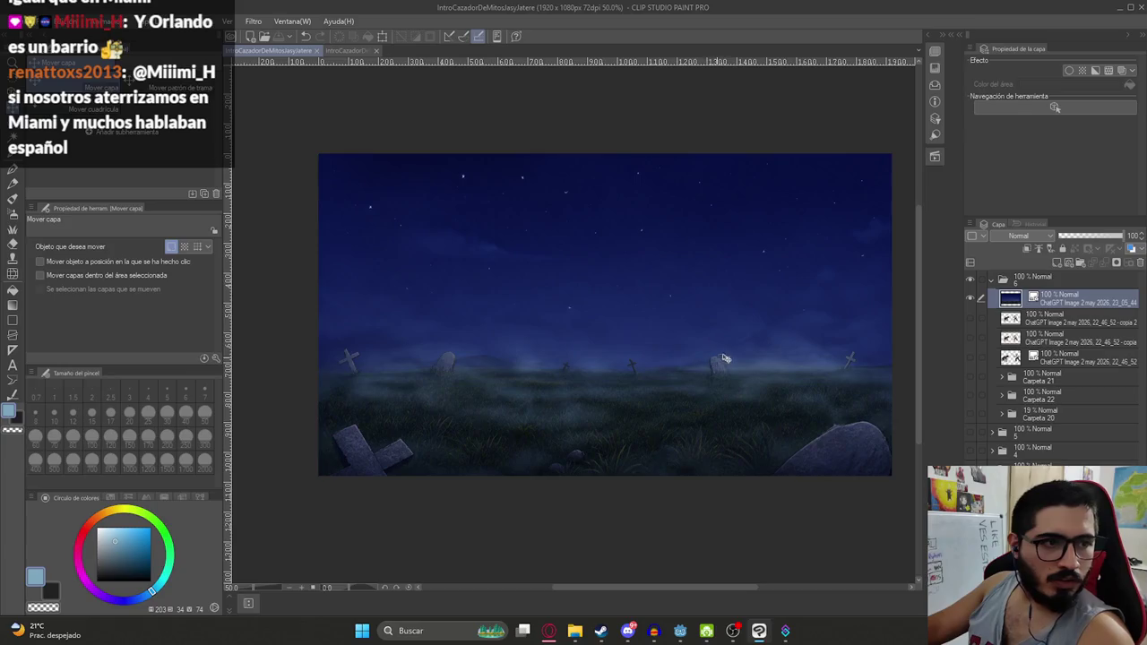
key(ctrl+c)
key(ctrl+v)
Rasterize the copied layer and apply Pictorizar with Color y líneas at line thickness 10
right_click(1055, 303)
click(1039, 385)
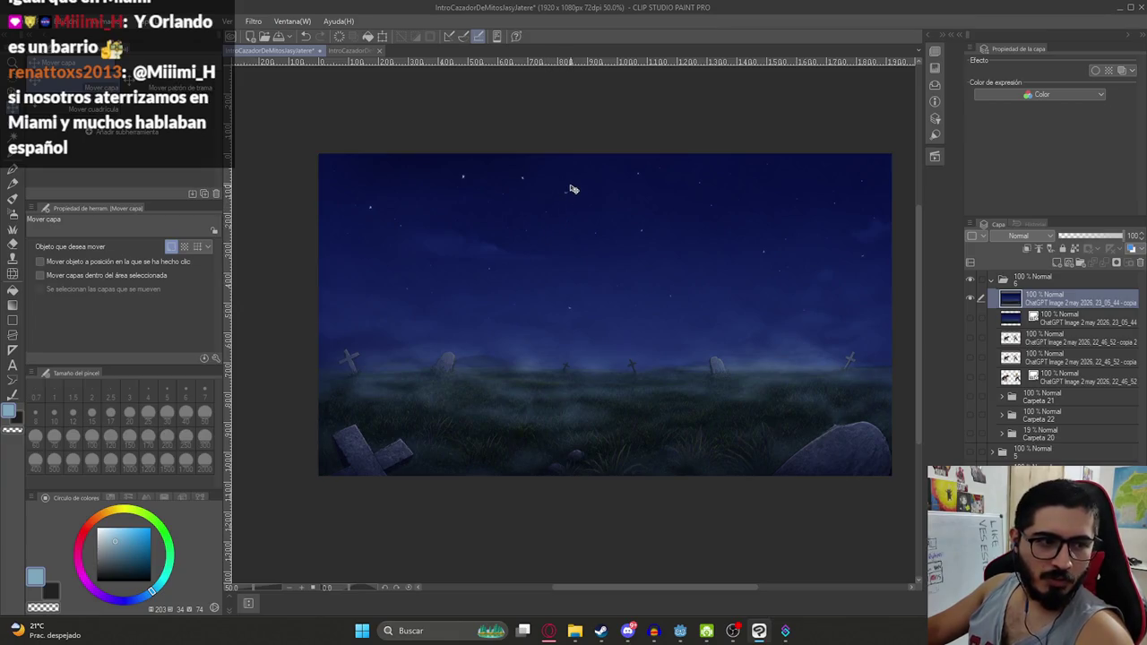
click(254, 21)
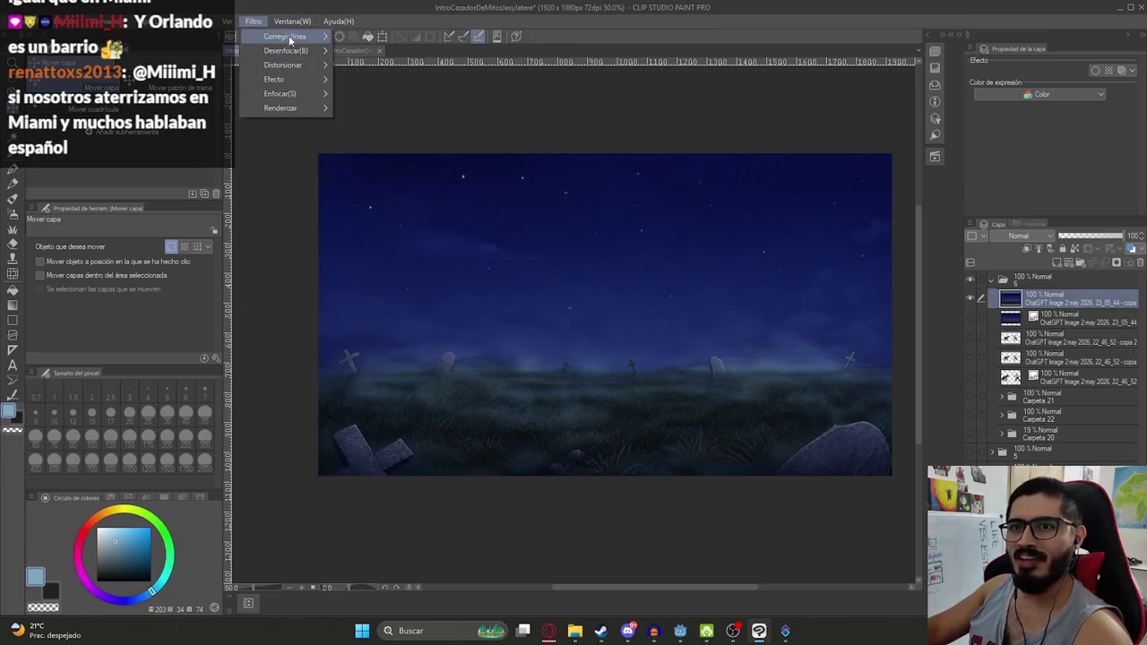
mouse_move(274, 79)
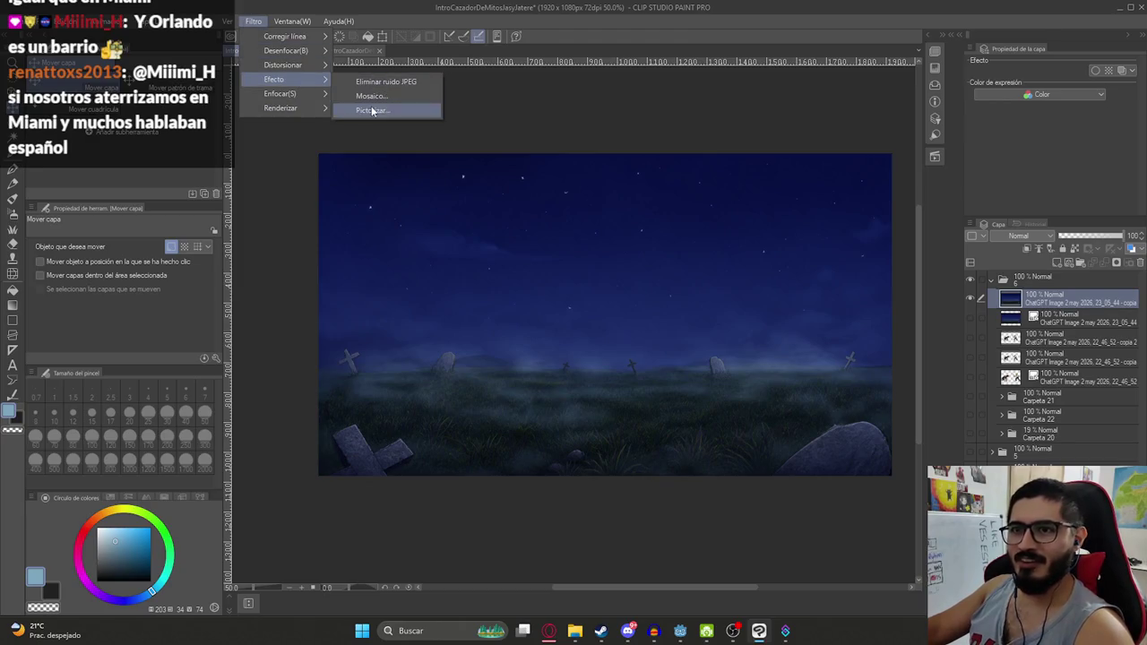
click(372, 111)
scroll(715, 358, up, 2)
scroll(716, 358, up, 1)
scroll(715, 357, up, 2)
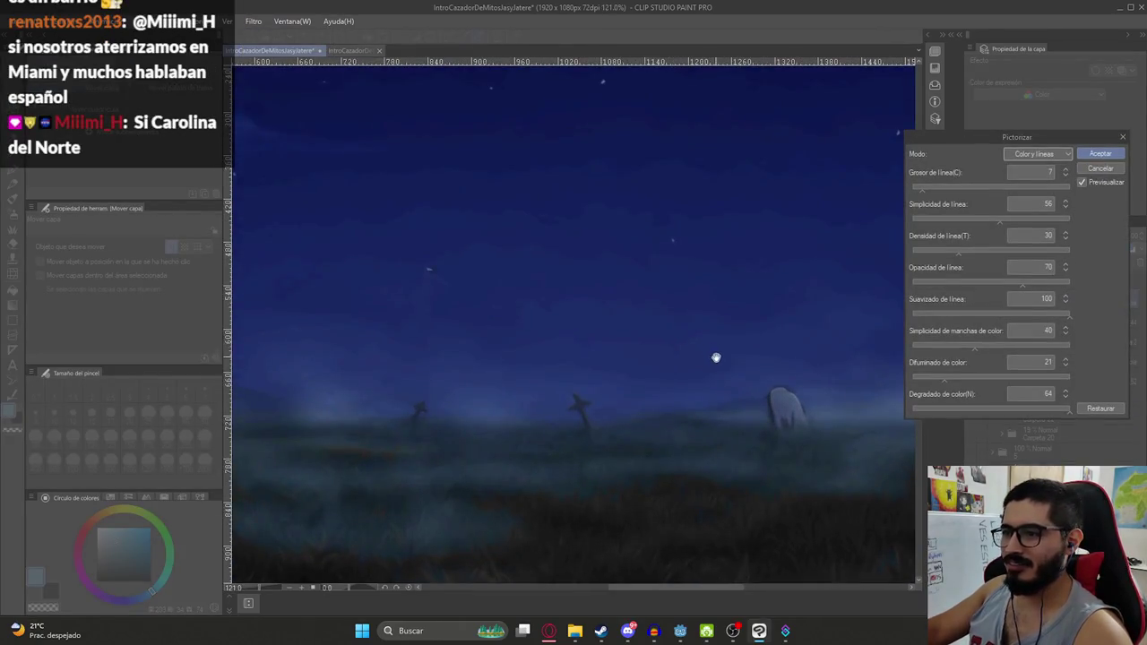
scroll(715, 357, down, 2)
scroll(744, 351, up, 1)
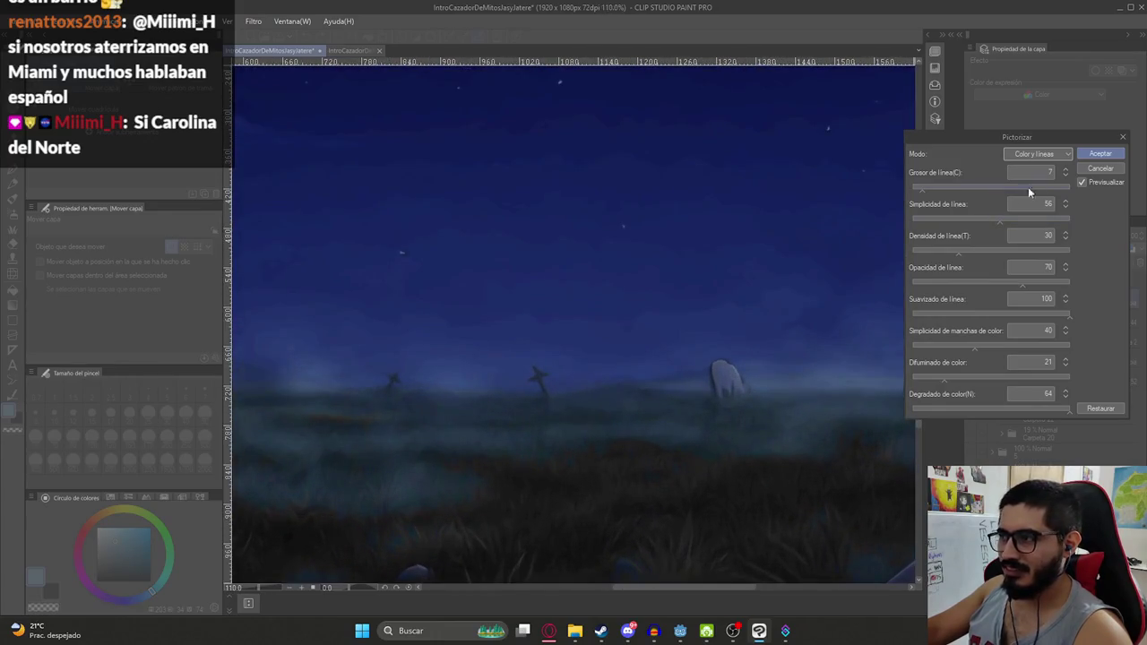
click(1066, 177)
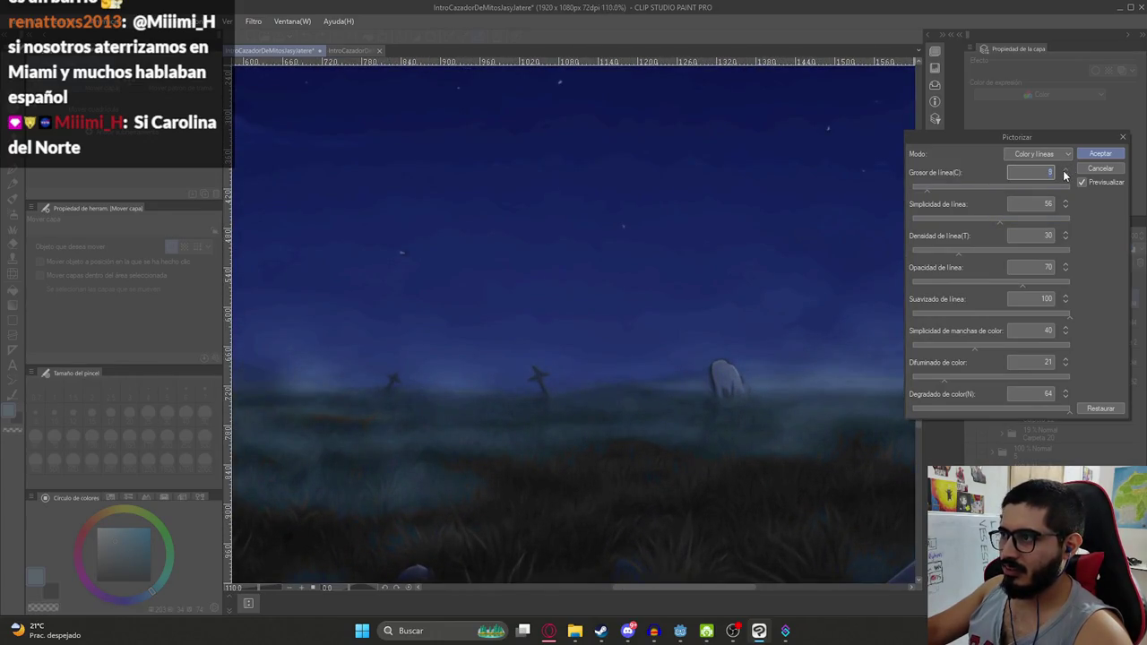
scroll(704, 313, down, 2)
scroll(816, 315, down, 2)
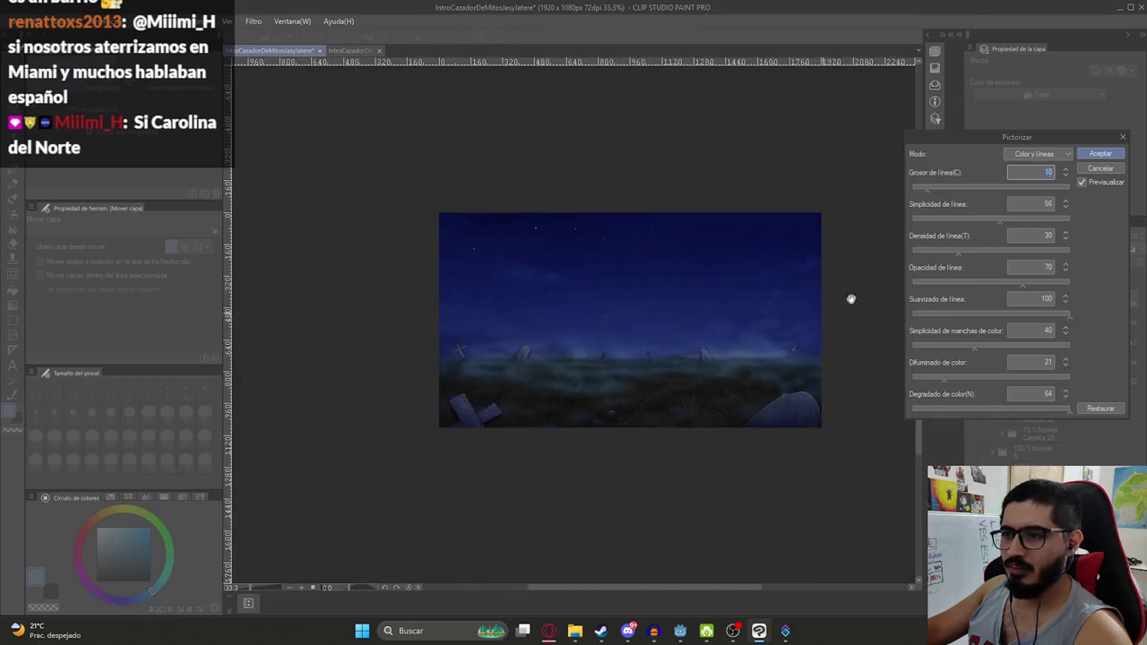
click(1099, 170)
scroll(463, 235, up, 2)
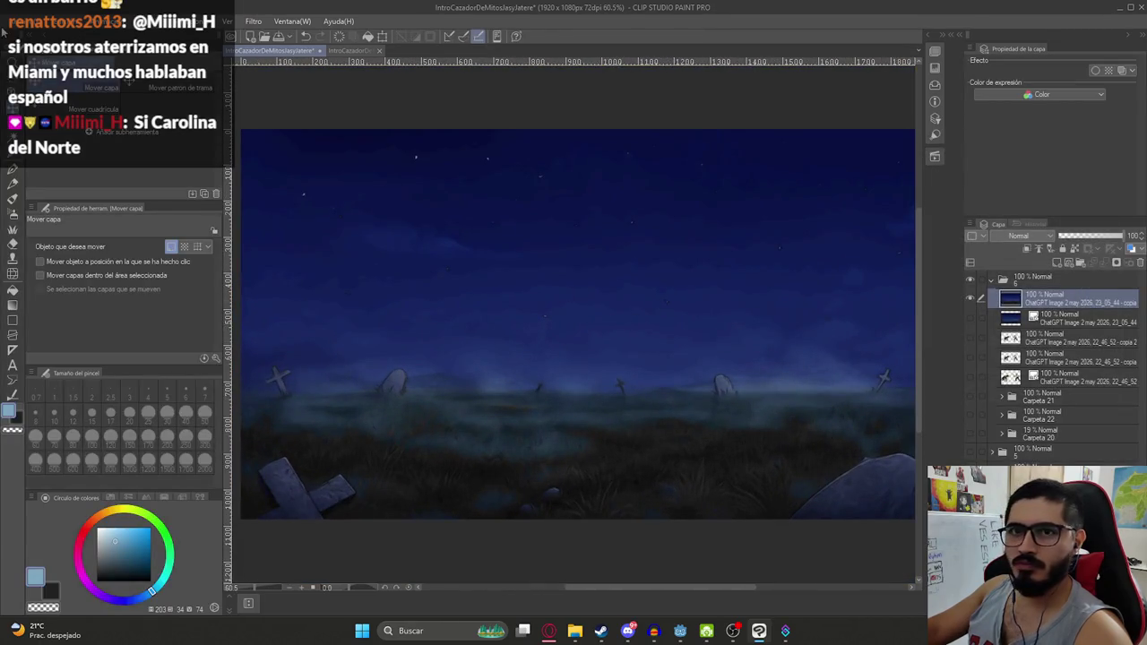
Export the painterly image as a PNG under the next Ilustracion file number
click(7, 22)
click(291, 215)
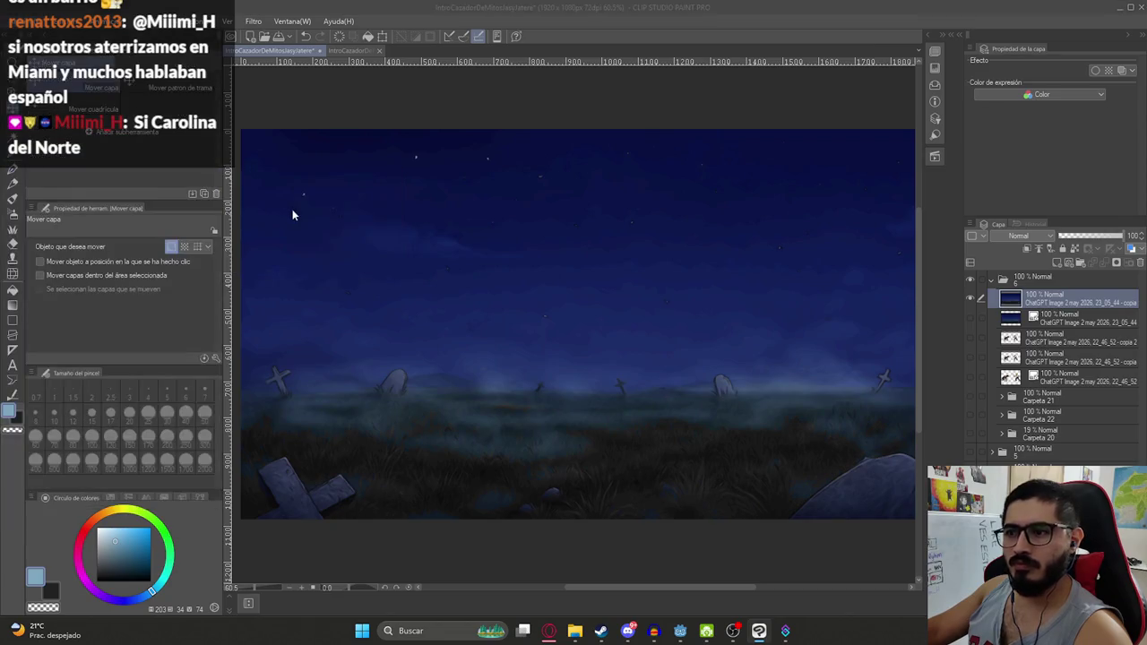
click(620, 313)
click(209, 376)
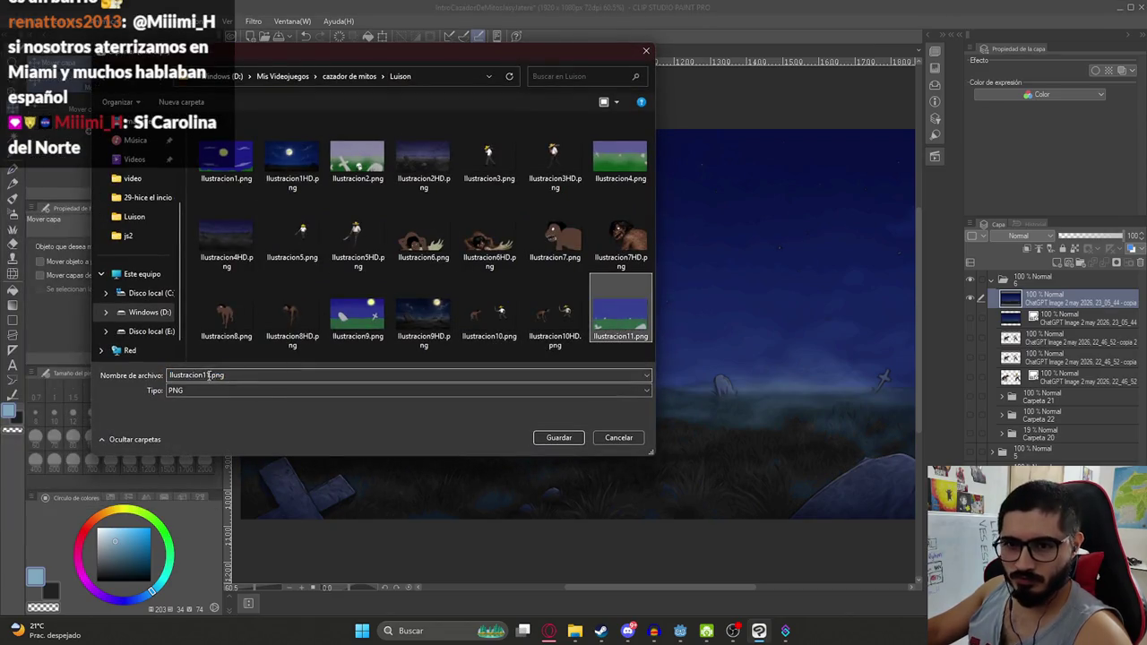
key(BackSpace)
text(2)
key(Return)
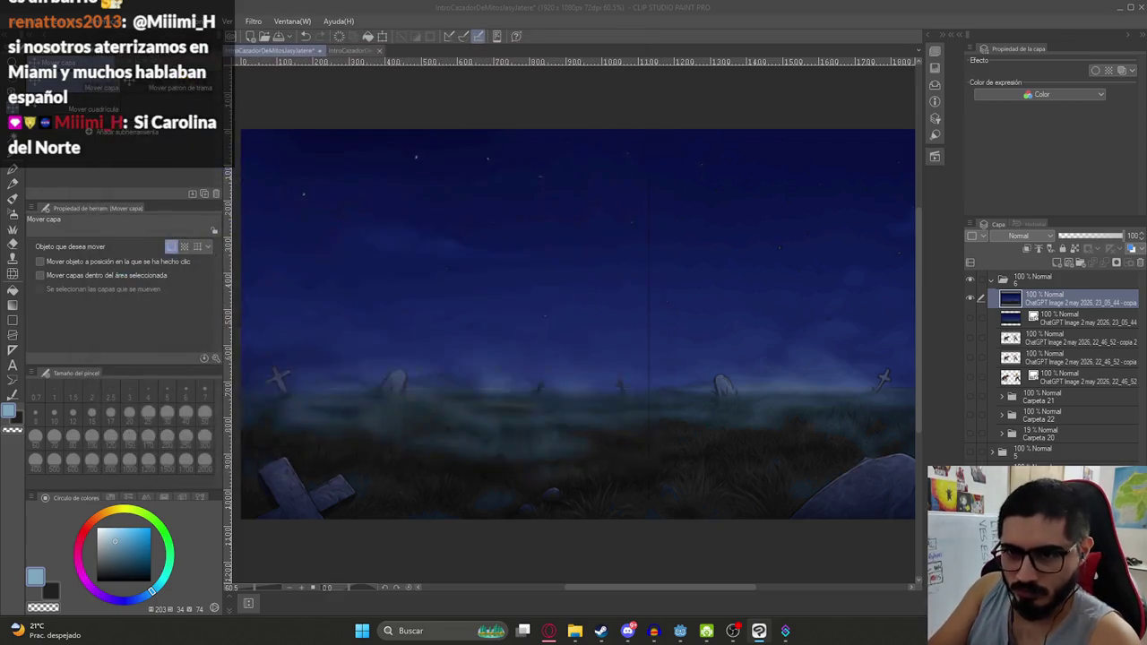
Copy Ilustracion10HD.png and Ilustracion11HD.png into the game's luison sprites folder
click(575, 630)
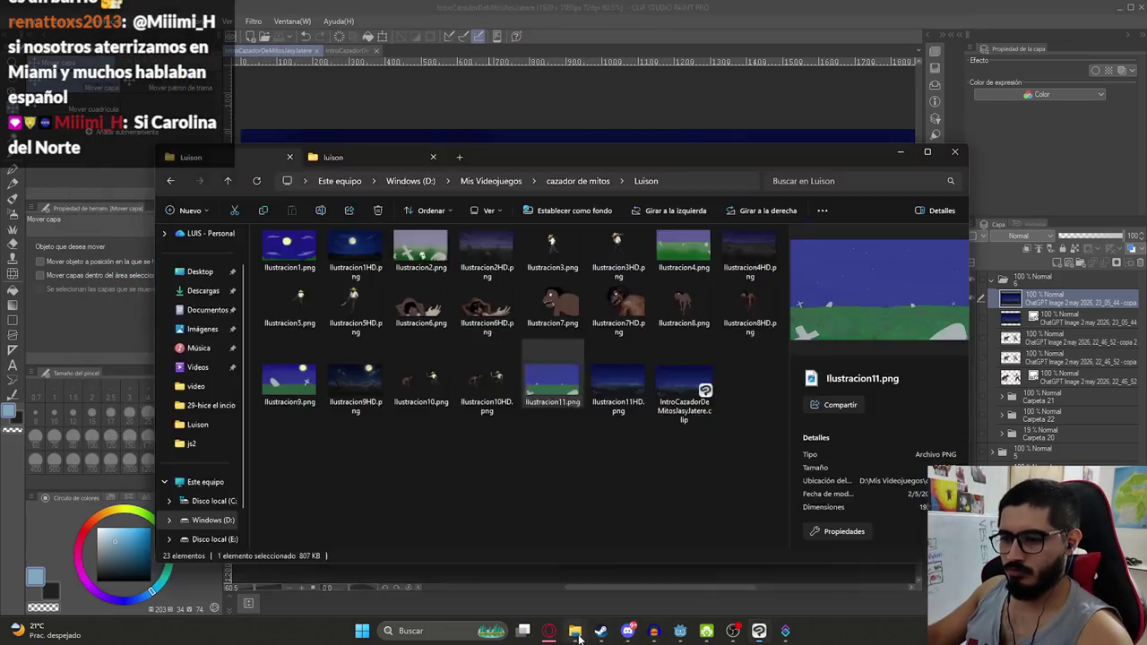
click(618, 381)
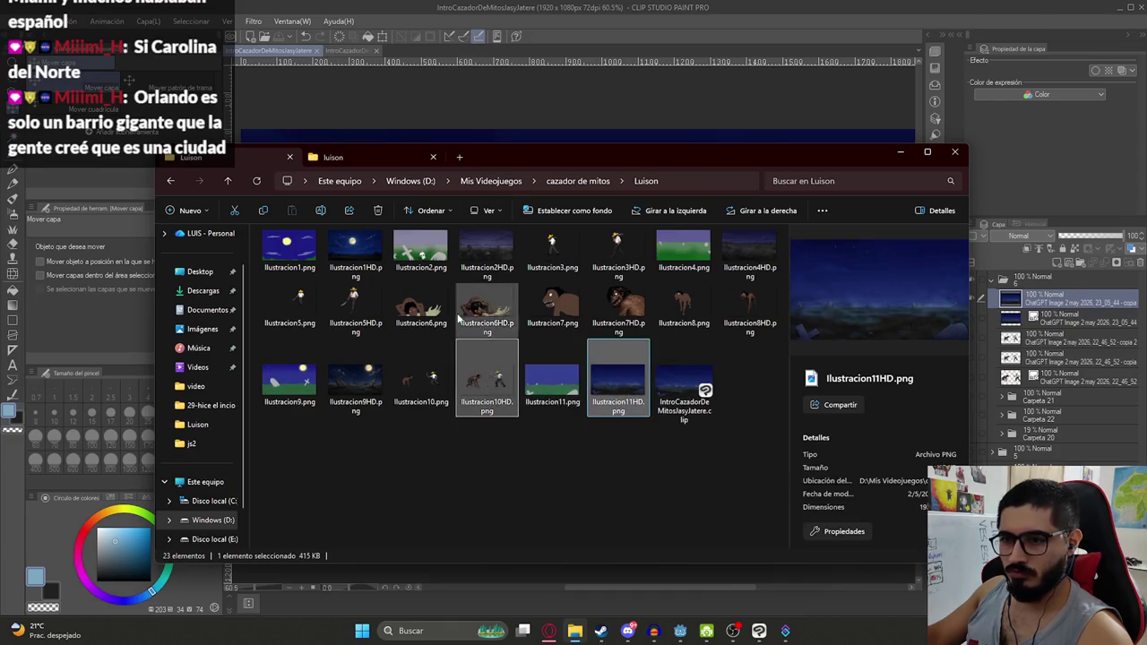
ctrl+click(487, 377)
key(ctrl+c)
key(alt+Left)
key(ctrl+v)
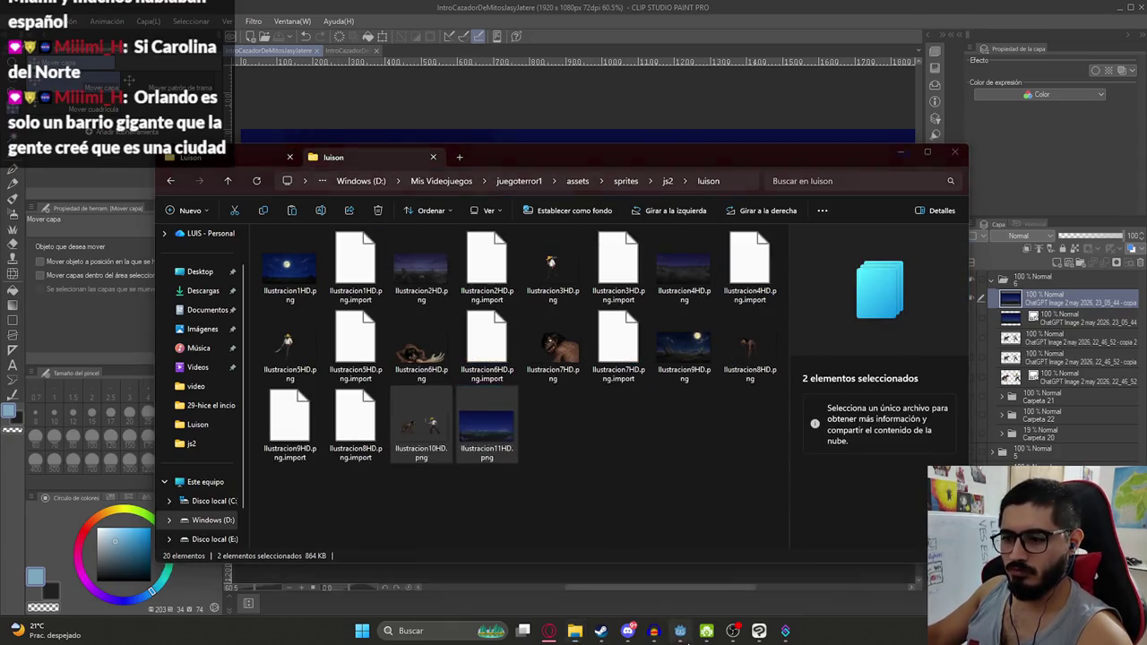
click(680, 631)
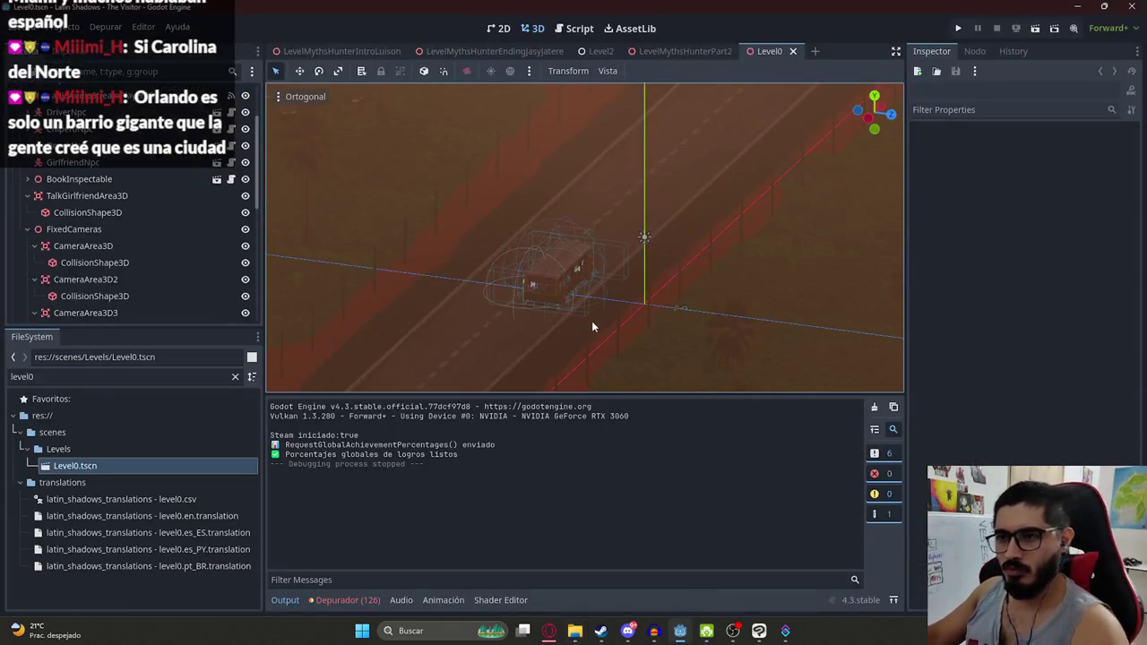
Close Level0 and open the LevelMythsHunterIntroLuison scene in 2D view with its animations
click(794, 52)
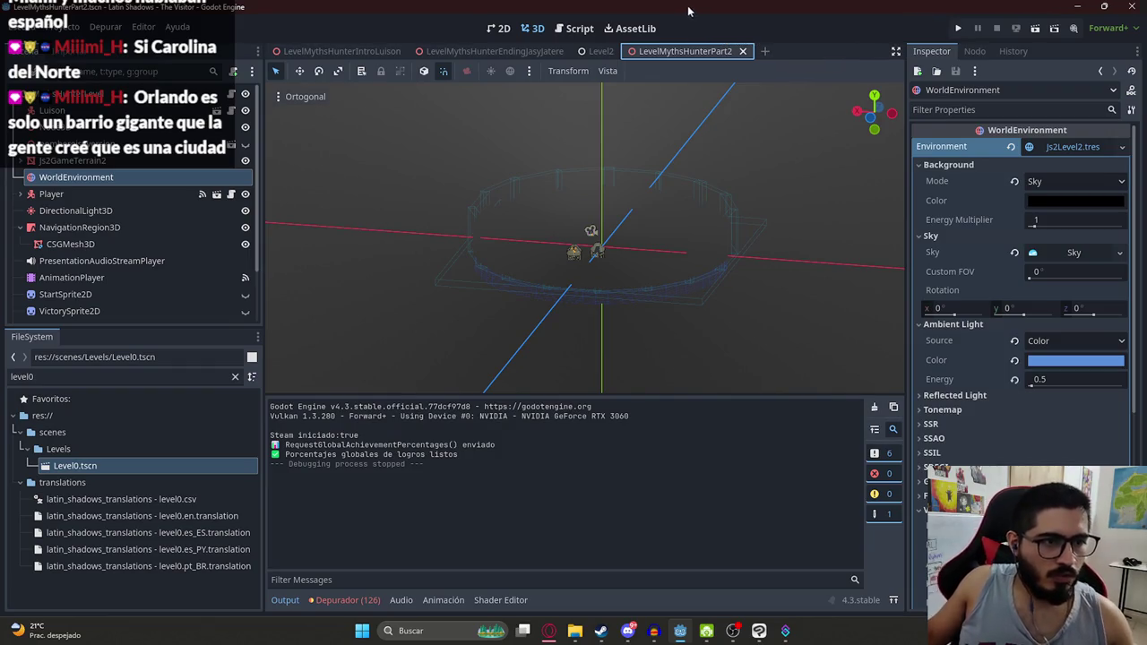
mouse_move(599, 51)
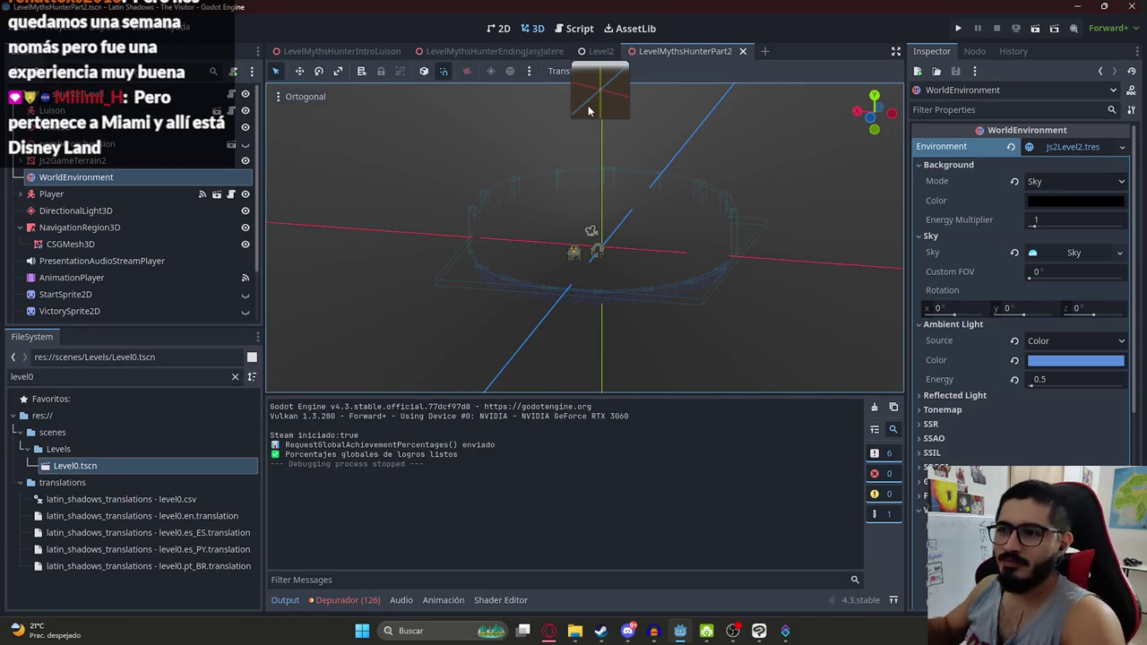
click(503, 31)
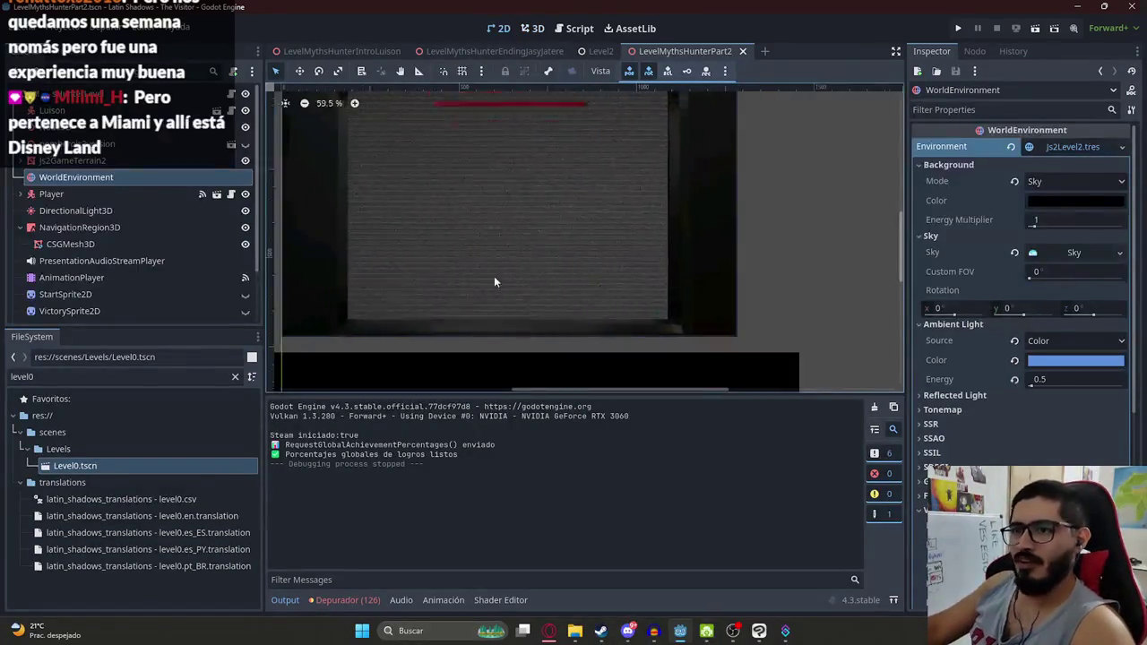
scroll(494, 276, down, 1)
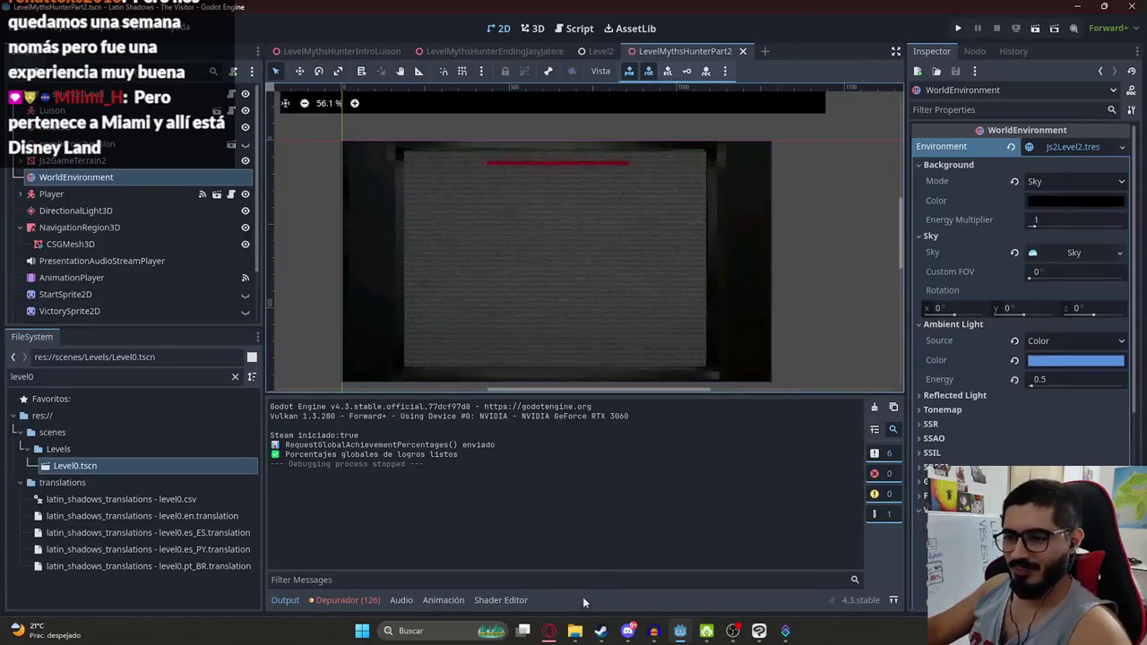
mouse_move(549, 631)
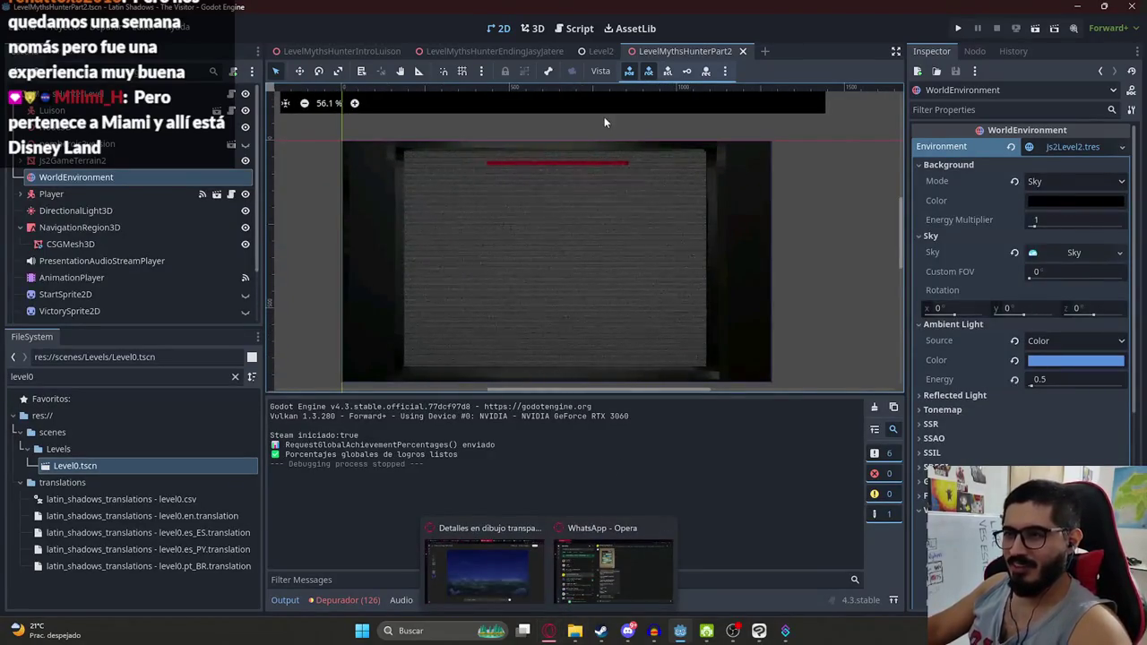
scroll(586, 234, down, 1)
scroll(555, 251, down, 1)
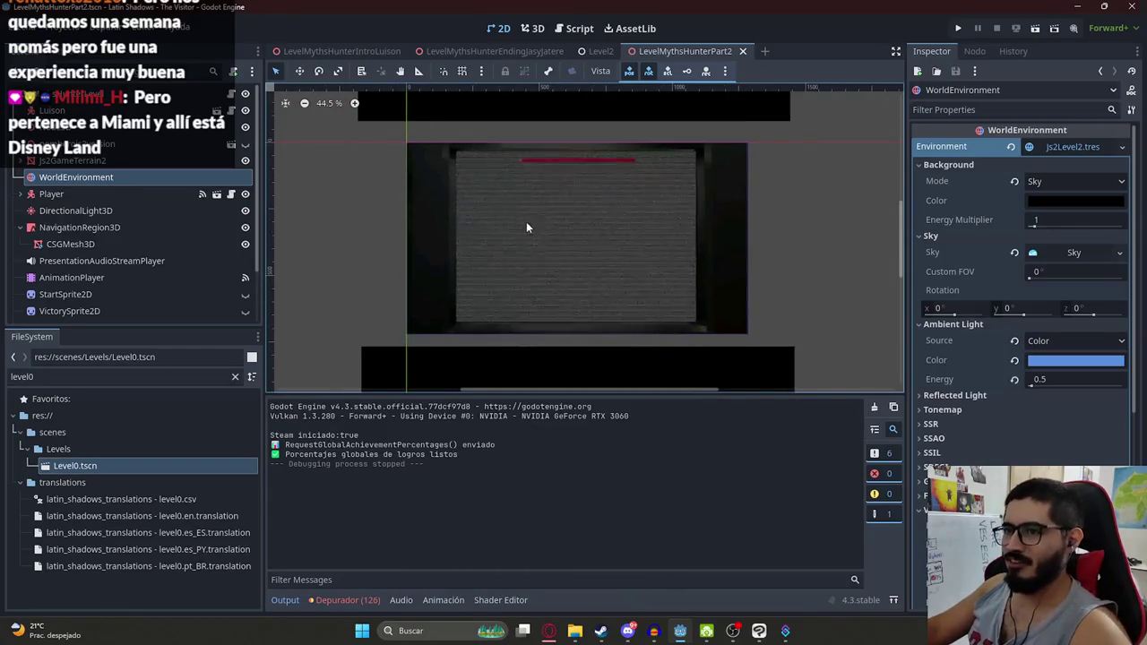
click(358, 52)
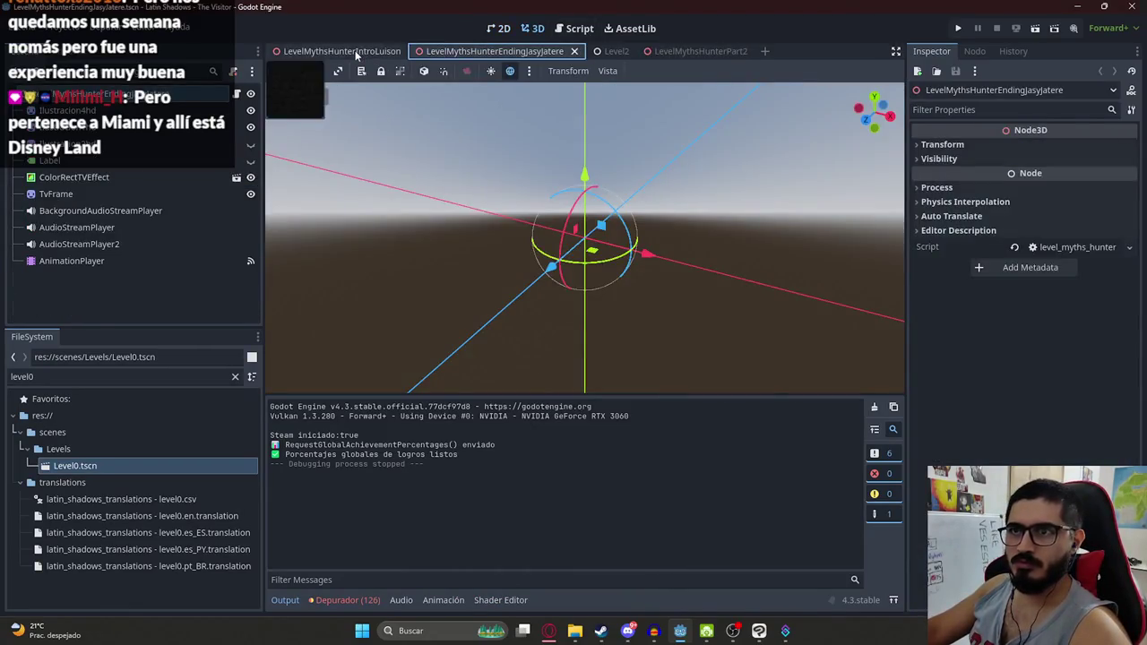
click(505, 29)
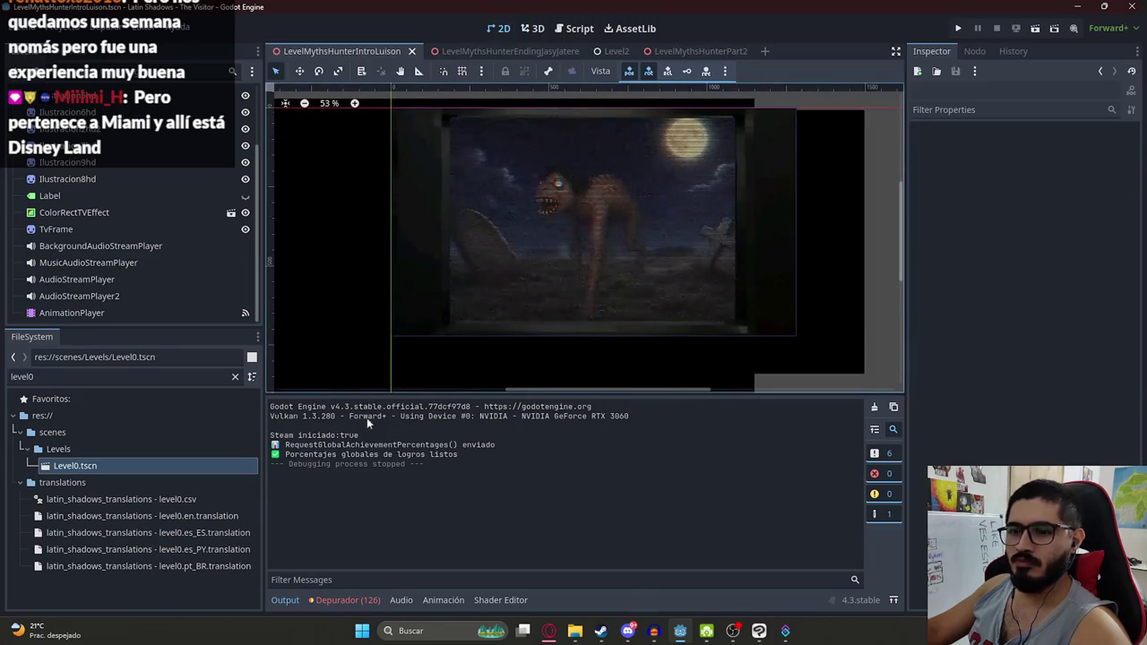
click(129, 313)
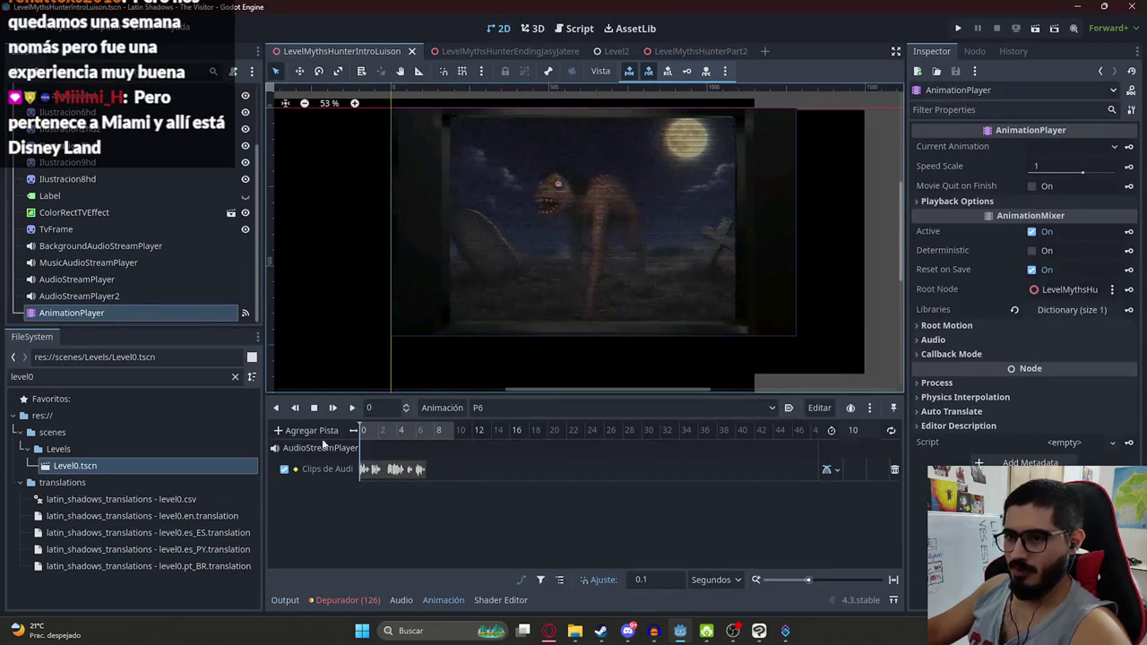
Check the P5 animation at 8 seconds, then switch back to P6 and preview it
click(526, 407)
click(515, 493)
click(435, 430)
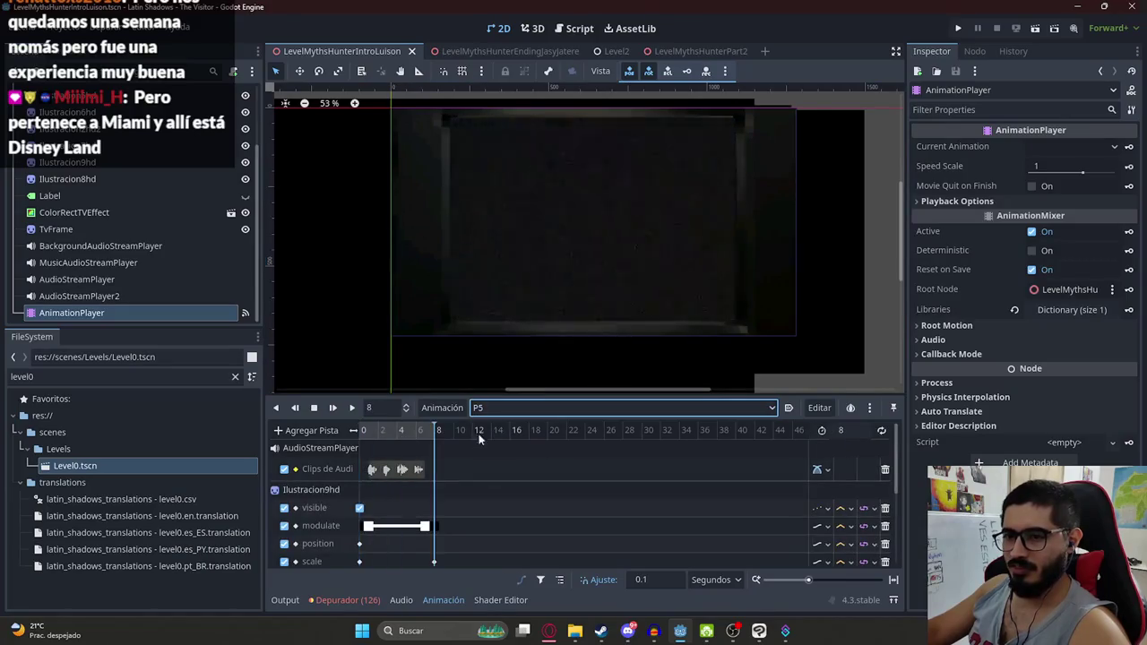
click(531, 407)
click(502, 512)
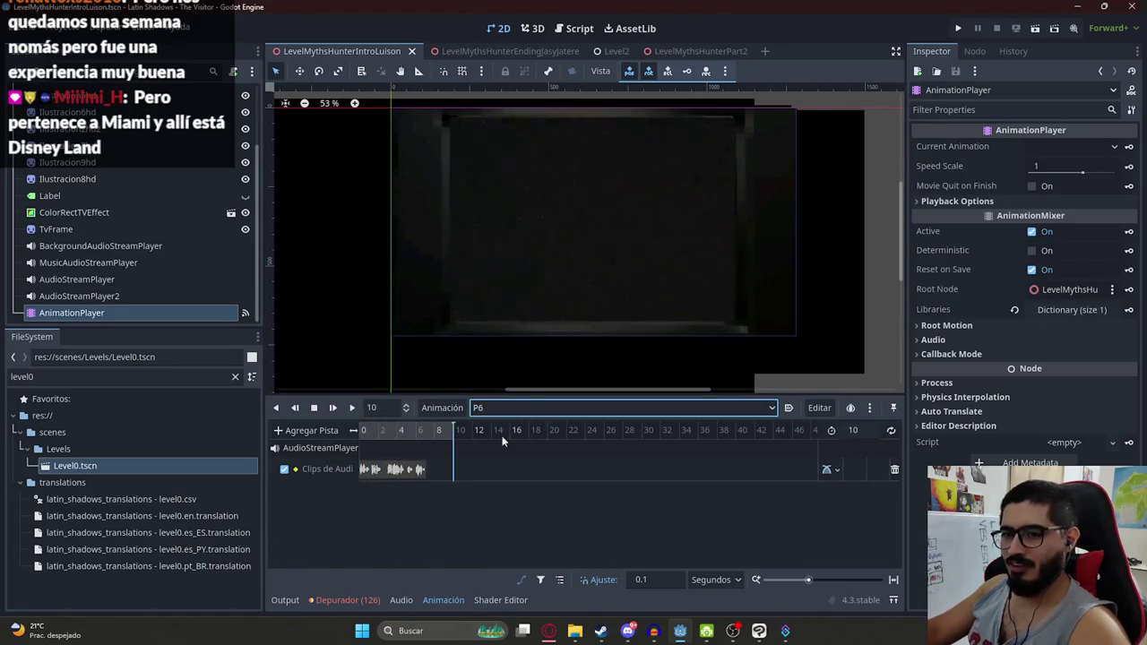
click(352, 407)
click(318, 410)
Move the LuisonIntroP6.wav clip to start at 1 second and reset the playhead to 0
scroll(380, 442, up, 2)
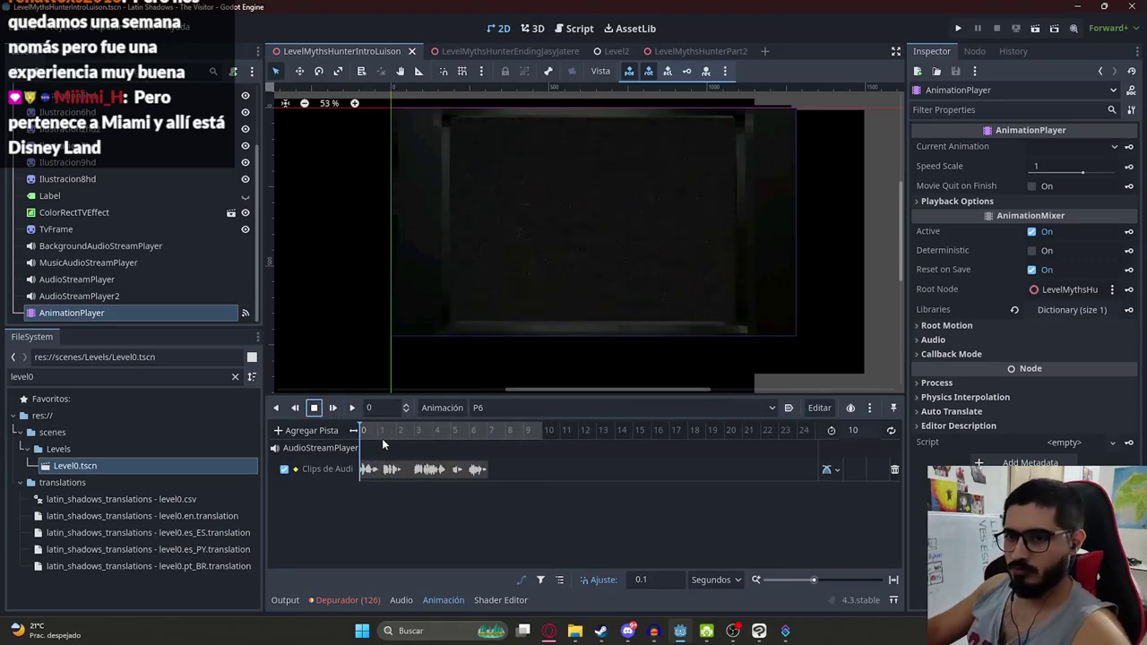
scroll(383, 443, up, 2)
click(382, 443)
drag(392, 469, 434, 472)
scroll(386, 552, up, 2)
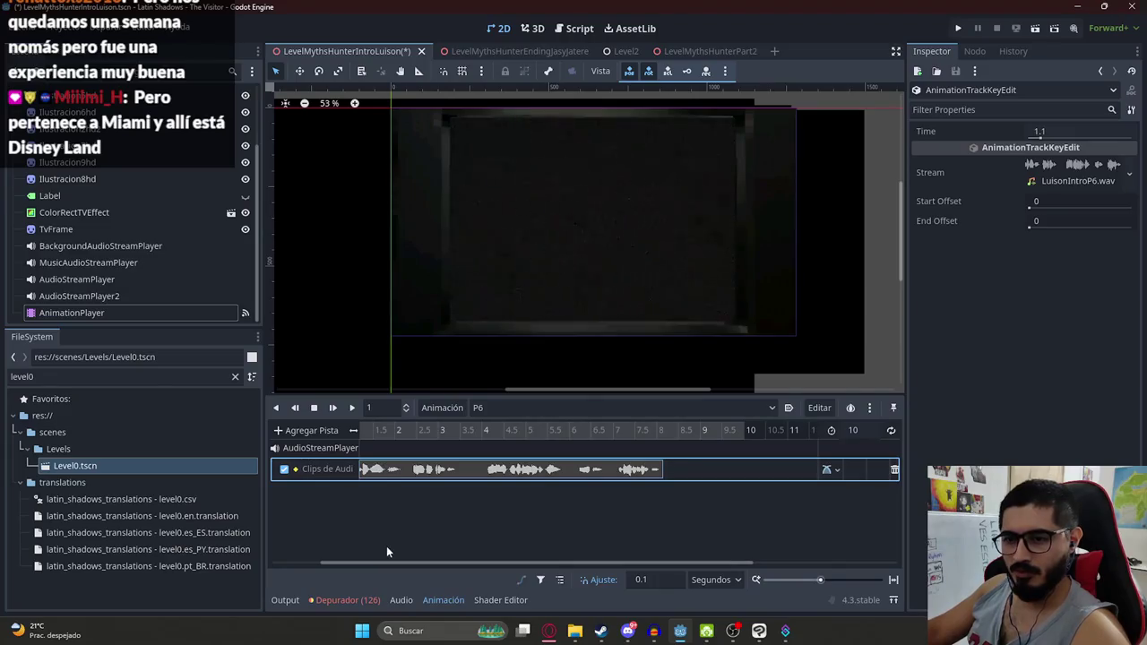
scroll(387, 556, left, 3)
drag(434, 472, 429, 473)
click(362, 431)
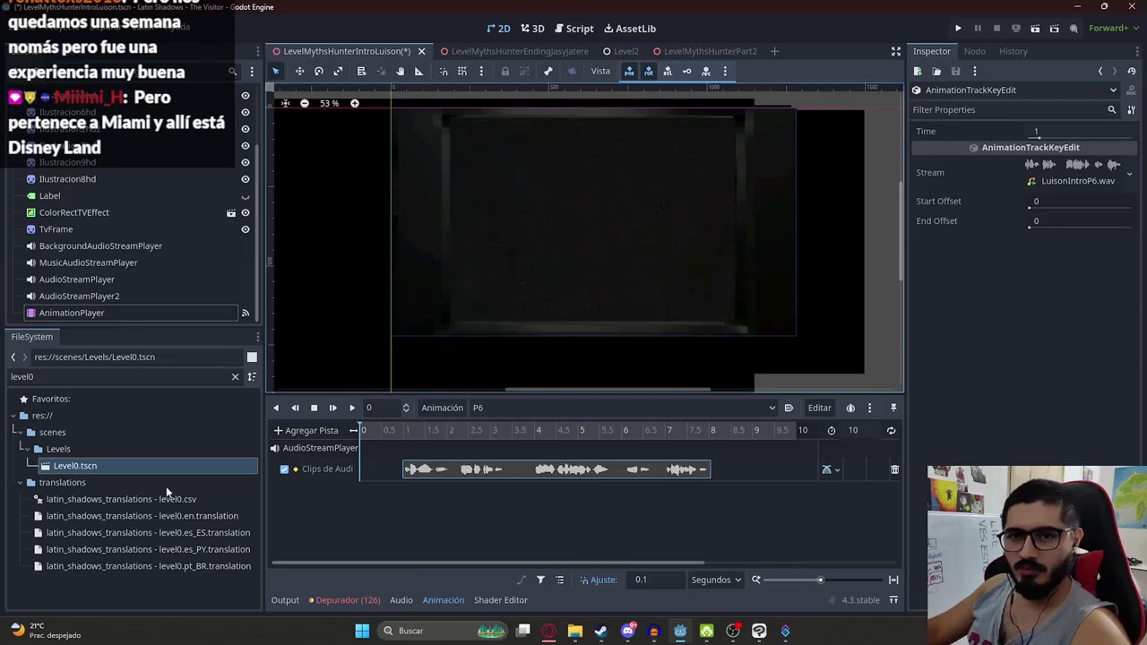
double_click(87, 378)
Filter FileSystem for 'ilustra', add Ilustracion10HD and Ilustracion11HD sprites, and raise Ilustracion11hd in the tree
text(ilu)
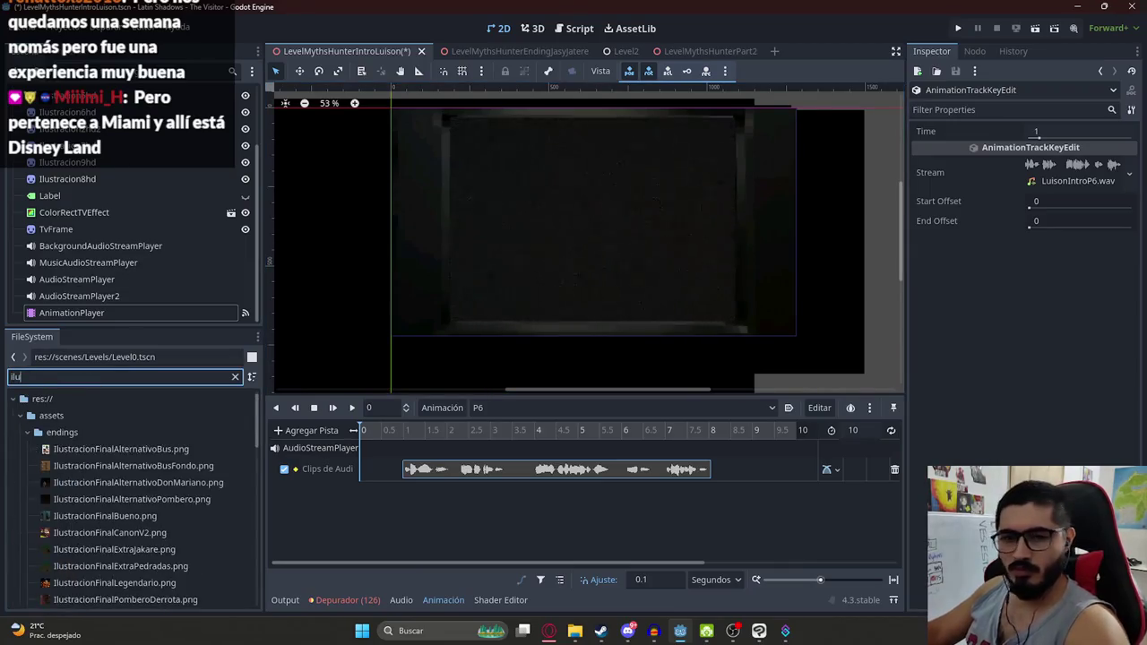
text(stra)
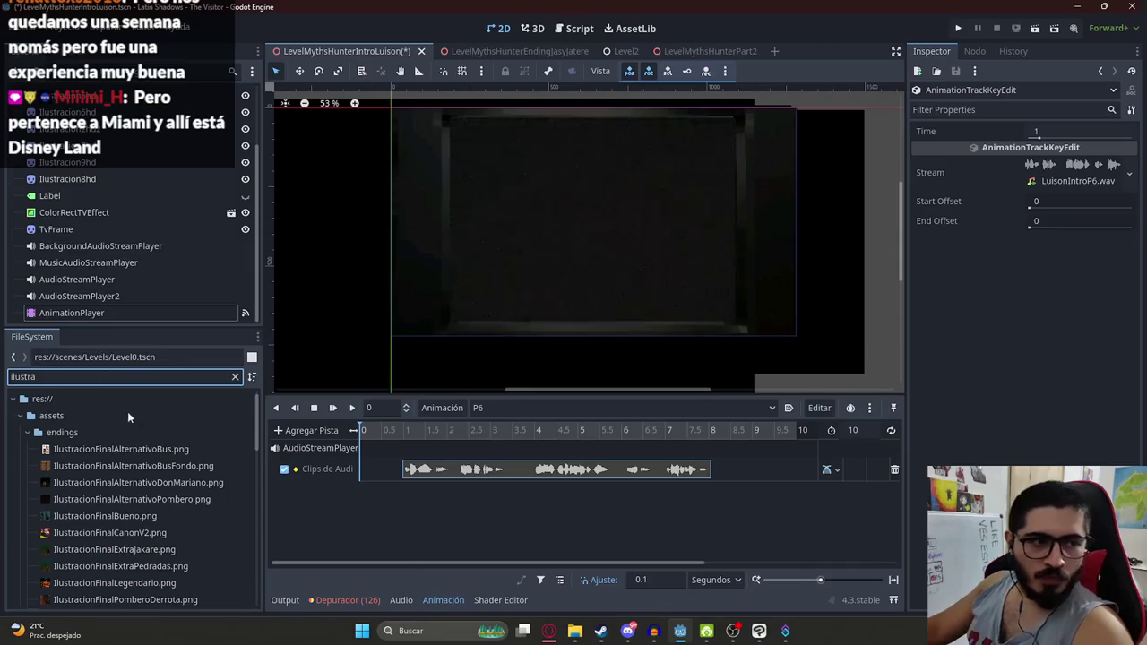
scroll(233, 435, down, 5)
scroll(179, 475, down, 5)
scroll(144, 466, down, 3)
scroll(139, 485, up, 3)
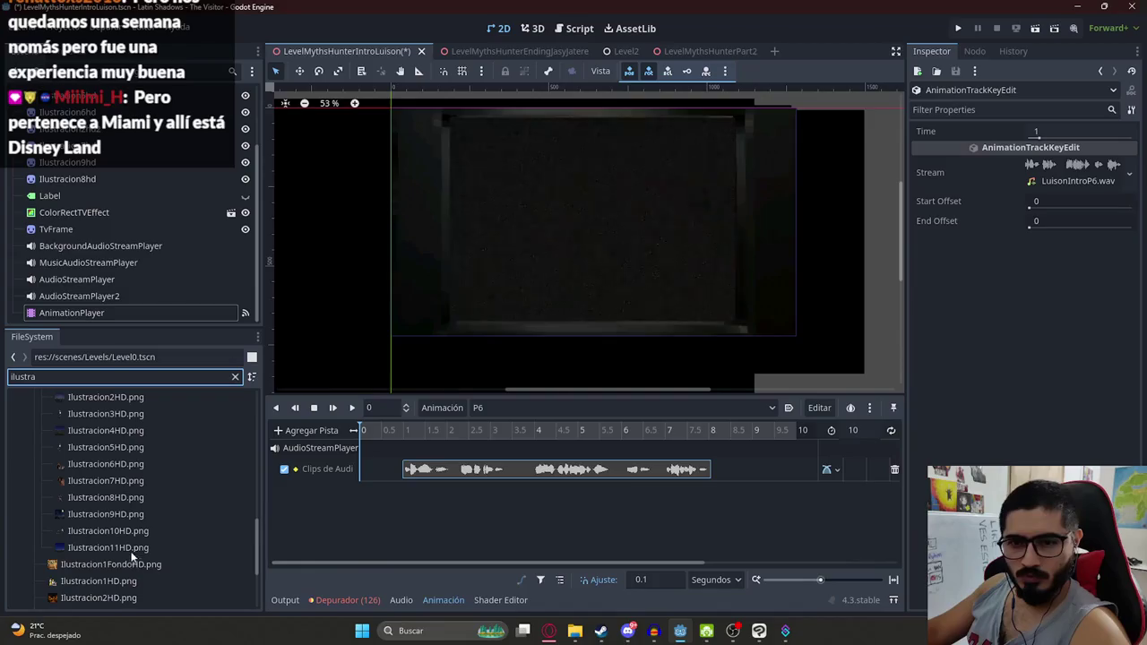
drag(108, 532, 584, 209)
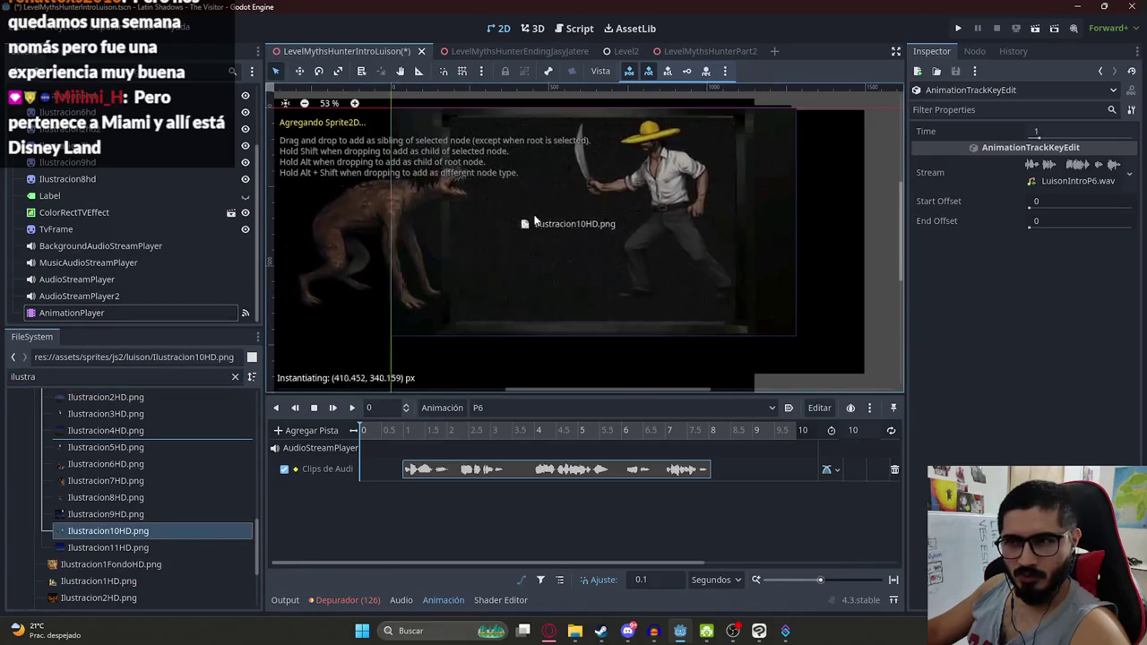
drag(108, 548, 535, 215)
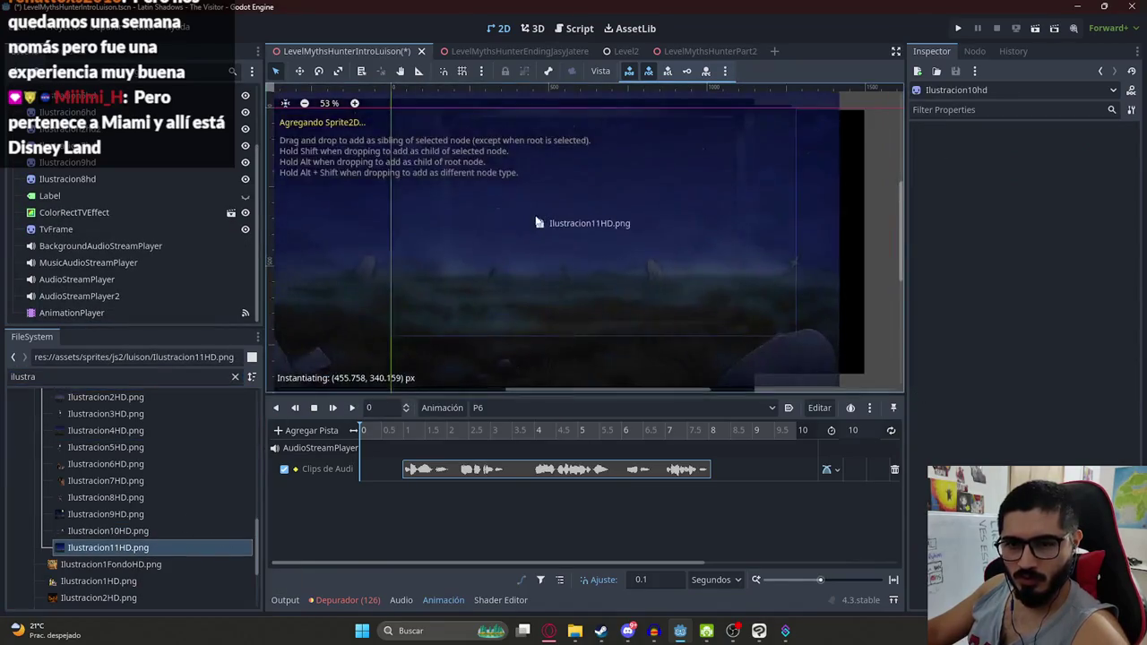
scroll(589, 190, down, 3)
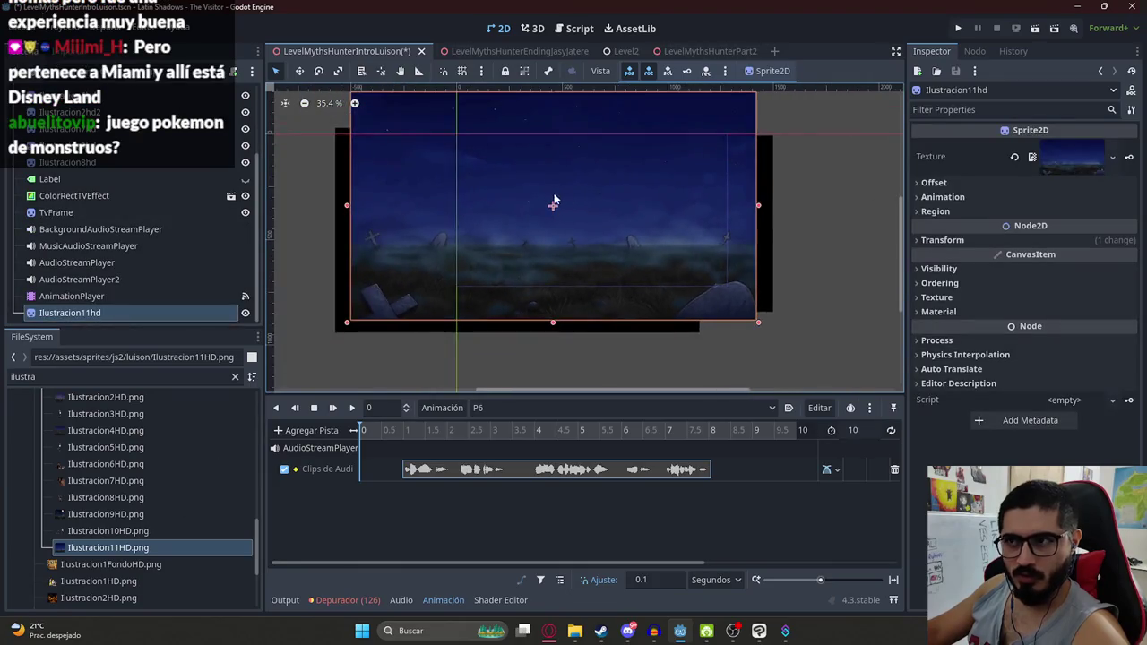
drag(111, 316, 121, 171)
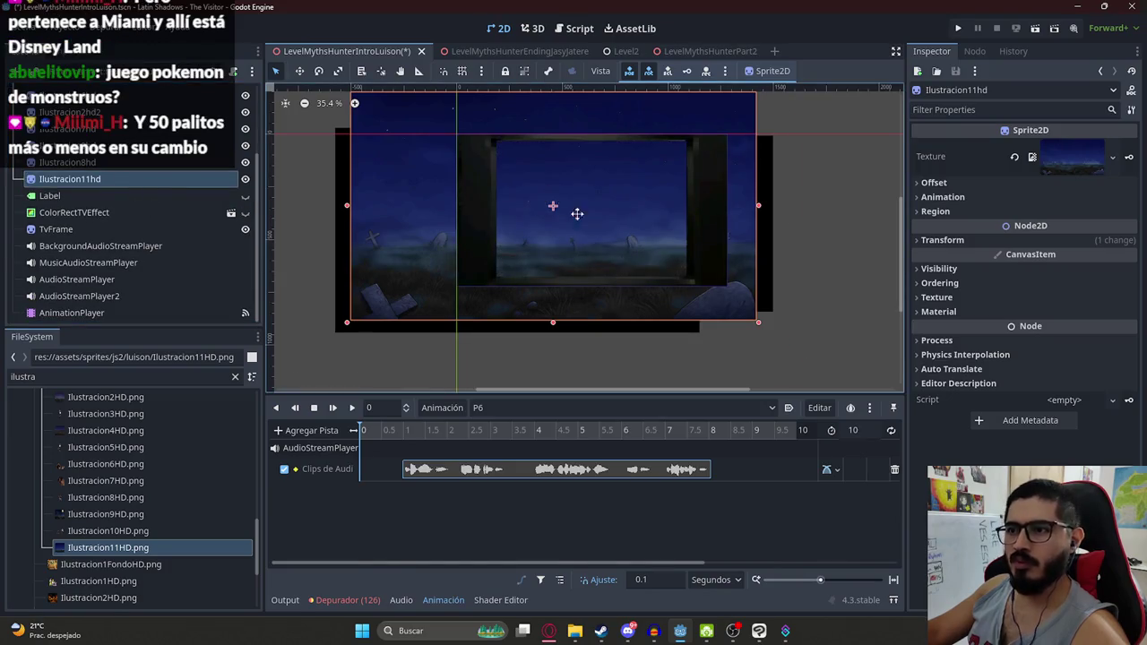
Move and resize the Ilustracion11hd night sprite into the intro frame
drag(556, 205, 672, 244)
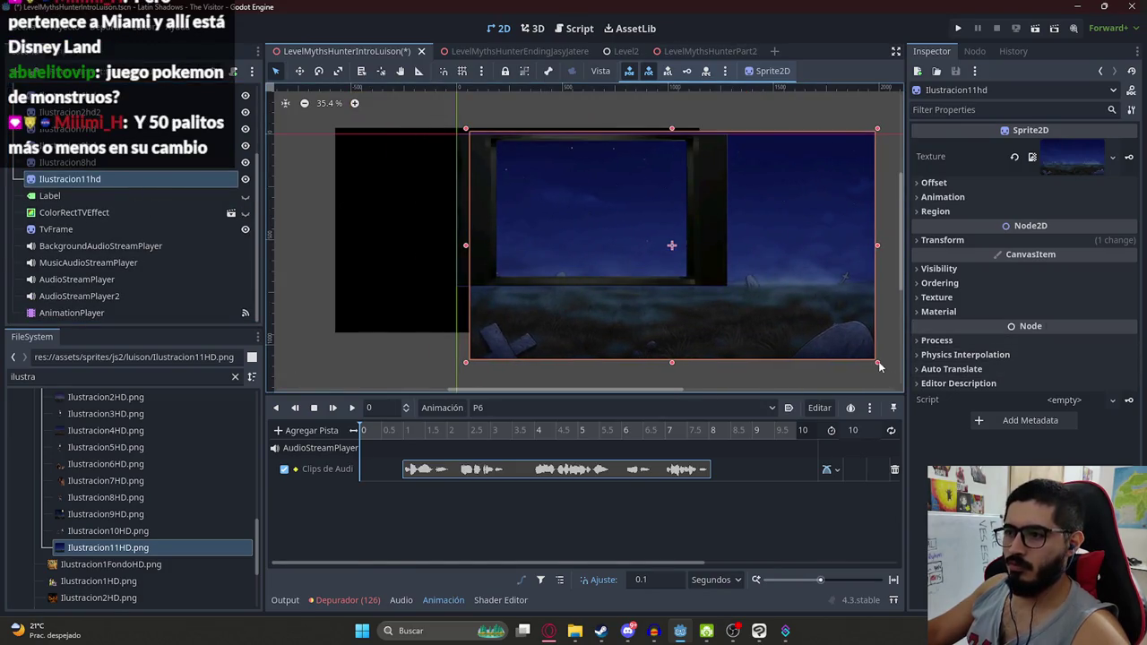
drag(878, 366, 692, 283)
scroll(618, 242, up, 4)
drag(527, 250, 538, 274)
scroll(515, 251, up, 3)
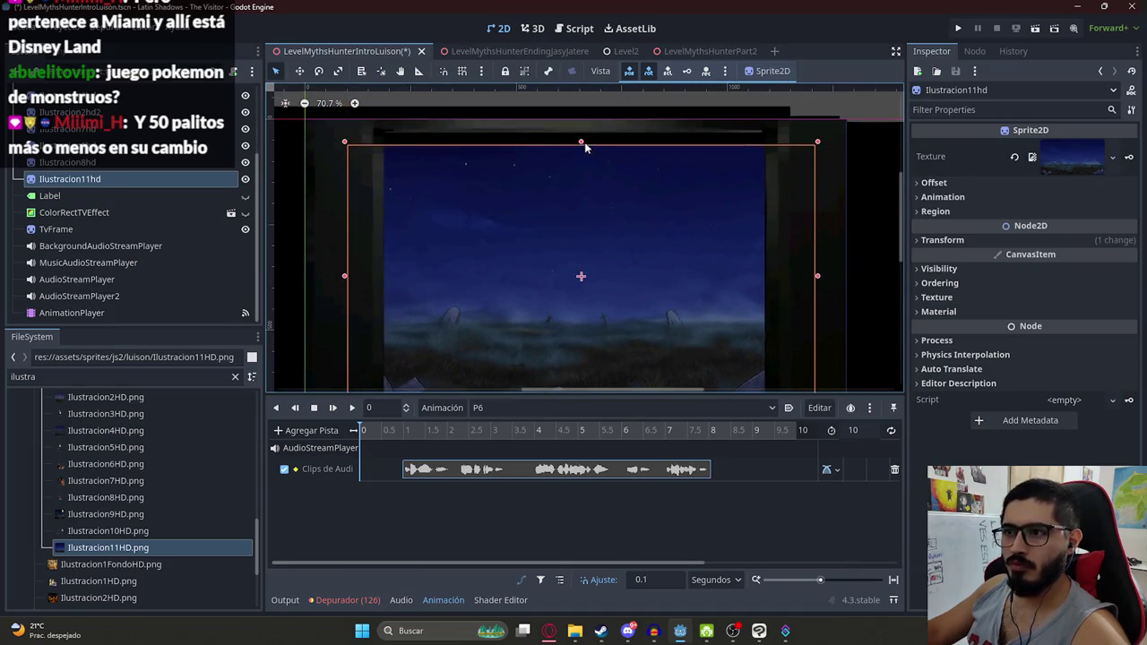
drag(581, 142, 583, 126)
Nudge the night sprite about 31 px right and shrink it to fit the frame
scroll(578, 215, down, 1)
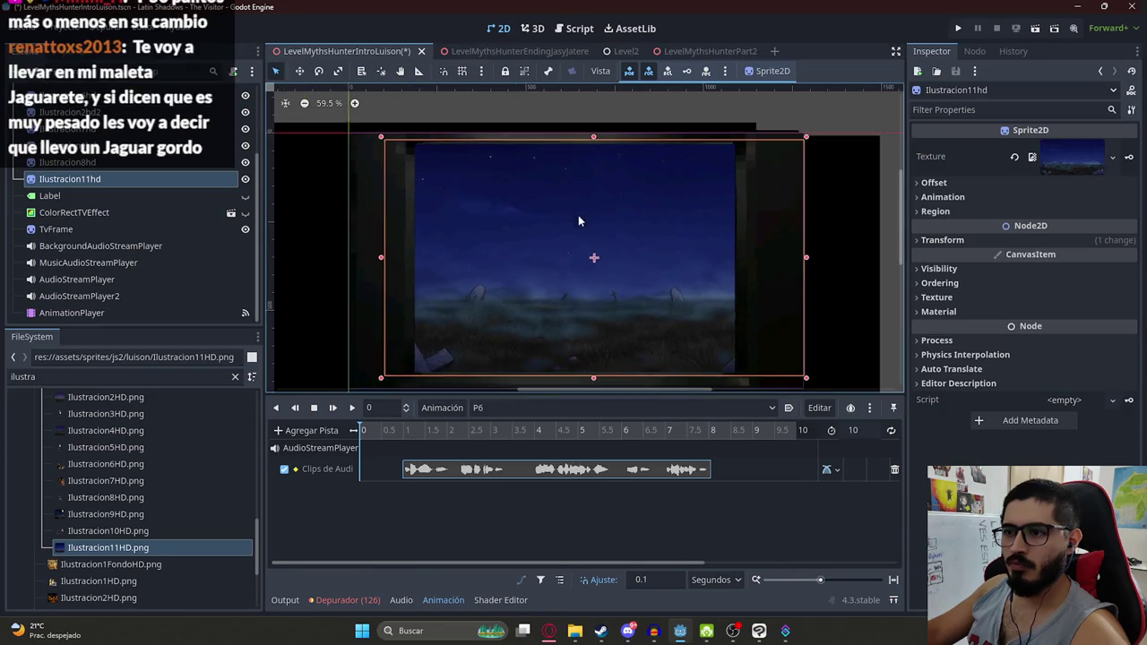
scroll(591, 242, down, 1)
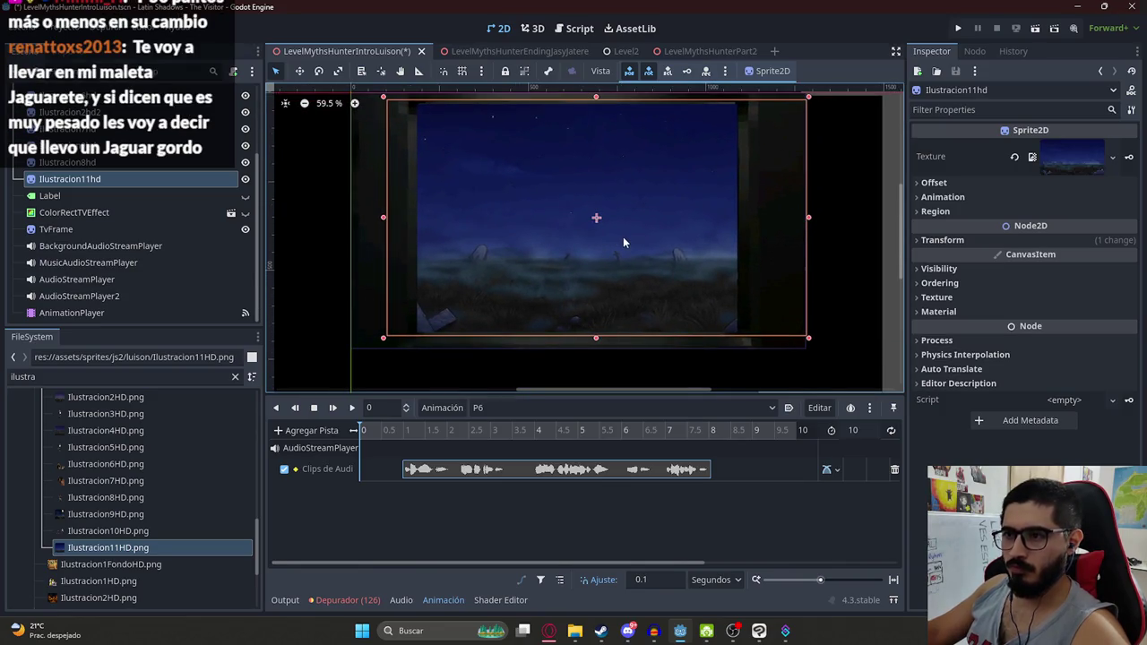
drag(619, 255, 645, 252)
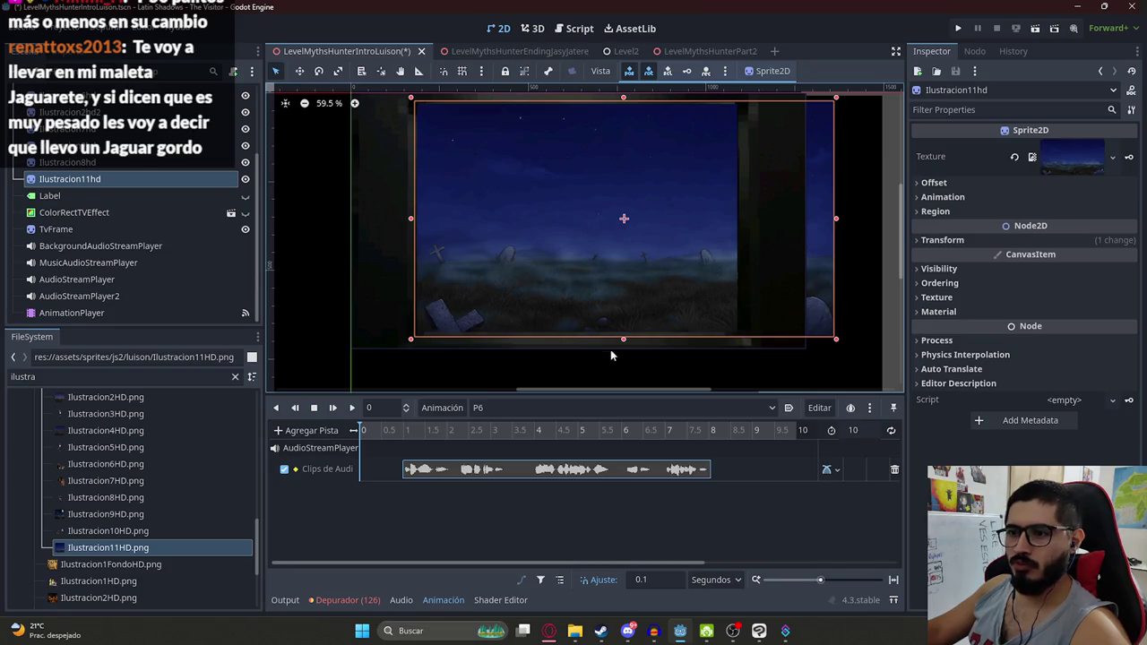
drag(624, 345, 618, 337)
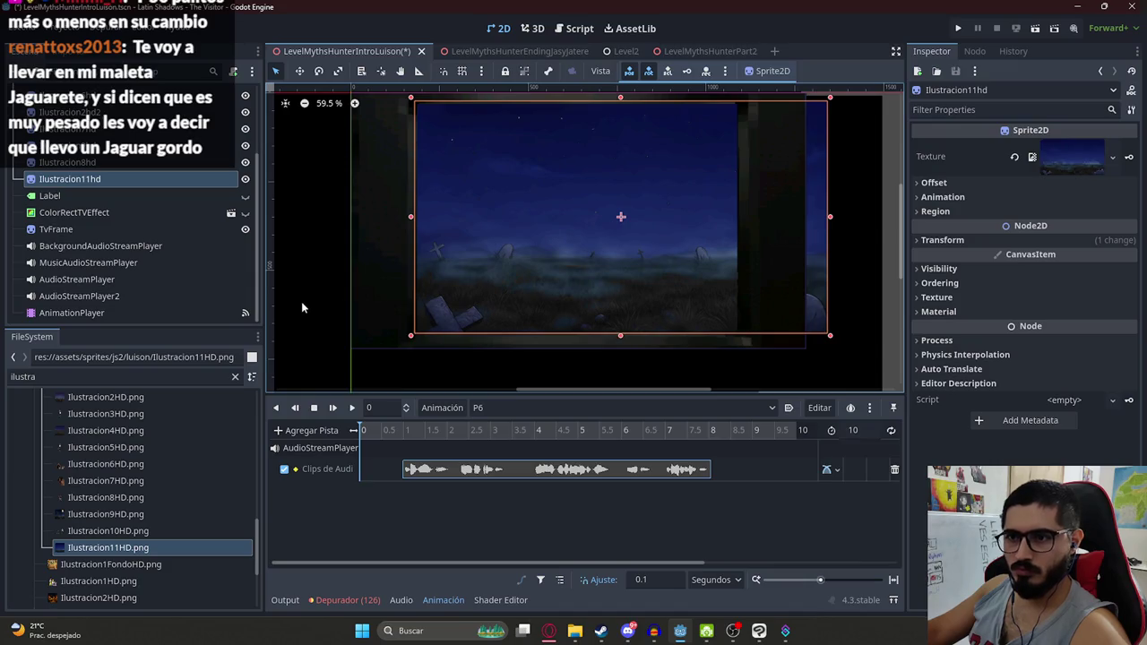
scroll(302, 301, up, 3)
scroll(448, 269, up, 1)
scroll(589, 190, down, 1)
scroll(555, 202, down, 3)
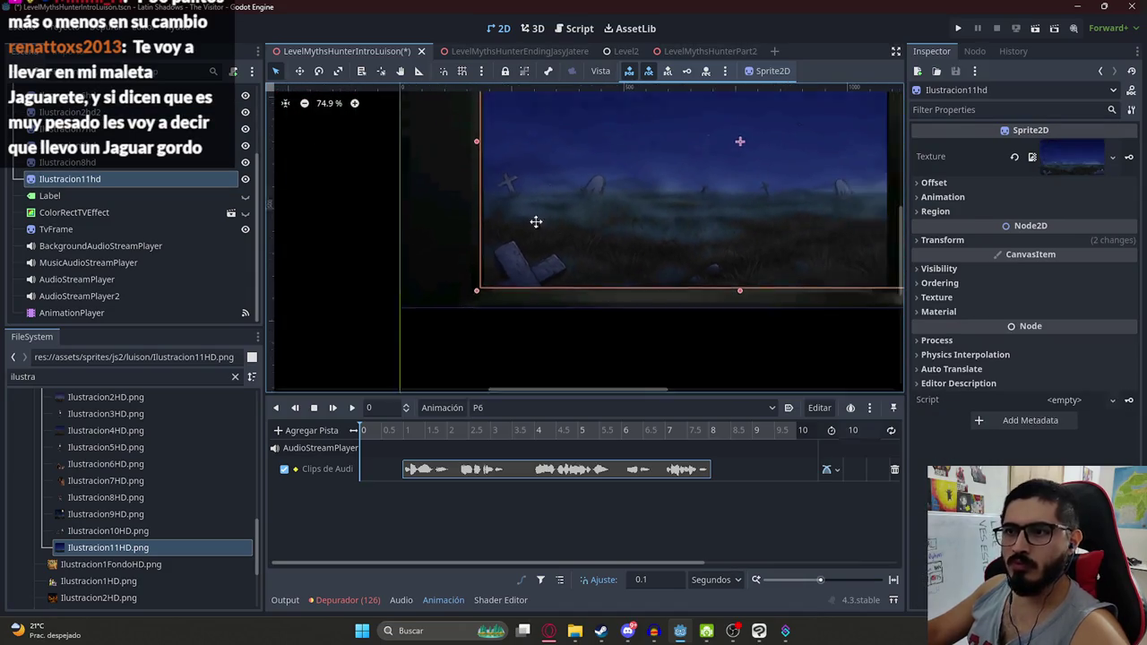
Save the LevelMythsHunterIntroLuison scene with Ctrl+S
key(ctrl+s)
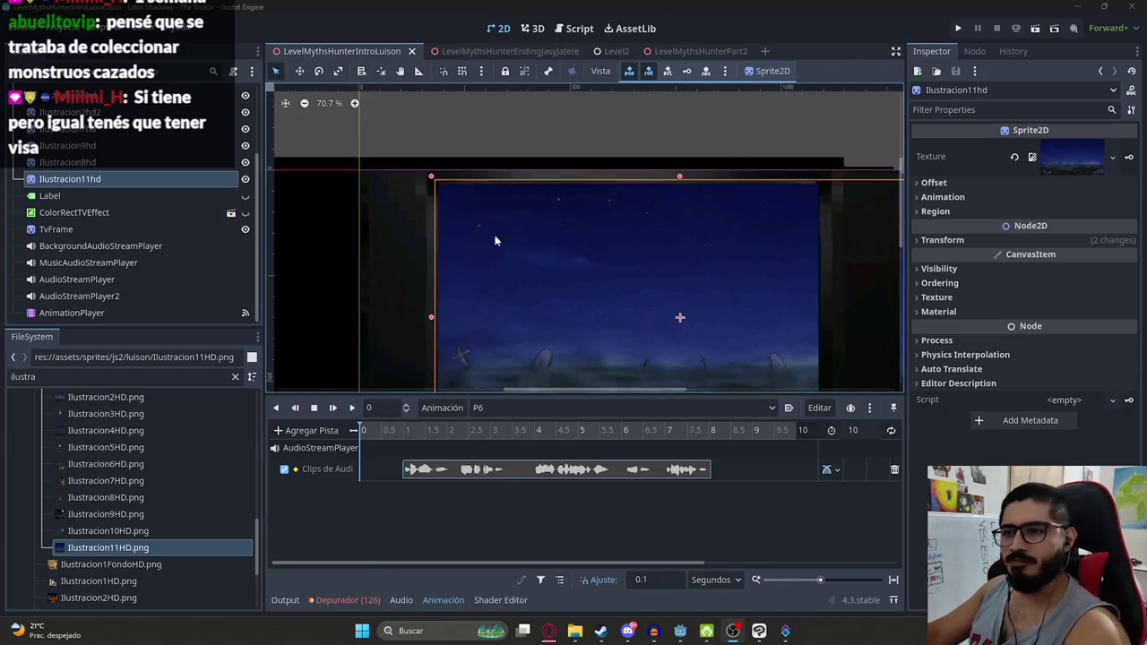
Add Ilustracion10HD as a sprite placed just below Ilustracion11hd in the scene tree
scroll(484, 230, down, 1)
drag(486, 154, 564, 228)
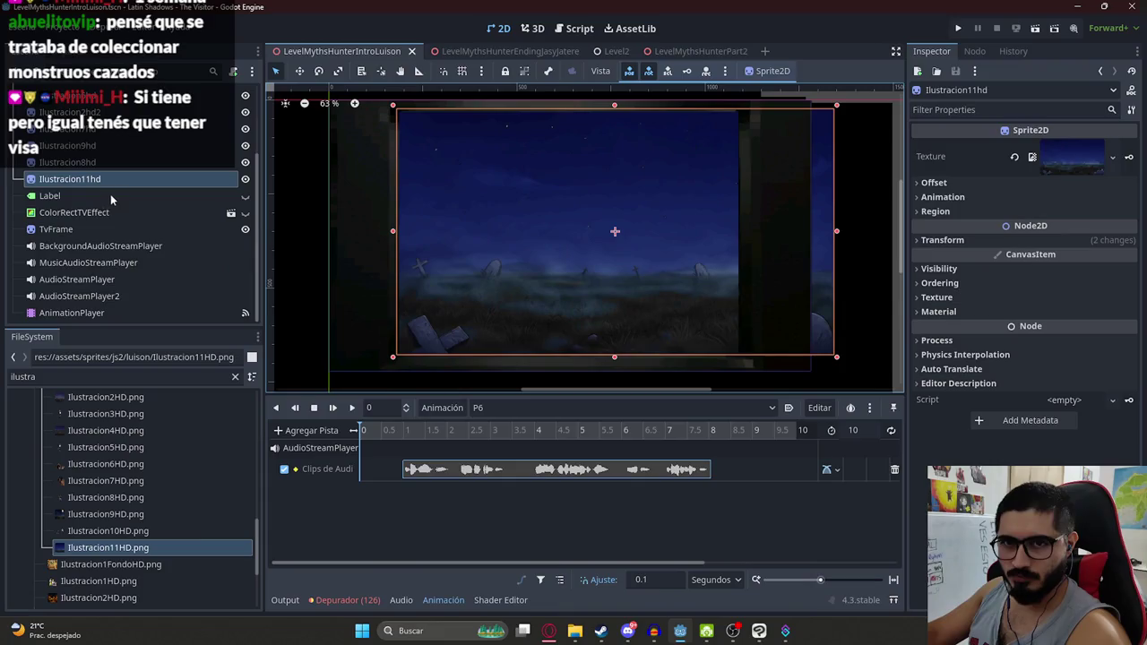
drag(118, 536, 615, 230)
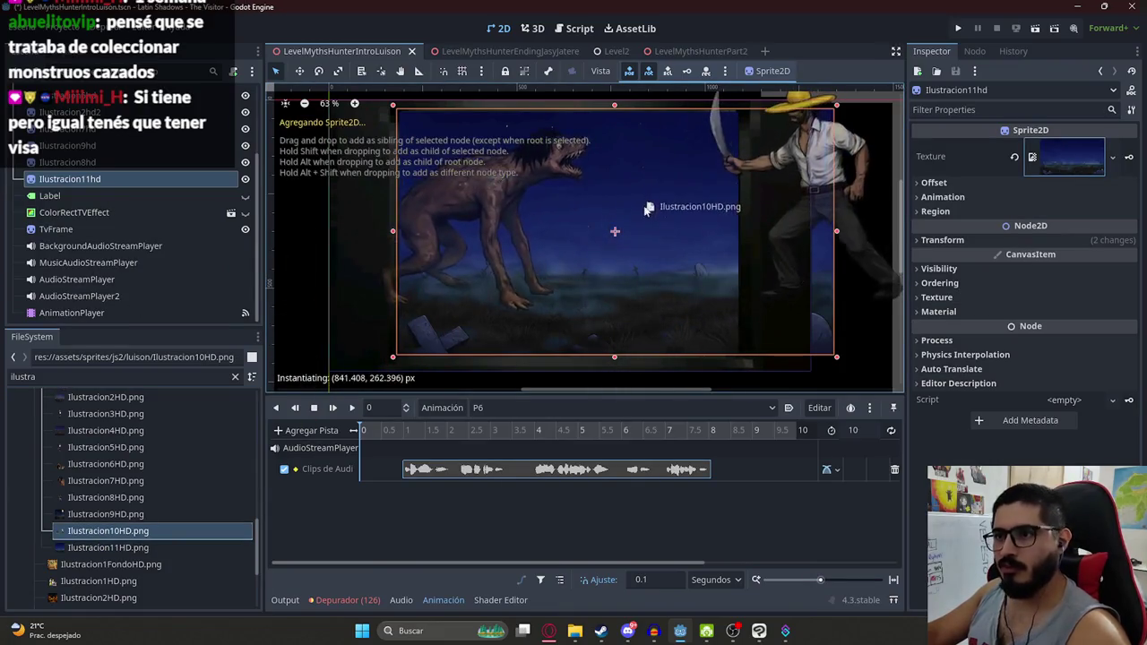
scroll(506, 215, down, 2)
drag(98, 313, 90, 183)
Shrink and position Ilustracion10hd inside the frame, then show the luison sprites folder in File Explorer
drag(513, 224, 532, 240)
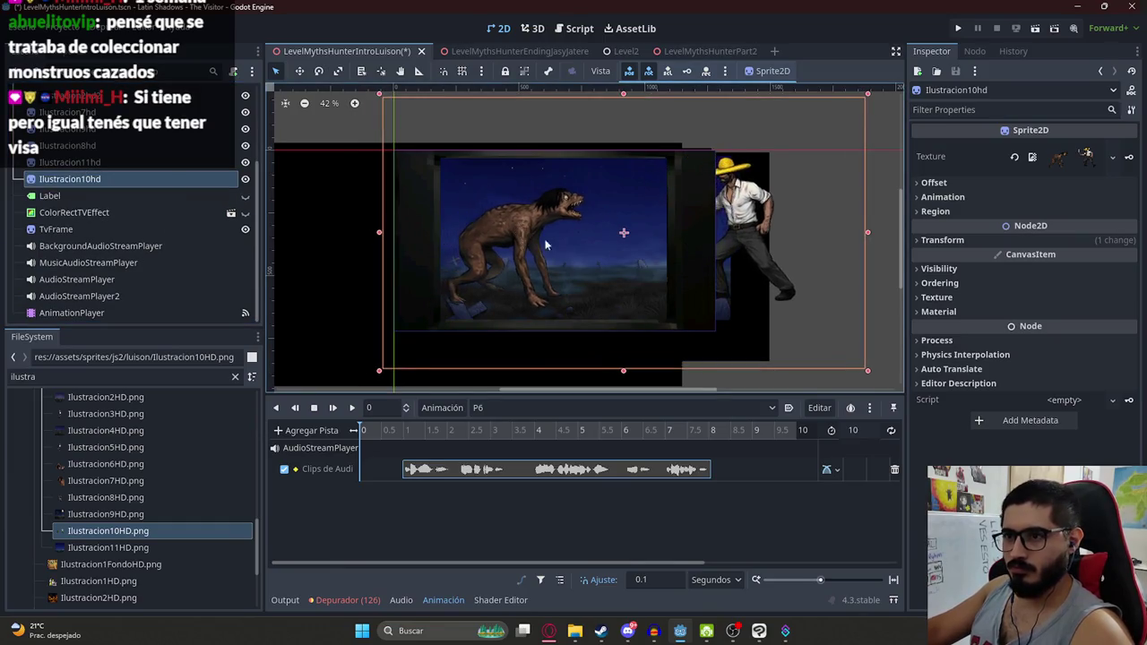
drag(876, 371, 663, 269)
mouse_move(601, 185)
mouse_down()
mouse_move(595, 240)
mouse_move(681, 235)
mouse_up()
scroll(622, 248, up, 4)
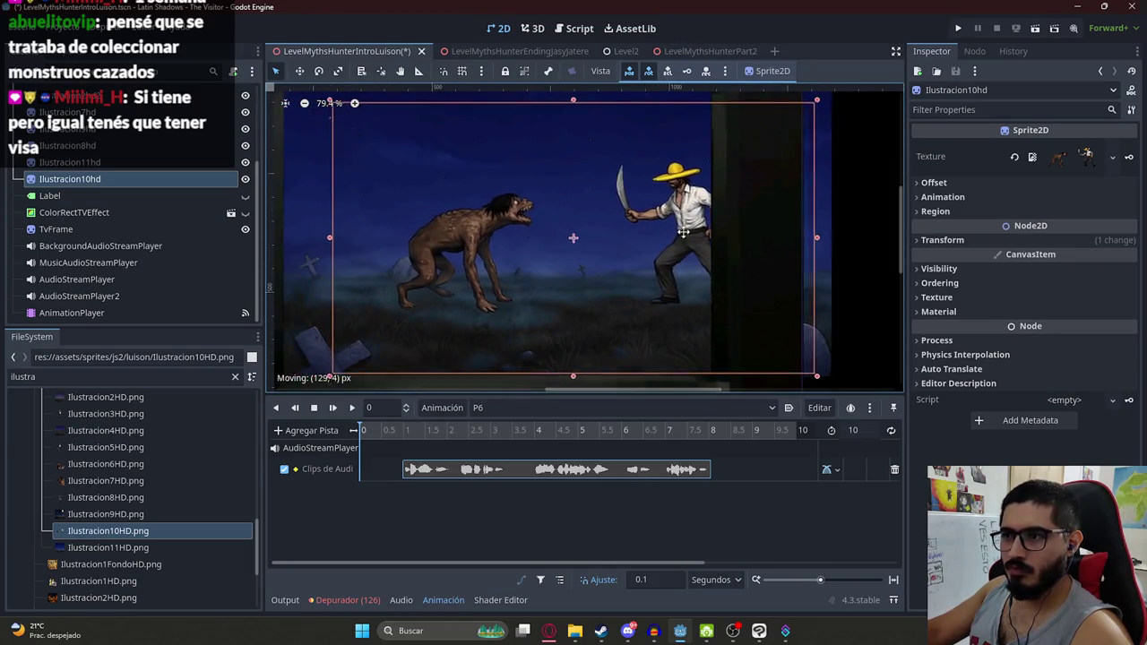
scroll(625, 240, down, 1)
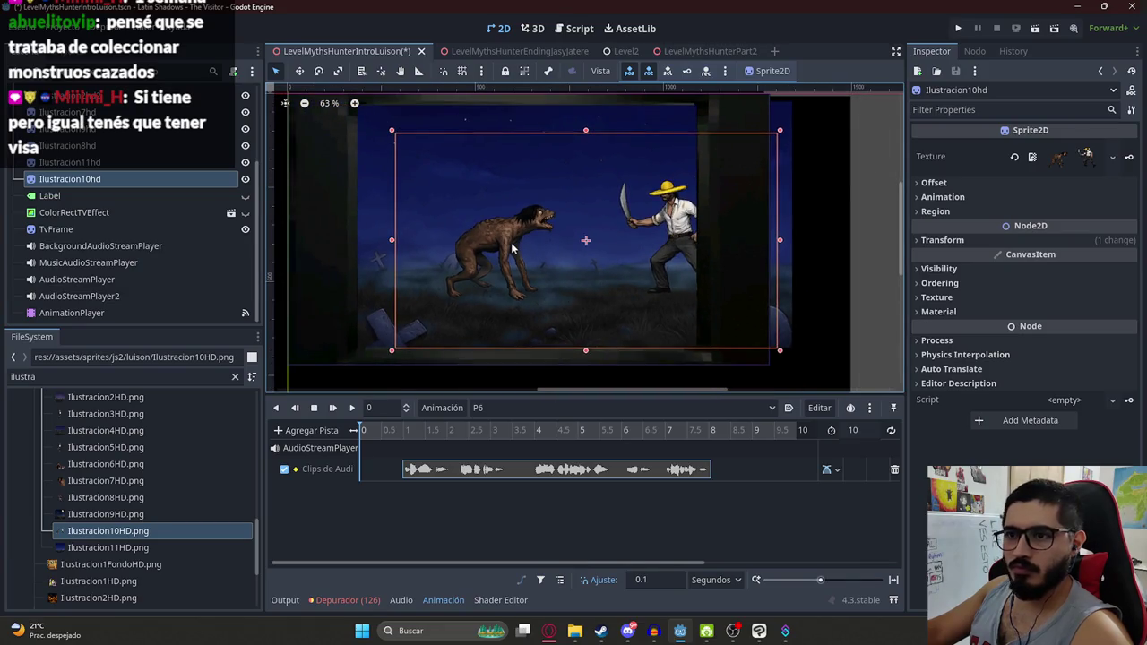
scroll(506, 363, down, 1)
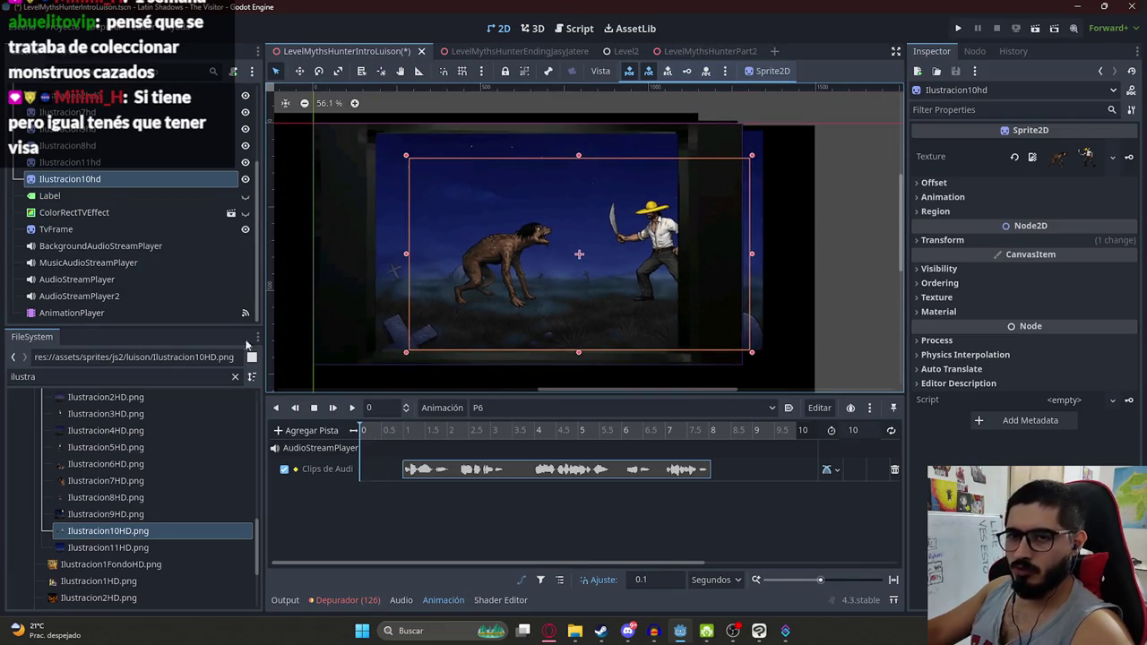
click(199, 159)
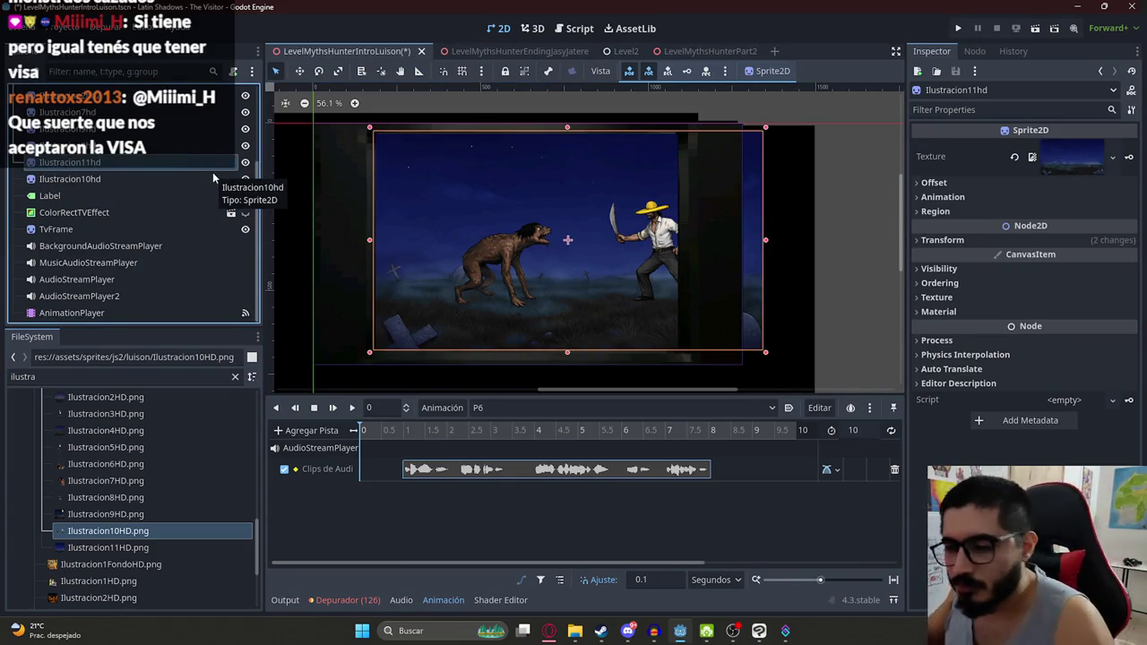
click(571, 632)
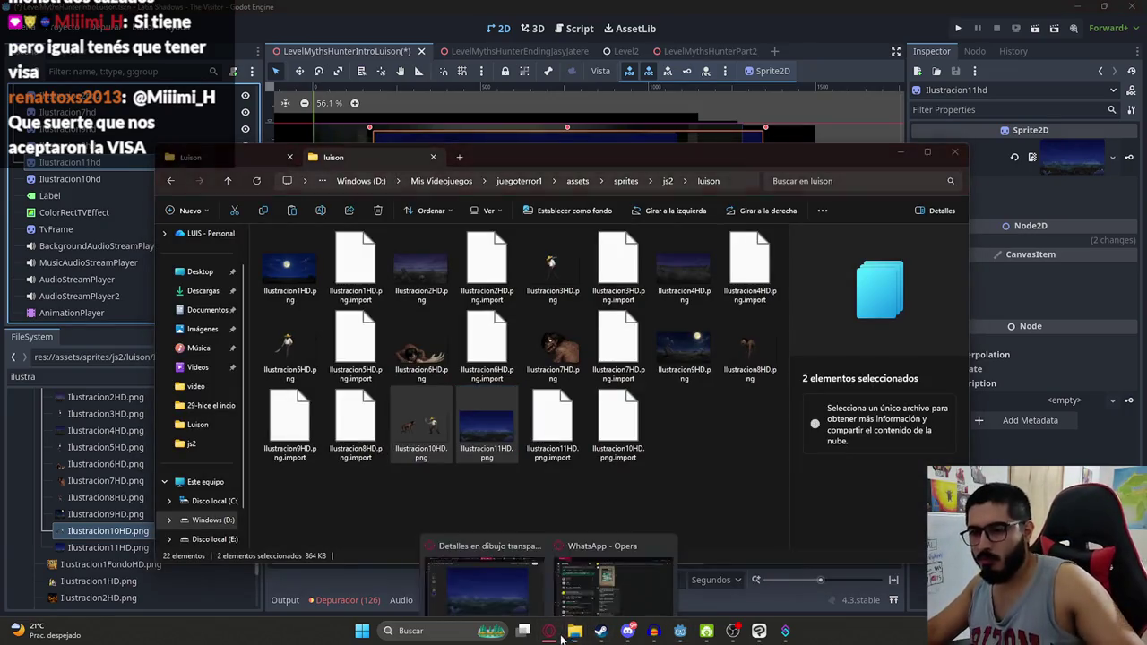
Watch the Happy Monkey Circle video fullscreen in the browser, then pause it
click(538, 566)
click(300, 12)
key(ctrl+Tab)
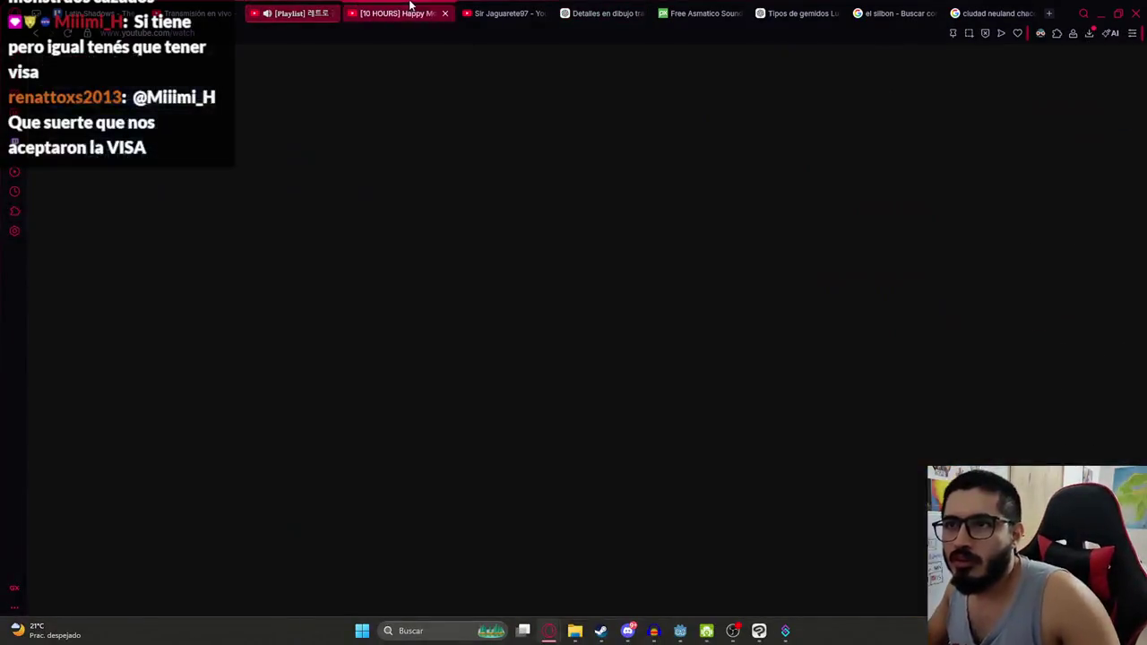
key(F11)
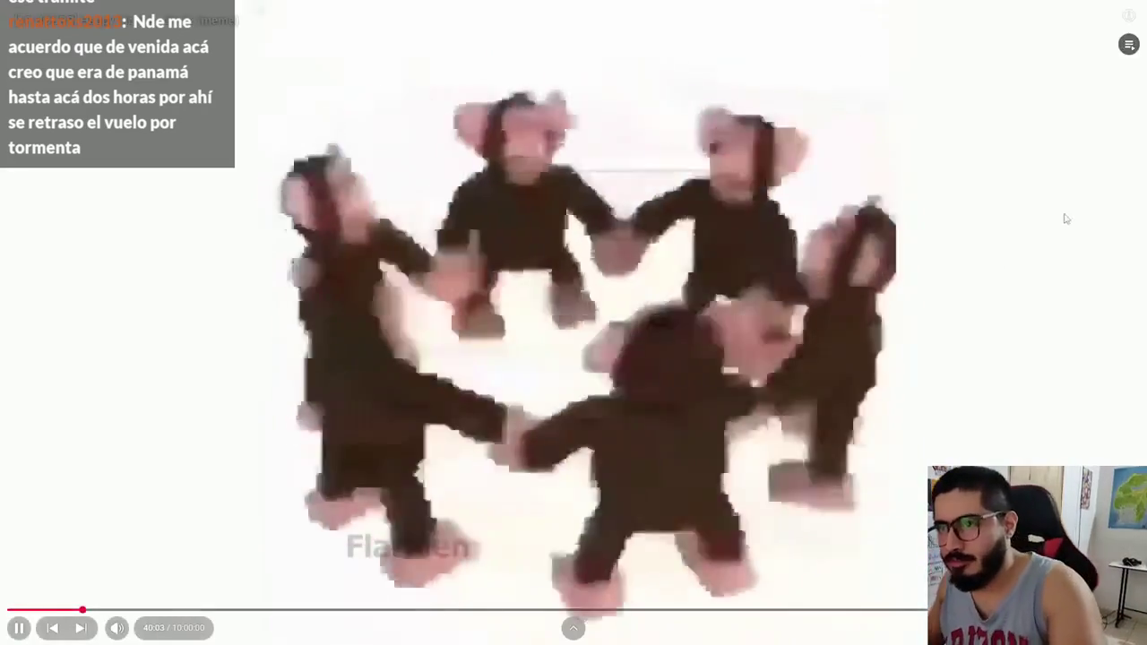
click(863, 242)
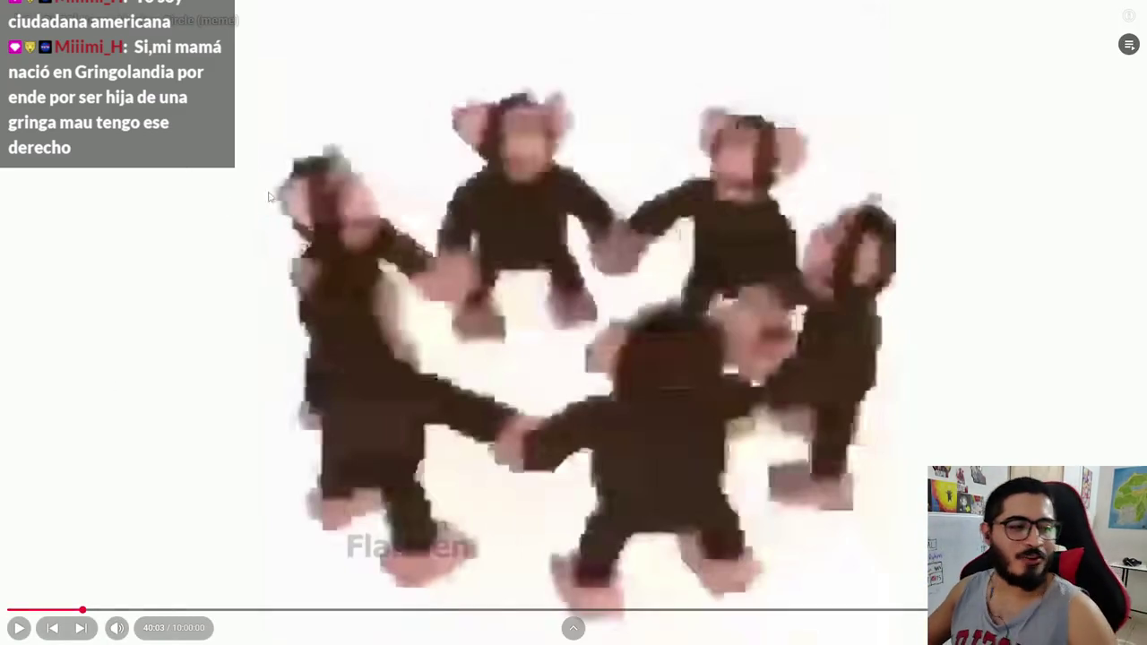
Exit fullscreen, pause the monkey video, show the city pop playlist tab, and return to Godot
click(416, 159)
key(Escape)
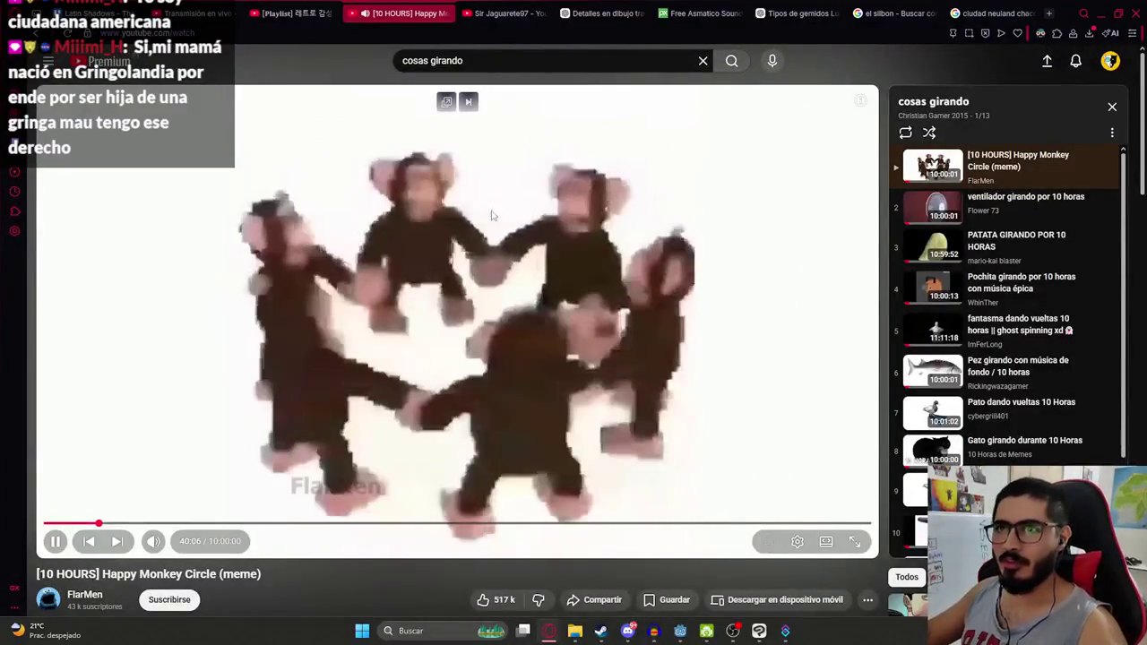
click(345, 125)
key(ctrl+shift+Tab)
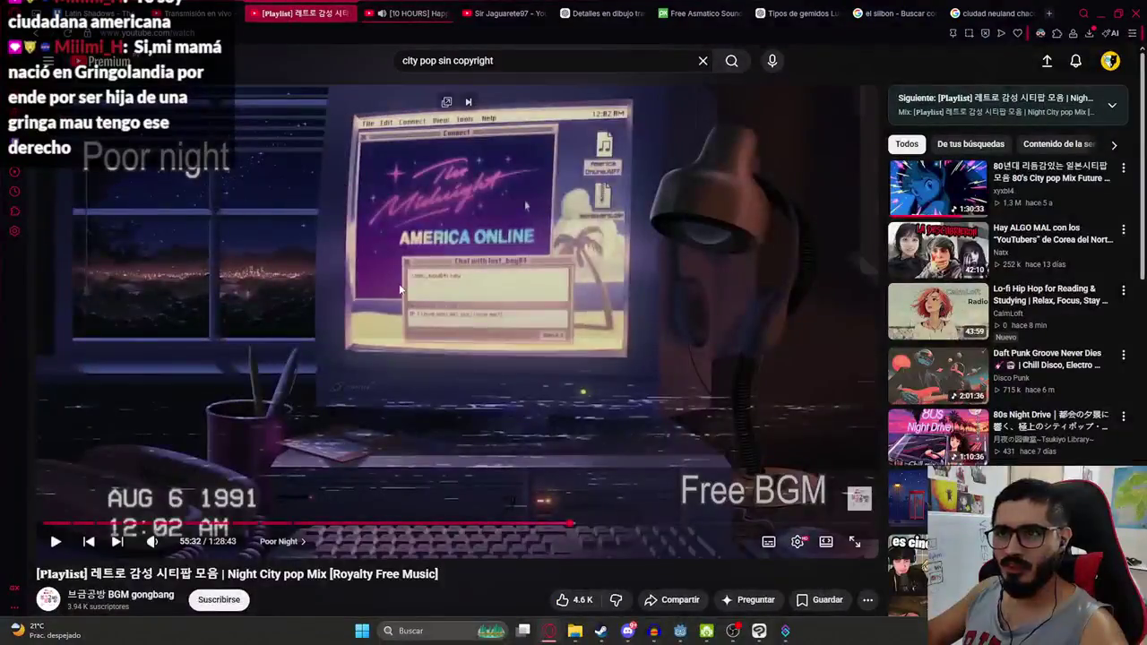
key(alt+Tab)
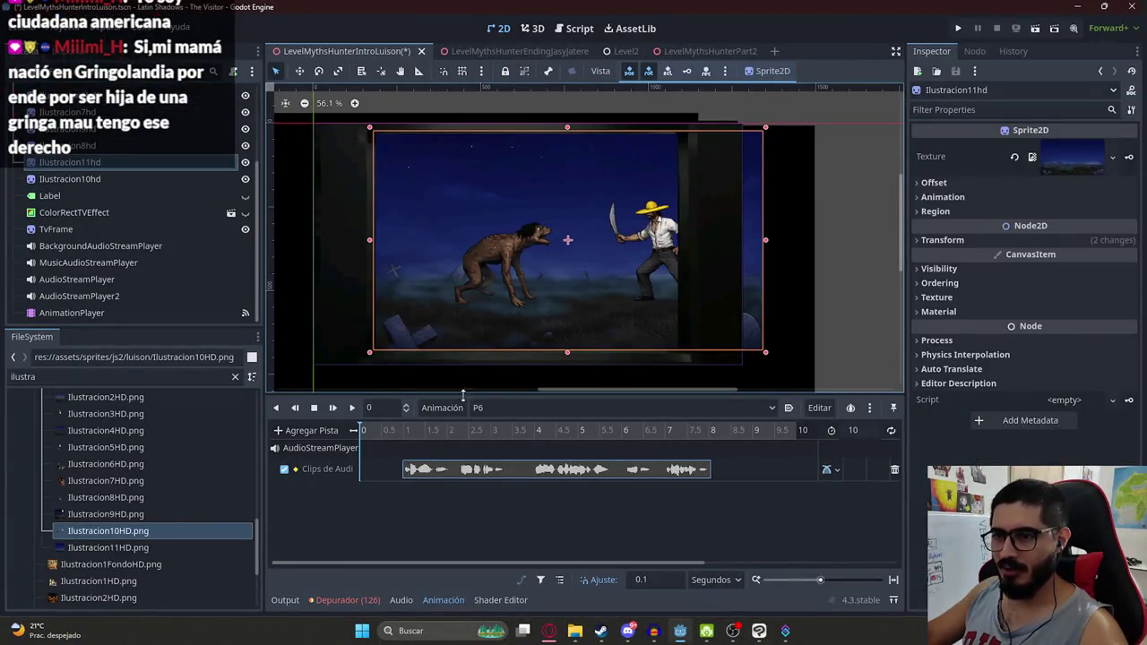
Create a visible track for Ilustracion11hd keyed hidden at time 0
click(191, 167)
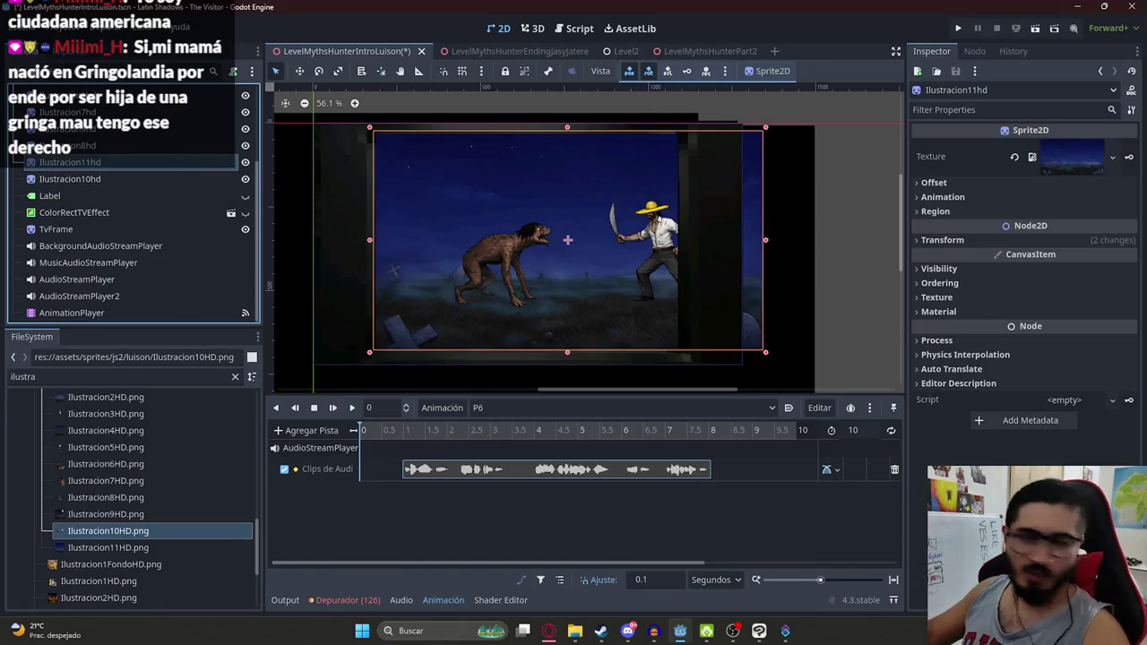
click(1030, 267)
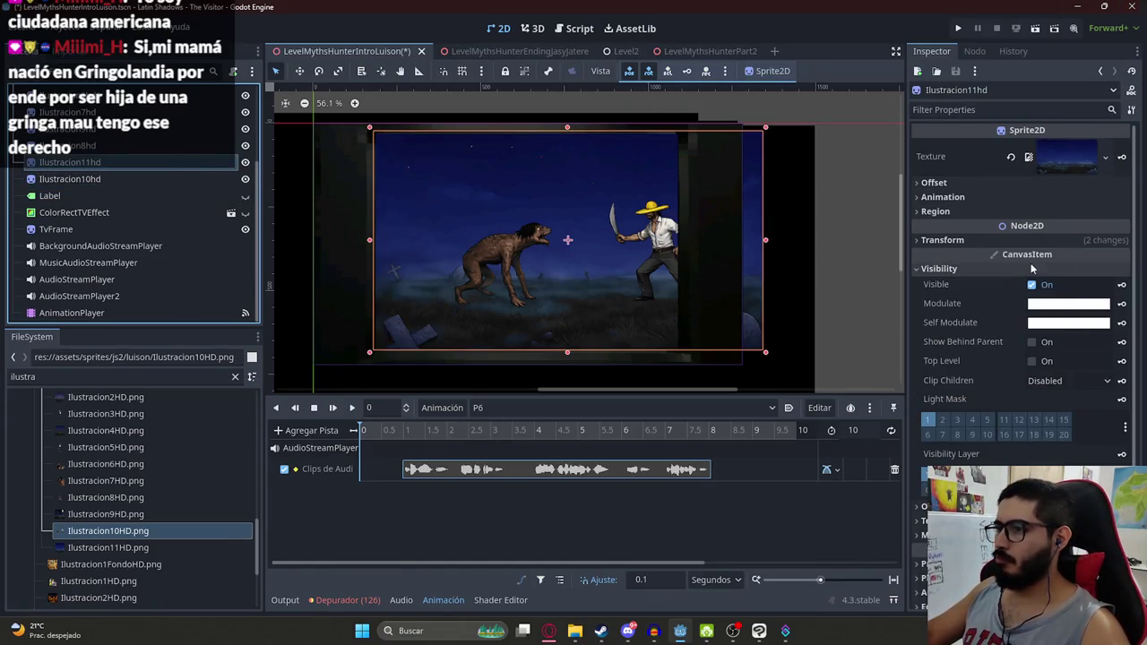
click(1123, 284)
click(539, 358)
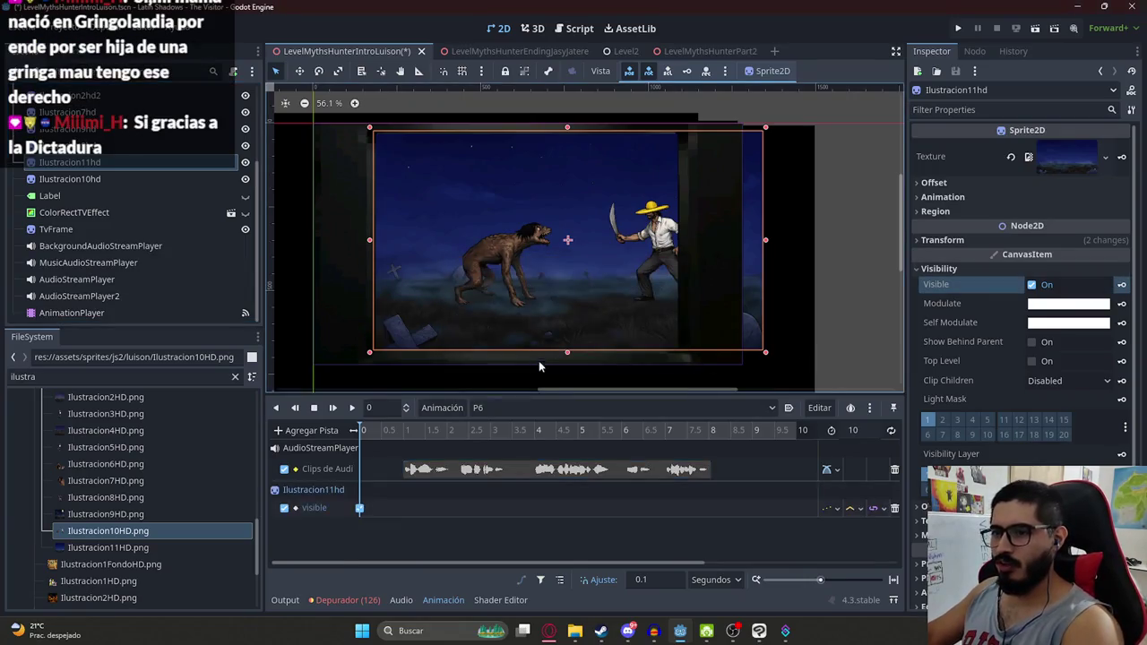
key(ctrl+z)
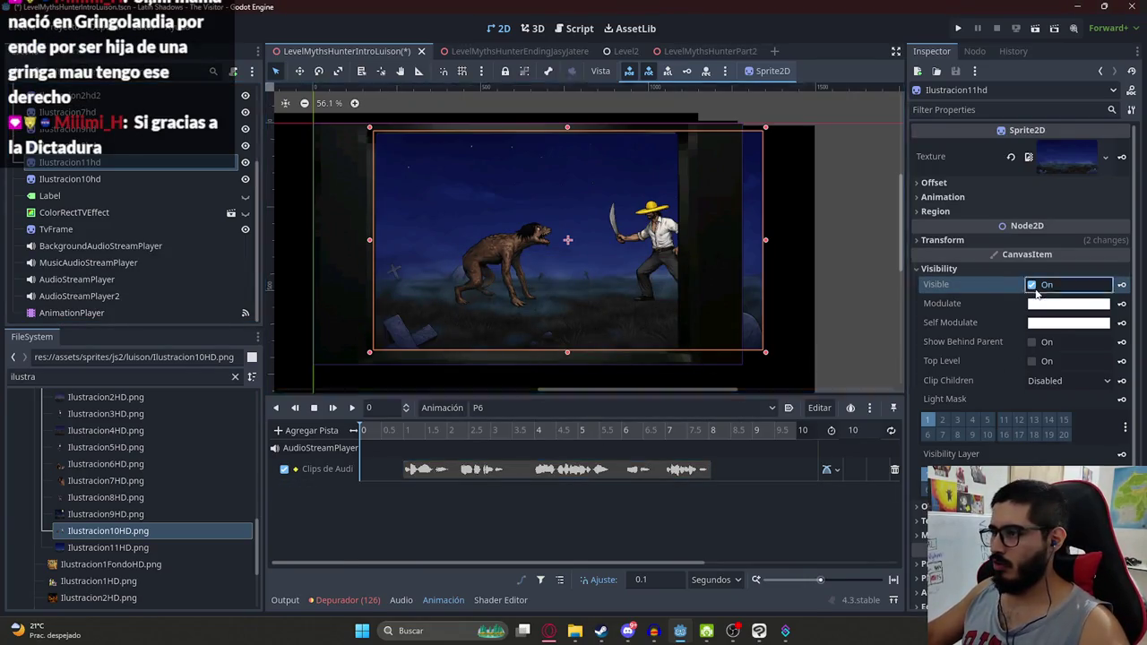
click(1031, 285)
click(1121, 284)
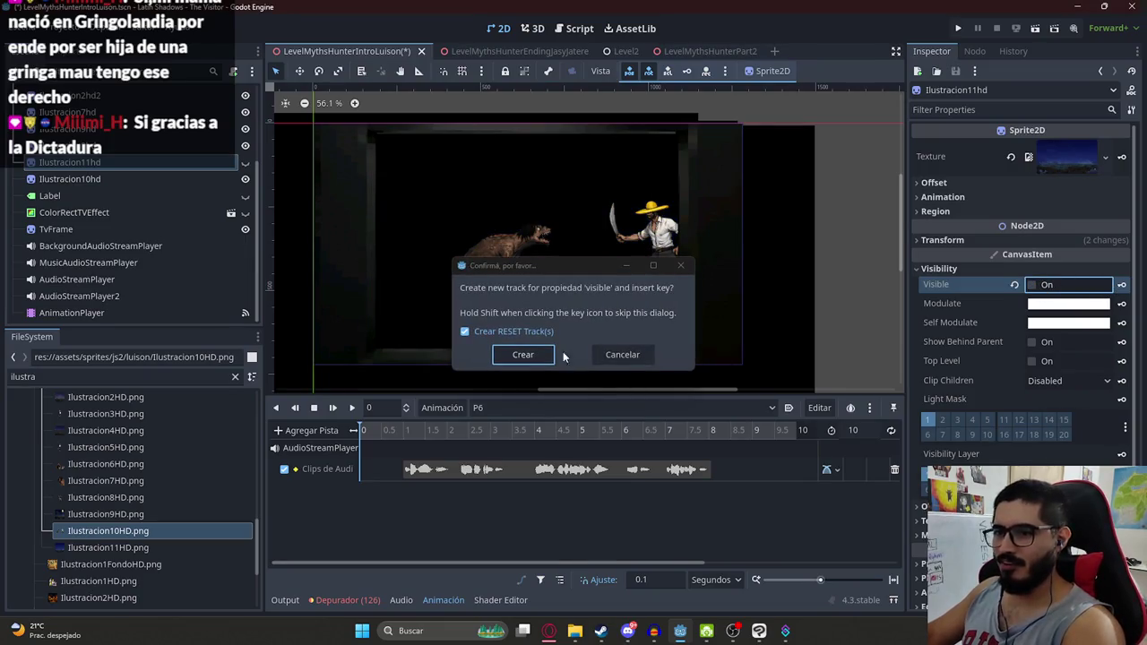
click(538, 355)
Create a visible track for Ilustracion10hd keyed hidden at 0, then make it visible at 1 second
click(135, 178)
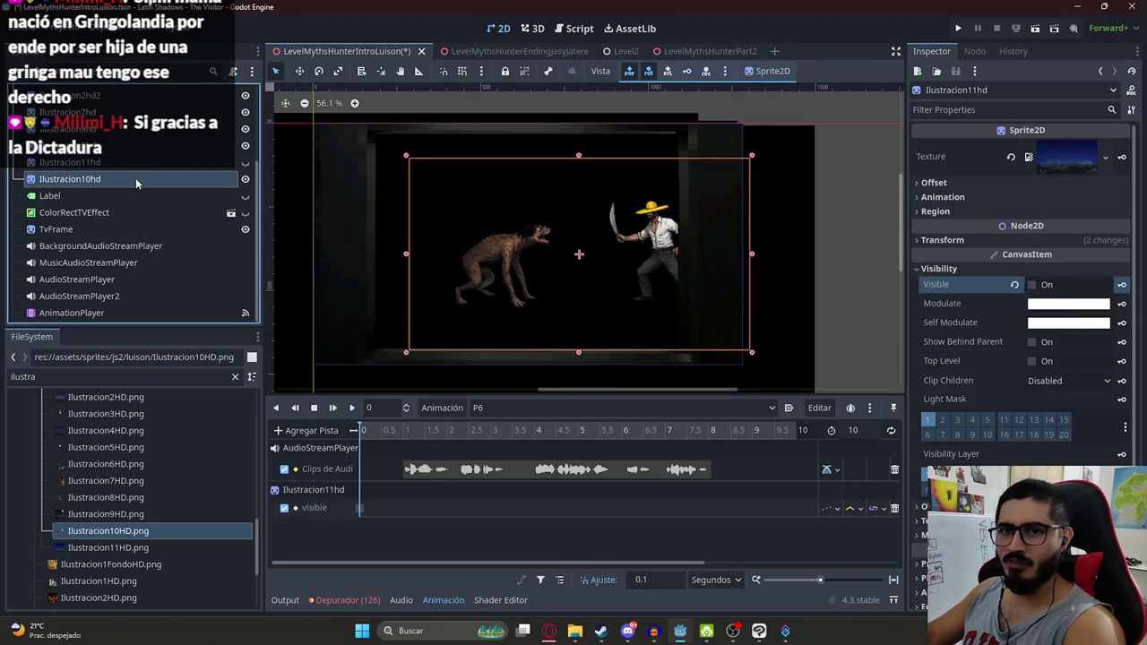
click(939, 269)
click(1031, 285)
click(1121, 285)
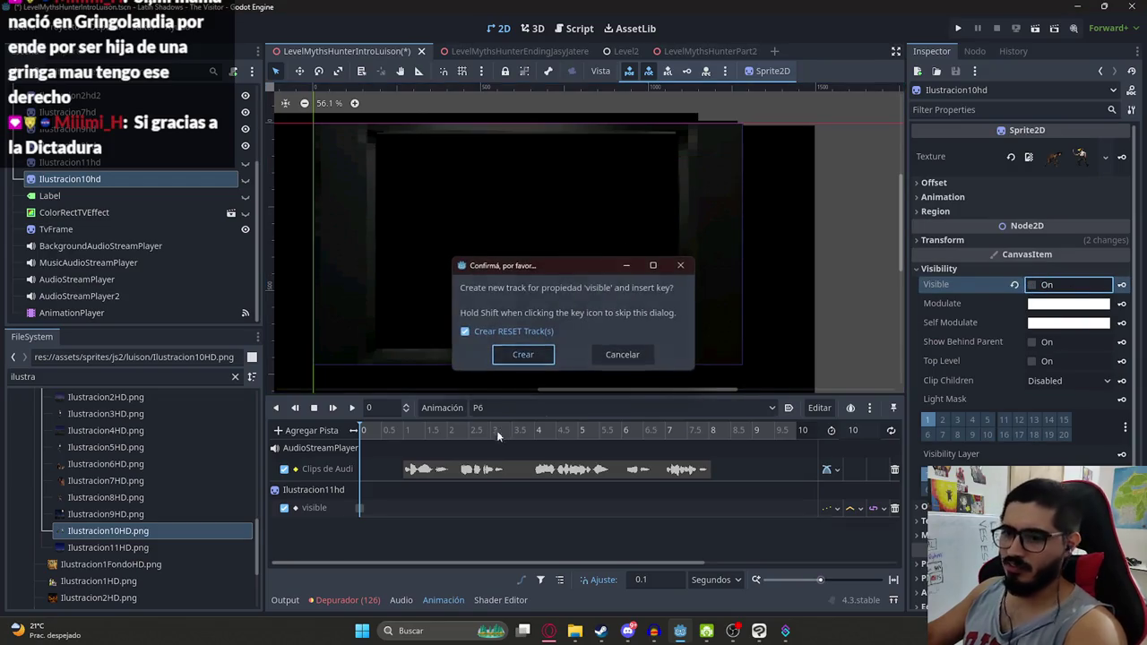
key(Return)
click(404, 431)
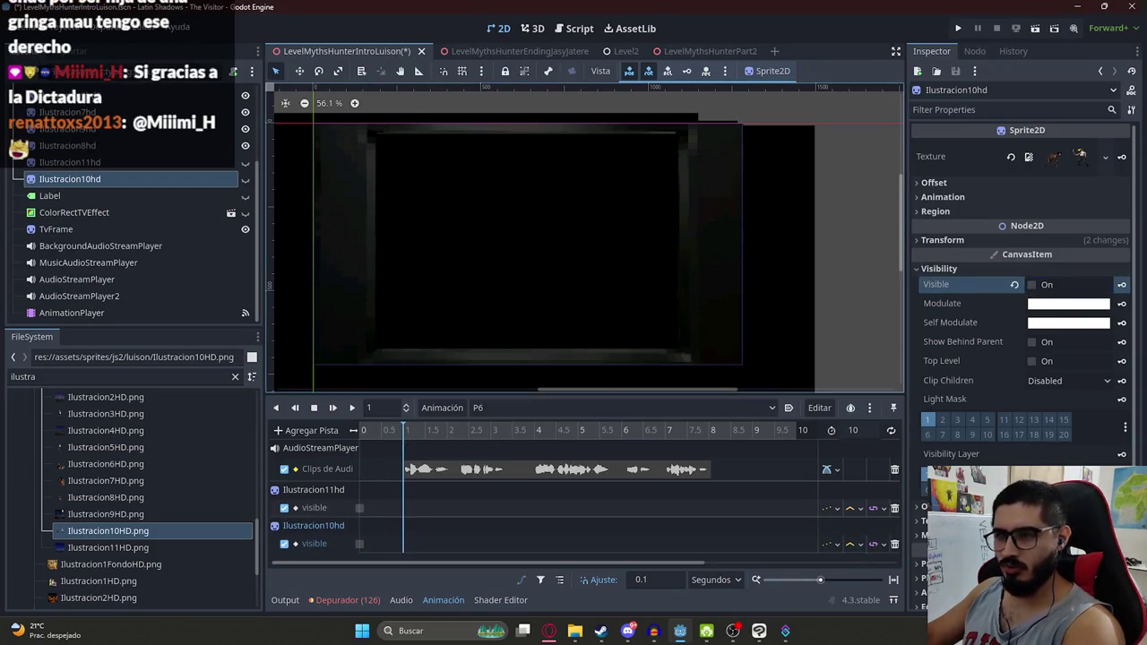
click(1032, 285)
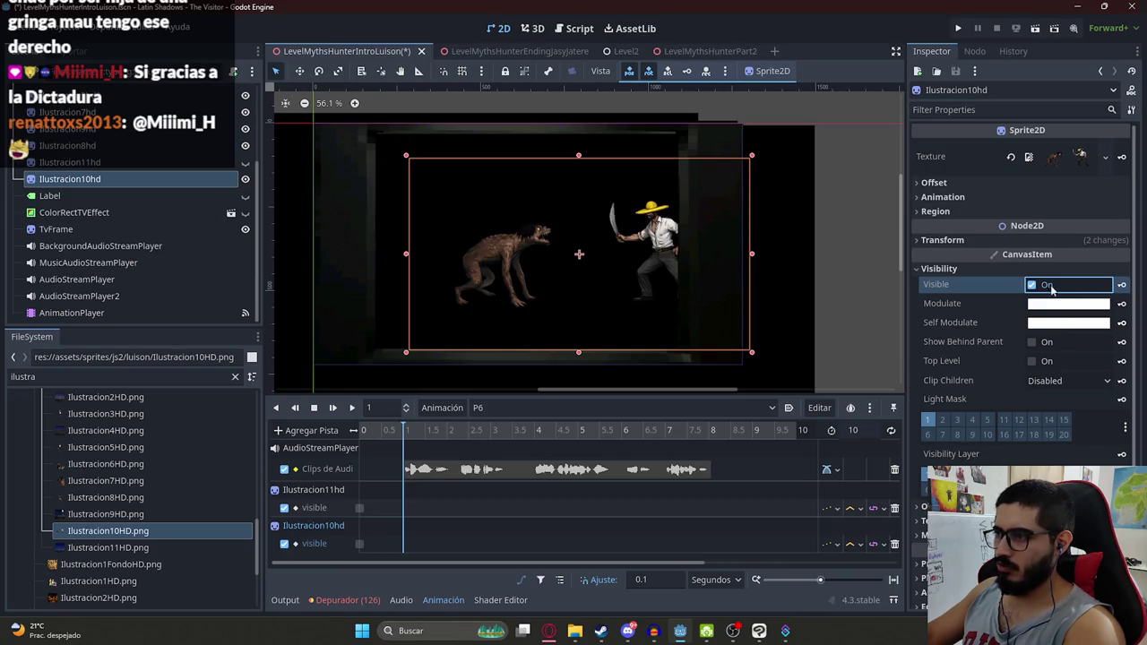
Re-key Ilustracion11hd's visibility at time 0
click(406, 412)
click(1031, 285)
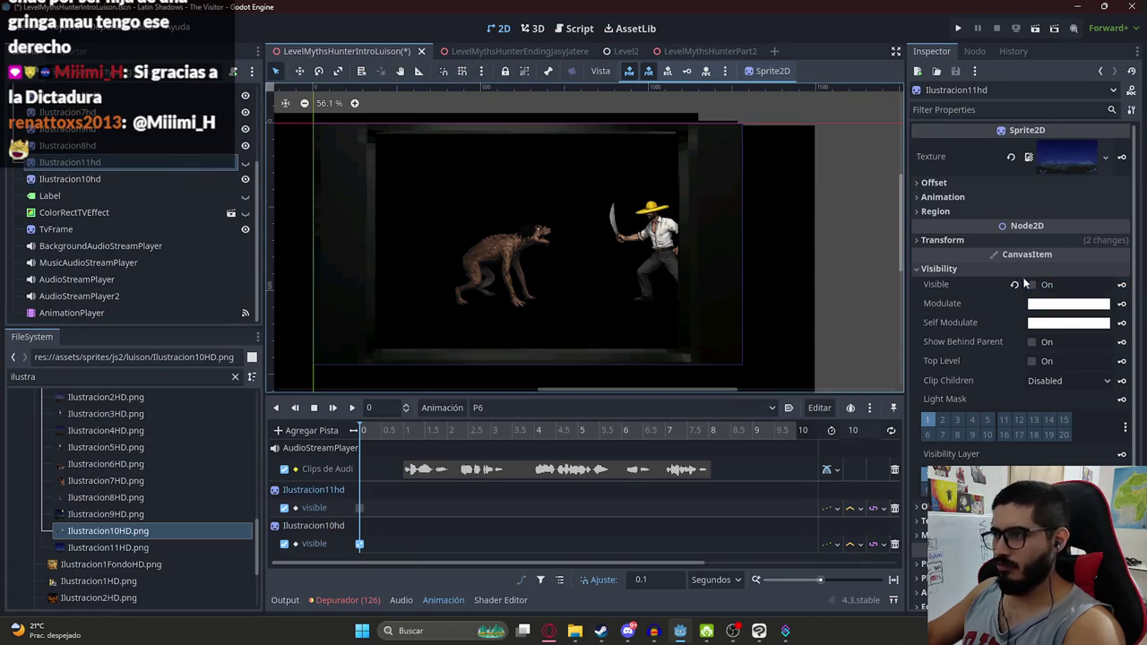
click(1121, 285)
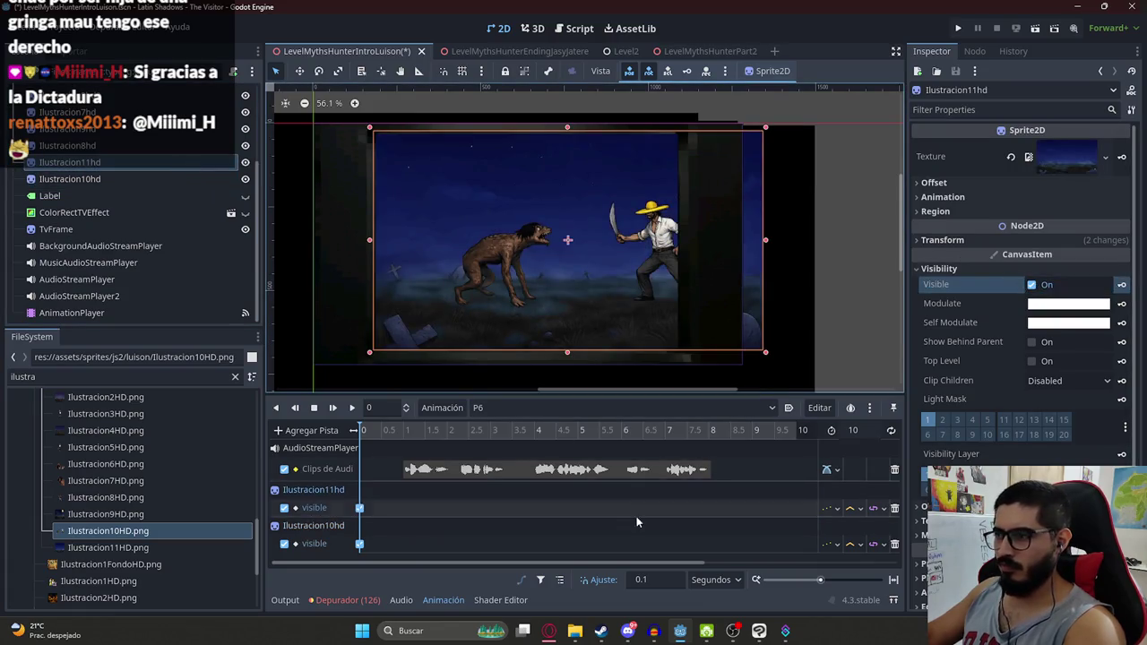
click(1099, 304)
Key Ilustracion11hd's Modulate black at time 0 and white at 1 second
drag(1144, 397, 1131, 461)
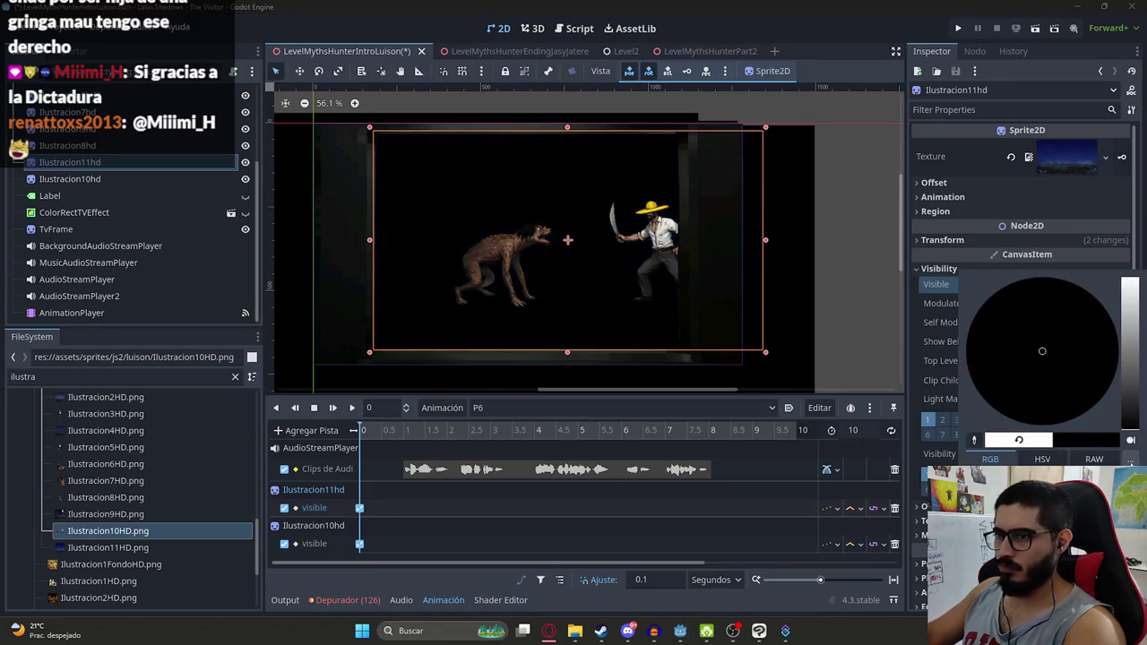
click(935, 288)
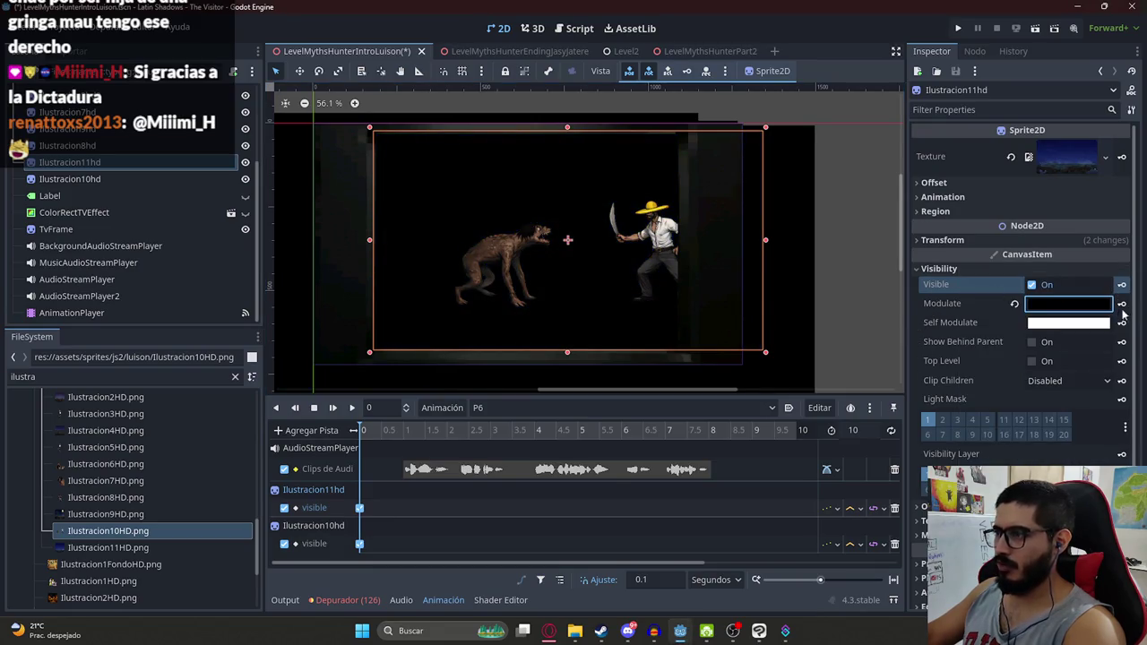
click(1121, 304)
click(523, 353)
click(403, 430)
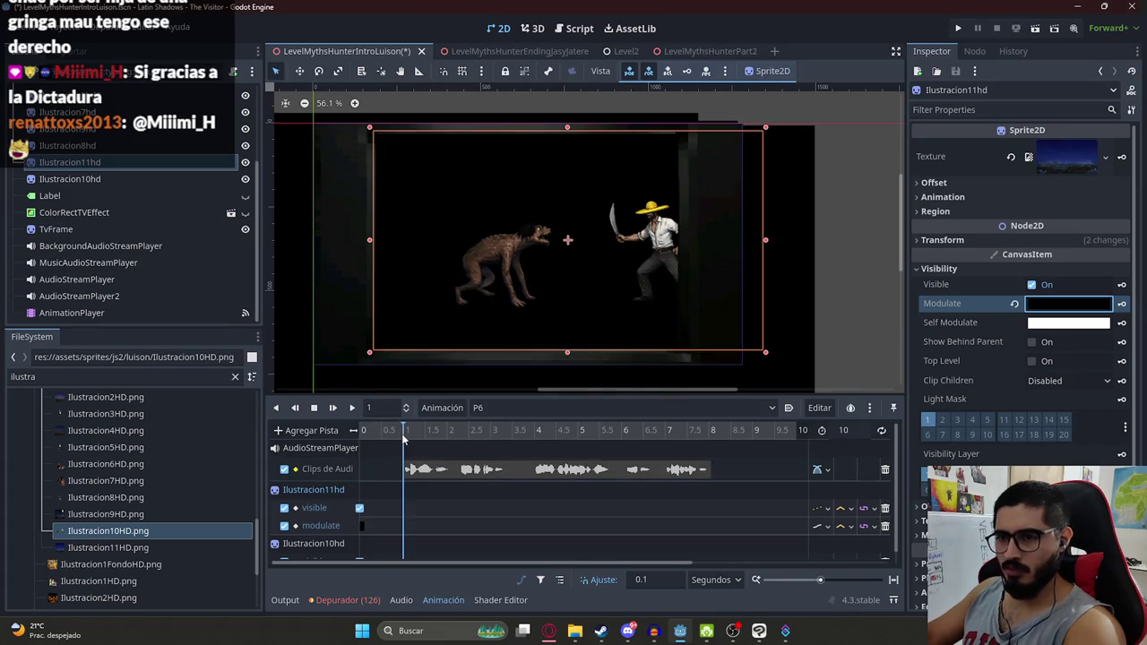
click(1014, 304)
click(1122, 304)
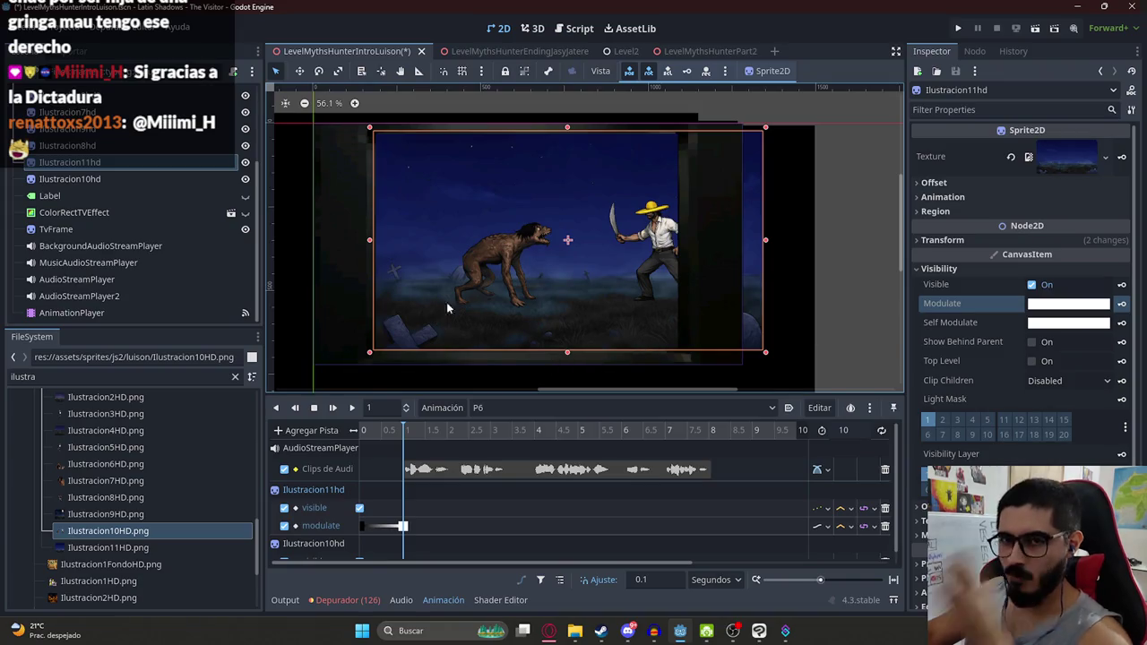
Key Ilustracion10hd's Modulate fully transparent at time 0 and opaque white at 1 second
click(160, 180)
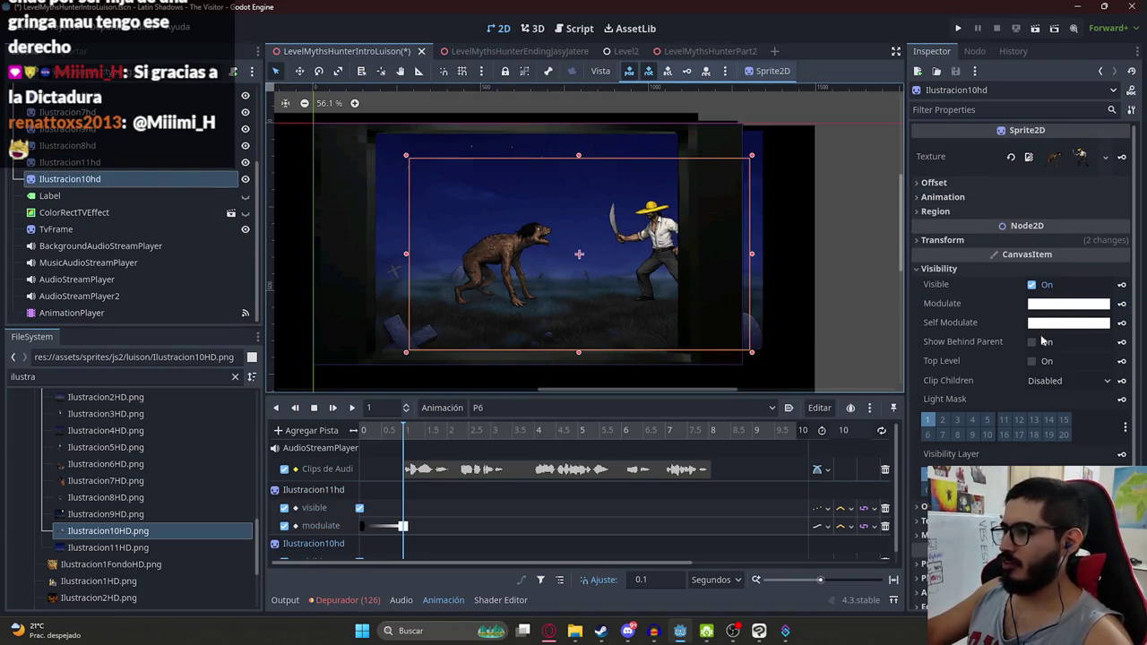
click(1058, 305)
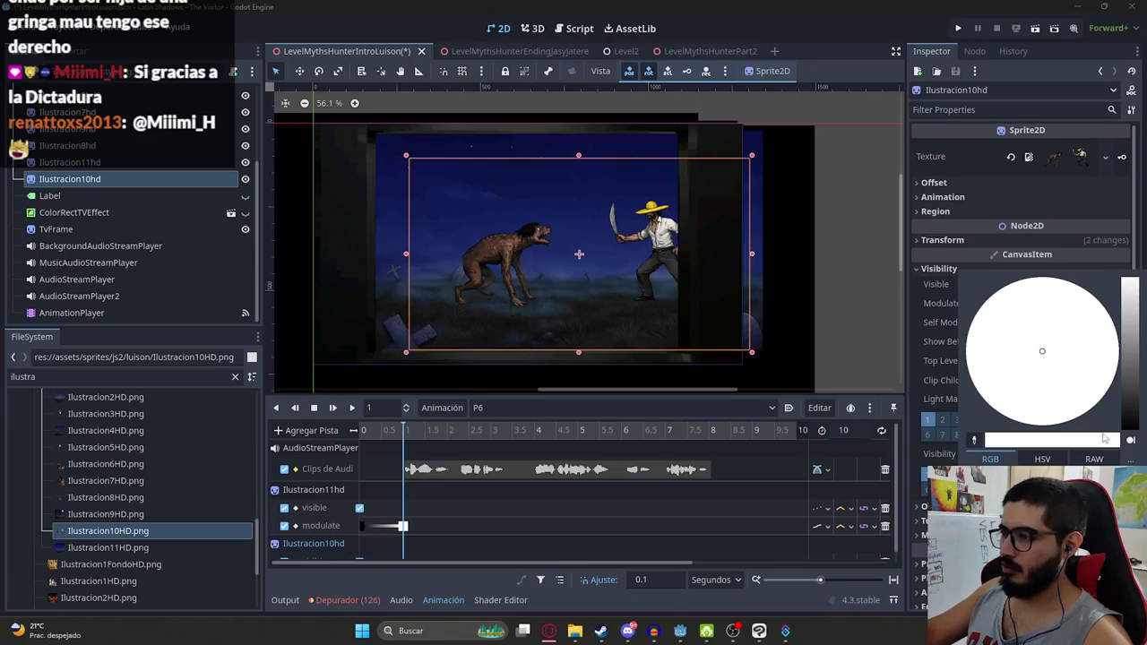
drag(1102, 547, 972, 546)
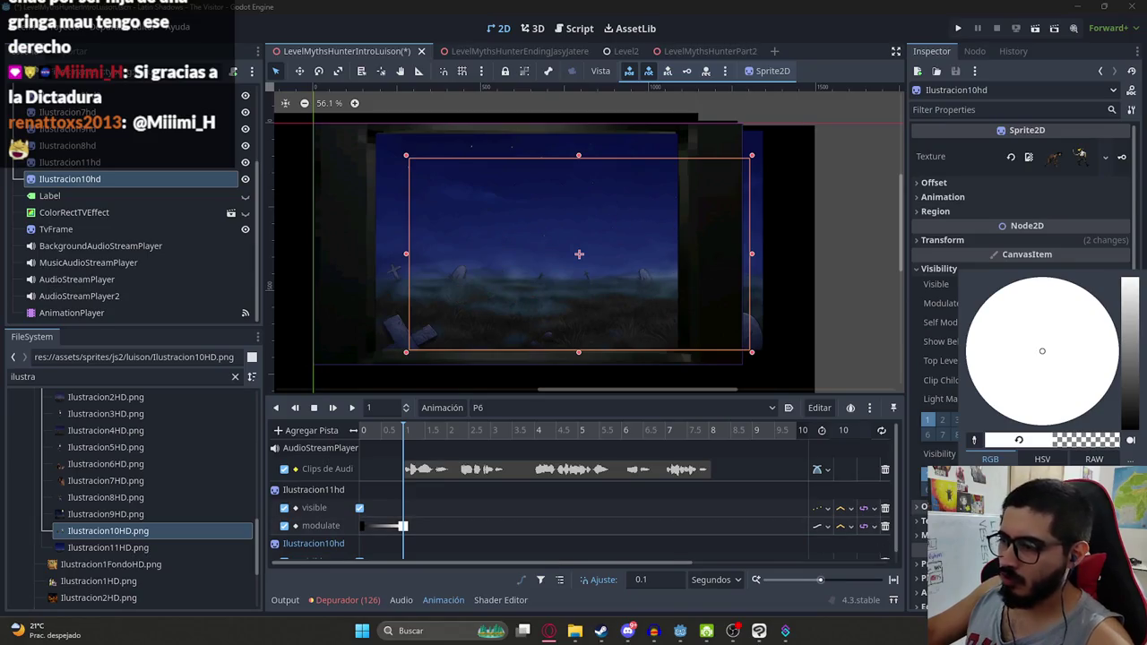
click(923, 412)
click(1121, 303)
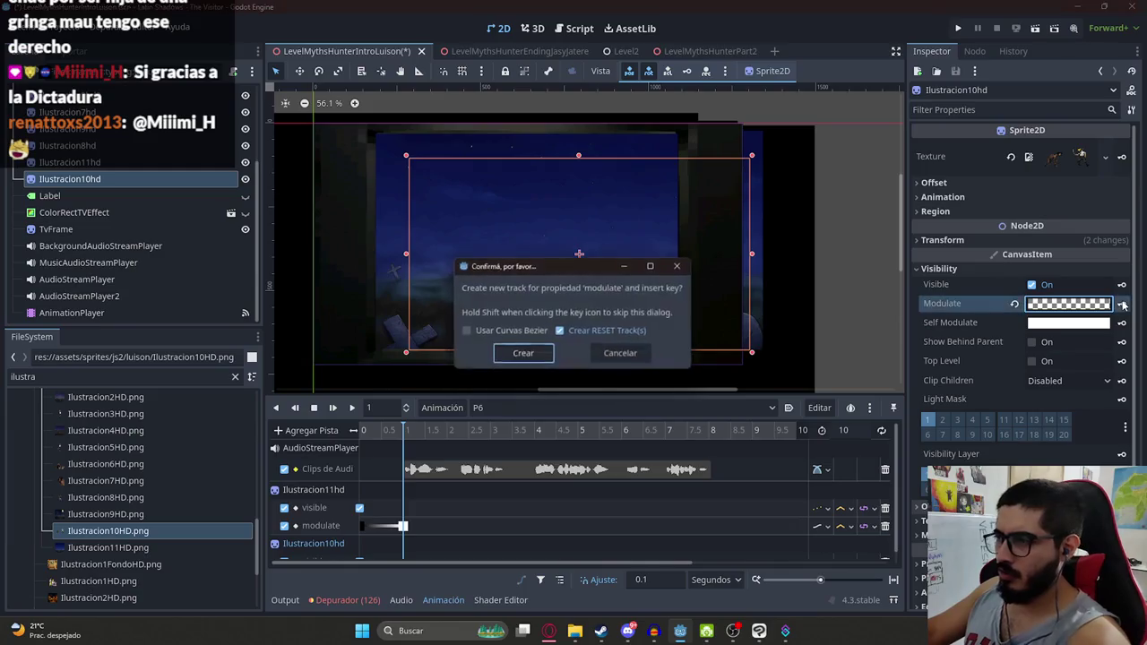
key(Return)
click(403, 551)
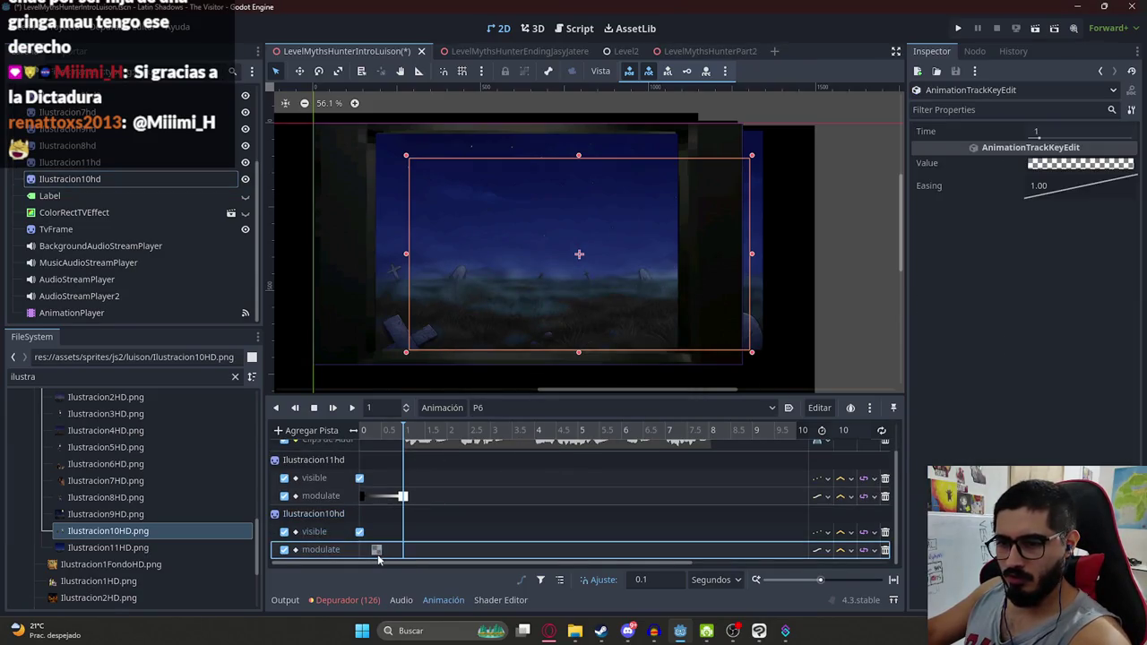
click(362, 550)
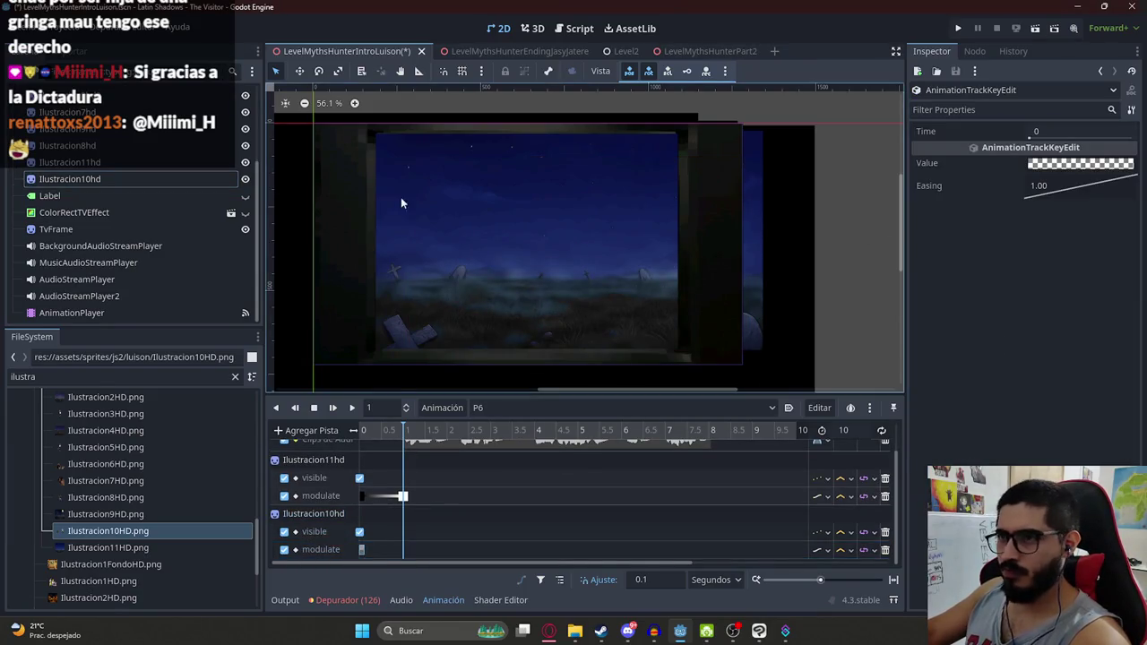
click(138, 179)
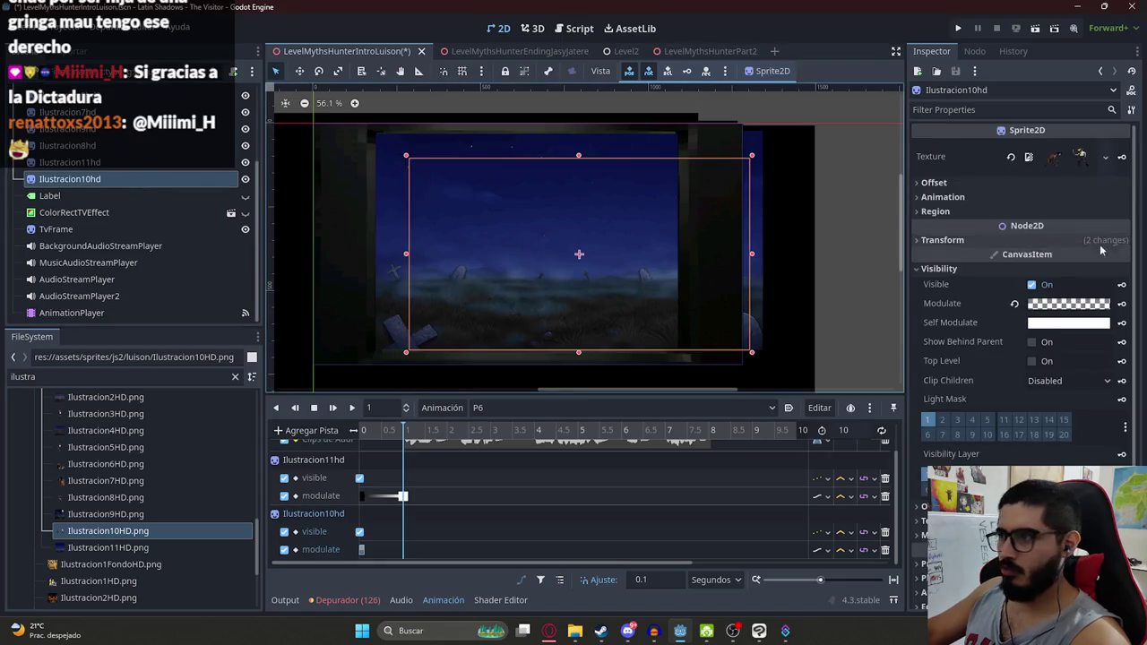
click(1014, 304)
click(1122, 304)
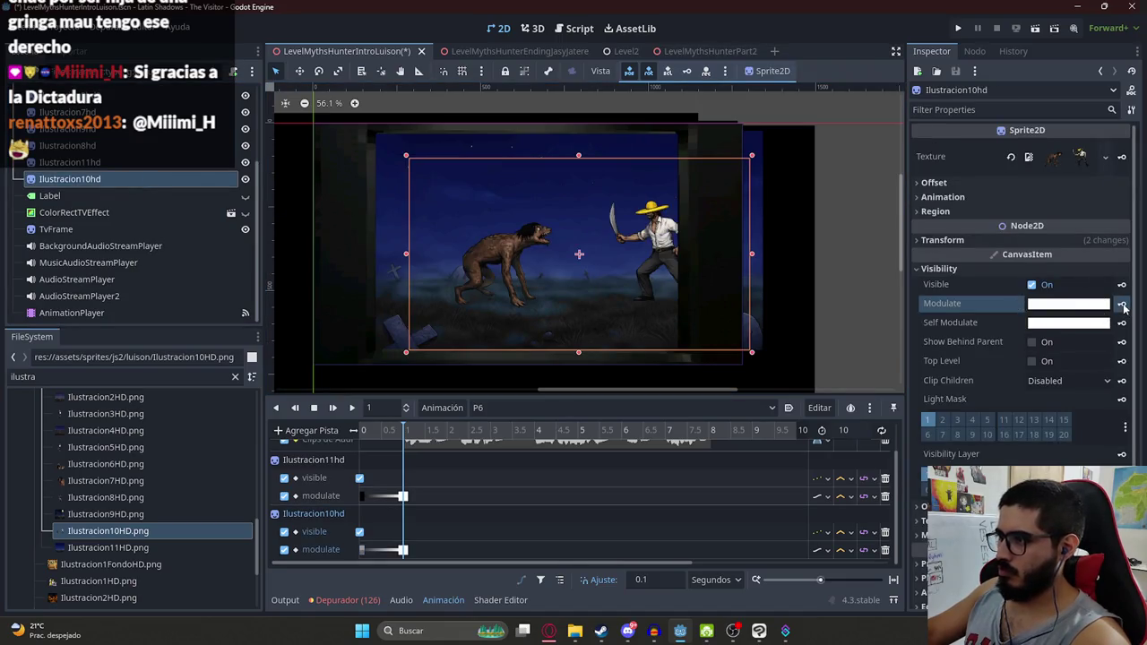
Preview the fades, show the full ten-second timeline, and return the playhead to 0
click(351, 408)
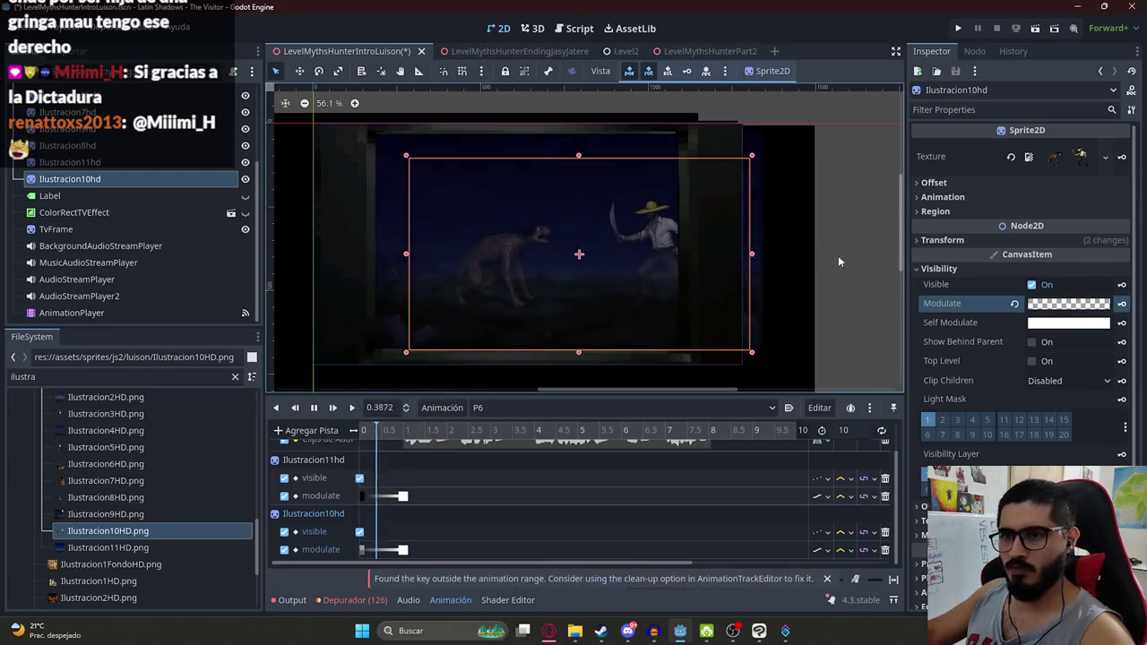
click(314, 408)
click(314, 408)
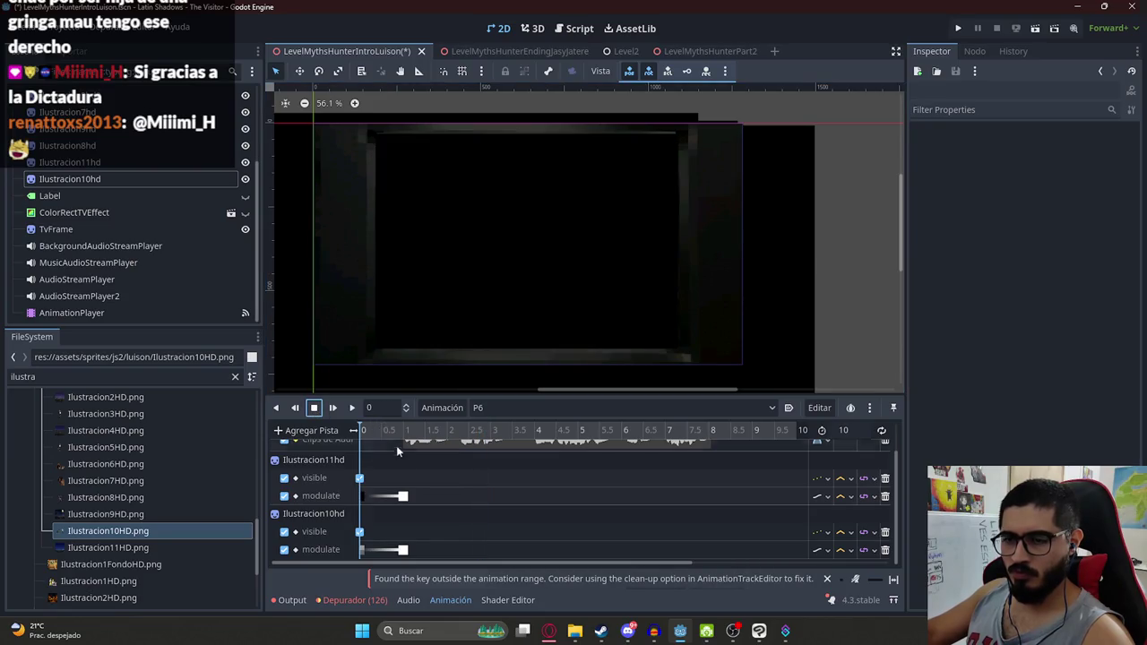
ctrl+scroll(390, 446, down, 3)
click(373, 427)
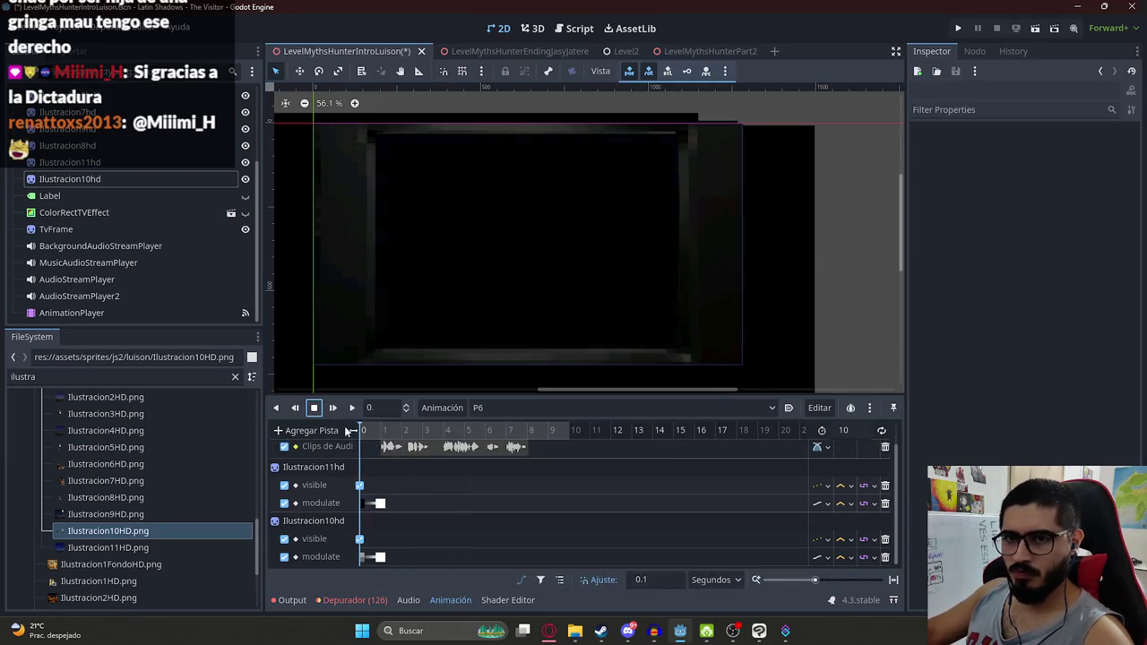
click(359, 430)
click(529, 248)
click(70, 162)
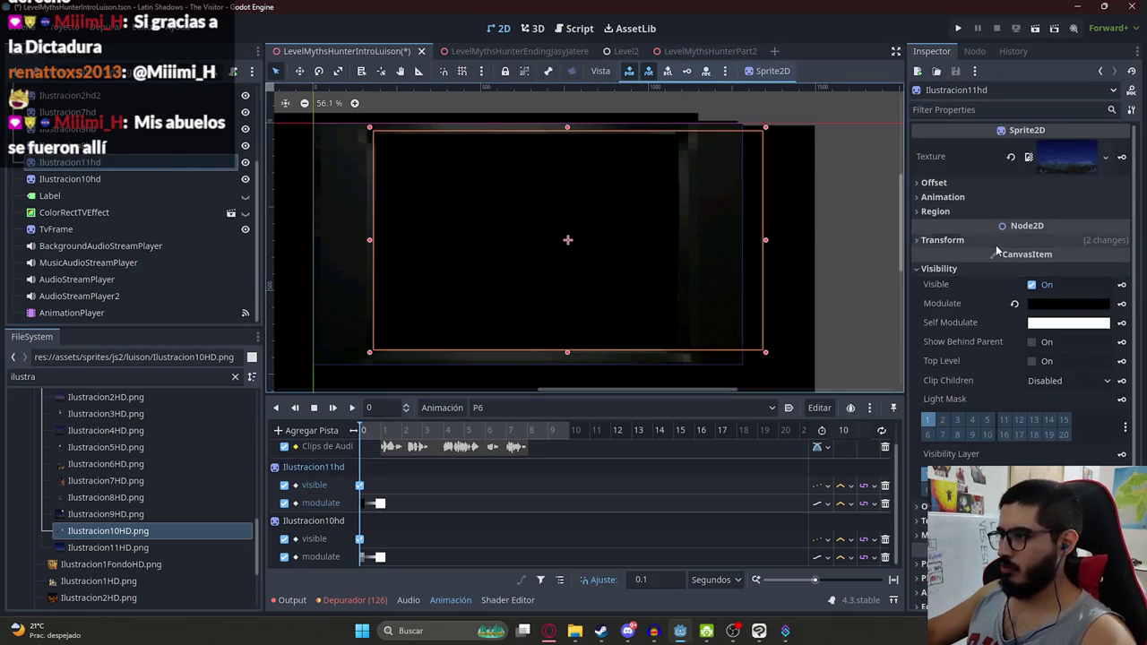
Key starting positions at time 0 for Ilustracion11hd (760.111, 349) and Ilustracion10hd
click(943, 240)
click(1121, 255)
click(521, 353)
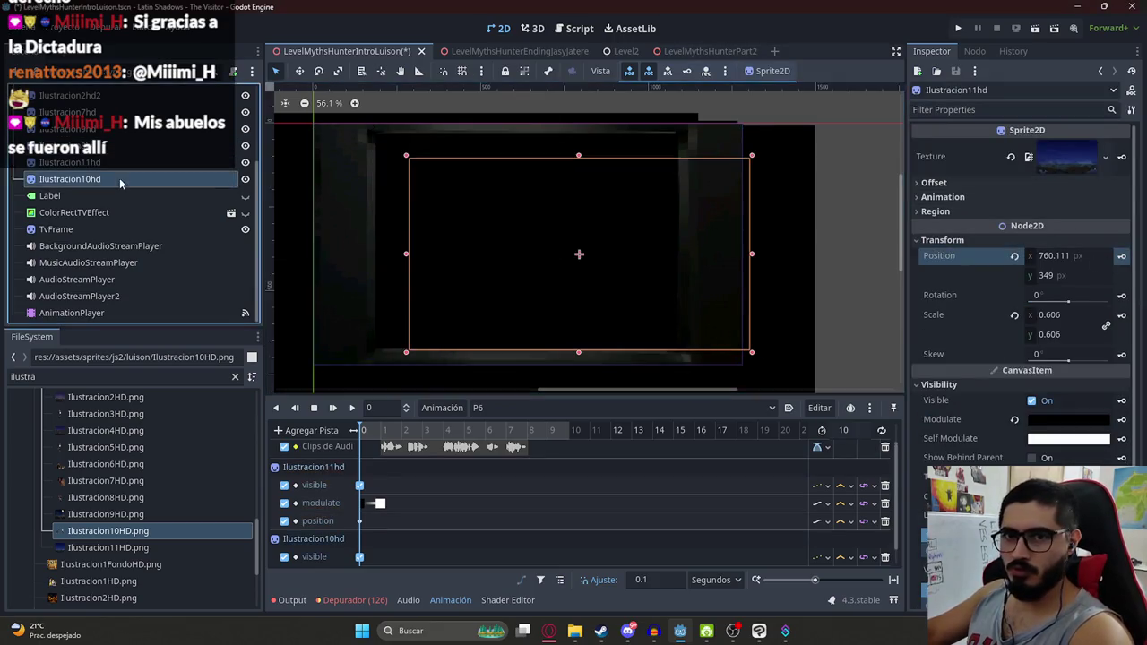
click(71, 179)
click(943, 240)
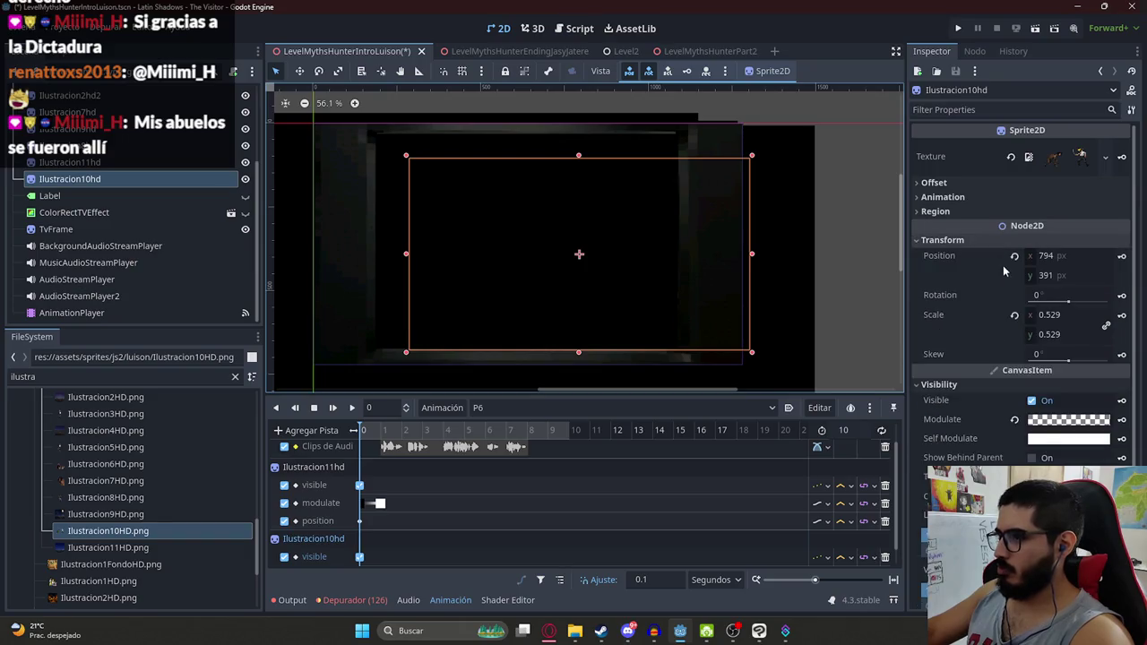
click(1122, 257)
click(1122, 256)
click(523, 355)
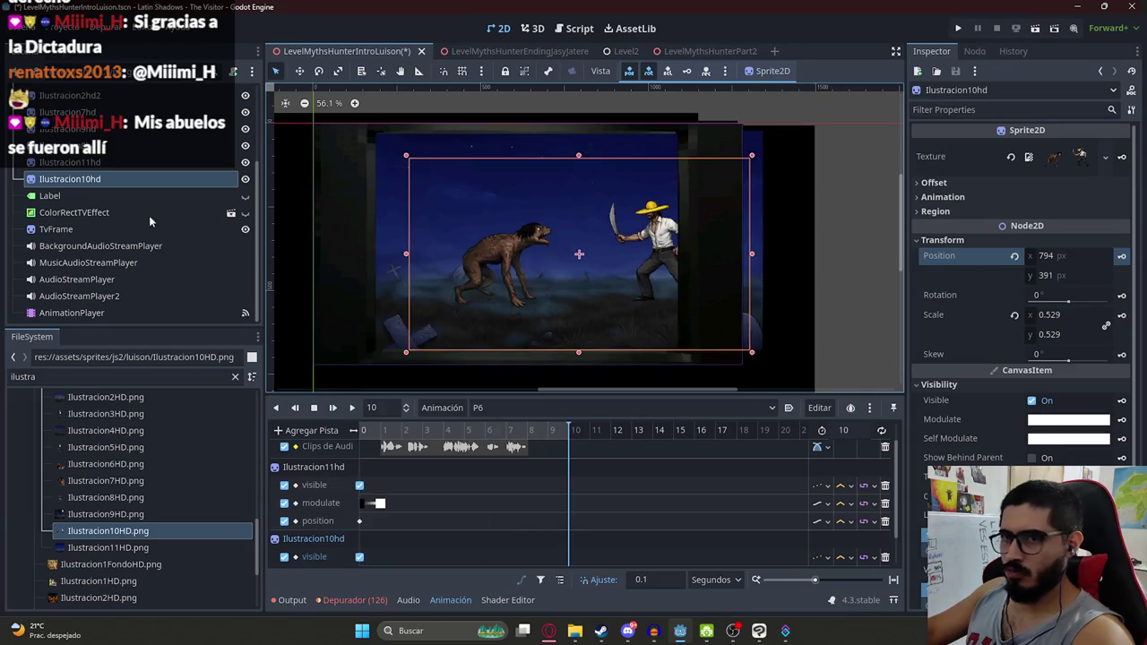
ctrl+click(70, 162)
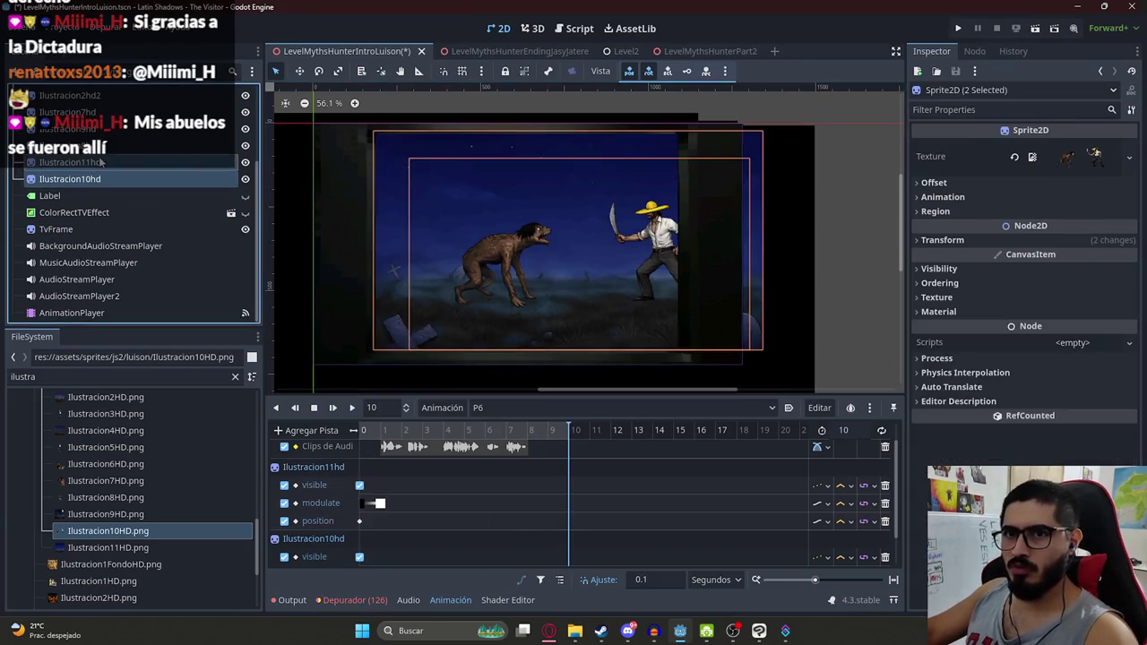
Nudge both sprites left and key Ilustracion11hd's position 590.111, 349 at 10 seconds
click(960, 250)
click(1082, 257)
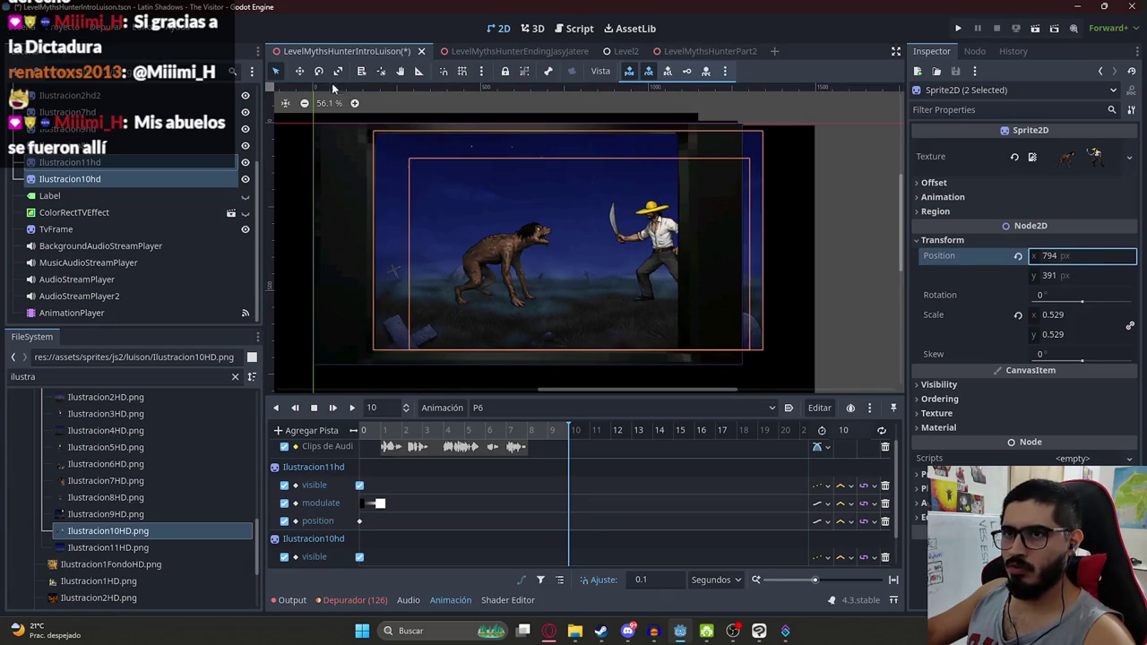
click(299, 70)
key(Left)
key(Left)
key(Left)
key(Left)
key(Left)
key(Left)
key(Left)
key(Left)
key(Left)
key(Left)
key(Left)
key(Left)
key(Left)
key(Left)
key(Left)
key(Left)
key(Left)
key(Left)
key(Left)
key(Left)
key(Left)
key(Left)
key(Left)
key(Left)
key(Left)
key(Left)
key(Left)
key(Left)
key(Left)
key(Left)
key(Left)
key(Left)
key(Left)
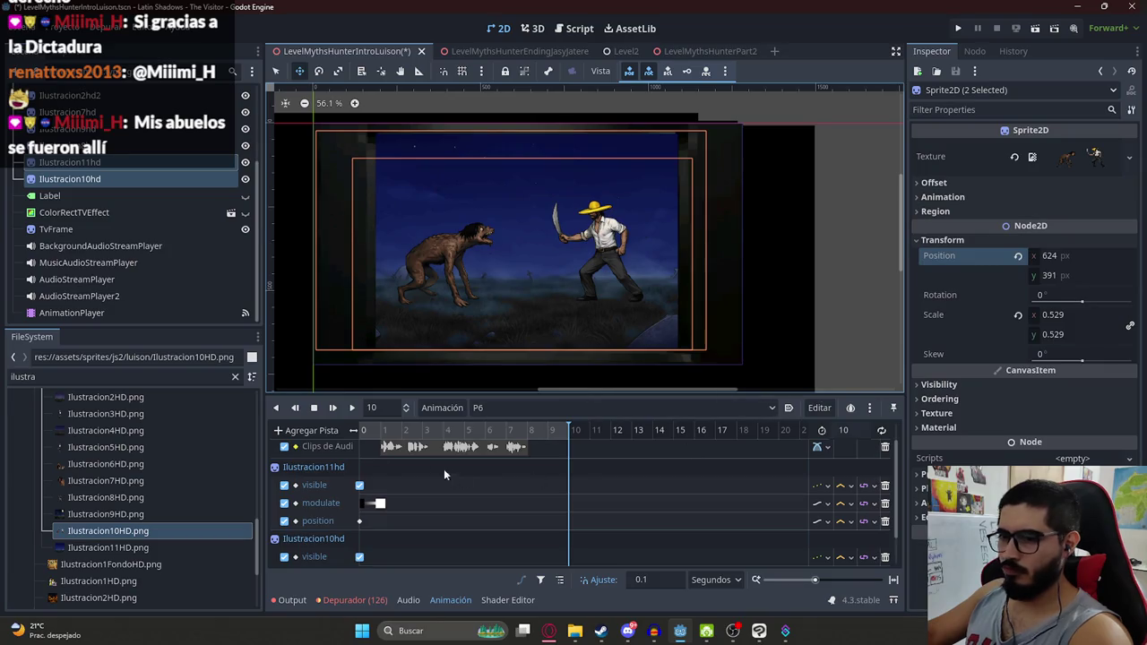
click(130, 166)
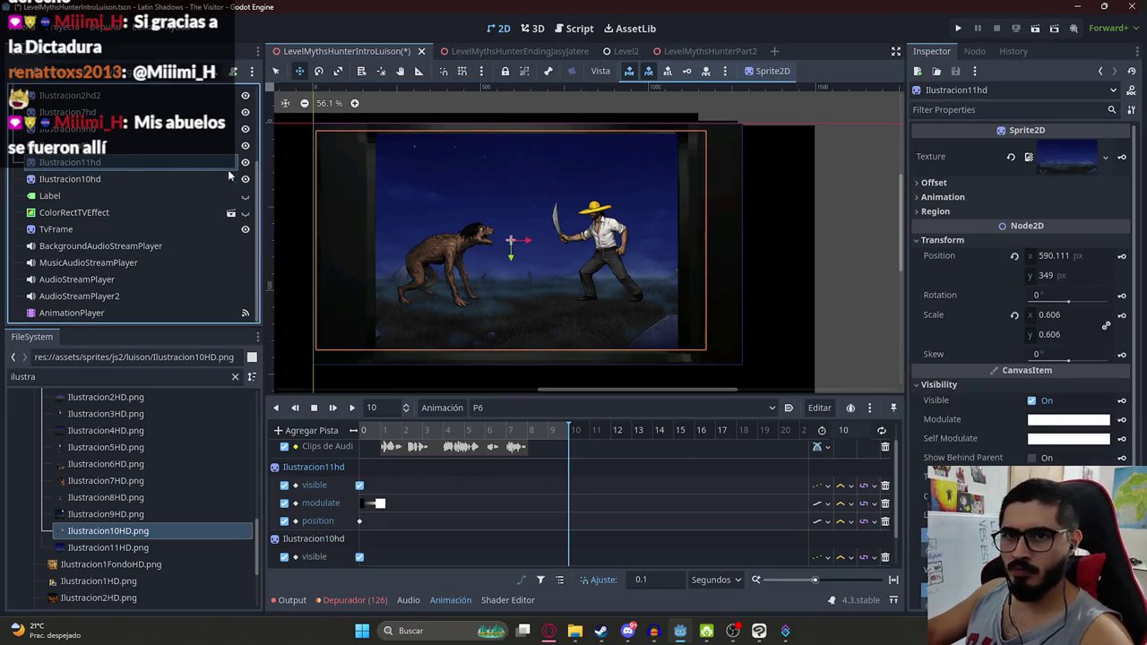
click(1121, 256)
click(130, 180)
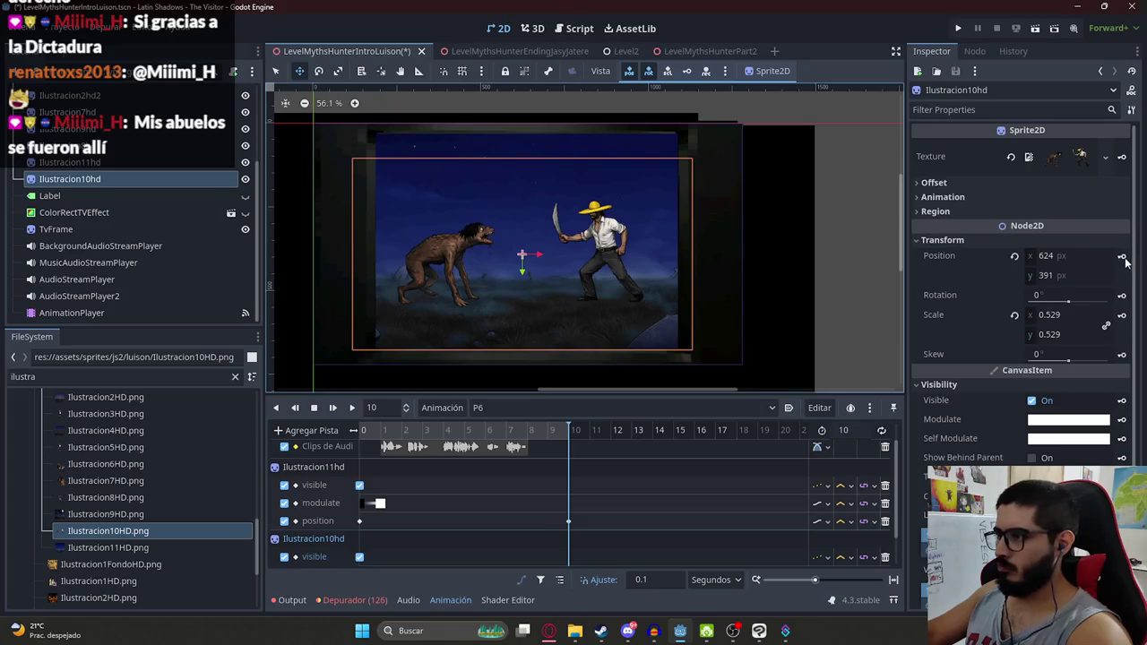